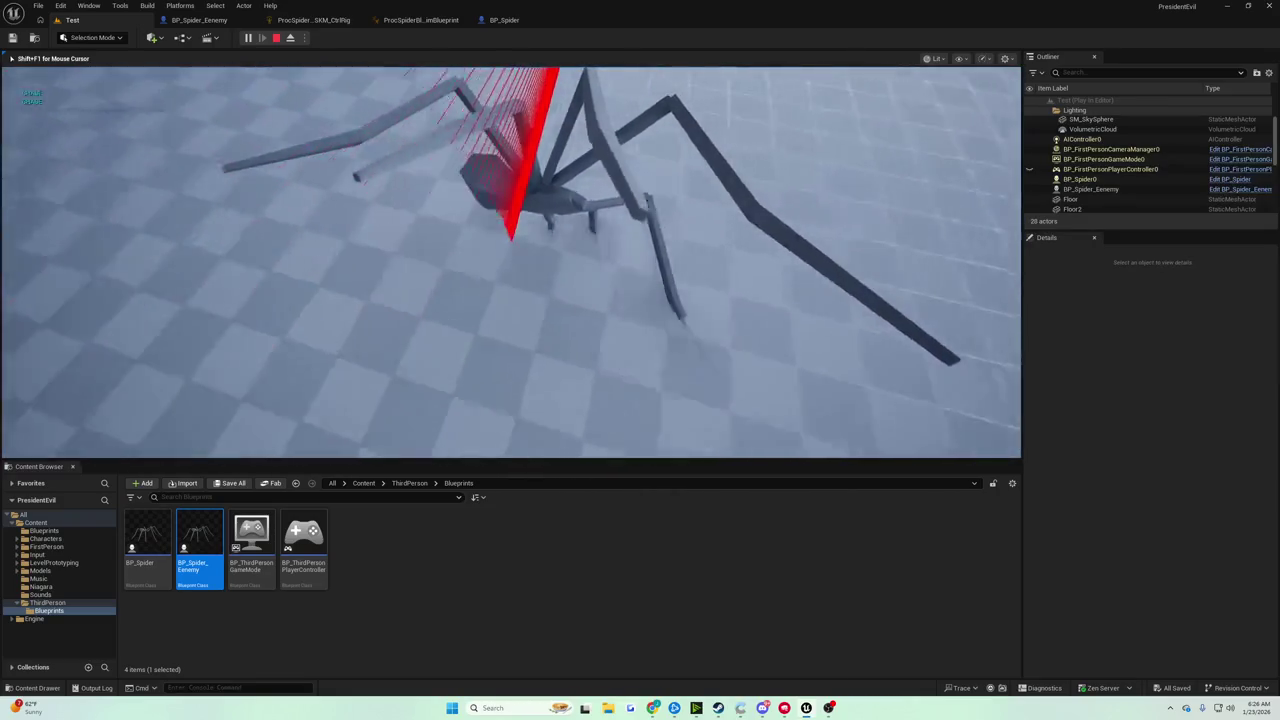
# Stop the play session and wire Set World Rotation's exec output into Set Plane Constraint from Vectors
pyautogui.press('Escape')
pyautogui.click(504, 20)
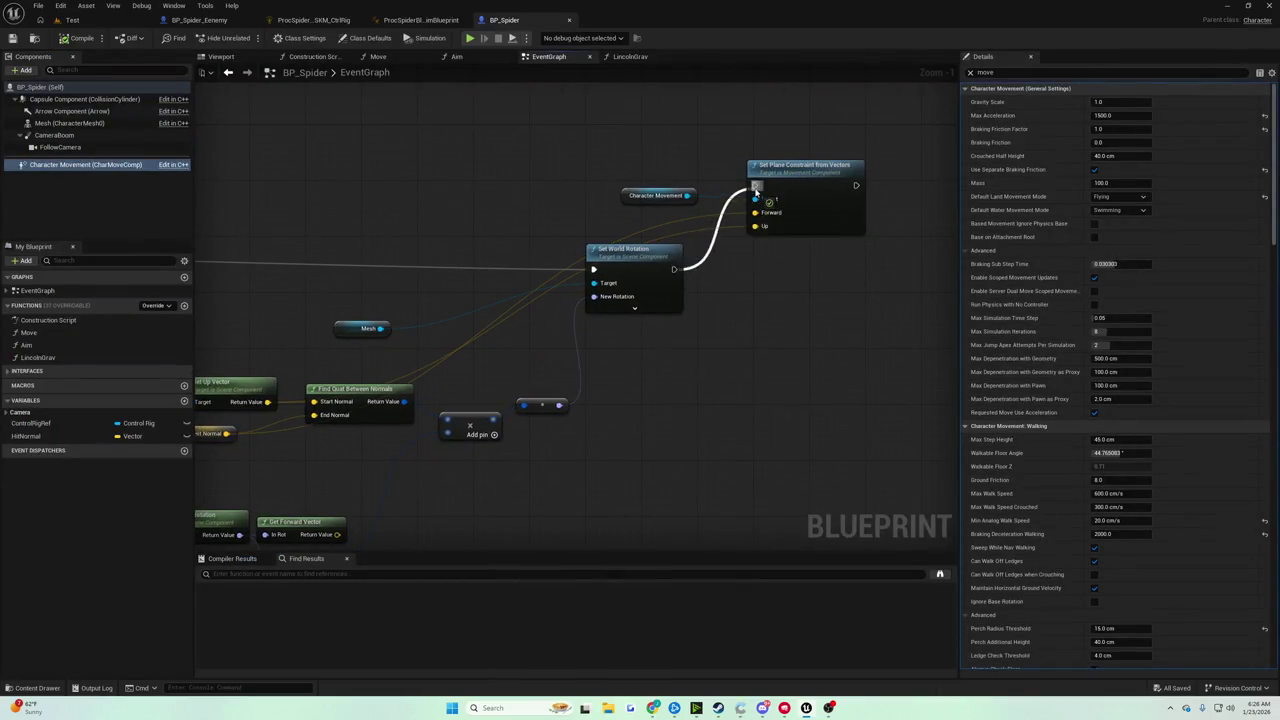
pyautogui.moveTo(756, 190); pyautogui.dragTo(755, 186)
# Save BP_Spider, then test-play the Test level and stop it
pyautogui.click(14, 39)
pyautogui.click(72, 21)
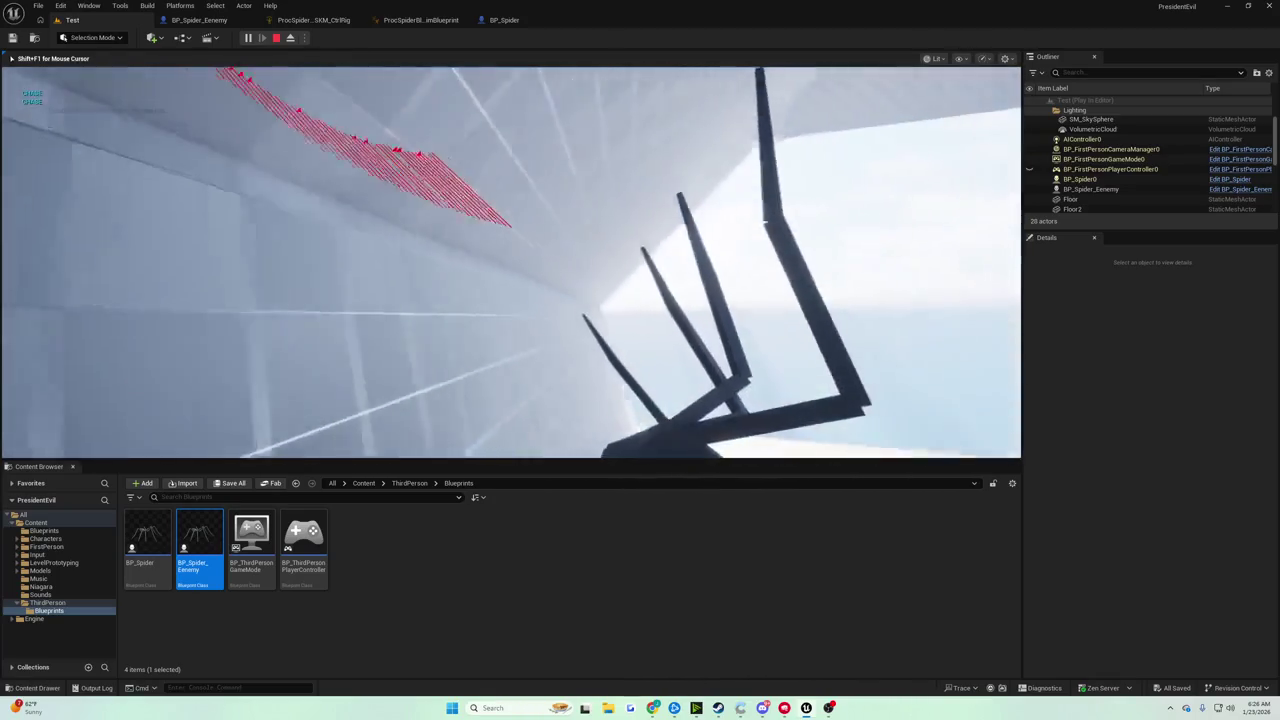
pyautogui.press('Escape')
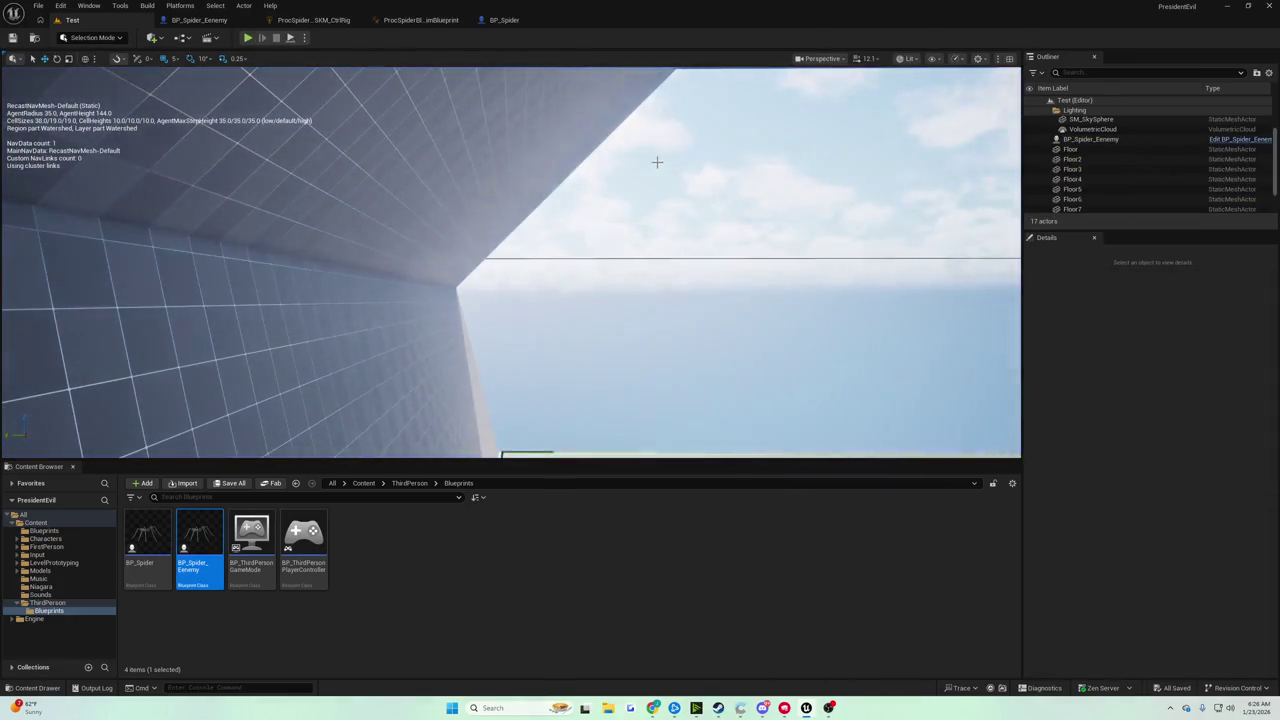
# Delete the Character Movement and Set Plane Constraint from Vectors nodes from BP_Spider's event graph
pyautogui.click(506, 22)
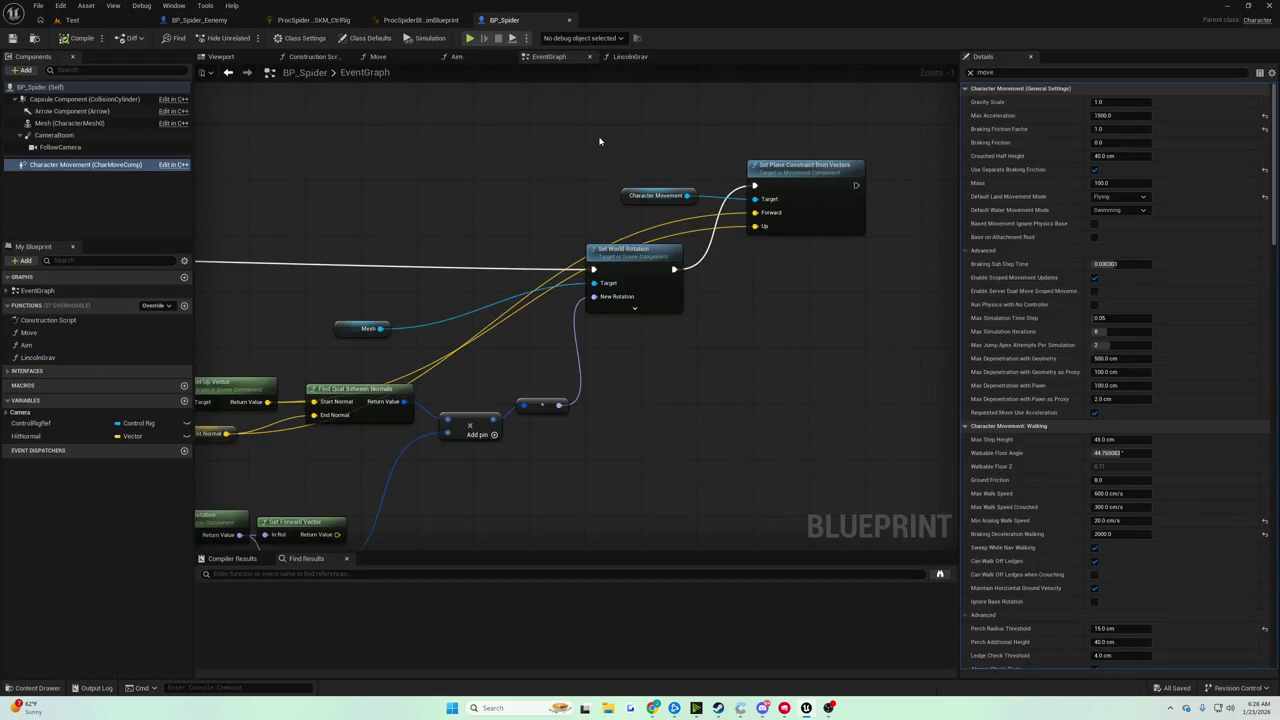
pyautogui.moveTo(646, 134); pyautogui.dragTo(814, 214)
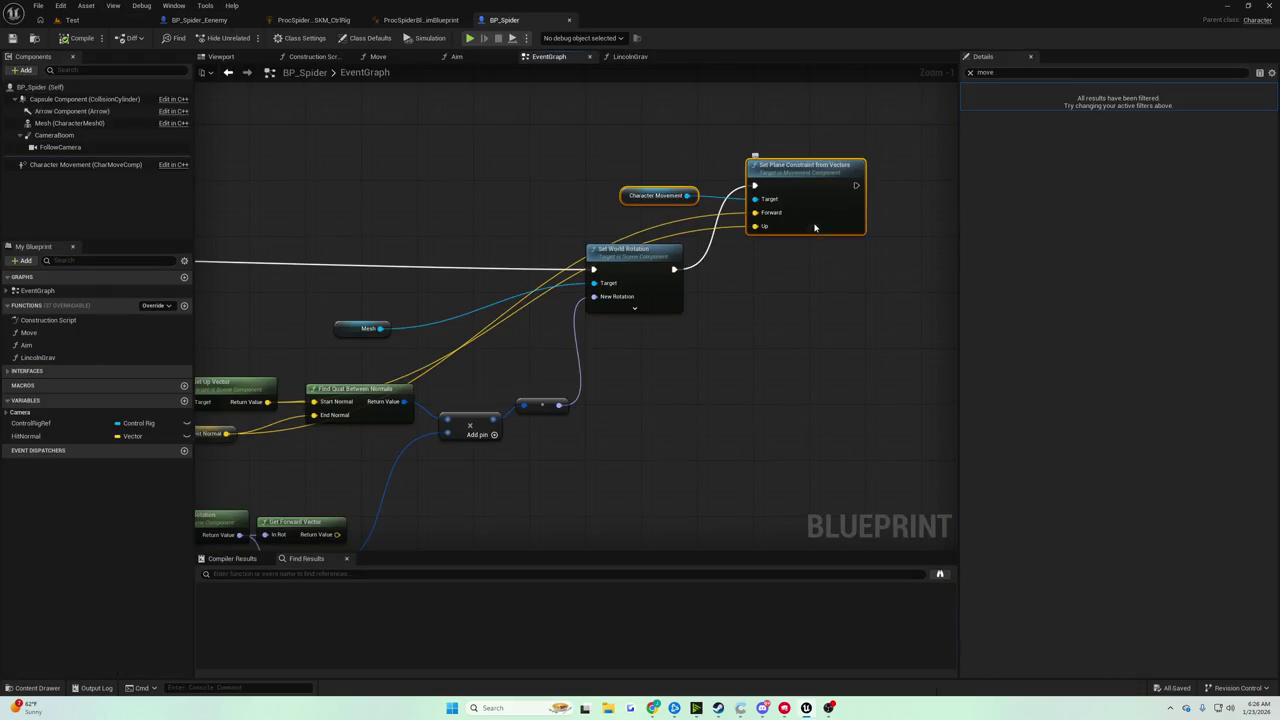
pyautogui.press('Delete')
# Connect the Sequence's Then 1 output to Lincoln Grav and open the LincolnGrav function
pyautogui.moveTo(571, 223)
pyautogui.mouseDown()
pyautogui.moveTo(680, 183)
pyautogui.moveTo(923, 286)
pyautogui.moveTo(599, 301)
pyautogui.mouseUp()
pyautogui.scroll(1, 599, 301)
pyautogui.moveTo(710, 292)
pyautogui.mouseDown()
pyautogui.moveTo(609, 274)
pyautogui.moveTo(287, 274)
pyautogui.mouseUp()
pyautogui.scroll(-5, 474, 260)
pyautogui.moveTo(474, 260); pyautogui.dragTo(951, 260)
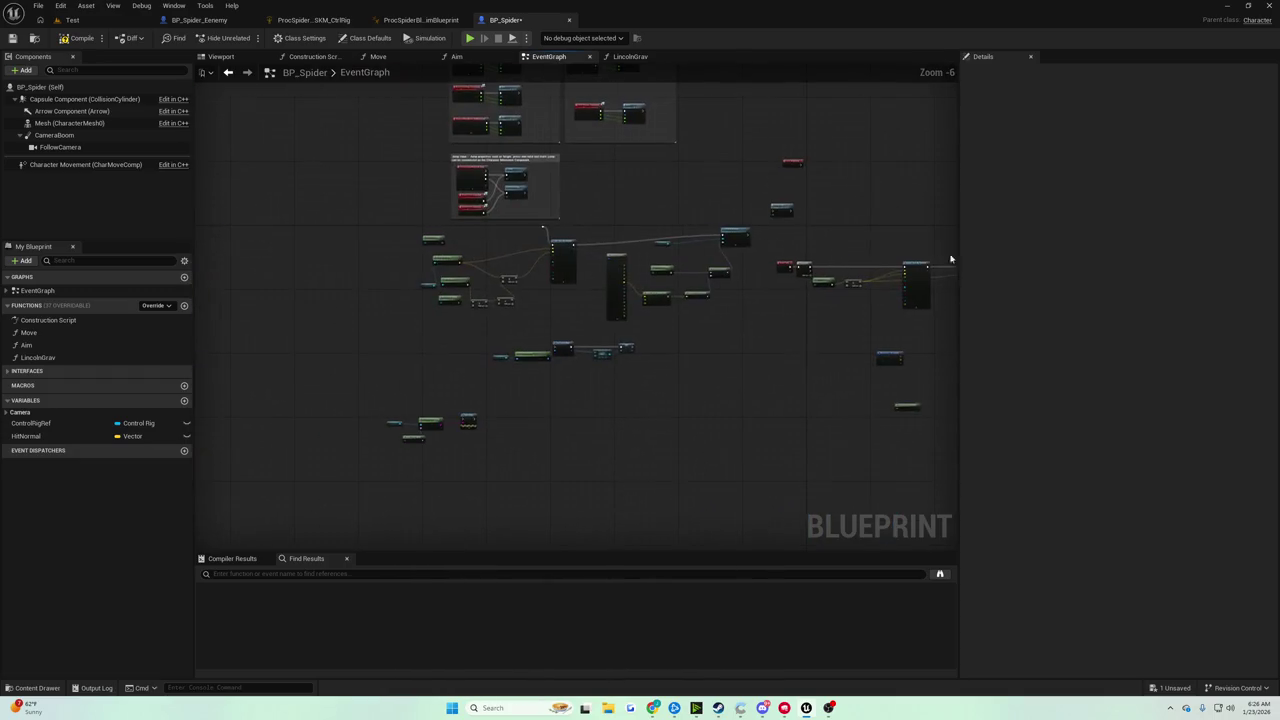
pyautogui.scroll(4, 806, 178)
pyautogui.moveTo(806, 178)
pyautogui.mouseDown()
pyautogui.moveTo(774, 191)
pyautogui.moveTo(714, 310)
pyautogui.mouseUp()
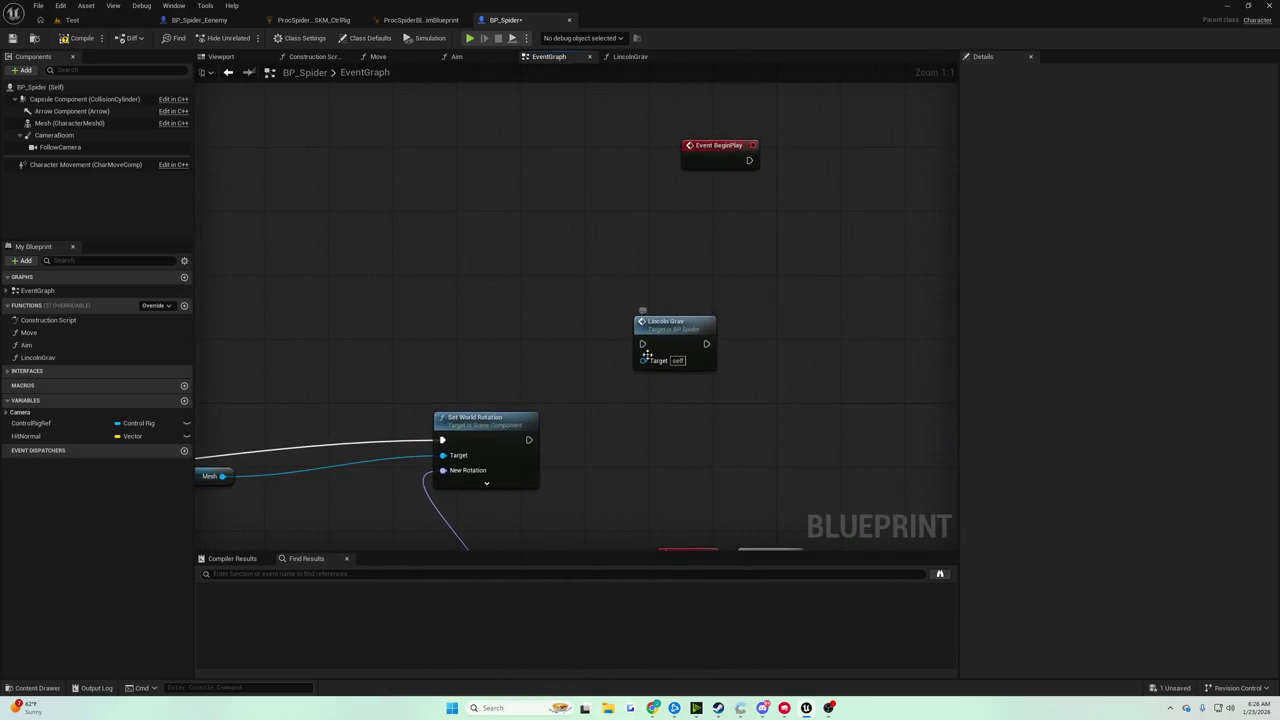
pyautogui.scroll(1, 701, 371)
pyautogui.scroll(-3, 701, 371)
pyautogui.moveTo(701, 371)
pyautogui.mouseDown()
pyautogui.moveTo(823, 329)
pyautogui.moveTo(803, 337)
pyautogui.moveTo(846, 266)
pyautogui.moveTo(950, 190)
pyautogui.mouseUp()
pyautogui.scroll(2, 697, 294)
pyautogui.moveTo(697, 294); pyautogui.dragTo(654, 291)
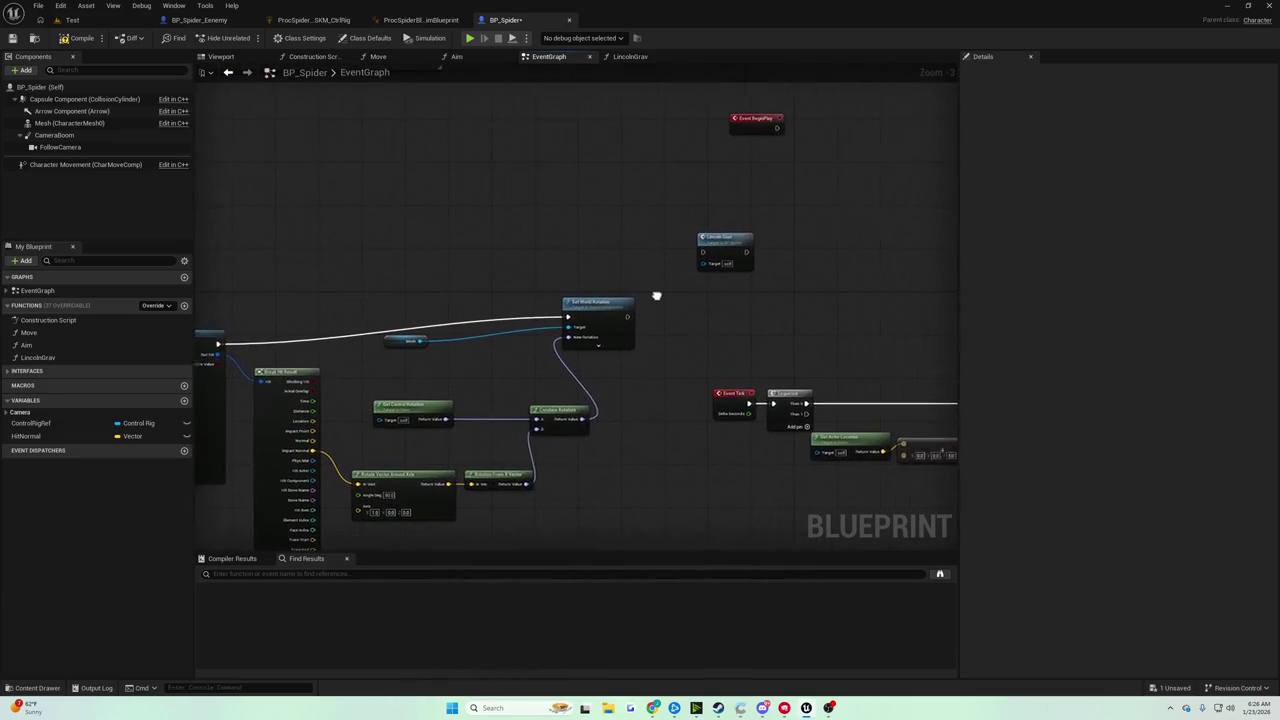
pyautogui.scroll(1, 732, 416)
pyautogui.moveTo(739, 454); pyautogui.dragTo(590, 215)
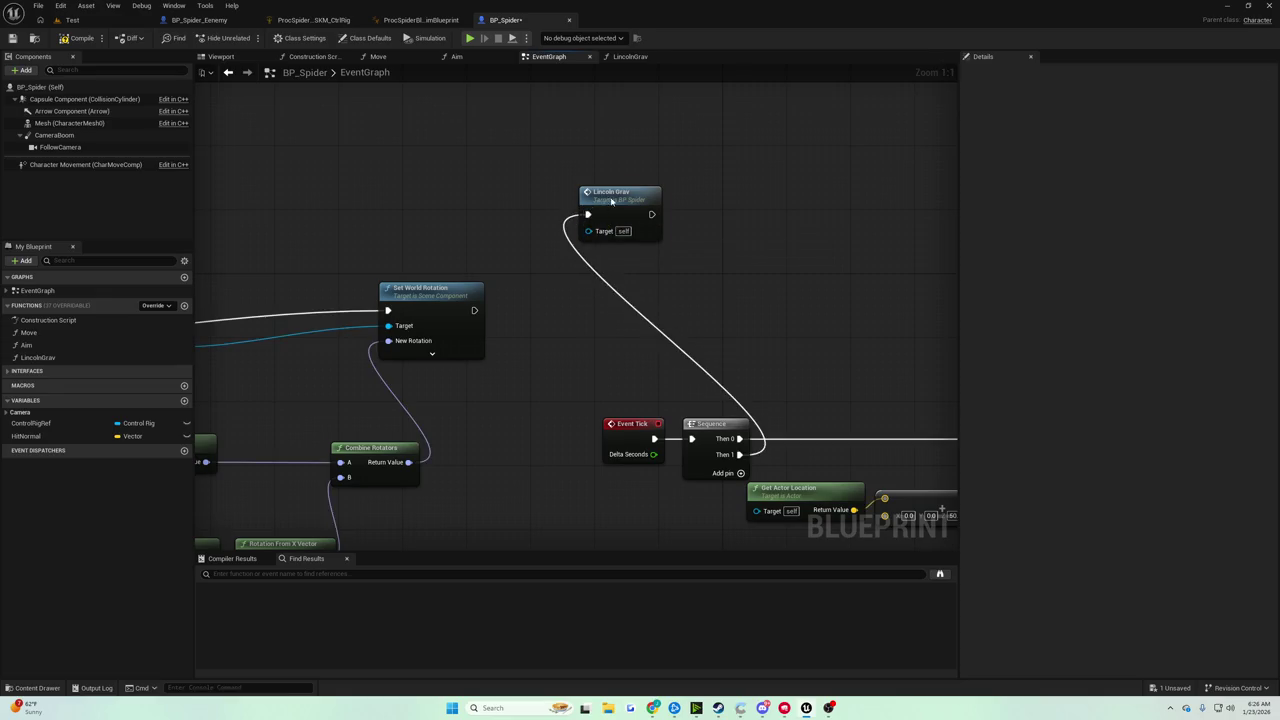
pyautogui.doubleClick(611, 209)
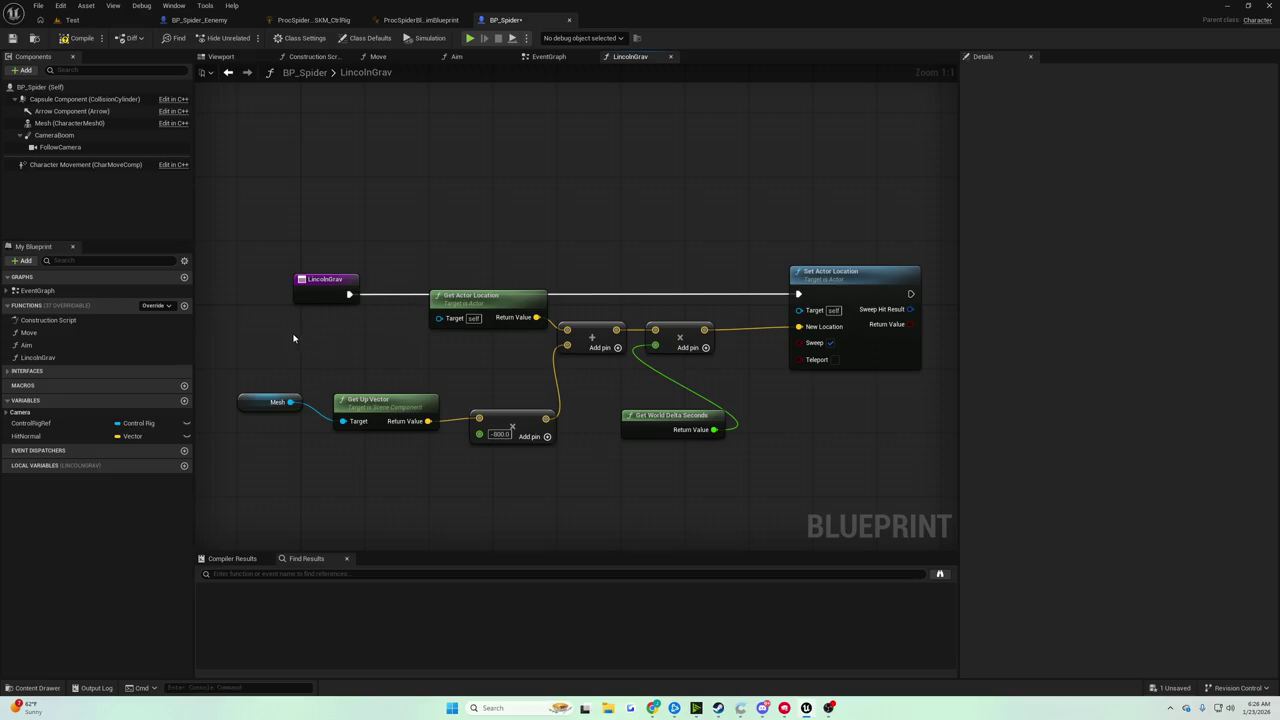
# Delete the Mesh, up-vector, math, delta-seconds and Set Actor Location nodes from LincolnGrav
pyautogui.moveTo(283, 336); pyautogui.dragTo(654, 443)
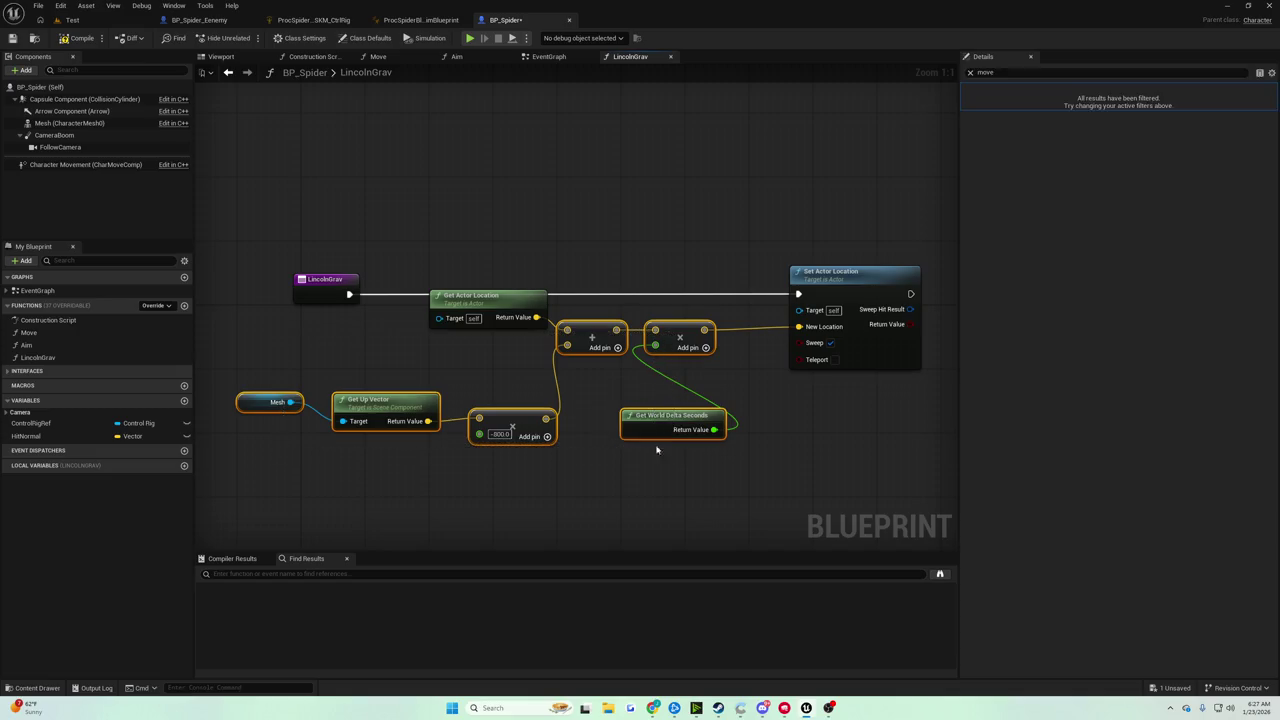
pyautogui.press('Delete')
pyautogui.moveTo(697, 229); pyautogui.dragTo(806, 286)
pyautogui.press('Delete')
pyautogui.moveTo(349, 294)
pyautogui.mouseDown()
pyautogui.moveTo(423, 300)
pyautogui.moveTo(350, 294)
pyautogui.mouseUp()
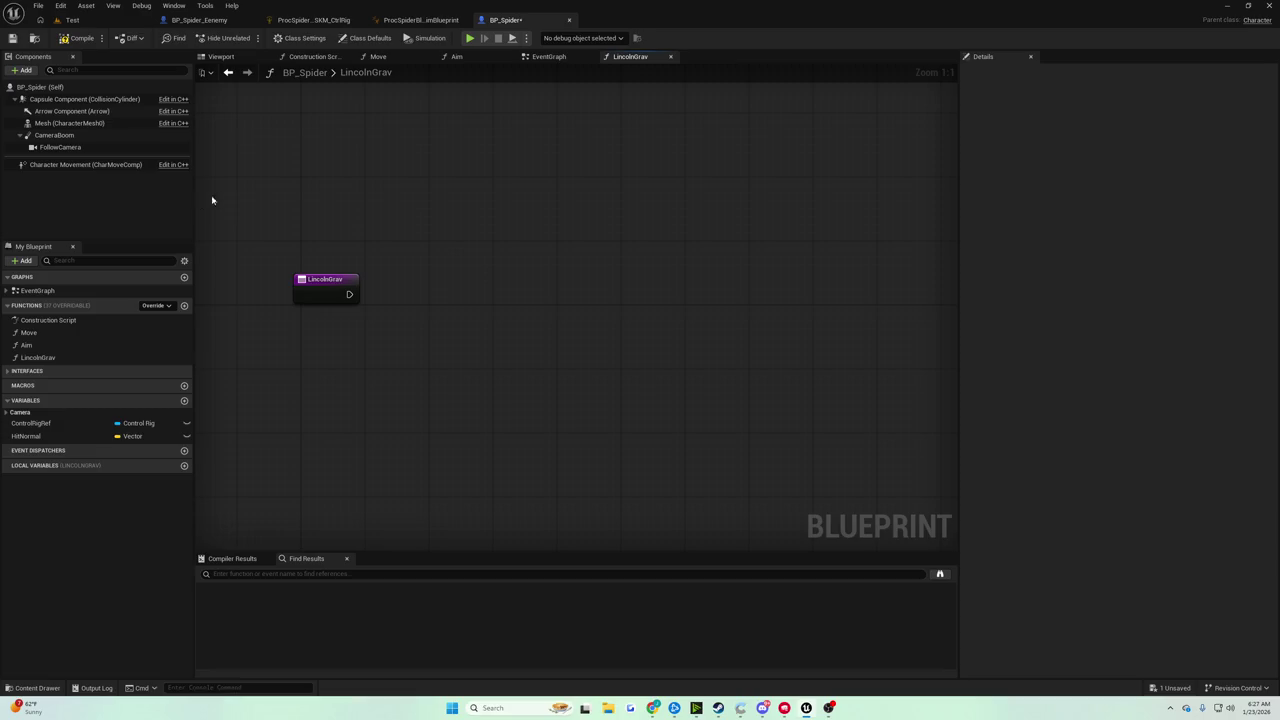
# Add a Character Movement reference and browse its 'add for' and 'add velo' actions without adding nodes
pyautogui.moveTo(100, 164)
pyautogui.mouseDown()
pyautogui.moveTo(397, 380)
pyautogui.moveTo(509, 335)
pyautogui.moveTo(524, 315)
pyautogui.mouseUp()
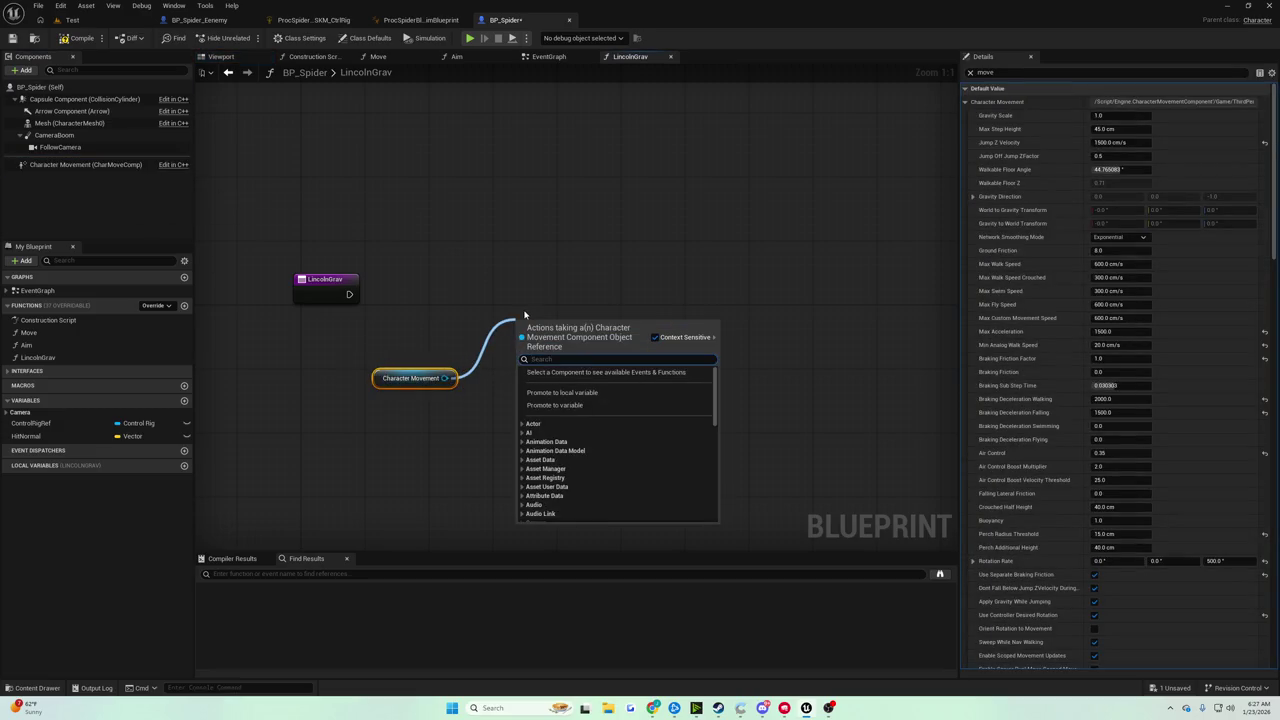
pyautogui.write('add for')
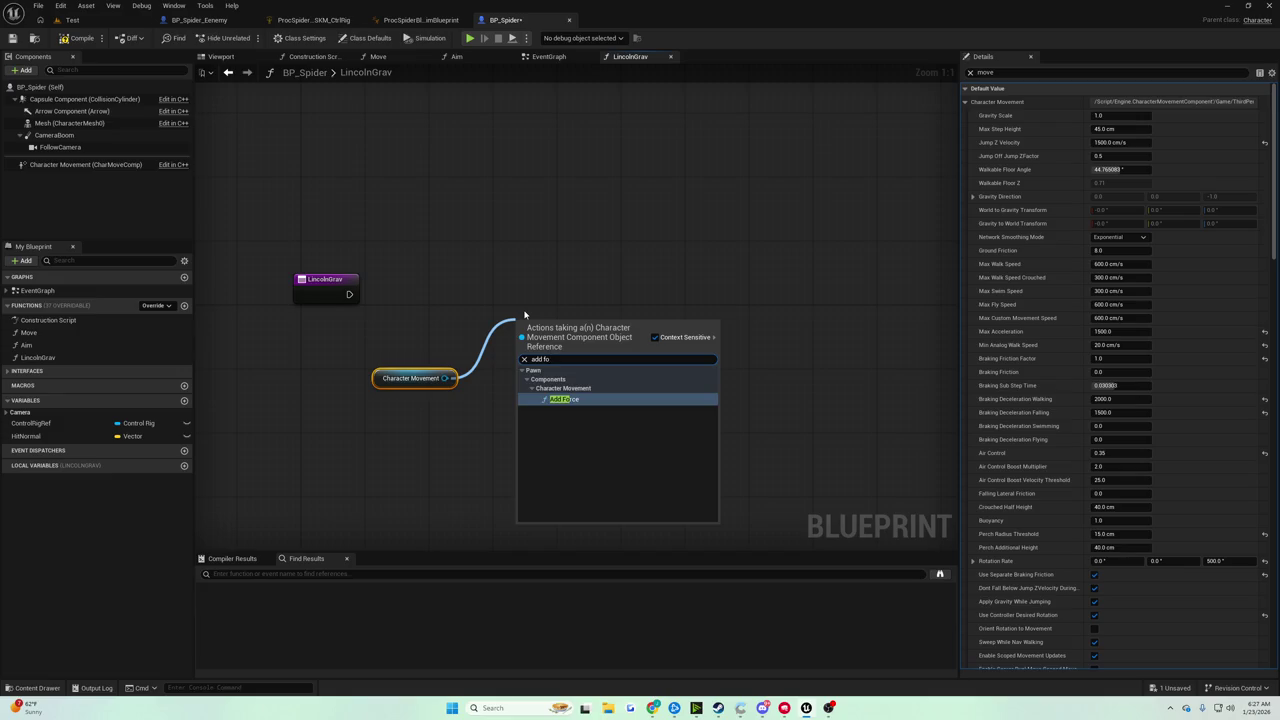
pyautogui.press('BackSpace')
pyautogui.press('BackSpace')
pyautogui.press('BackSpace')
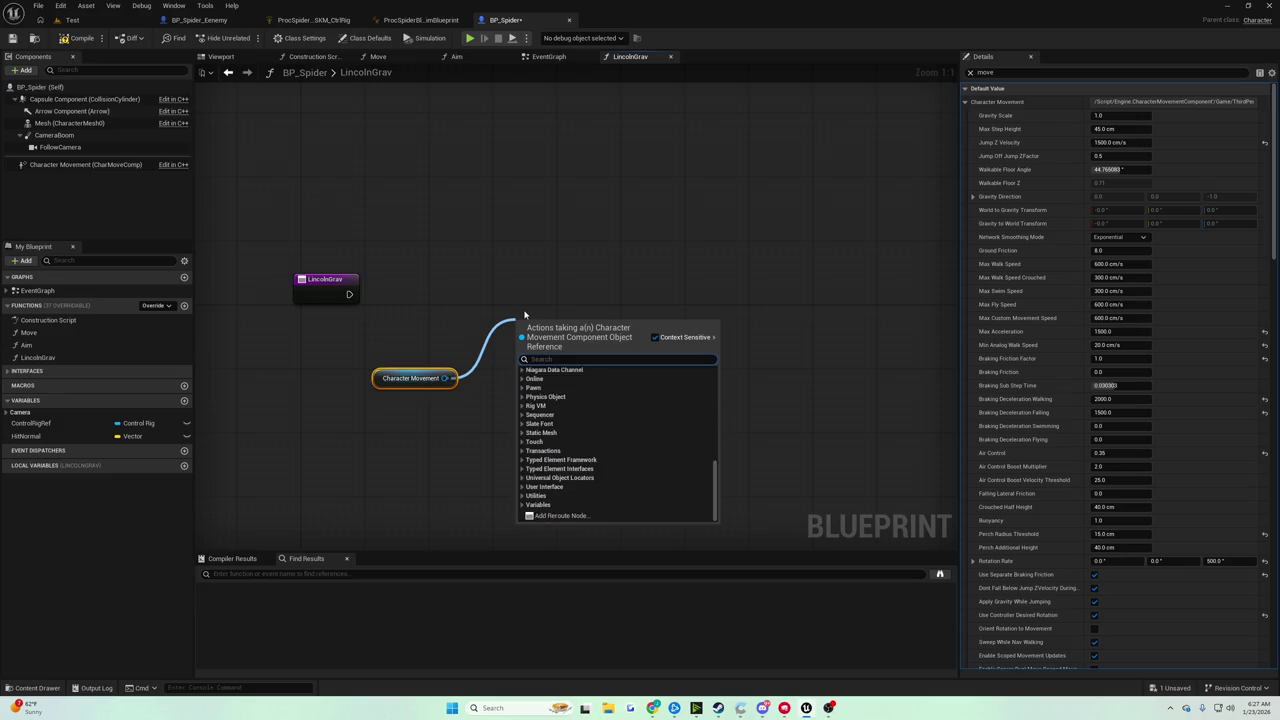
pyautogui.click(441, 291)
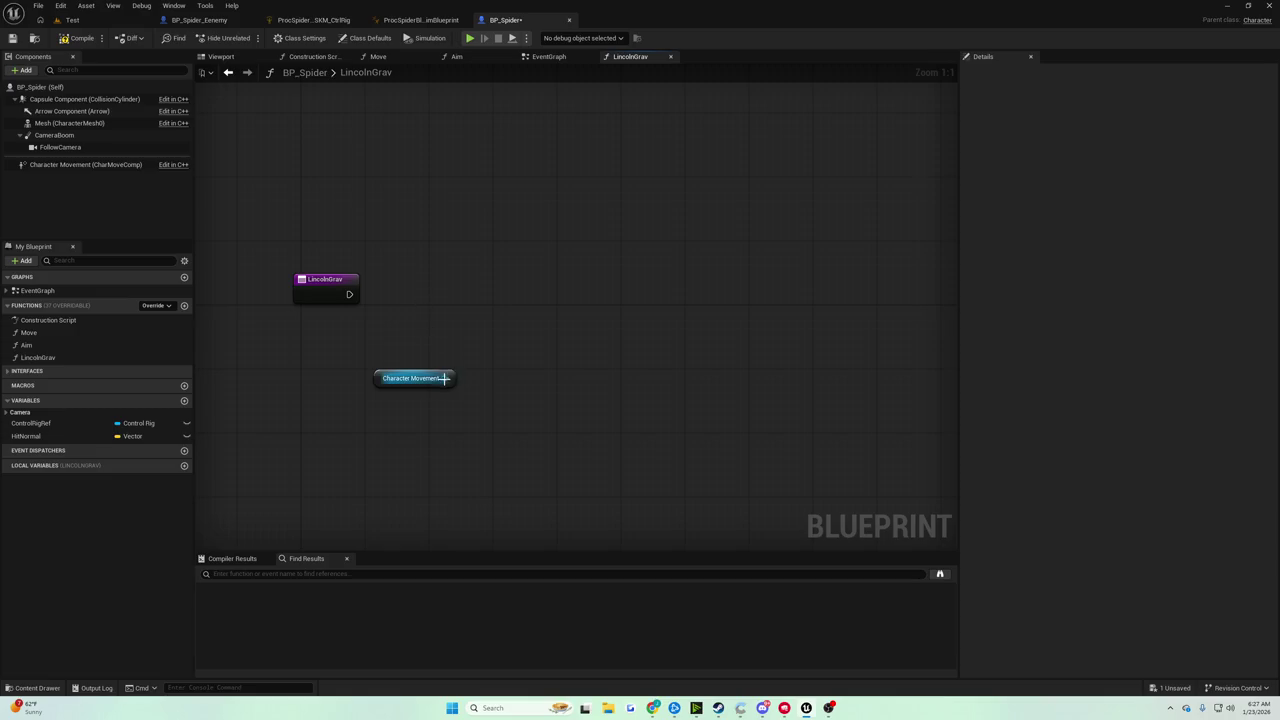
pyautogui.moveTo(444, 378); pyautogui.dragTo(481, 365)
pyautogui.write('add velo')
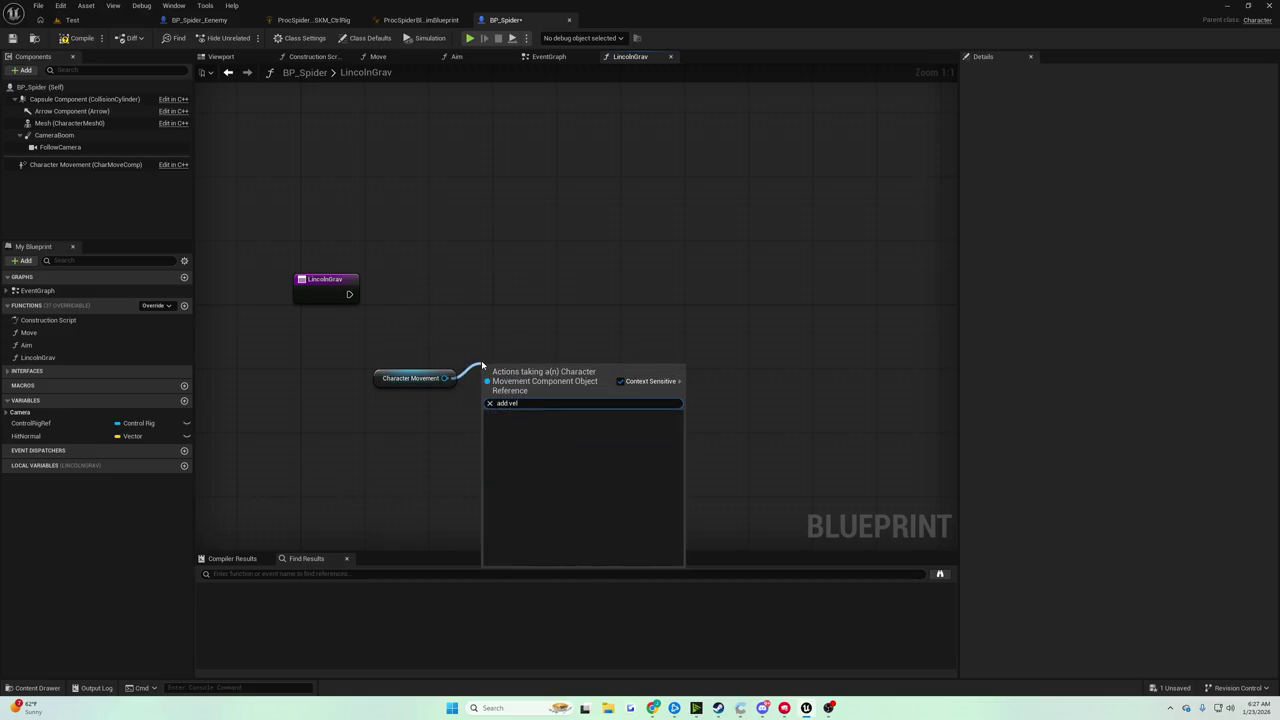
pyautogui.click(469, 320)
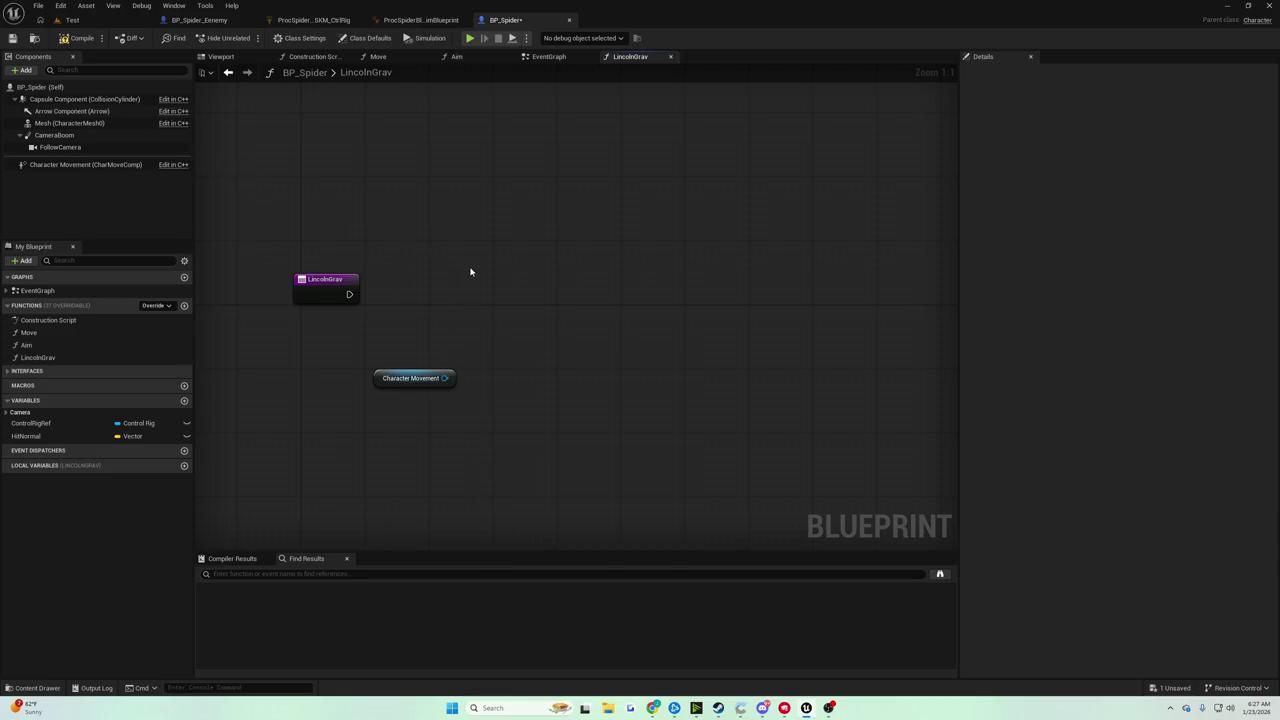
# Search the Blueprint actions for 'add velocity' and 'set velocity' without adding a node
pyautogui.rightClick(469, 282)
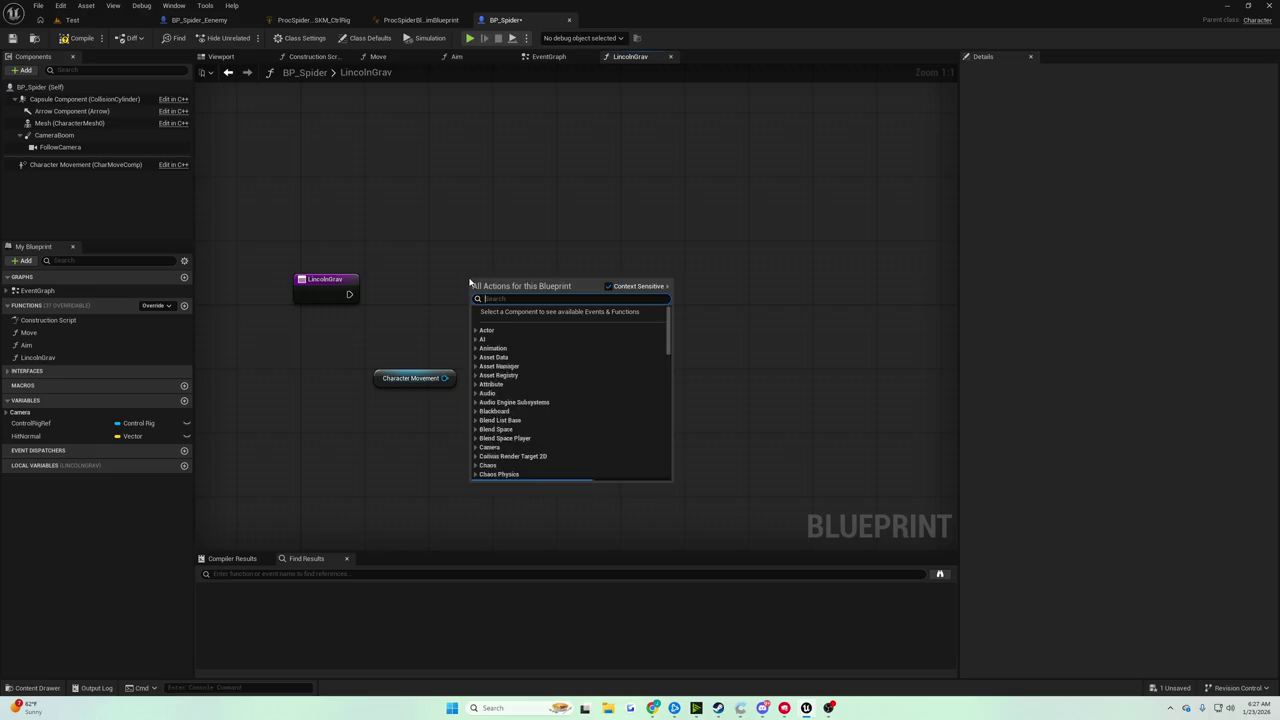
pyautogui.write('add velocity')
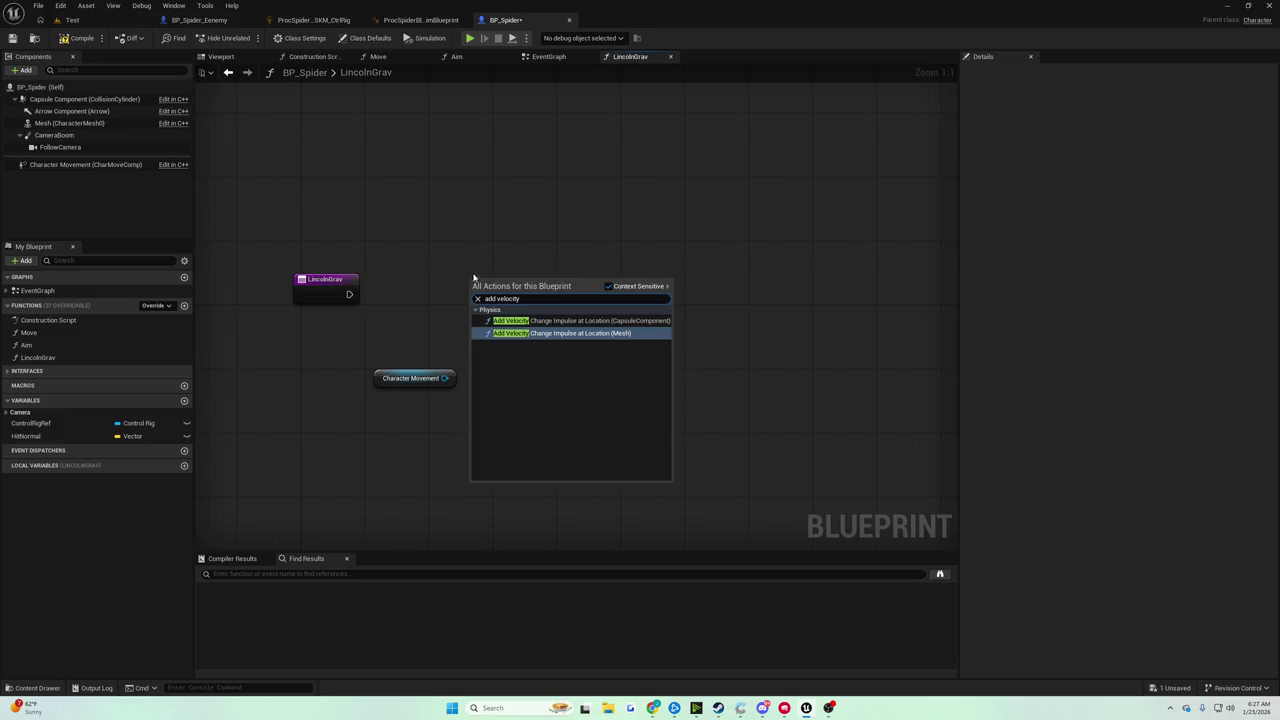
pyautogui.click(474, 278)
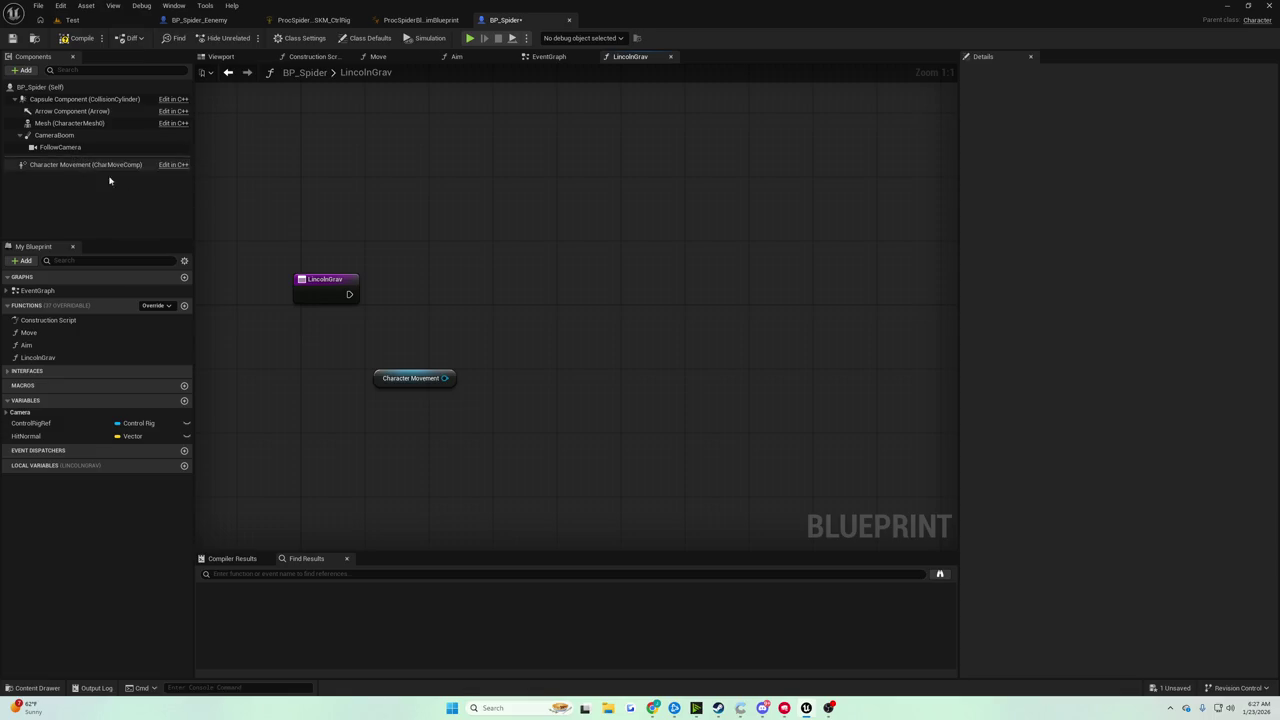
pyautogui.rightClick(455, 268)
pyautogui.write('set velocity')
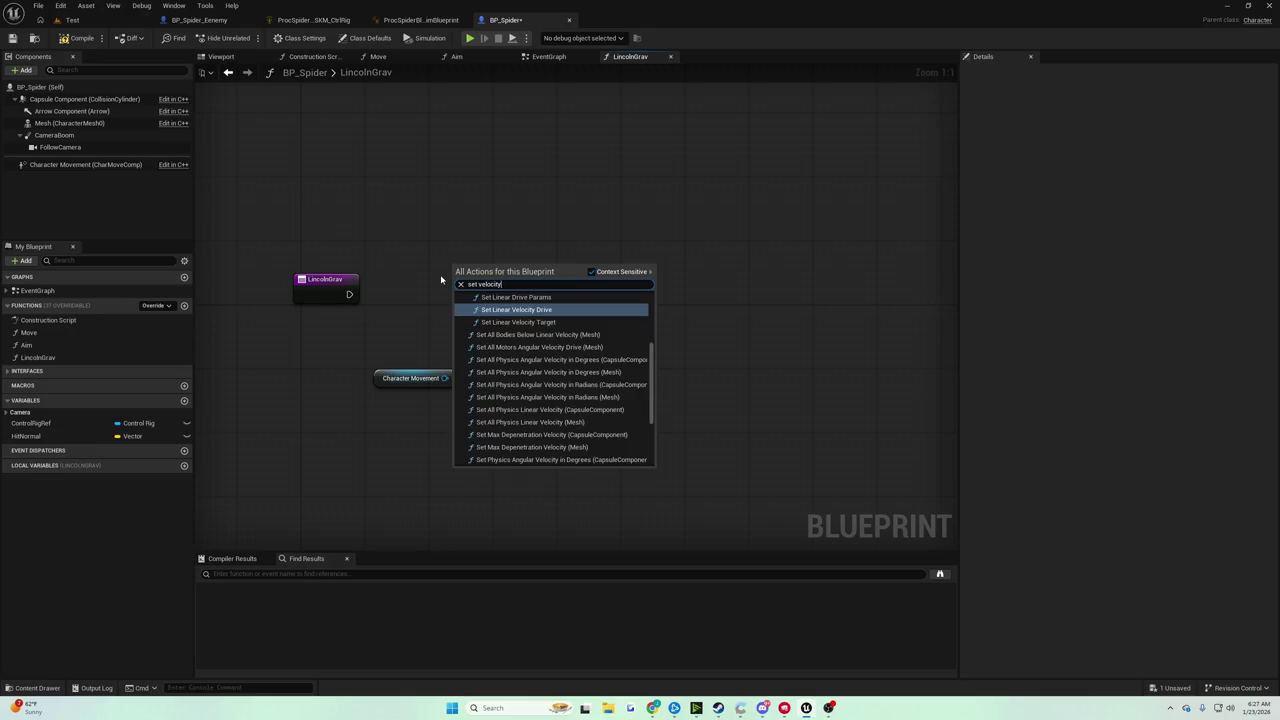
pyautogui.scroll(5, 589, 391)
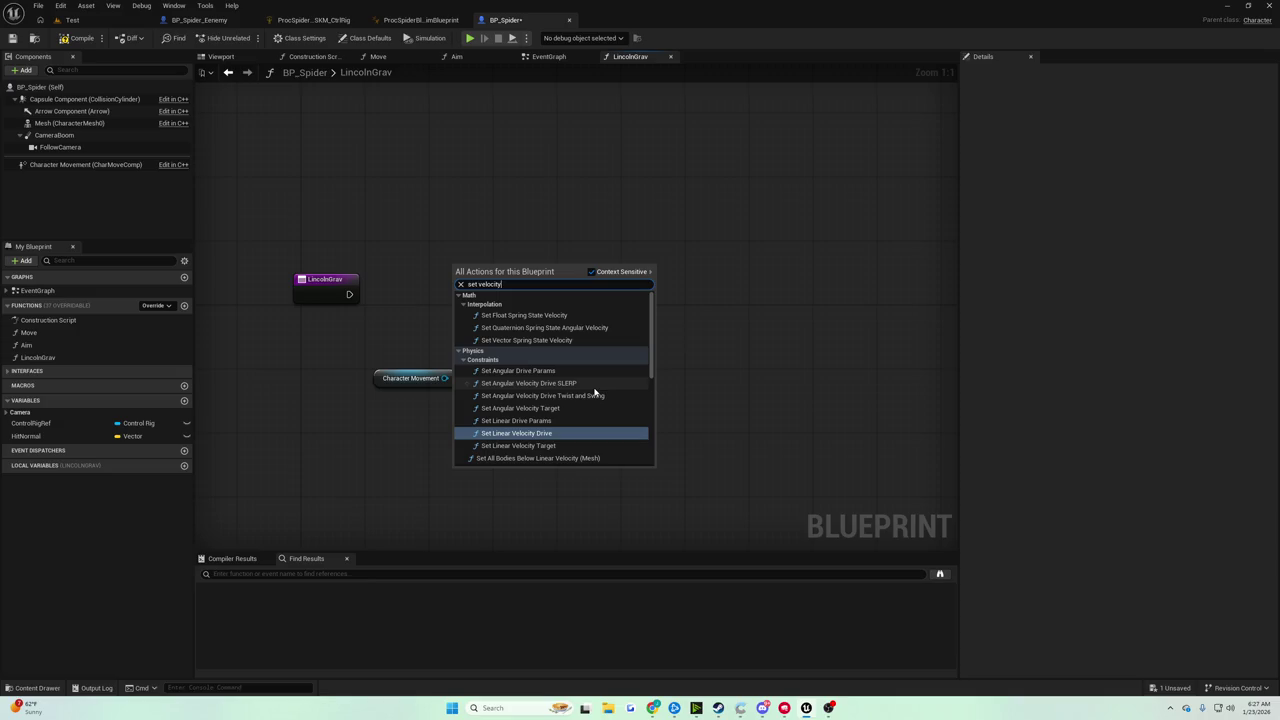
pyautogui.scroll(-10, 593, 392)
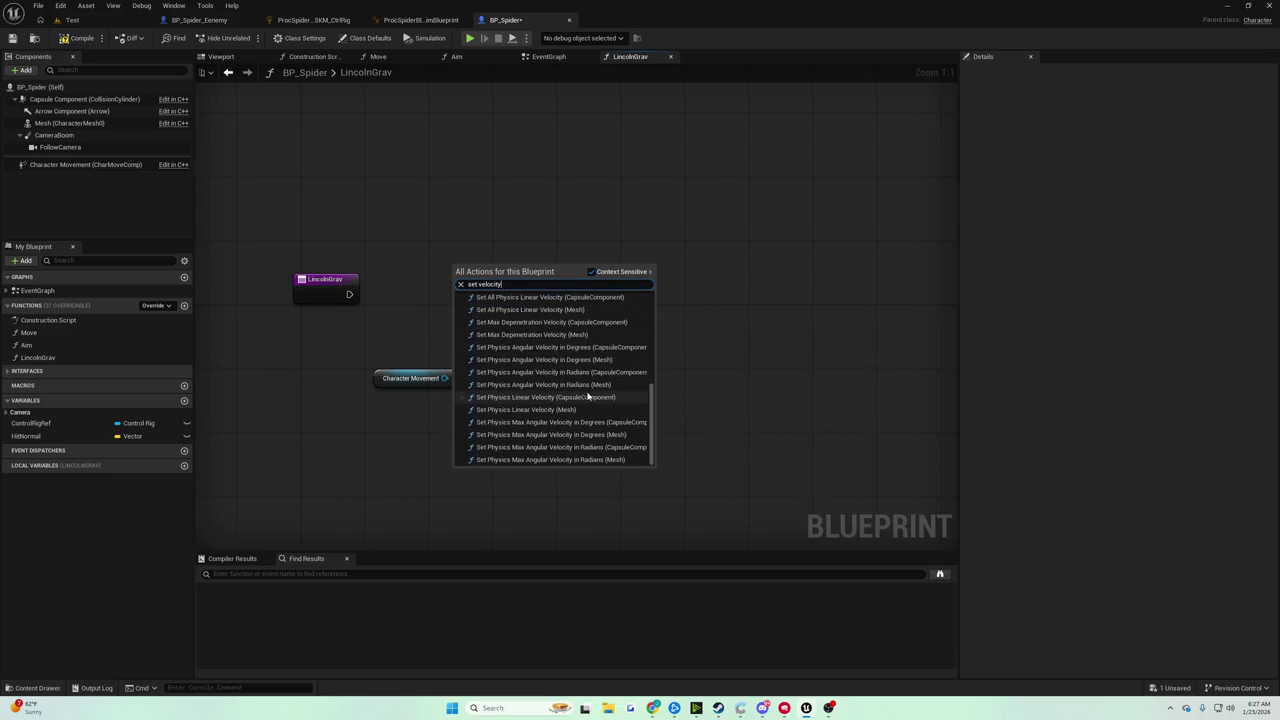
pyautogui.click(430, 279)
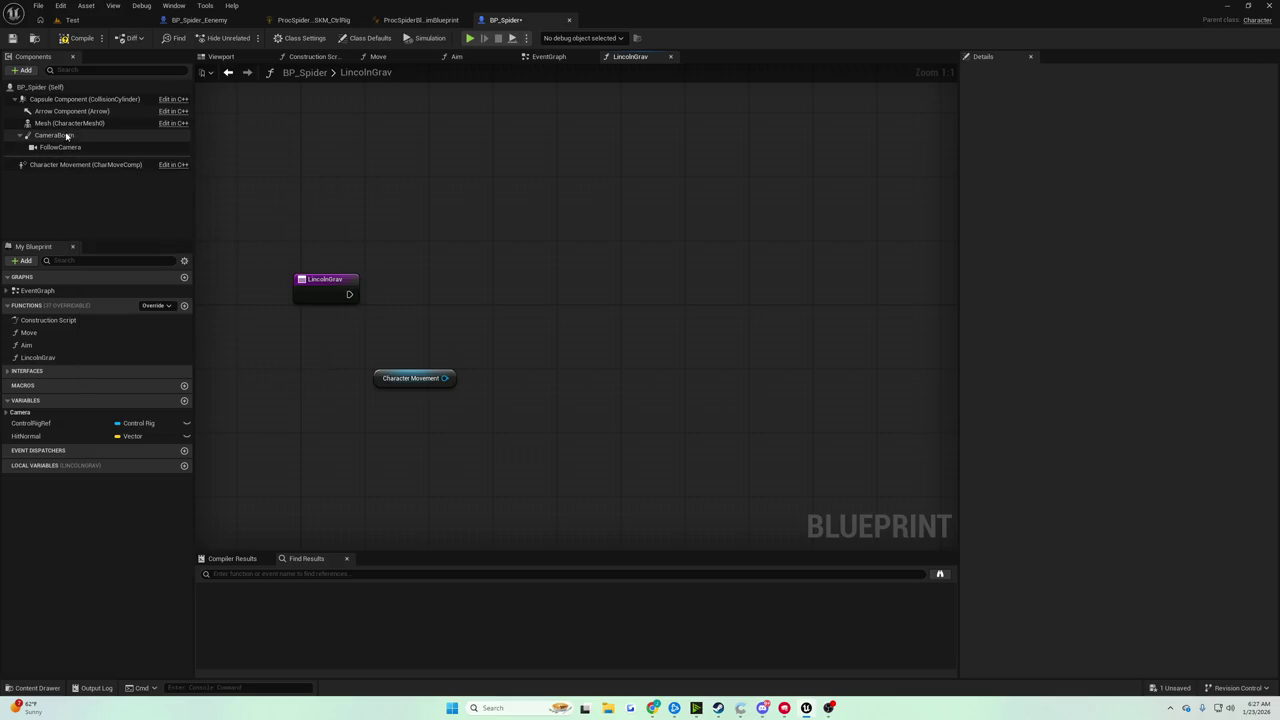
# Add a Capsule Component reference and a second Character Movement reference to LincolnGrav
pyautogui.moveTo(83, 104)
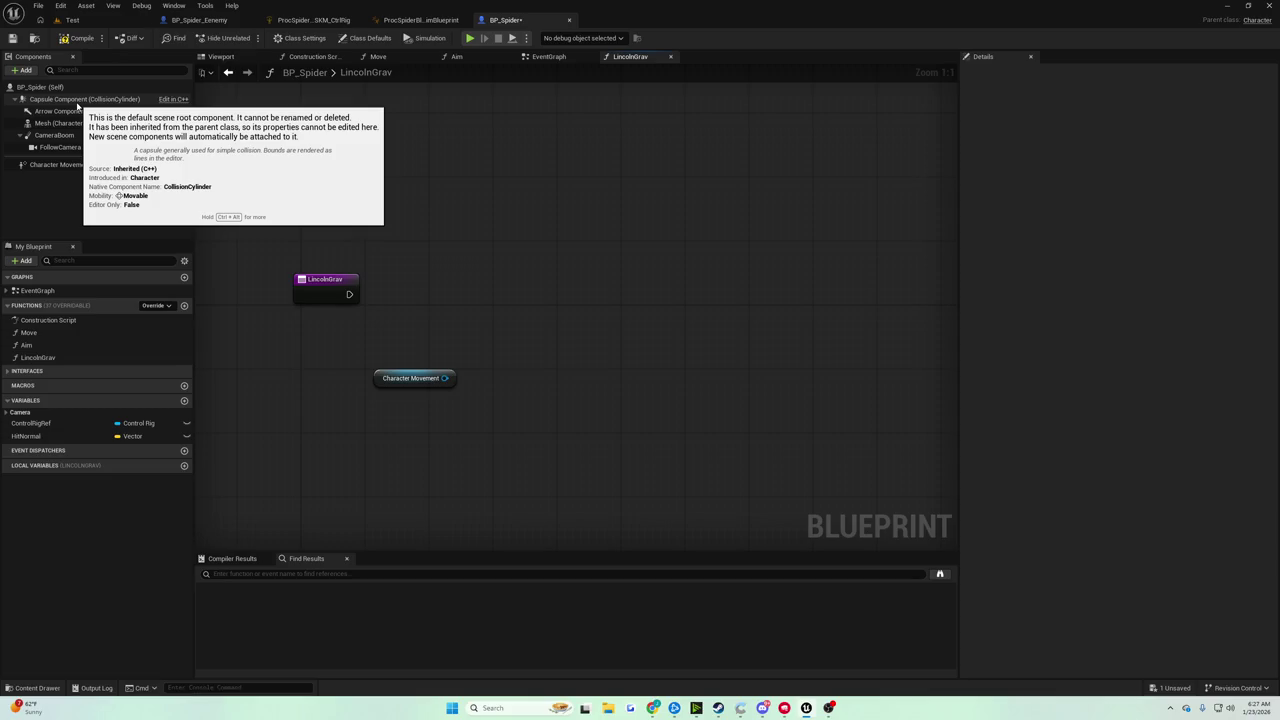
pyautogui.moveTo(77, 104)
pyautogui.mouseDown()
pyautogui.moveTo(40, 102)
pyautogui.moveTo(470, 306)
pyautogui.moveTo(537, 307)
pyautogui.mouseUp()
pyautogui.write('set')
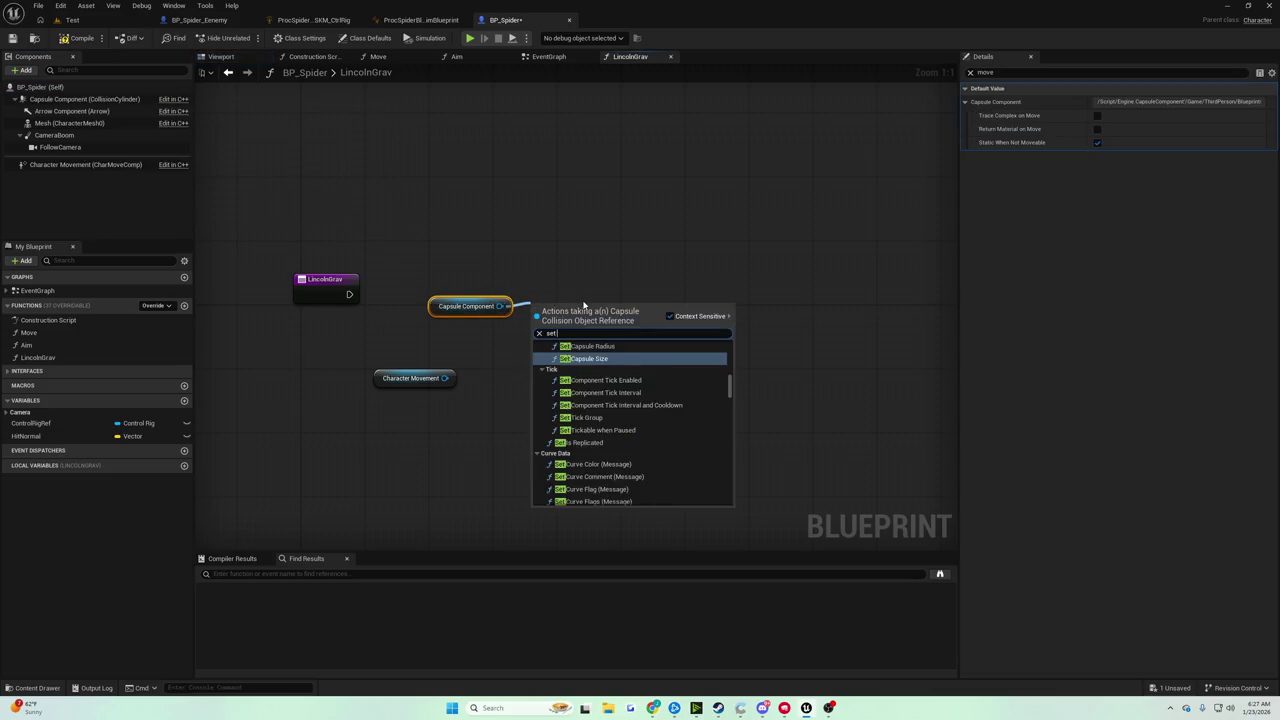
pyautogui.write(' velocity')
pyautogui.click(537, 247)
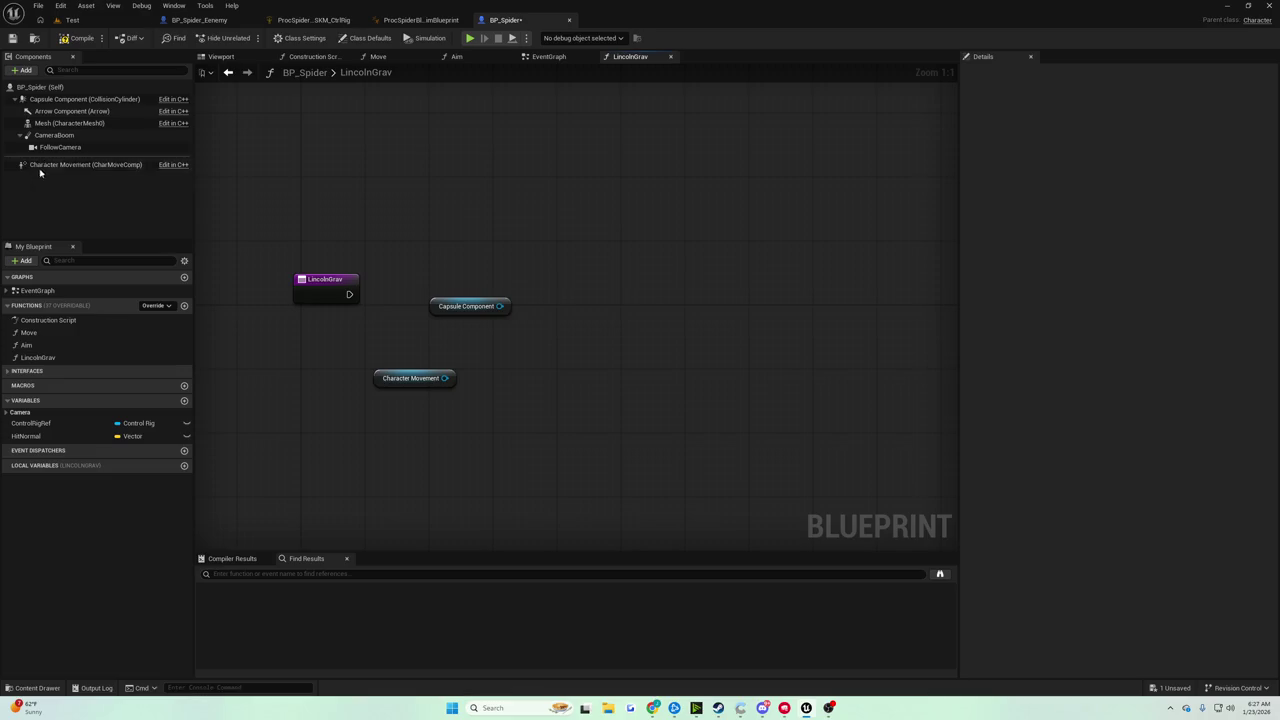
pyautogui.moveTo(60, 164)
pyautogui.mouseDown()
pyautogui.moveTo(458, 347)
pyautogui.moveTo(440, 341)
pyautogui.moveTo(576, 345)
pyautogui.mouseUp()
# Create a SET Velocity node from Character Movement and delete the unneeded Capsule Component node
pyautogui.write('set veloci')
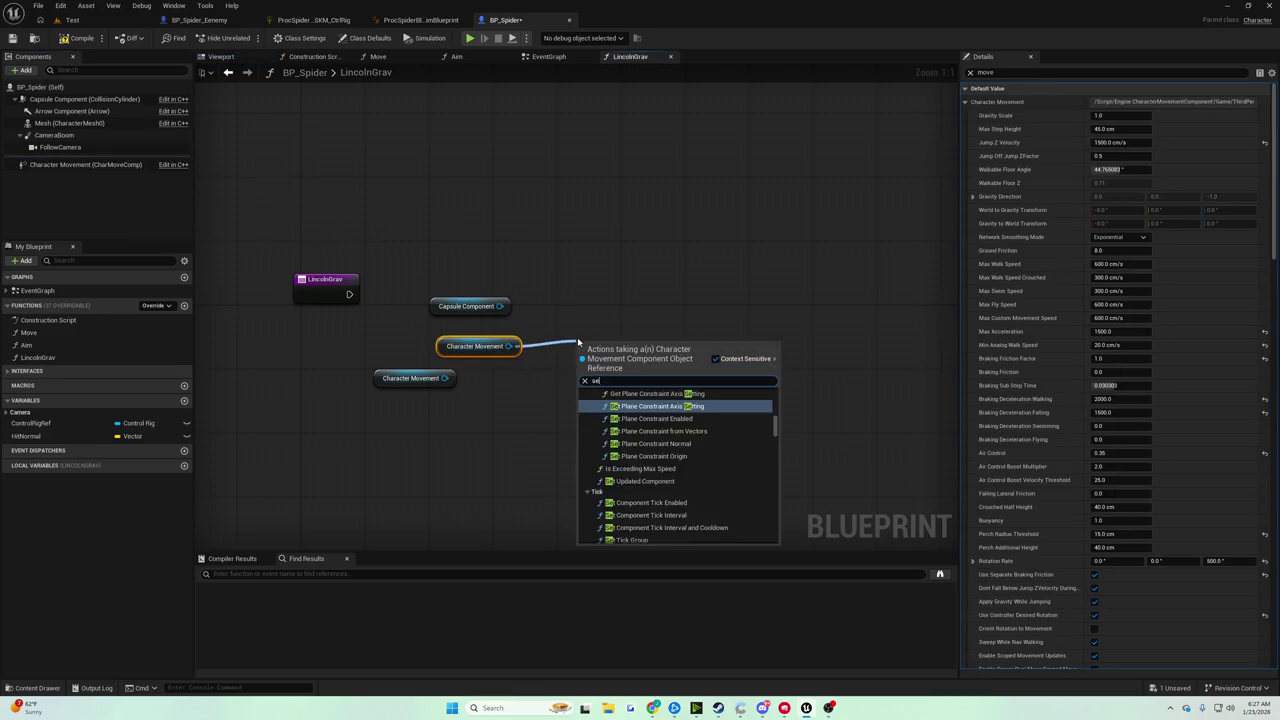
pyautogui.click(621, 537)
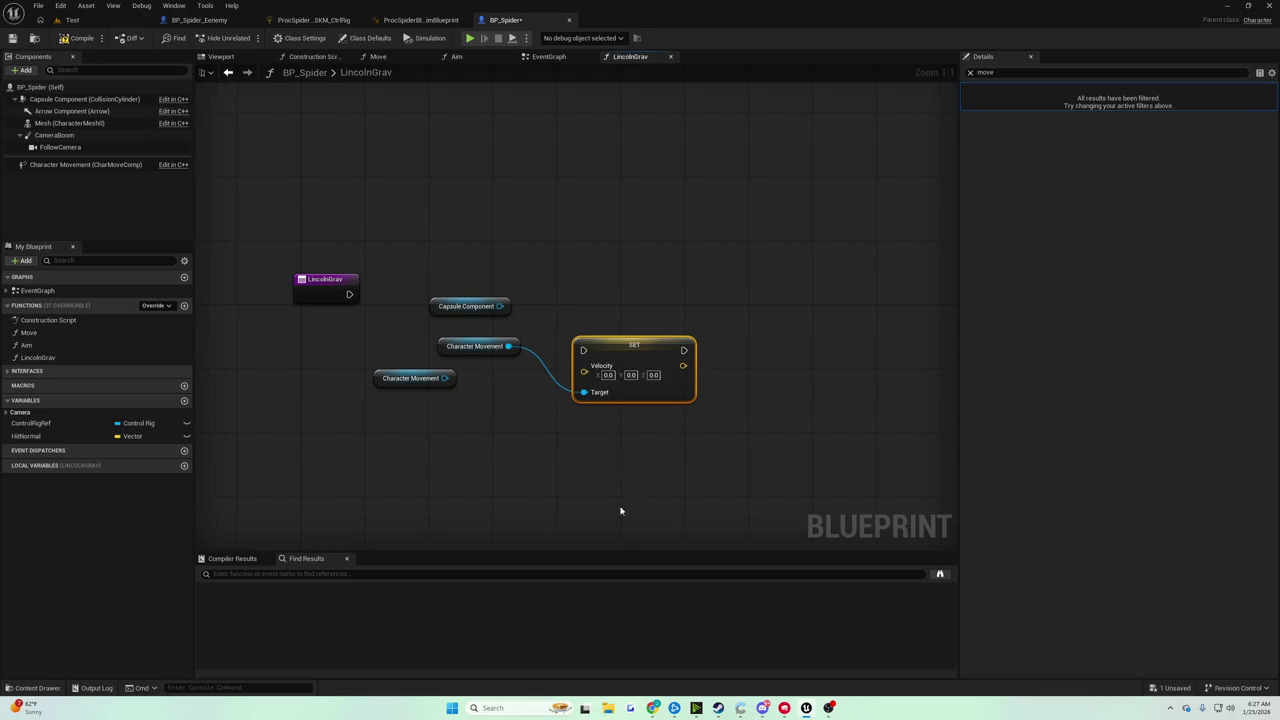
pyautogui.click(468, 306)
pyautogui.moveTo(619, 345)
pyautogui.mouseDown()
pyautogui.moveTo(596, 325)
pyautogui.moveTo(644, 292)
pyautogui.moveTo(728, 300)
pyautogui.mouseUp()
pyautogui.press('Delete')
pyautogui.press('Delete')
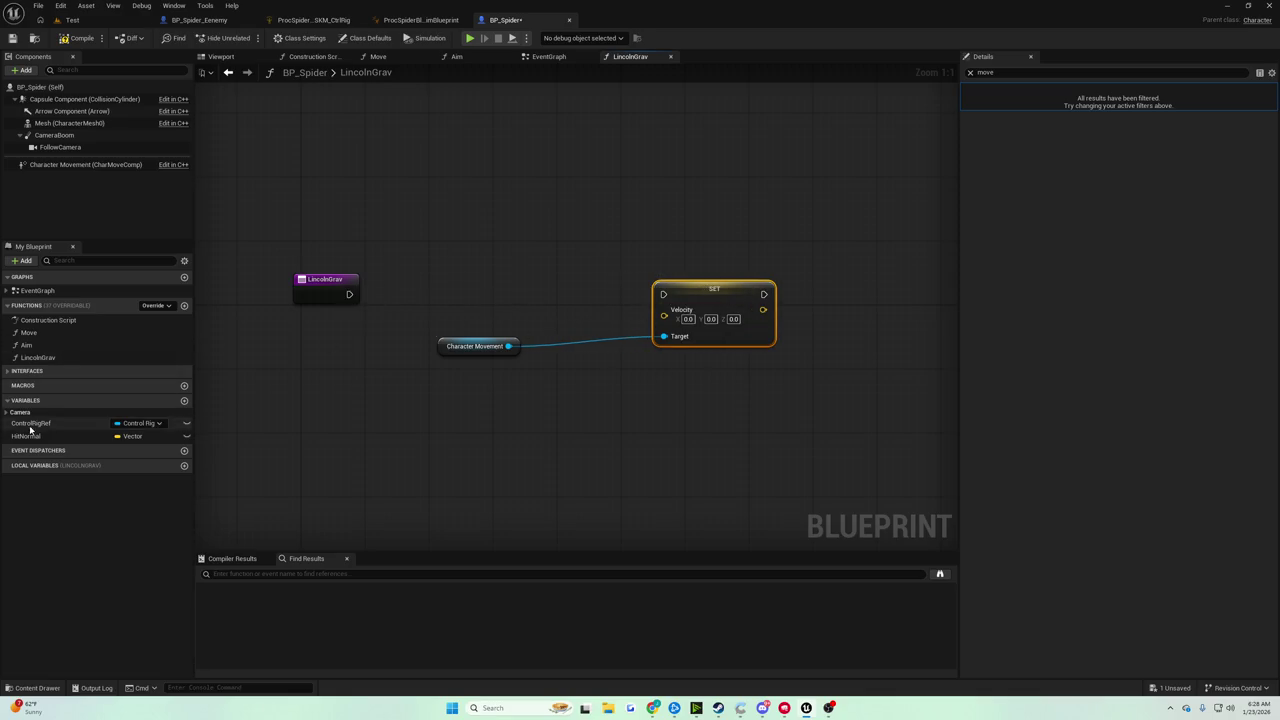
# Add a HitNormal getter and a vector Add node fed by Hit Normal
pyautogui.moveTo(30, 430); pyautogui.dragTo(445, 285)
pyautogui.click(484, 294)
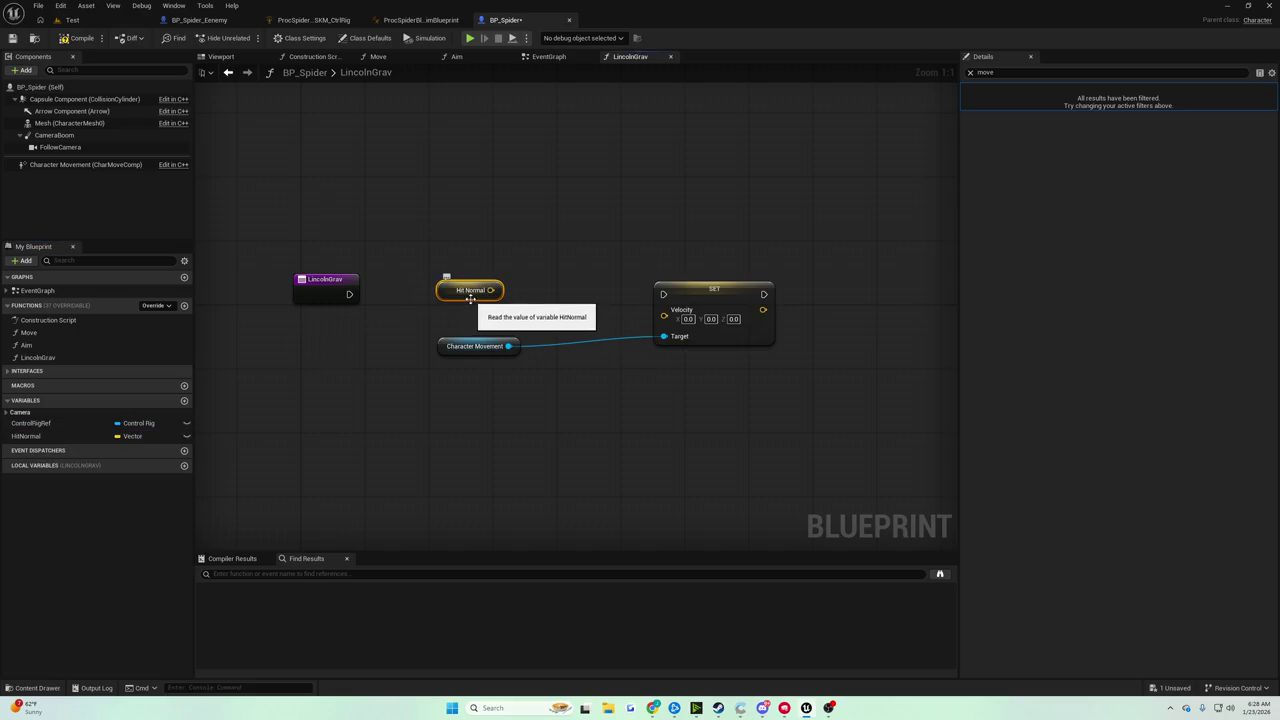
pyautogui.moveTo(484, 290); pyautogui.dragTo(485, 321)
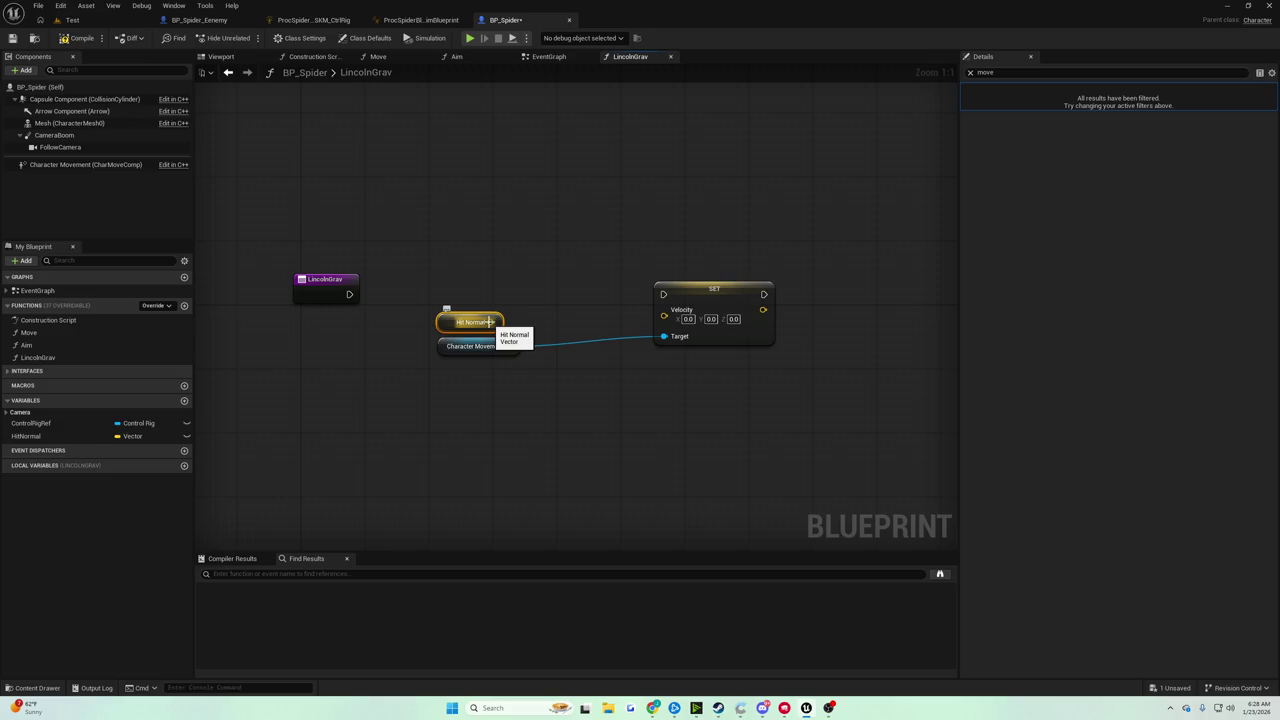
pyautogui.moveTo(489, 321); pyautogui.dragTo(531, 311)
pyautogui.write('+')
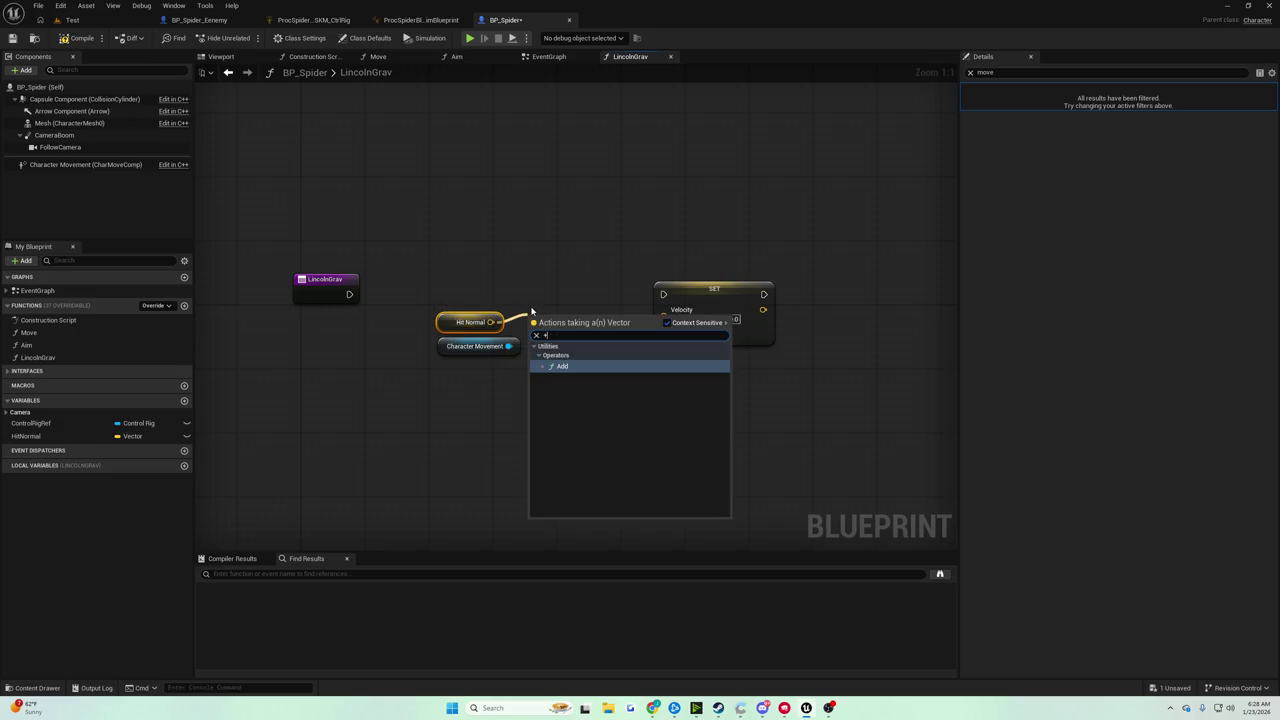
pyautogui.press('Return')
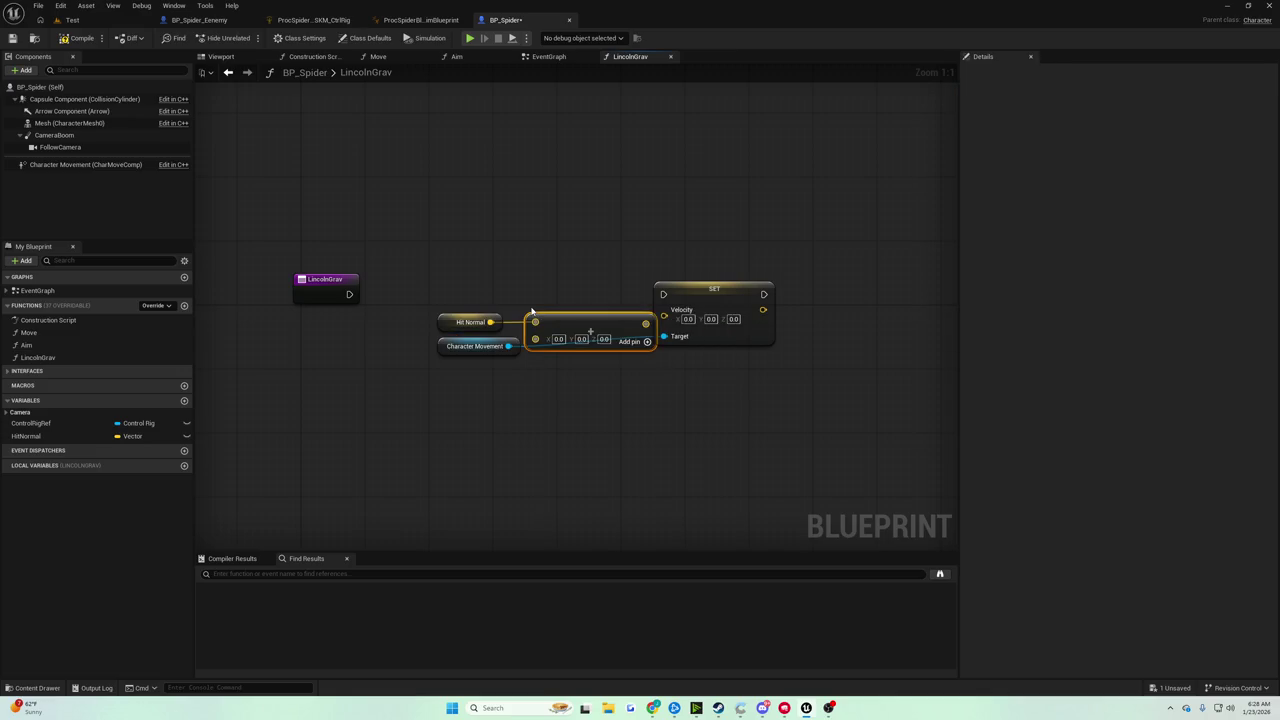
pyautogui.moveTo(577, 318); pyautogui.dragTo(570, 297)
pyautogui.moveTo(472, 346); pyautogui.dragTo(465, 417)
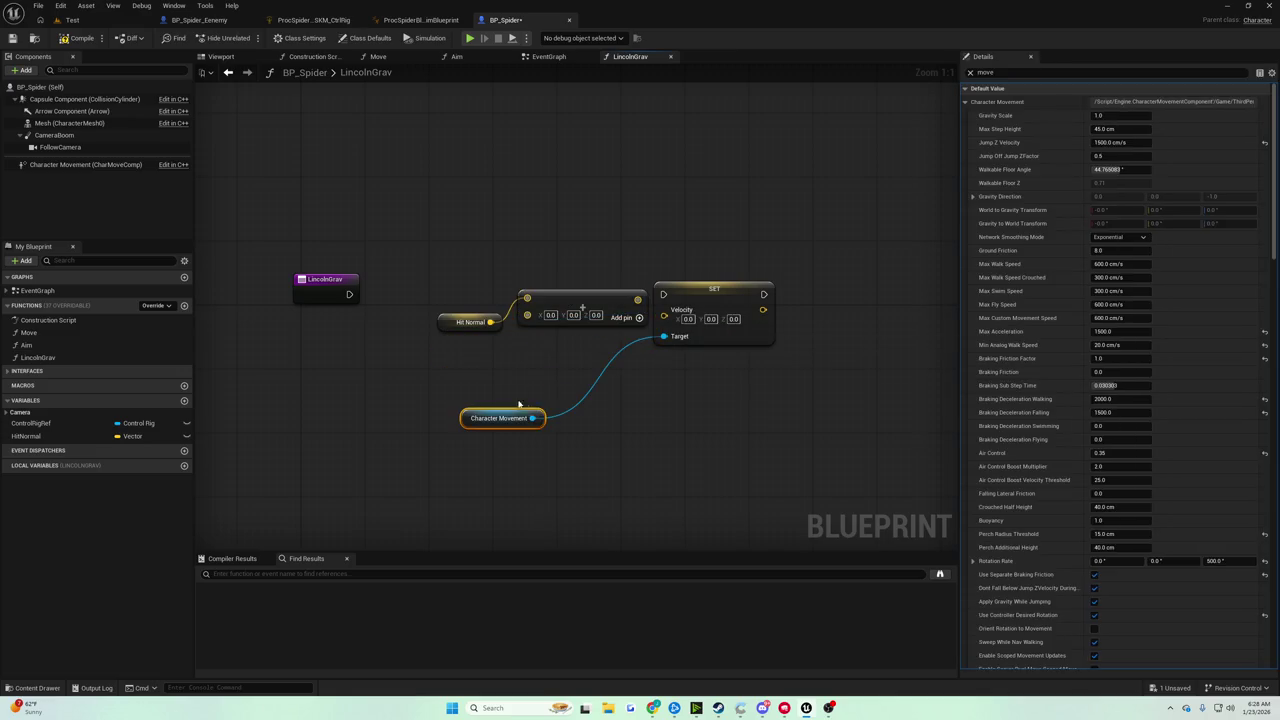
# Add Get World Delta Seconds and connect it into the Add node
pyautogui.rightClick(462, 367)
pyautogui.write('get delta time')
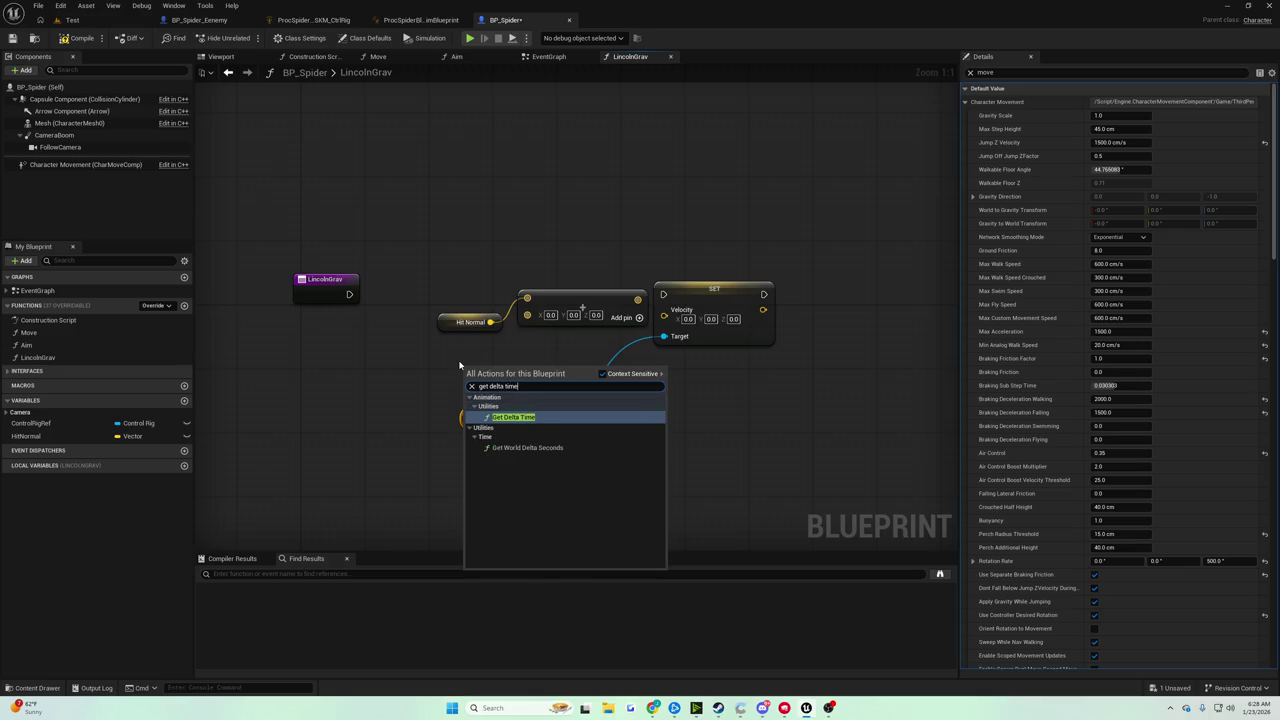
pyautogui.press('Down')
pyautogui.press('Return')
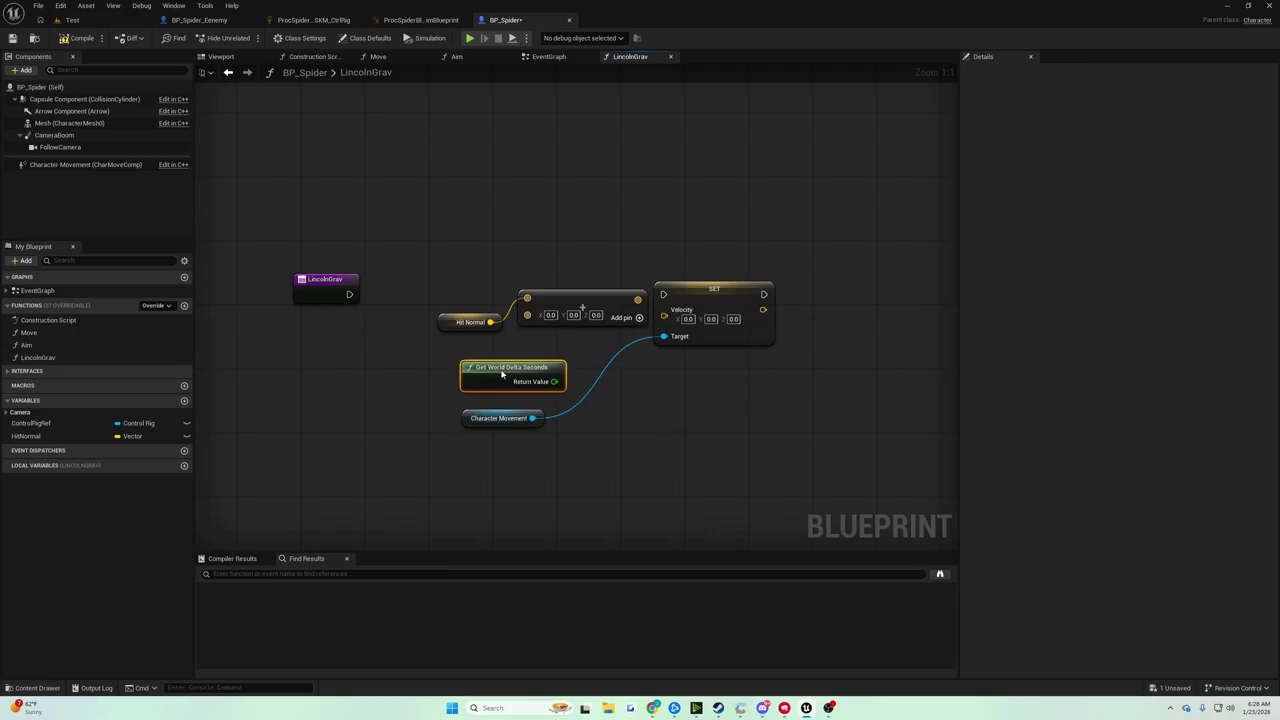
pyautogui.moveTo(502, 373)
pyautogui.mouseDown()
pyautogui.moveTo(422, 373)
pyautogui.moveTo(525, 300)
pyautogui.moveTo(527, 315)
pyautogui.mouseUp()
pyautogui.click(555, 326)
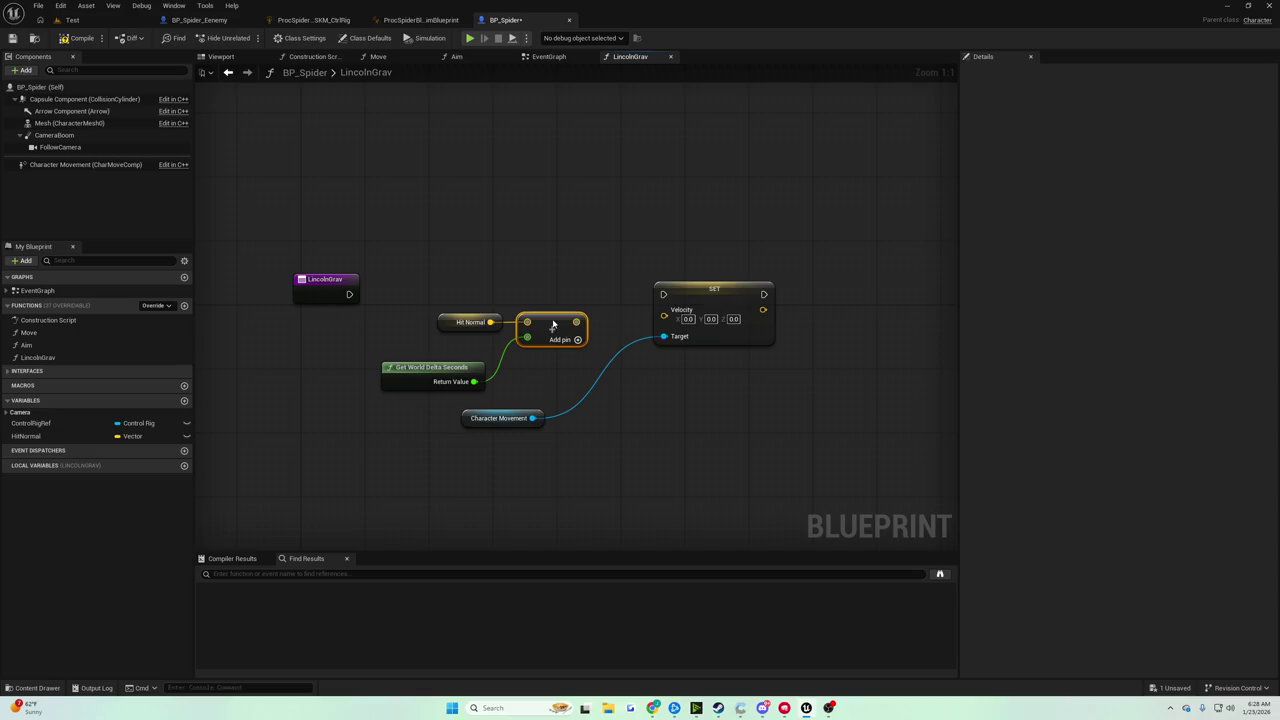
# Run the SET node from LincolnGrav's entry and feed the Add result into Velocity
pyautogui.moveTo(625, 291)
pyautogui.mouseDown()
pyautogui.moveTo(514, 291)
pyautogui.moveTo(618, 290)
pyautogui.mouseUp()
pyautogui.click(505, 280)
pyautogui.moveTo(505, 283); pyautogui.dragTo(528, 284)
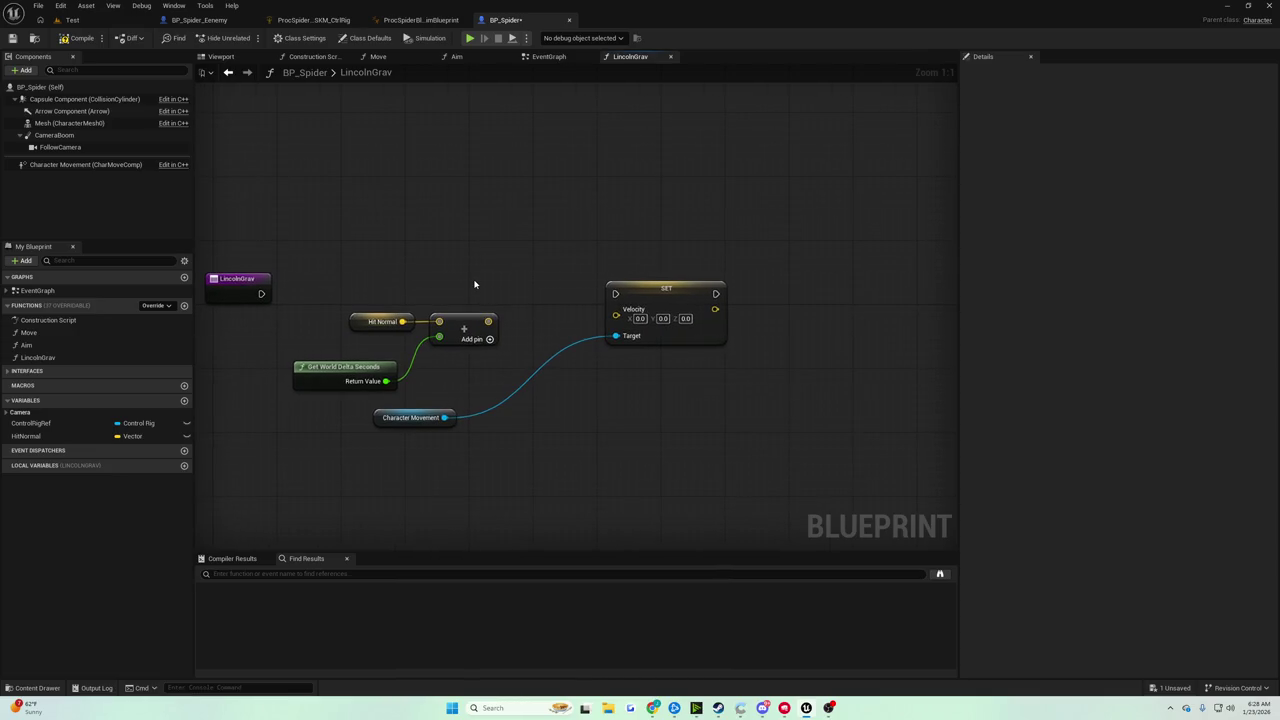
pyautogui.moveTo(261, 293); pyautogui.dragTo(615, 293)
pyautogui.moveTo(488, 322); pyautogui.dragTo(616, 309)
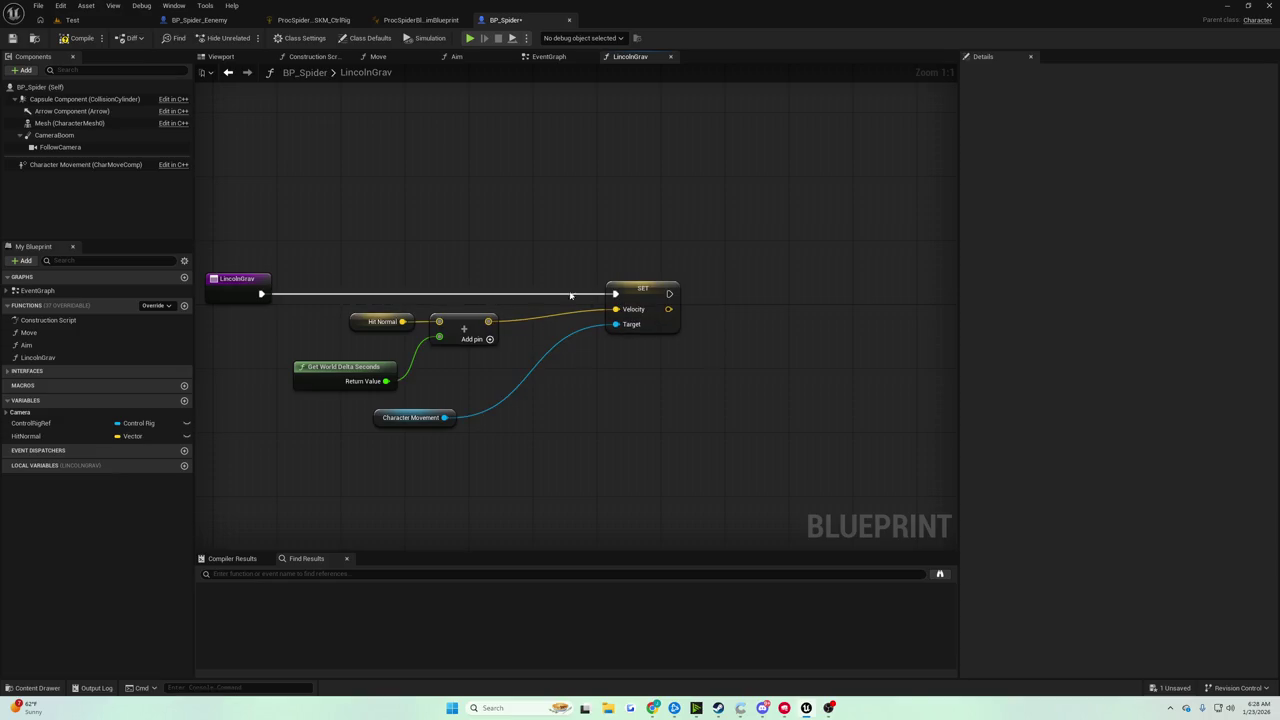
# Compile and save BP_Spider, then play the Test level
pyautogui.click(67, 41)
pyautogui.click(12, 38)
pyautogui.click(72, 20)
pyautogui.click(246, 38)
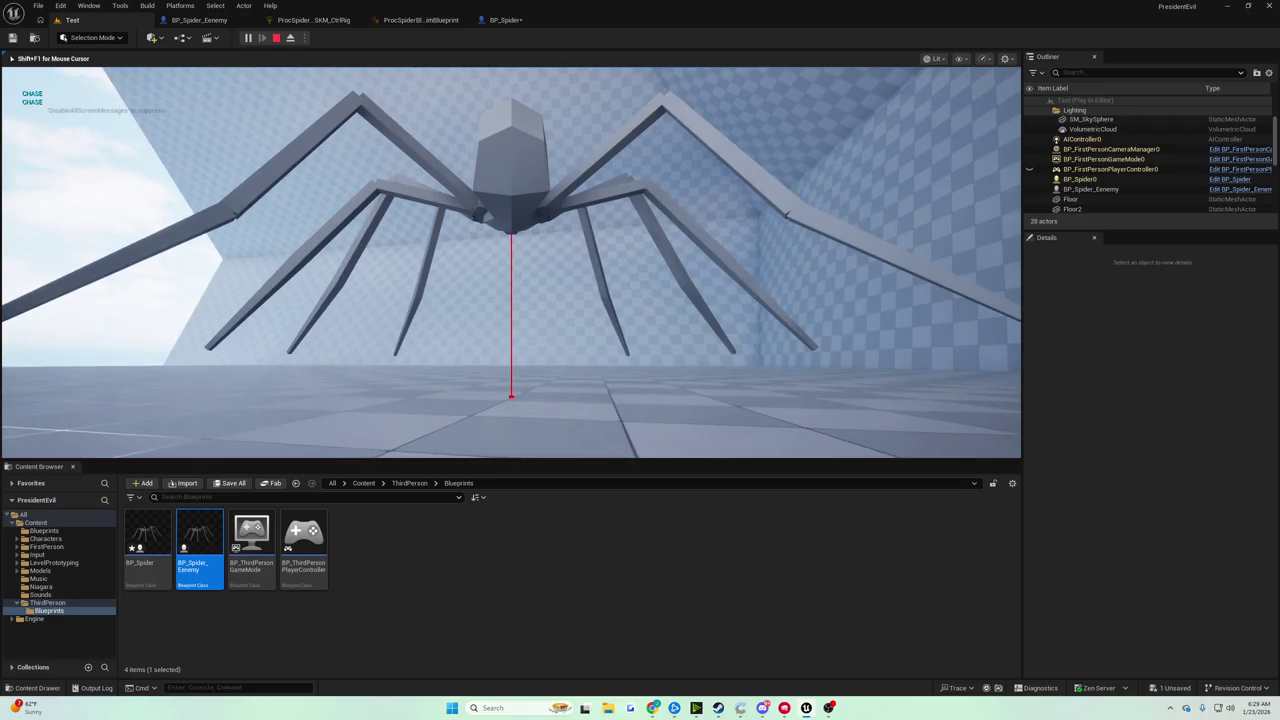
# Free the mouse, toggle the in-game console, stop play, and return to BP_Spider's LincolnGrav graph
pyautogui.hotkey('shift', 'F1')
pyautogui.press('`')
pyautogui.press('`')
pyautogui.press('`')
pyautogui.click(237, 143)
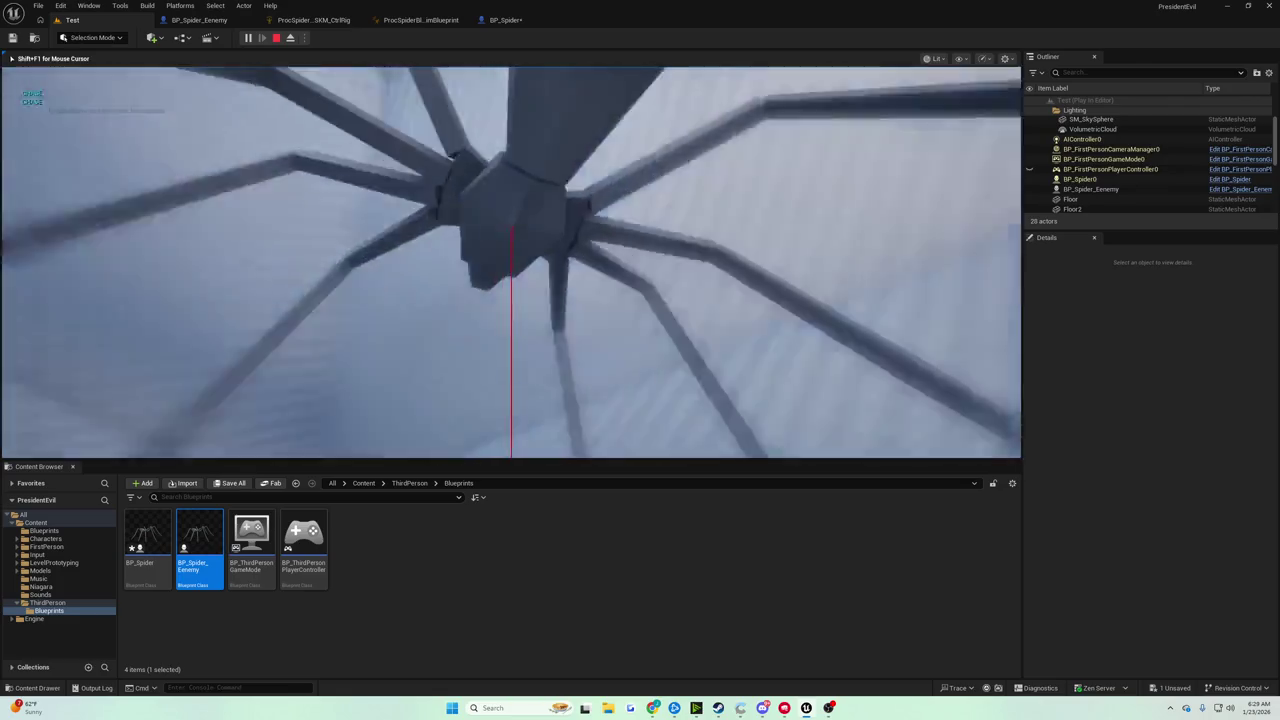
pyautogui.press('Escape')
pyautogui.click(512, 20)
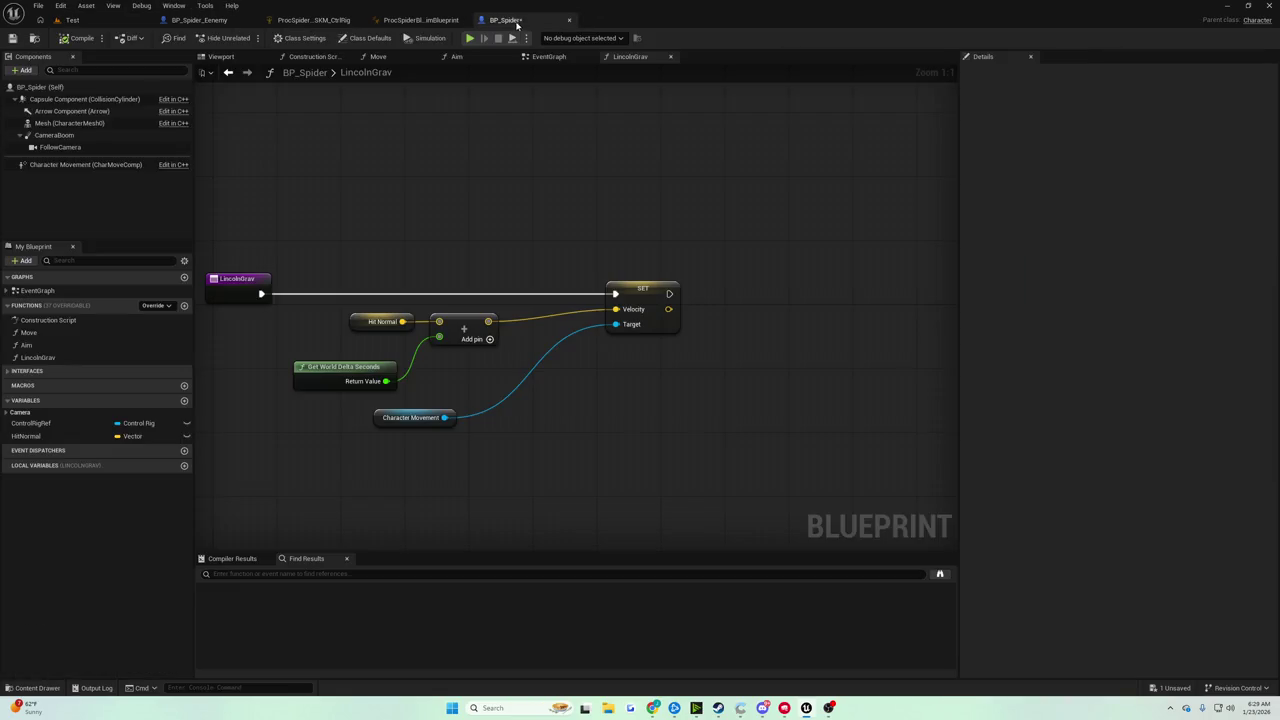
# Replace the Add node with a Multiply of Hit Normal by world delta seconds
pyautogui.moveTo(403, 194)
pyautogui.mouseDown()
pyautogui.moveTo(446, 177)
pyautogui.moveTo(489, 183)
pyautogui.mouseUp()
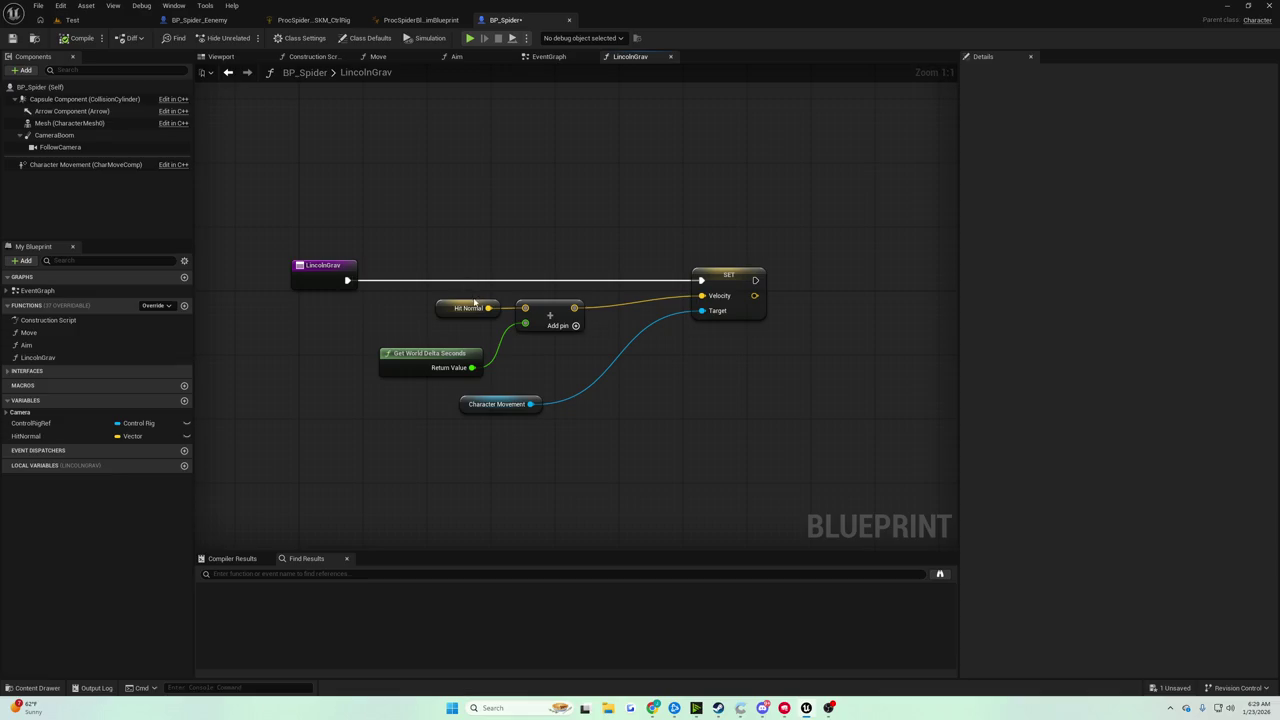
pyautogui.click(552, 306)
pyautogui.press('Delete')
pyautogui.moveTo(488, 308); pyautogui.dragTo(530, 318)
pyautogui.write('add')
pyautogui.press('Return')
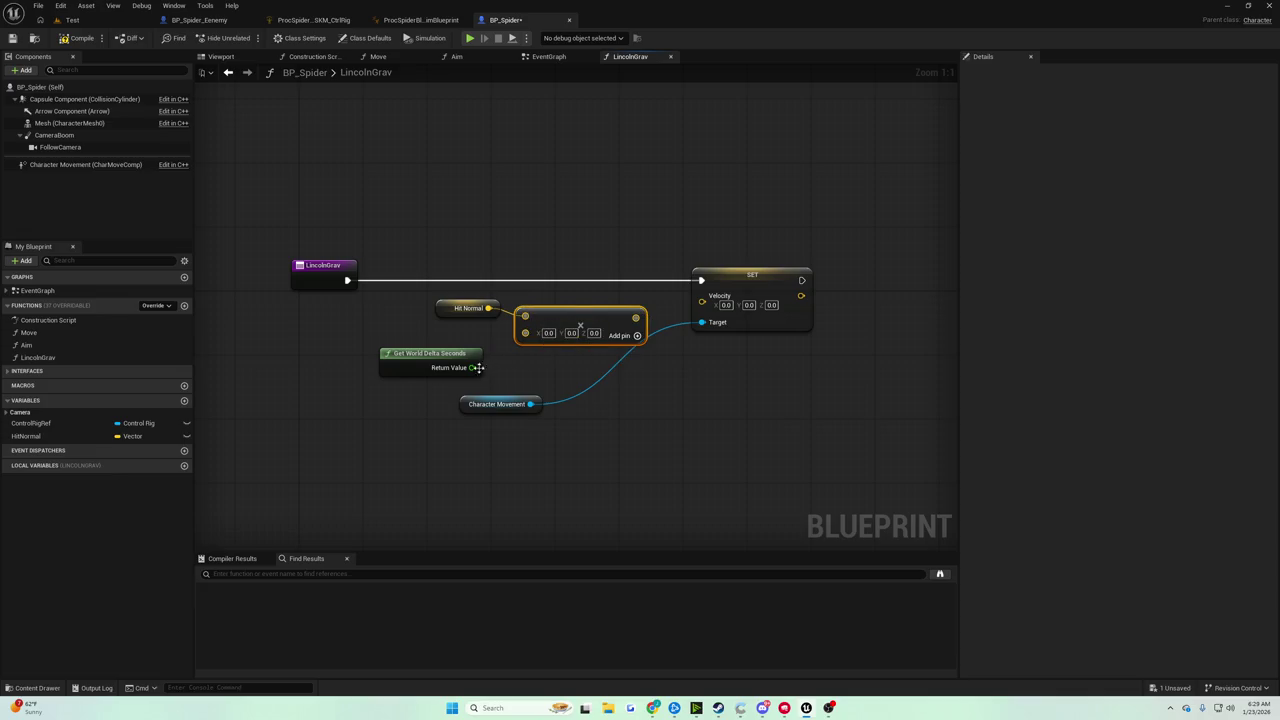
pyautogui.moveTo(478, 368); pyautogui.dragTo(560, 320)
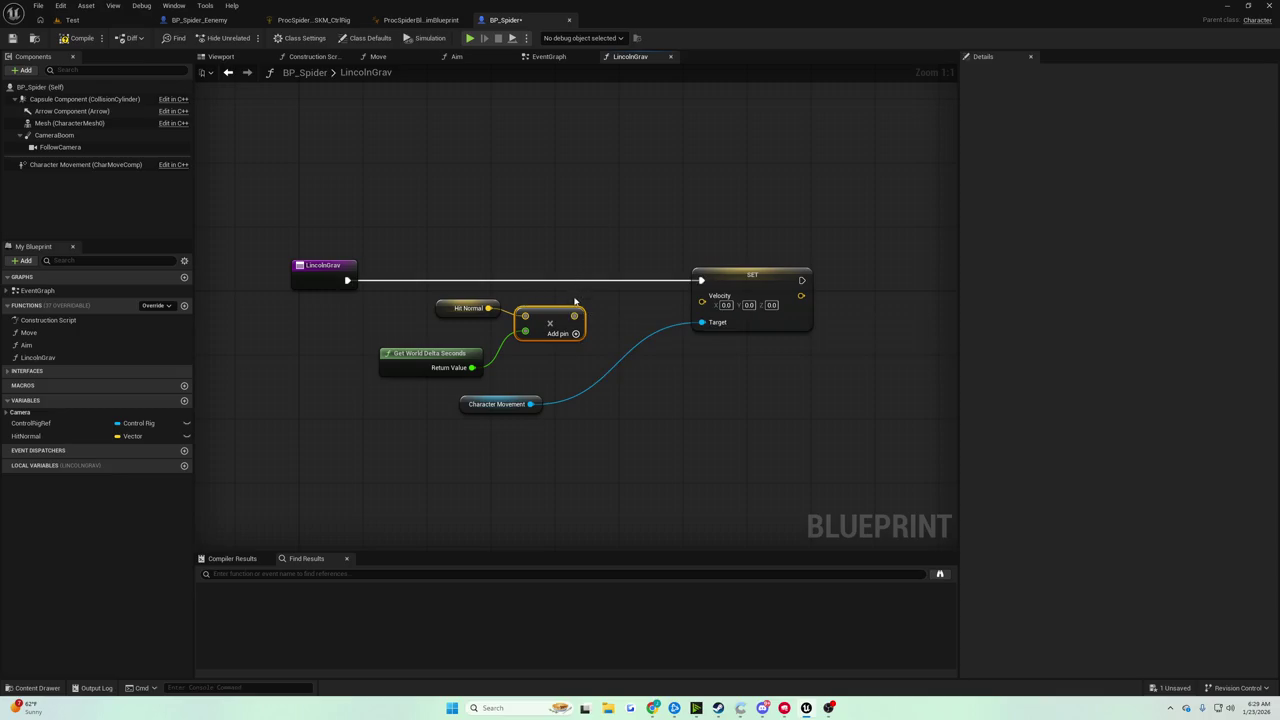
pyautogui.moveTo(474, 309); pyautogui.dragTo(474, 310)
pyautogui.click(482, 314)
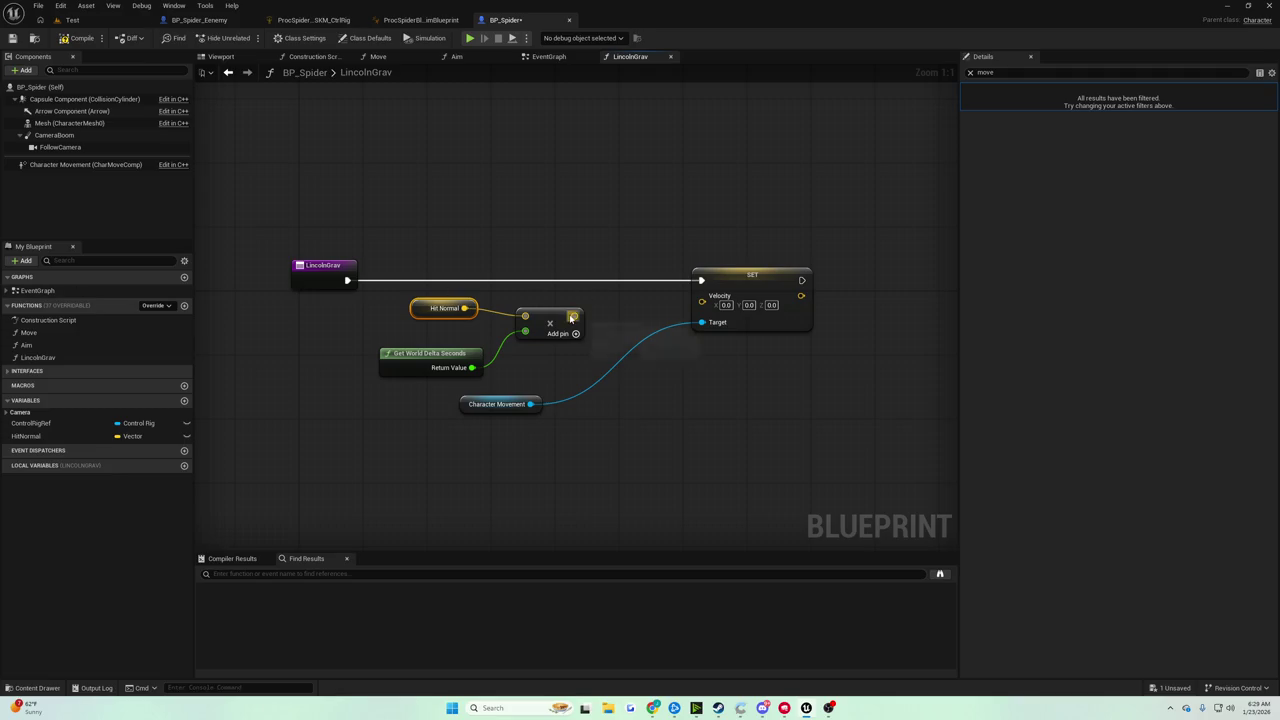
# Multiply that result by a -1.0 float in a second Multiply node and feed it into Velocity
pyautogui.moveTo(572, 318); pyautogui.dragTo(614, 318)
pyautogui.write('add')
pyautogui.press('Return')
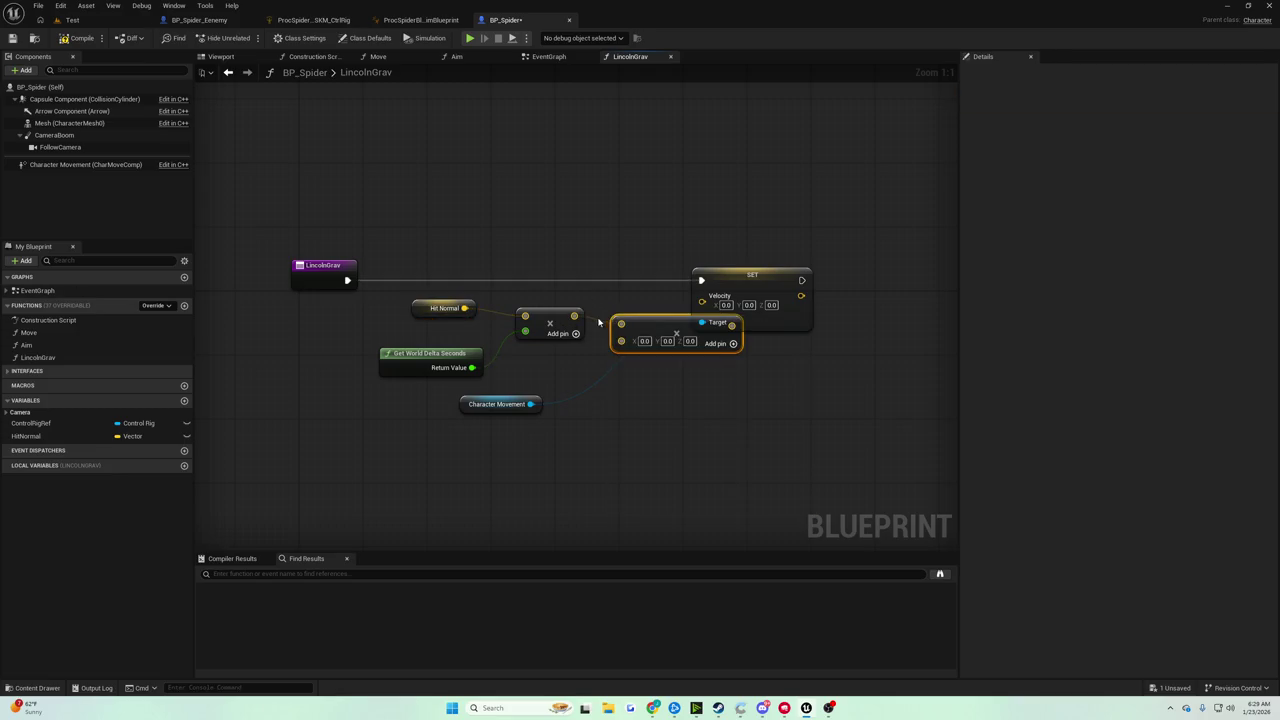
pyautogui.moveTo(750, 275); pyautogui.dragTo(830, 275)
pyautogui.rightClick(636, 343)
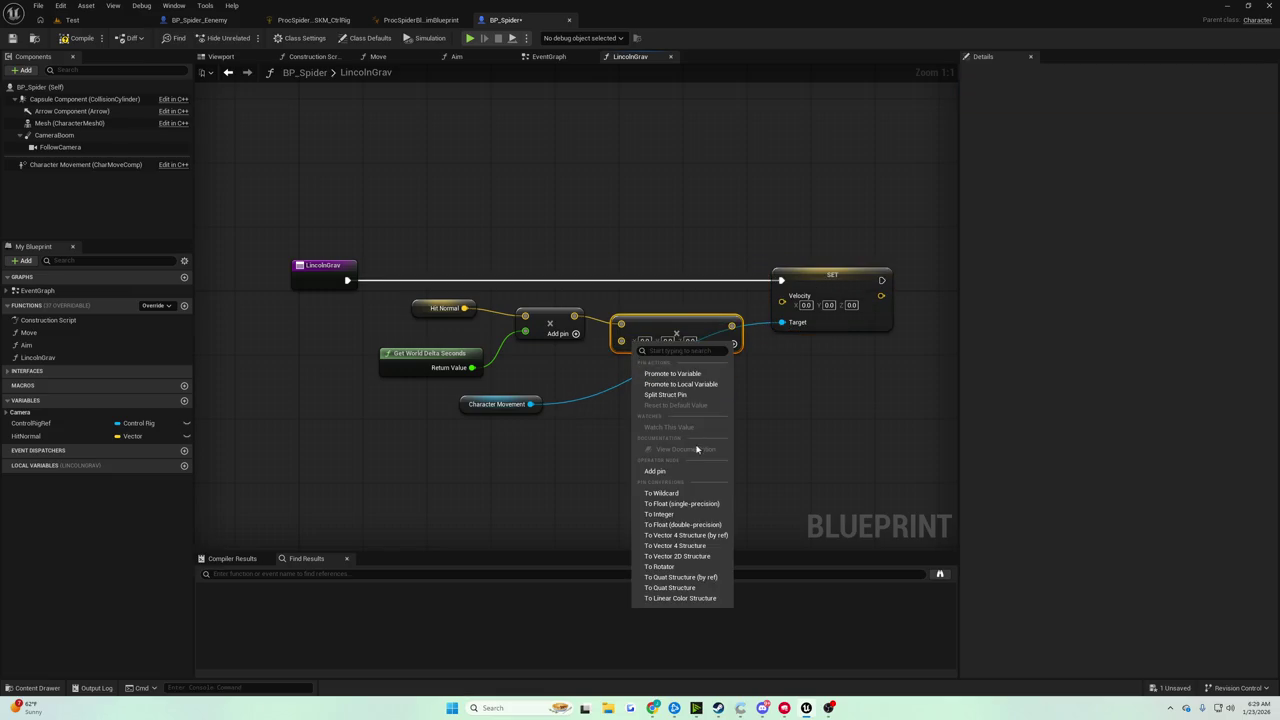
pyautogui.click(716, 525)
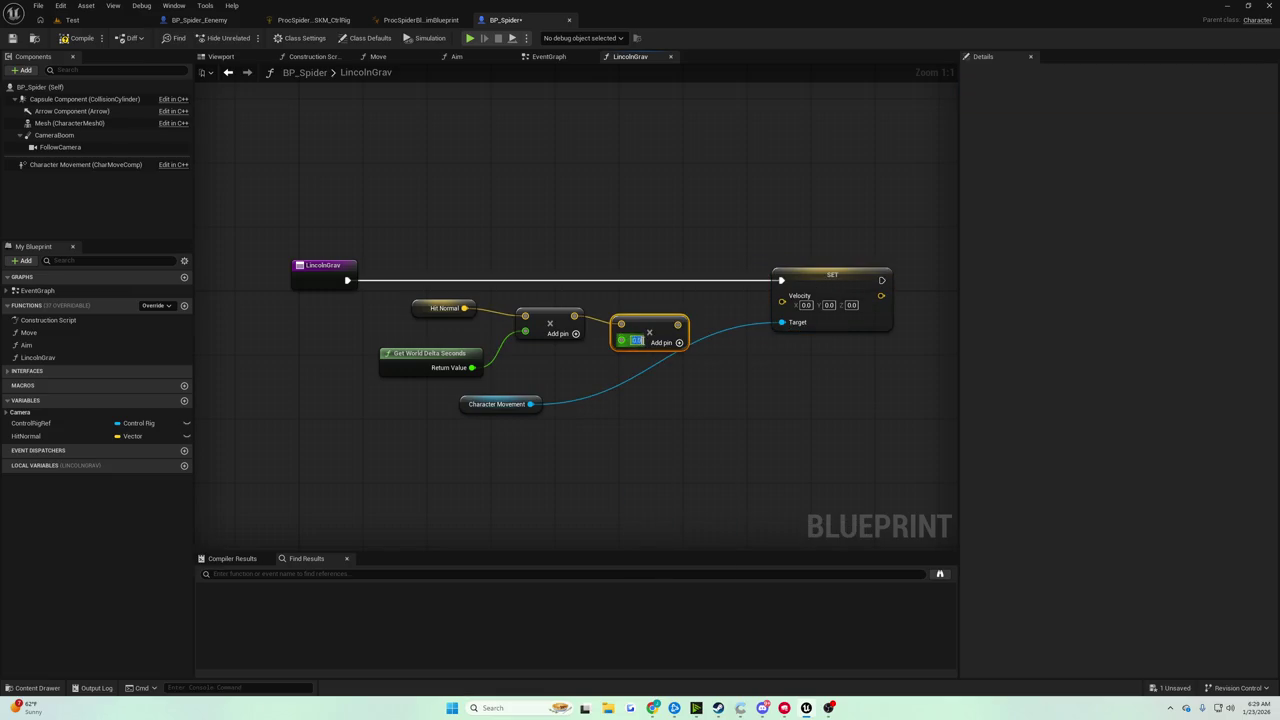
pyautogui.write('-1')
pyautogui.press('Return')
pyautogui.click(599, 301)
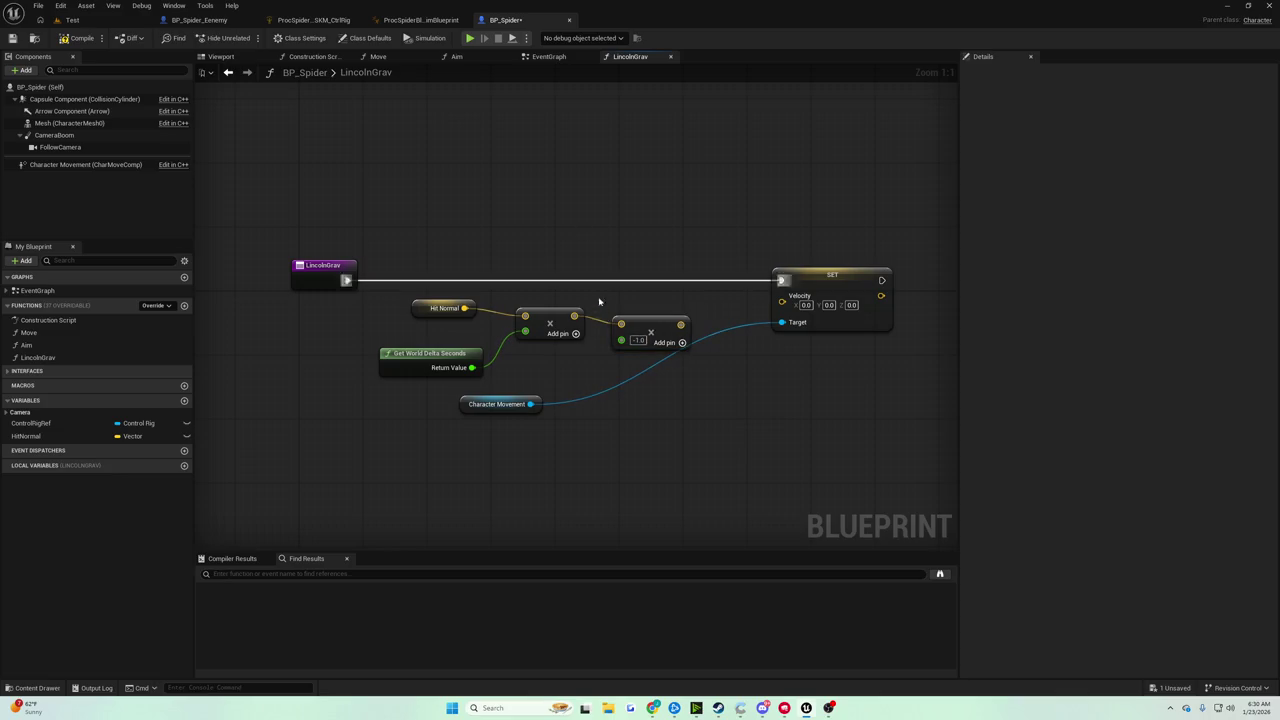
pyautogui.moveTo(680, 325); pyautogui.dragTo(782, 296)
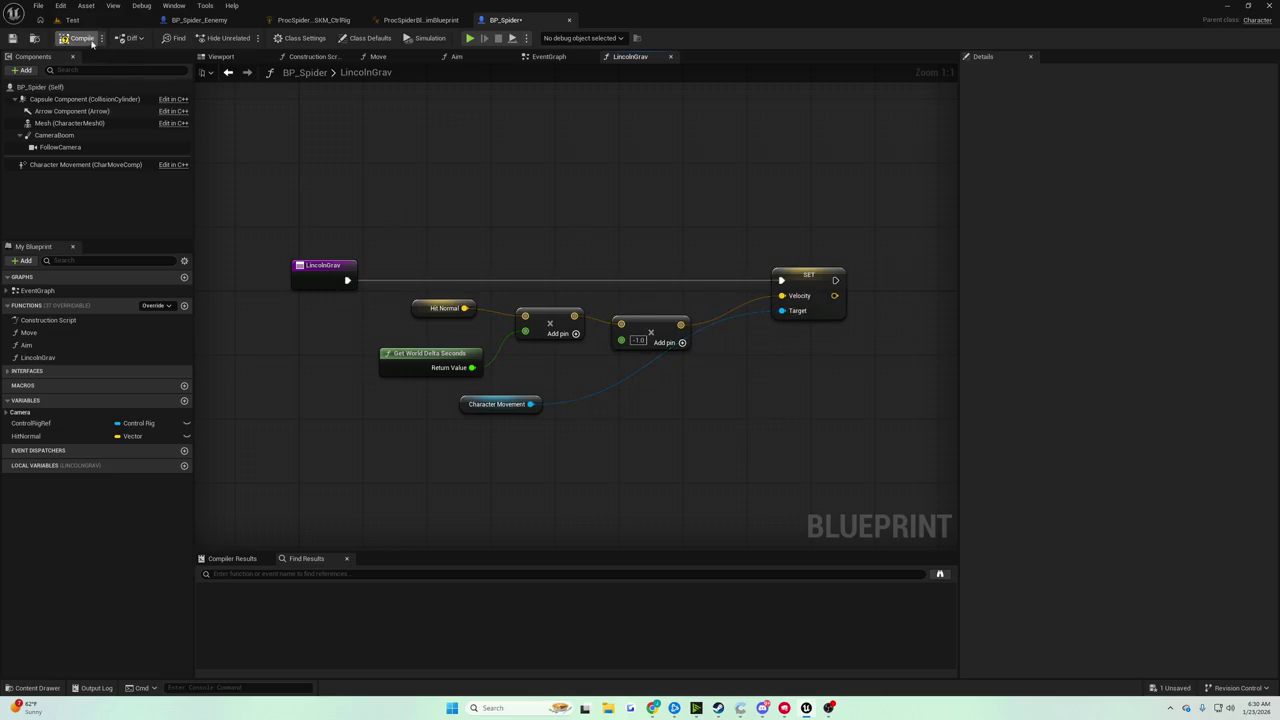
pyautogui.click(72, 20)
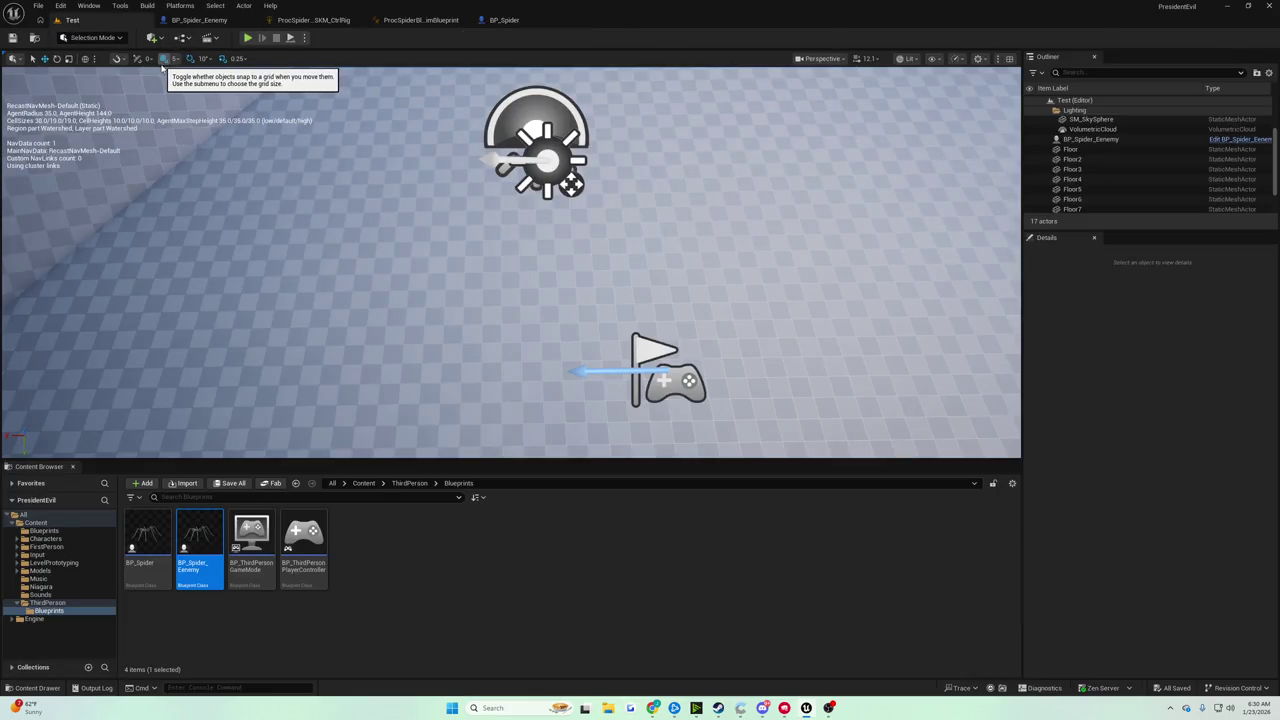
# Play the Test level to watch the spider, then stop the session
pyautogui.click(248, 39)
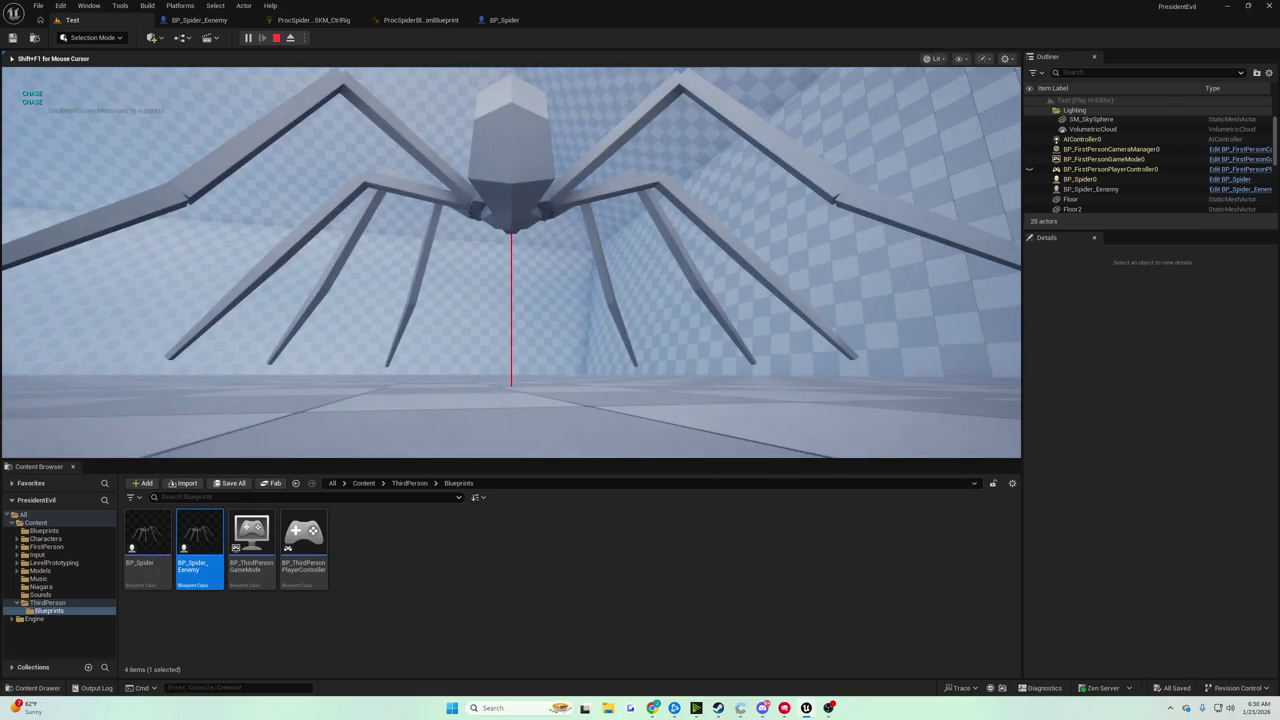
pyautogui.press('Escape')
# Add a third float input of 300 to the first Multiply node, then play the Test level
pyautogui.click(504, 20)
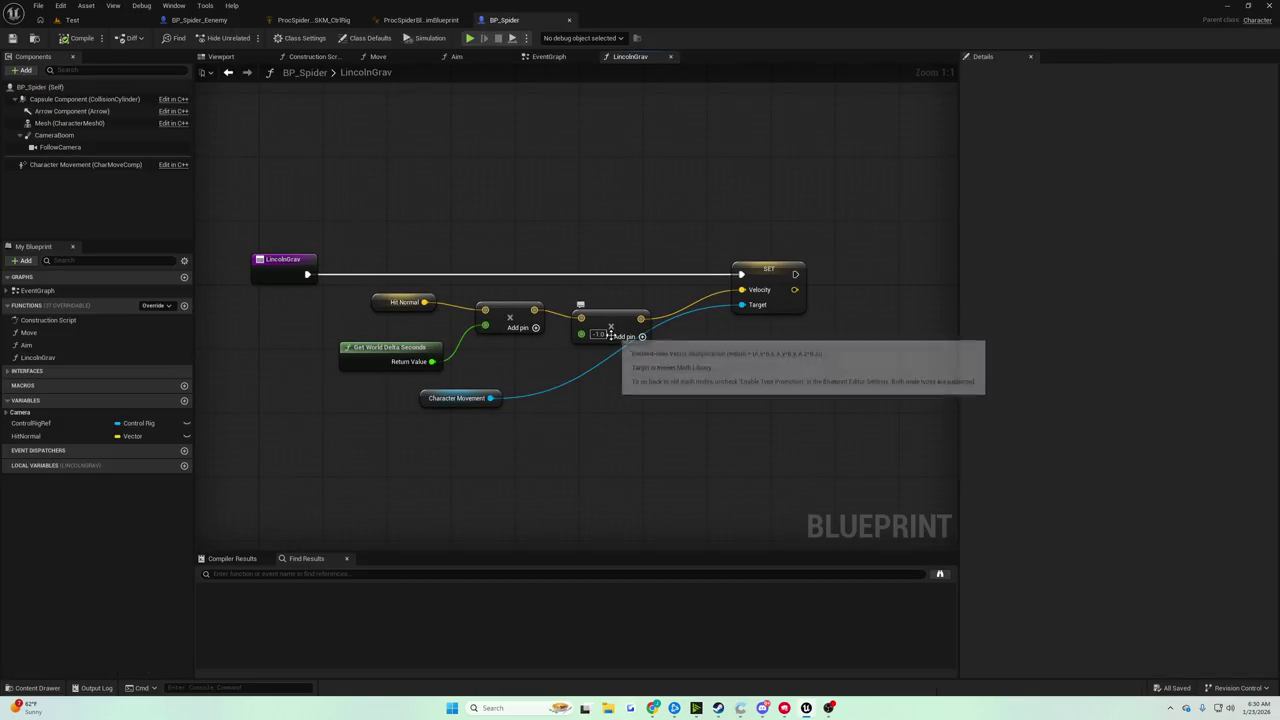
pyautogui.moveTo(608, 322); pyautogui.dragTo(600, 312)
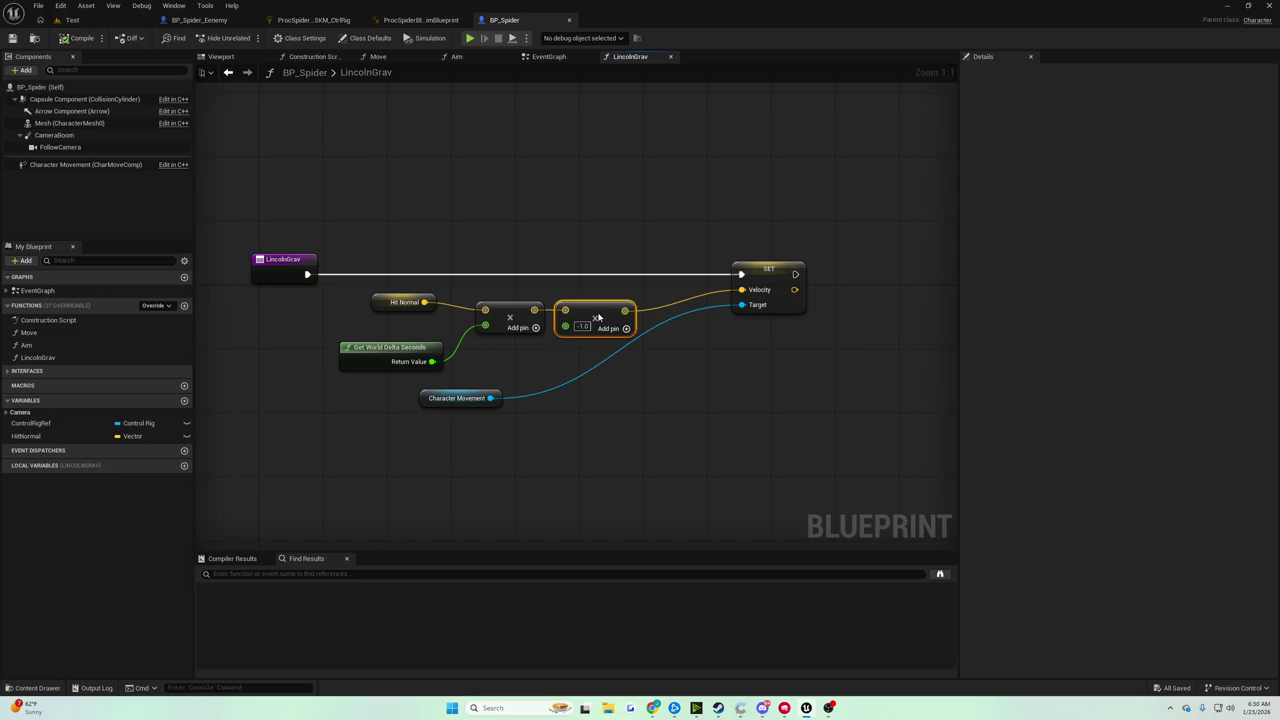
pyautogui.click(535, 328)
pyautogui.rightClick(496, 343)
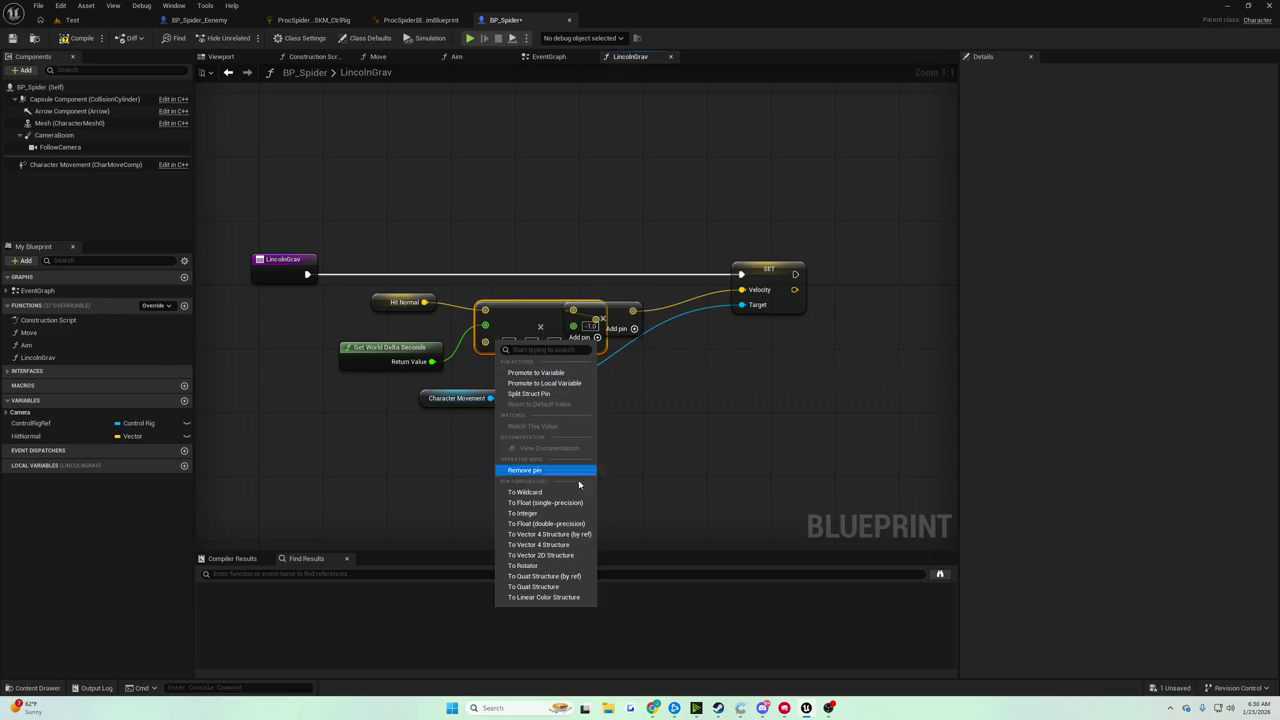
pyautogui.click(530, 525)
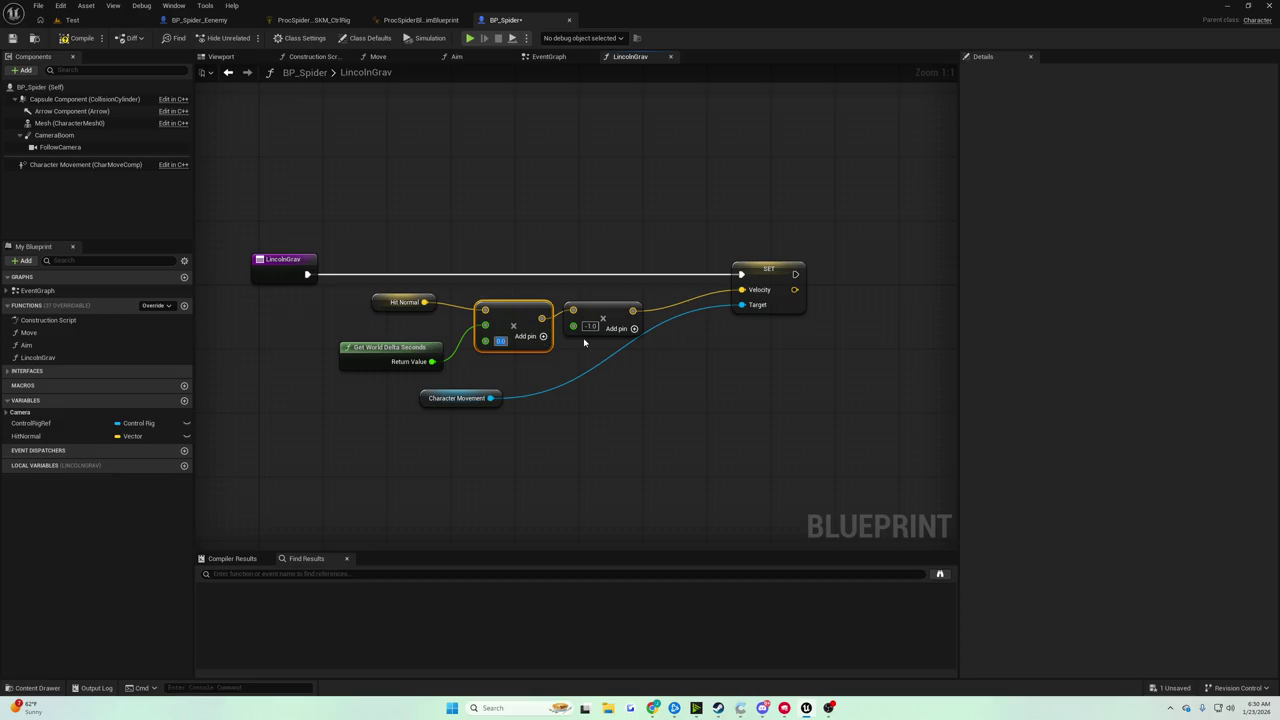
pyautogui.write('300')
pyautogui.press('Return')
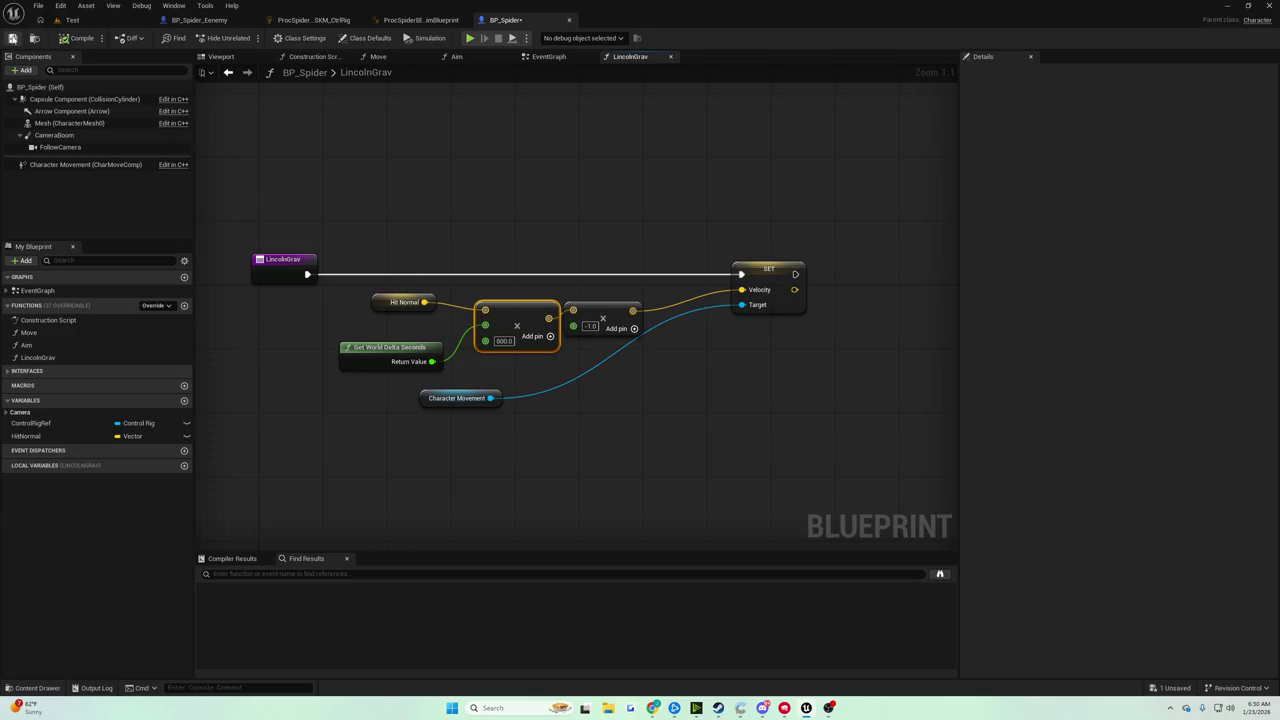
pyautogui.click(73, 20)
pyautogui.click(245, 37)
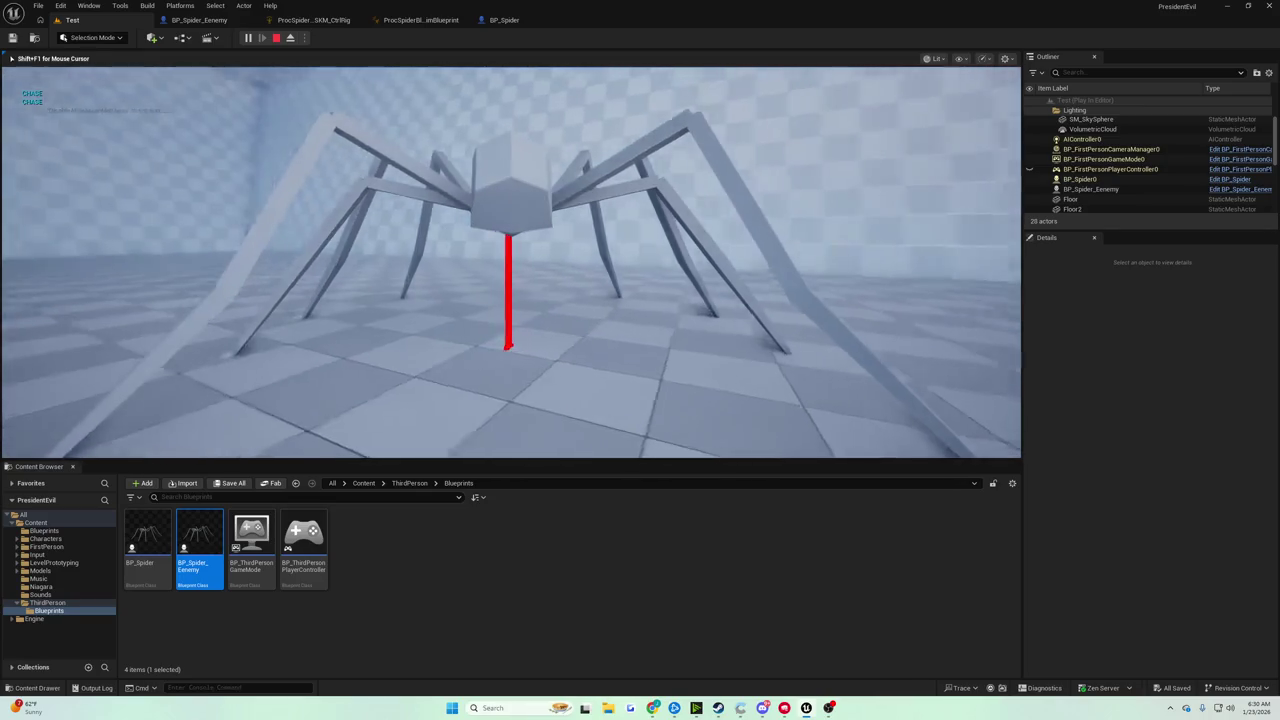
# Eject from the game to select BP_Spider0, then return to the spider's in-game camera
pyautogui.press('`')
pyautogui.write('ds')
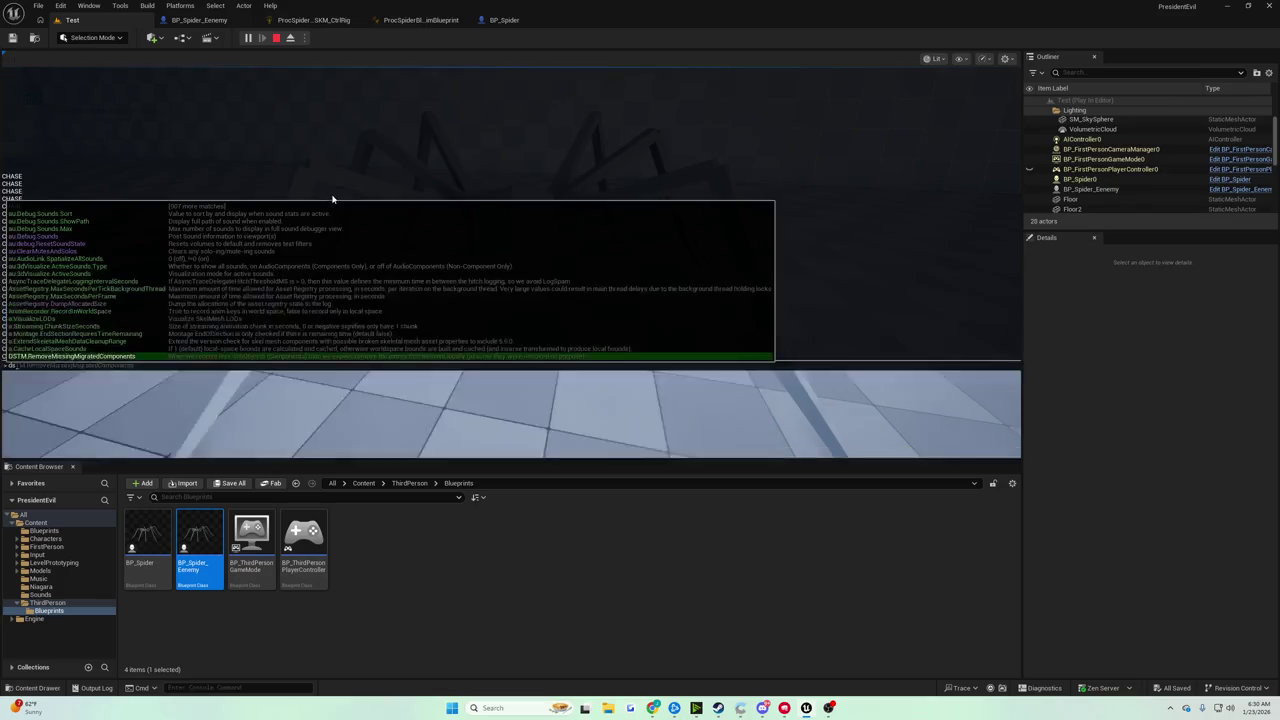
pyautogui.click(290, 38)
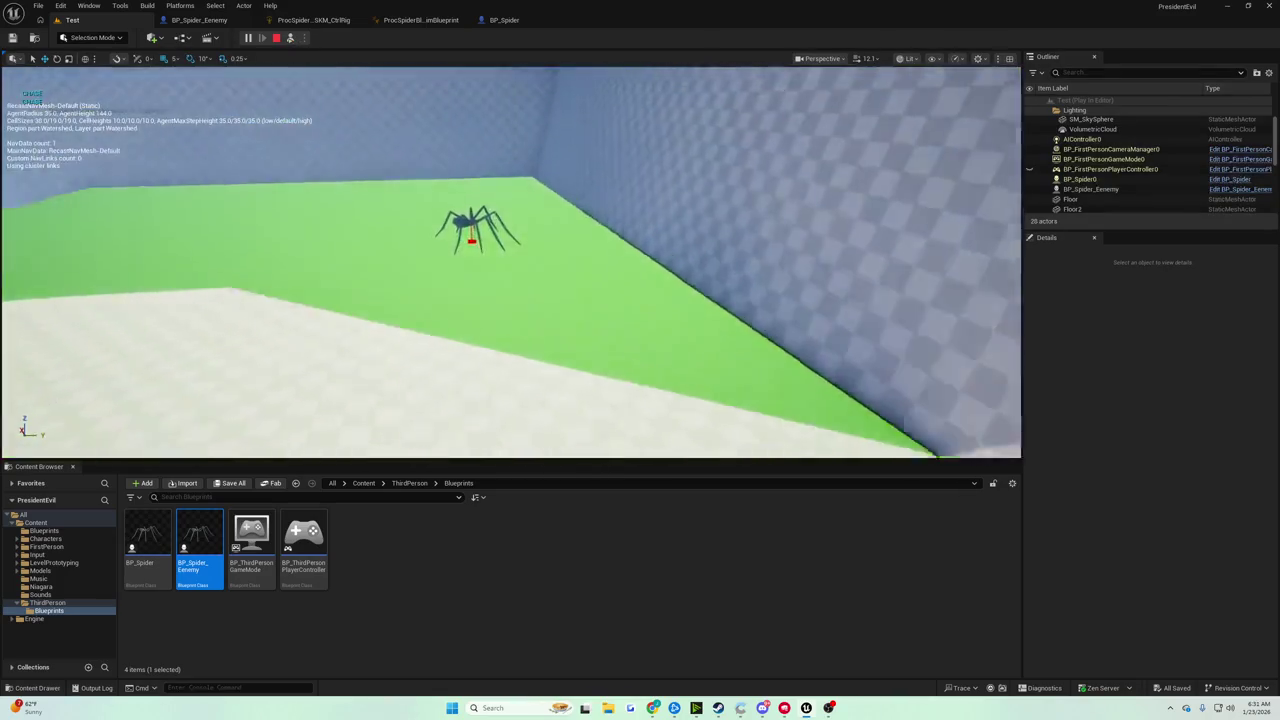
pyautogui.click(446, 190)
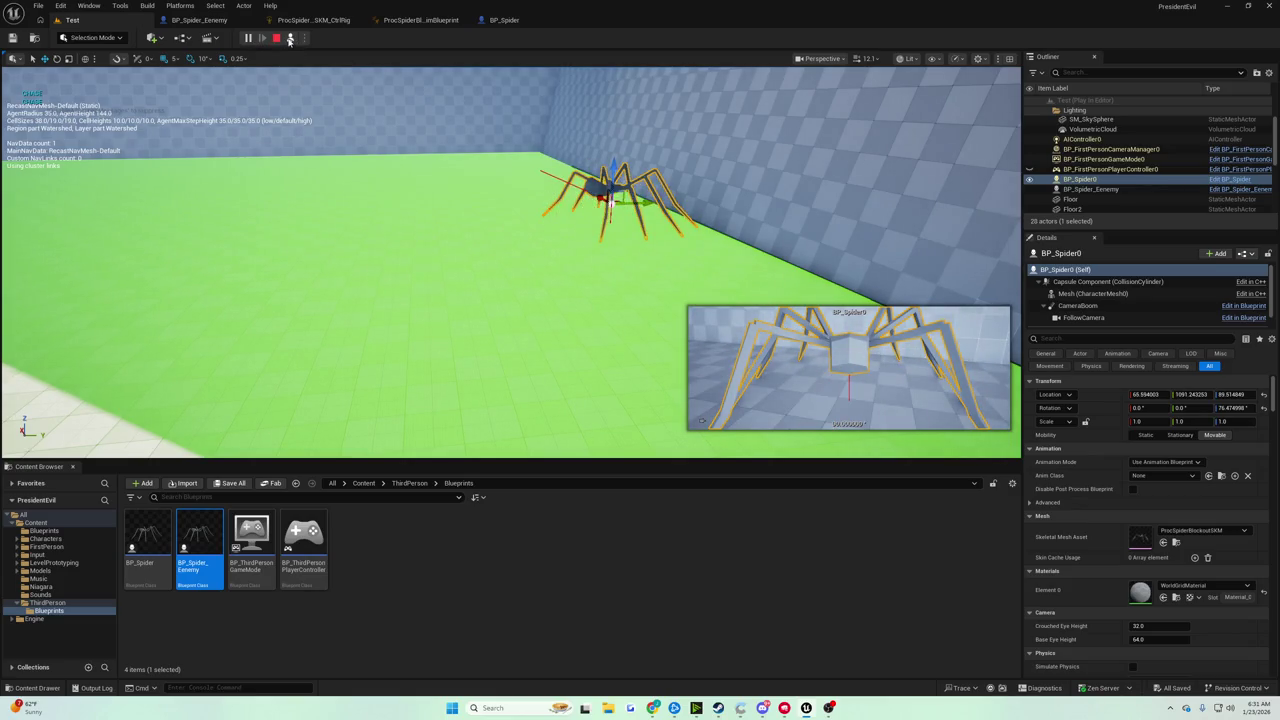
pyautogui.click(290, 38)
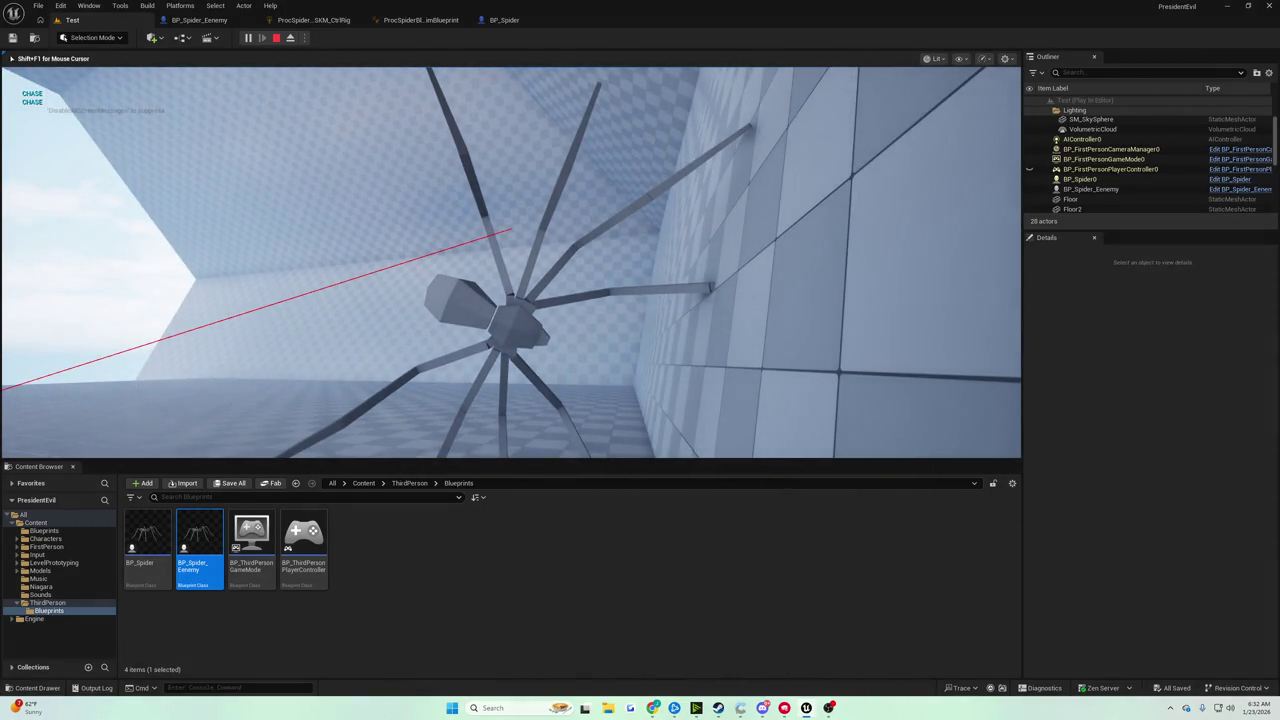
# Eject again, select and frame BP_Spider0 clinging to the wall, then bring up BP_Spider
pyautogui.press('`')
pyautogui.press('F8')
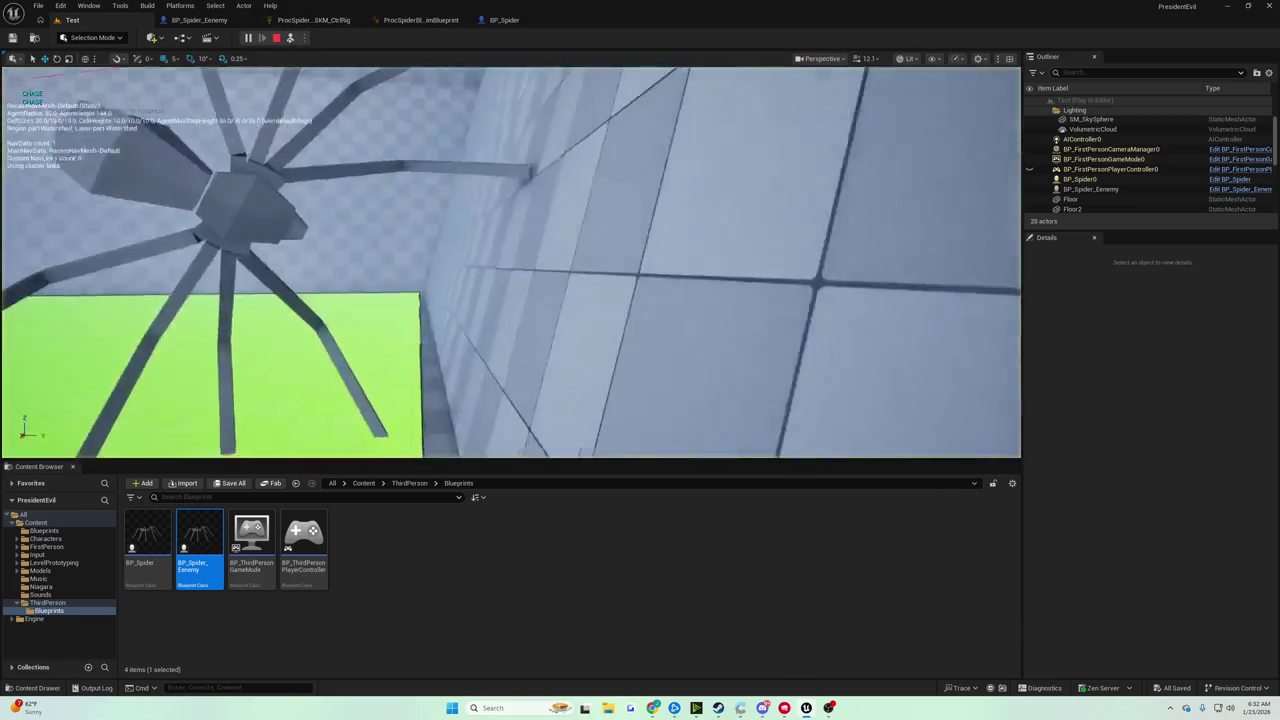
pyautogui.click(432, 263)
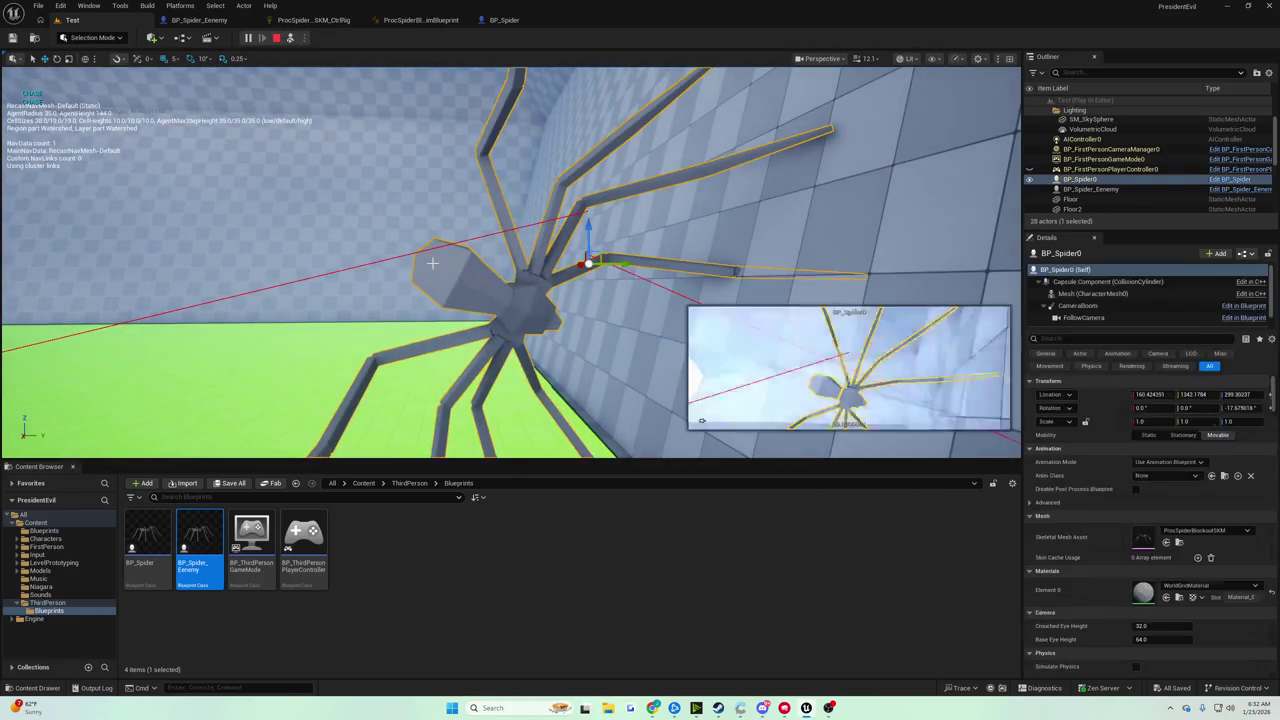
pyautogui.press('f')
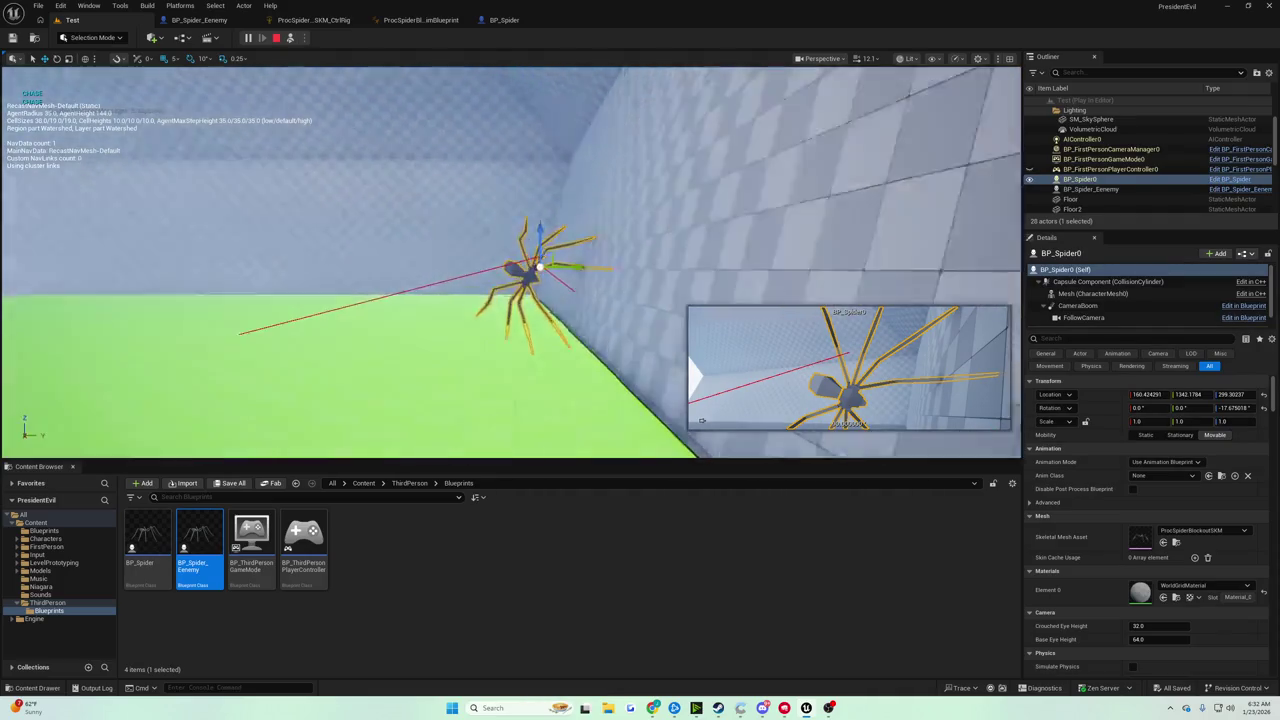
pyautogui.click(276, 40)
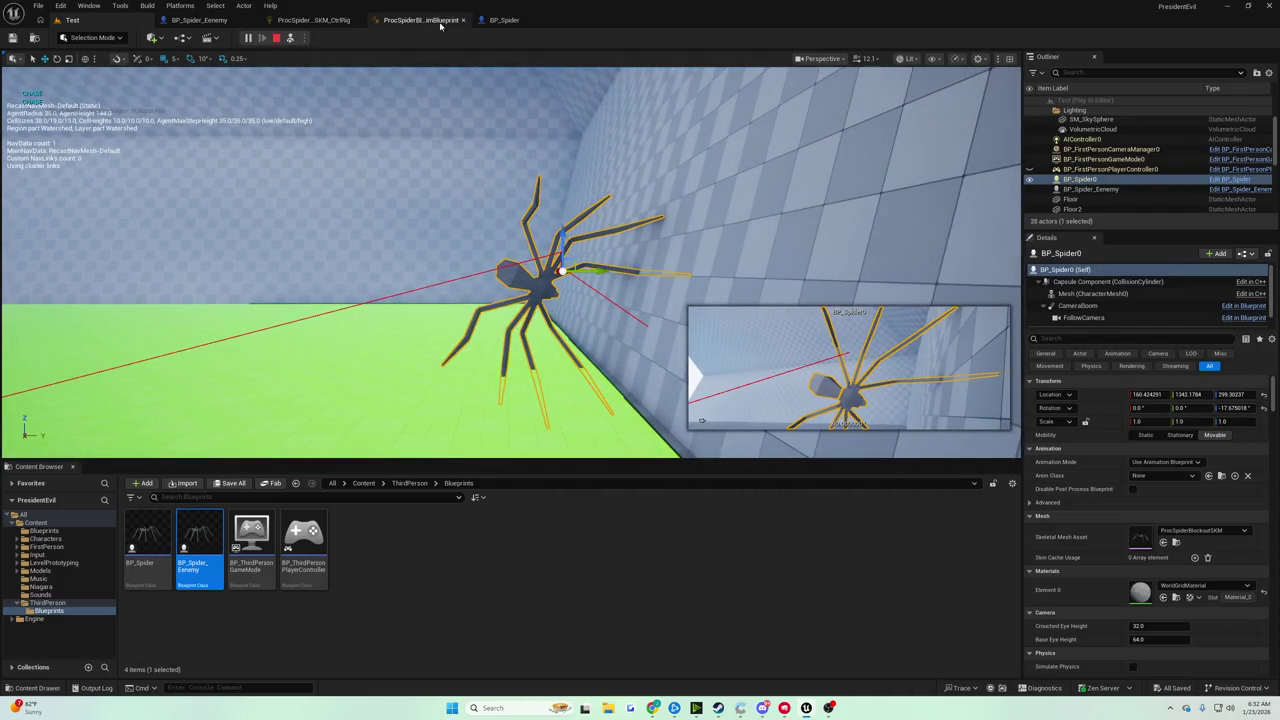
# Try Character Movement's Max Walk Speed at 2400, compile and save, then reset it to 600
pyautogui.click(504, 20)
pyautogui.click(90, 165)
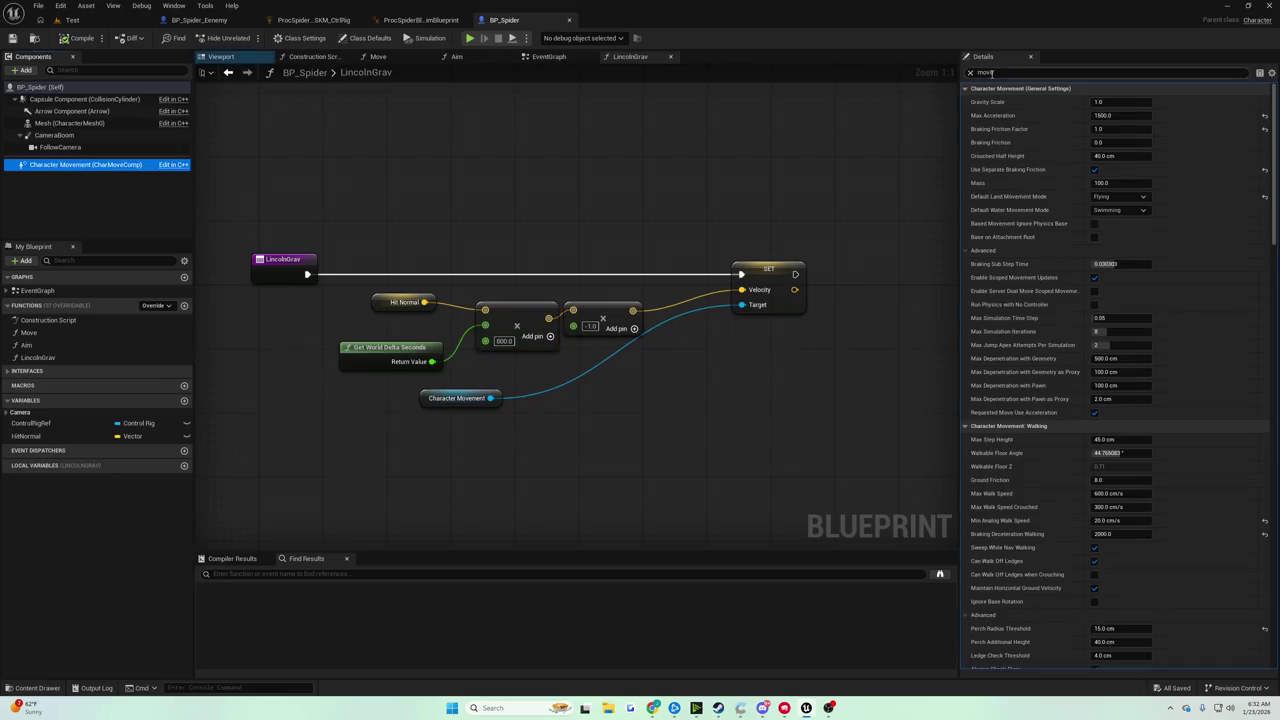
pyautogui.click(985, 72)
pyautogui.write('lkspeed')
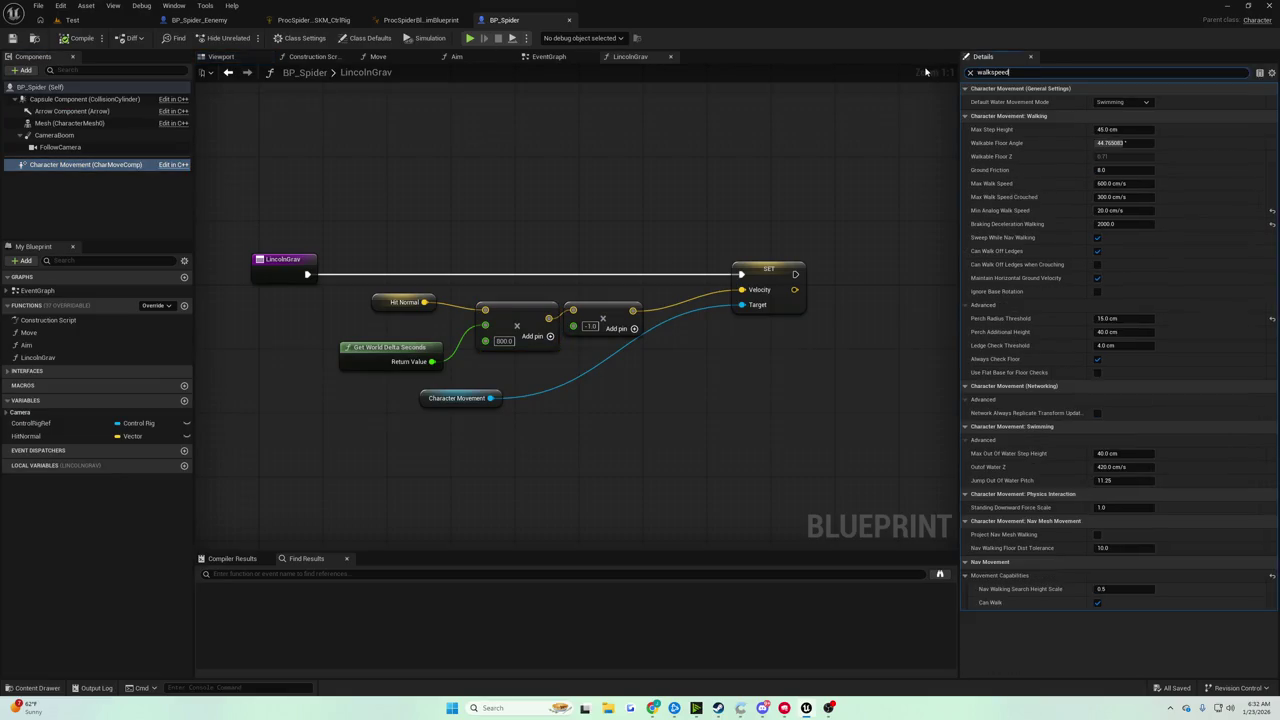
pyautogui.click(1133, 102)
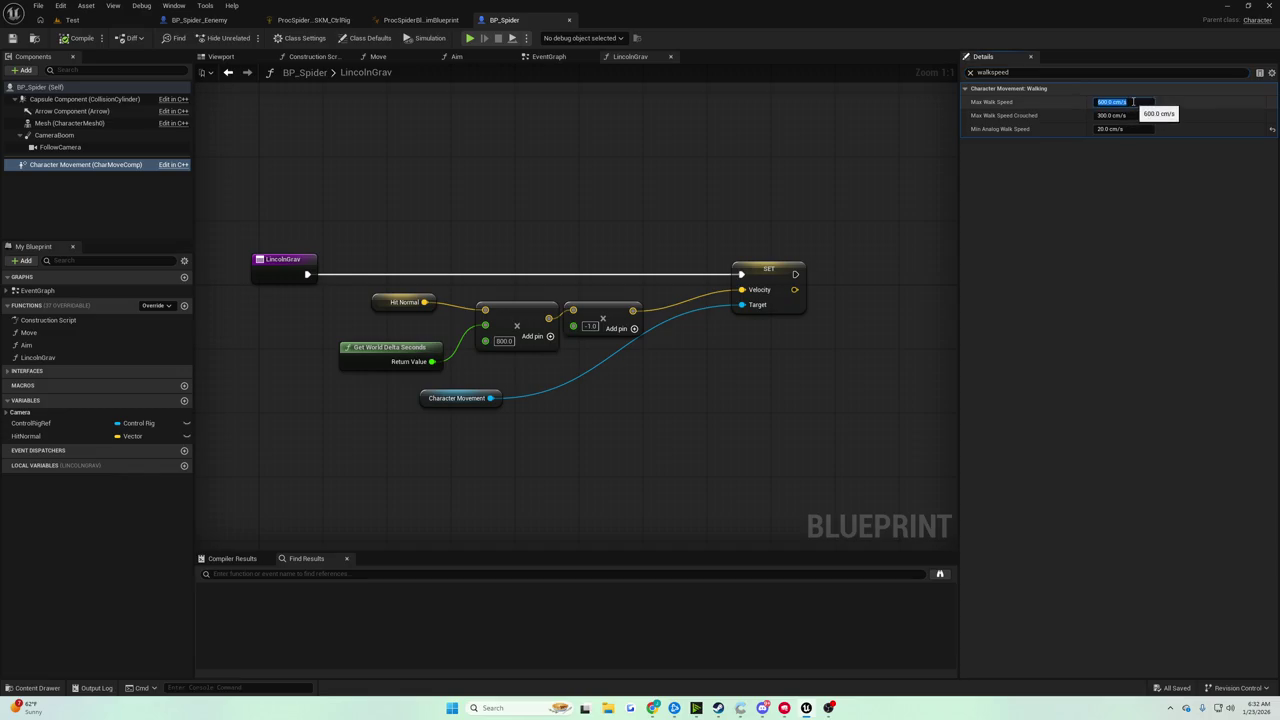
pyautogui.click(76, 36)
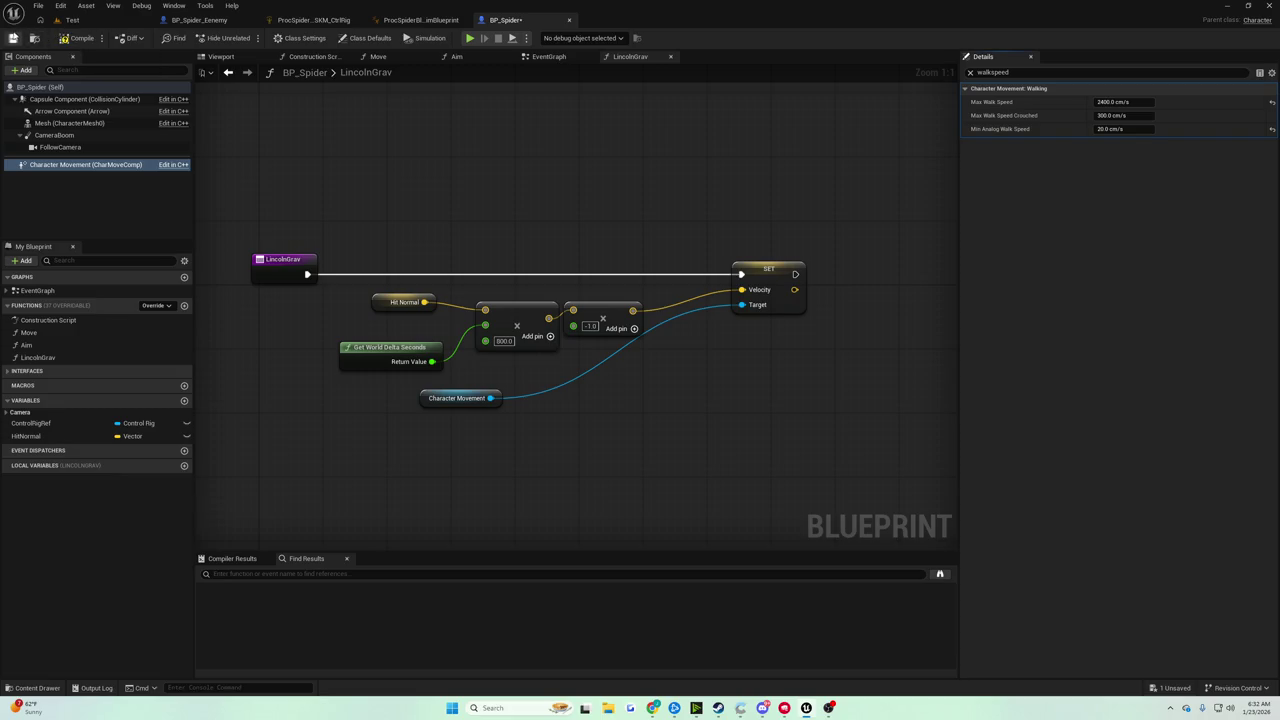
pyautogui.click(13, 37)
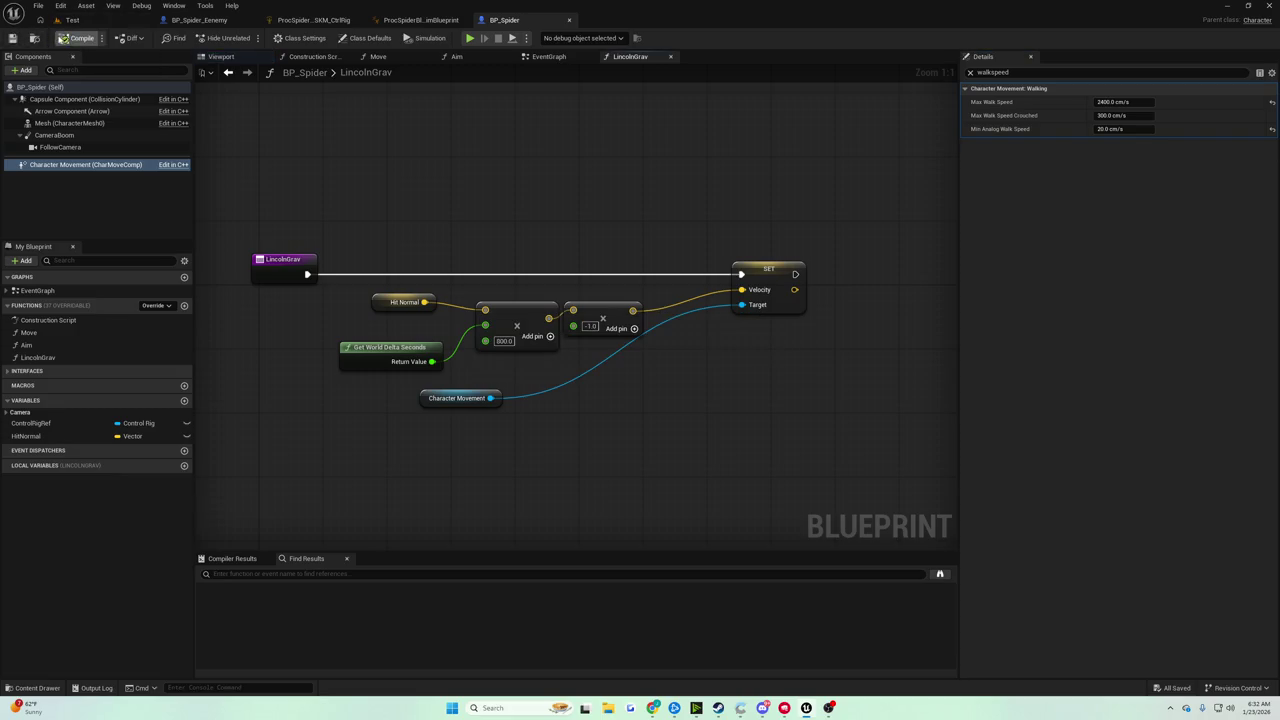
pyautogui.click(1271, 103)
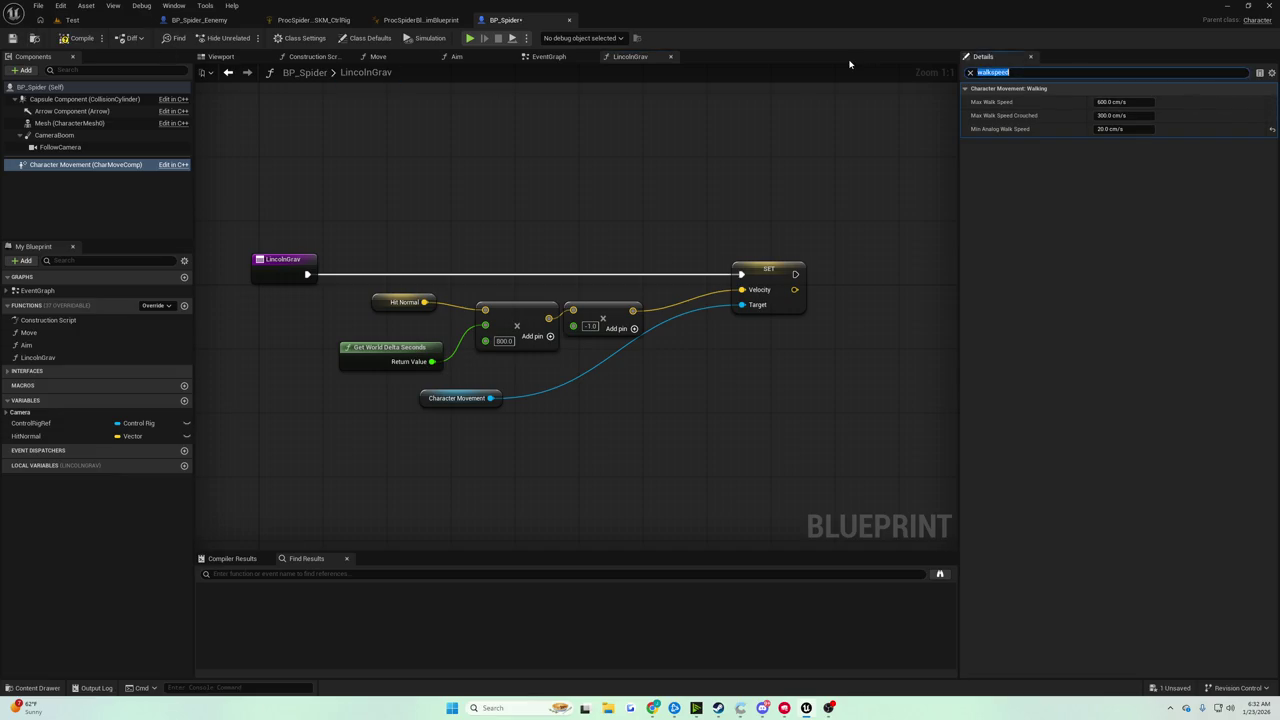
# Search Details for 'fly' and set Max Fly Speed to 2400
pyautogui.write('fly')
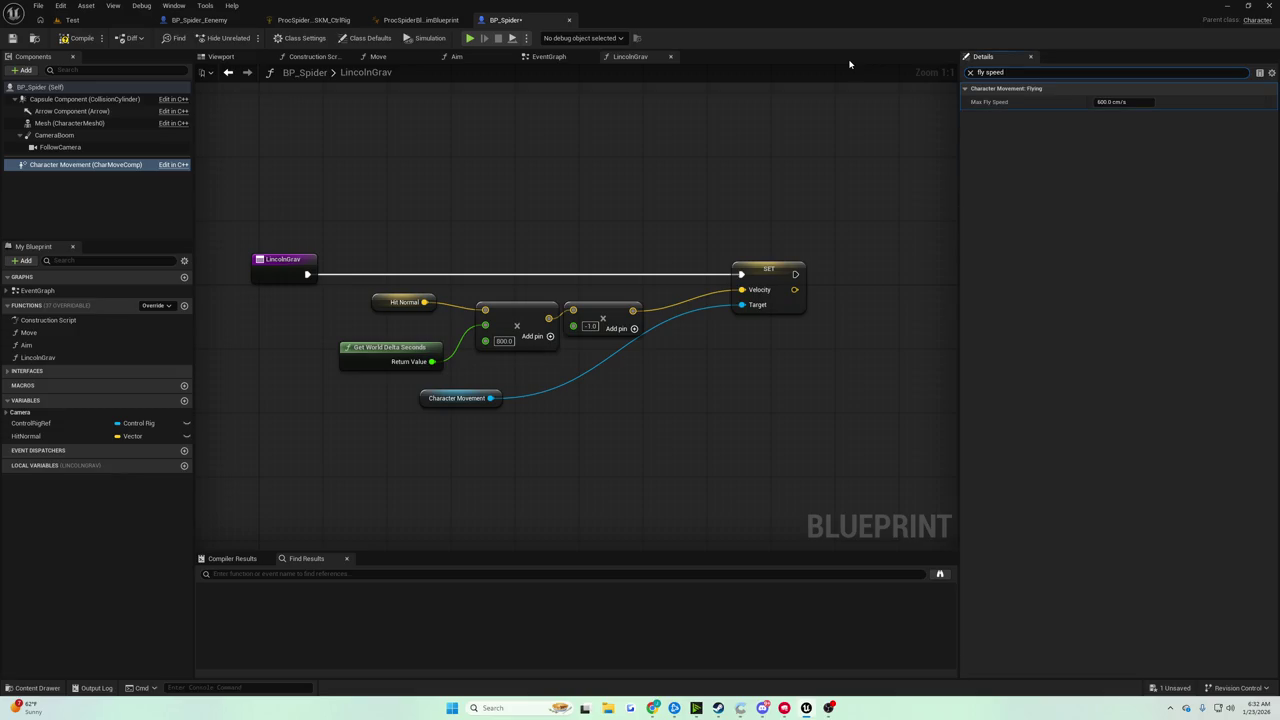
pyautogui.click(1115, 102)
pyautogui.write('2400')
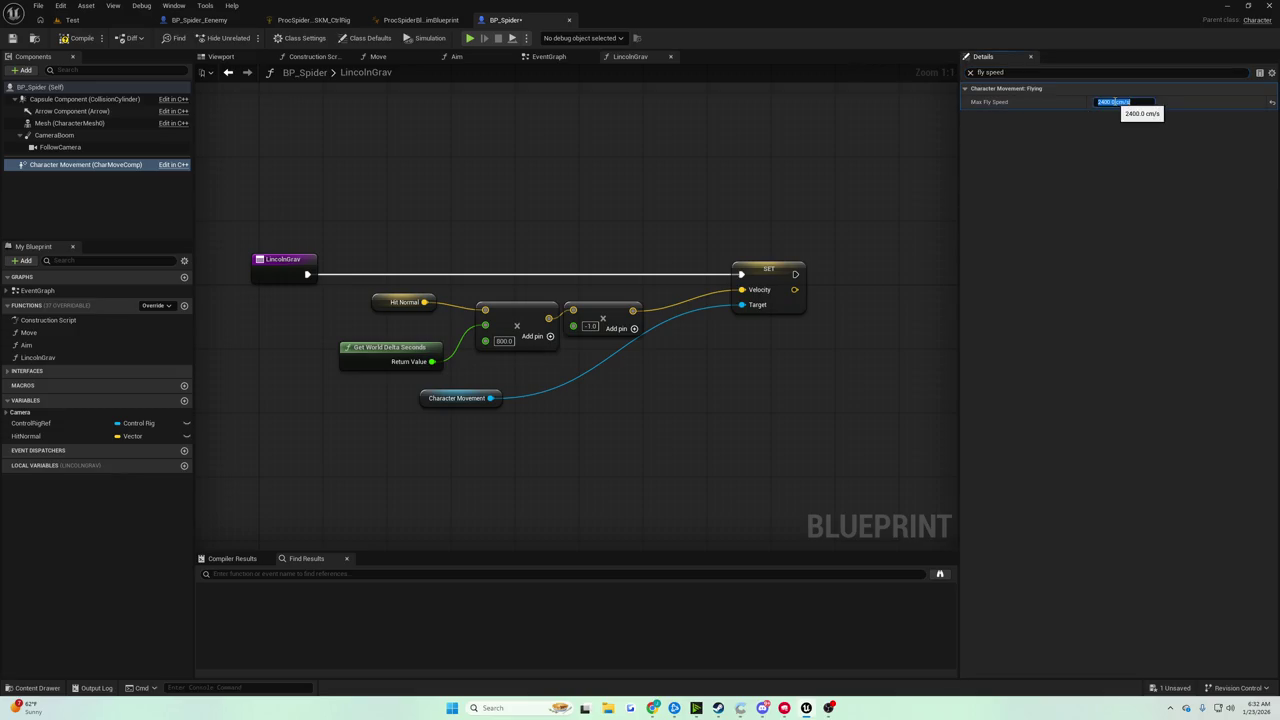
pyautogui.press('Return')
# Play the Test level to try the spider, then release control with Shift+F1
pyautogui.click(70, 20)
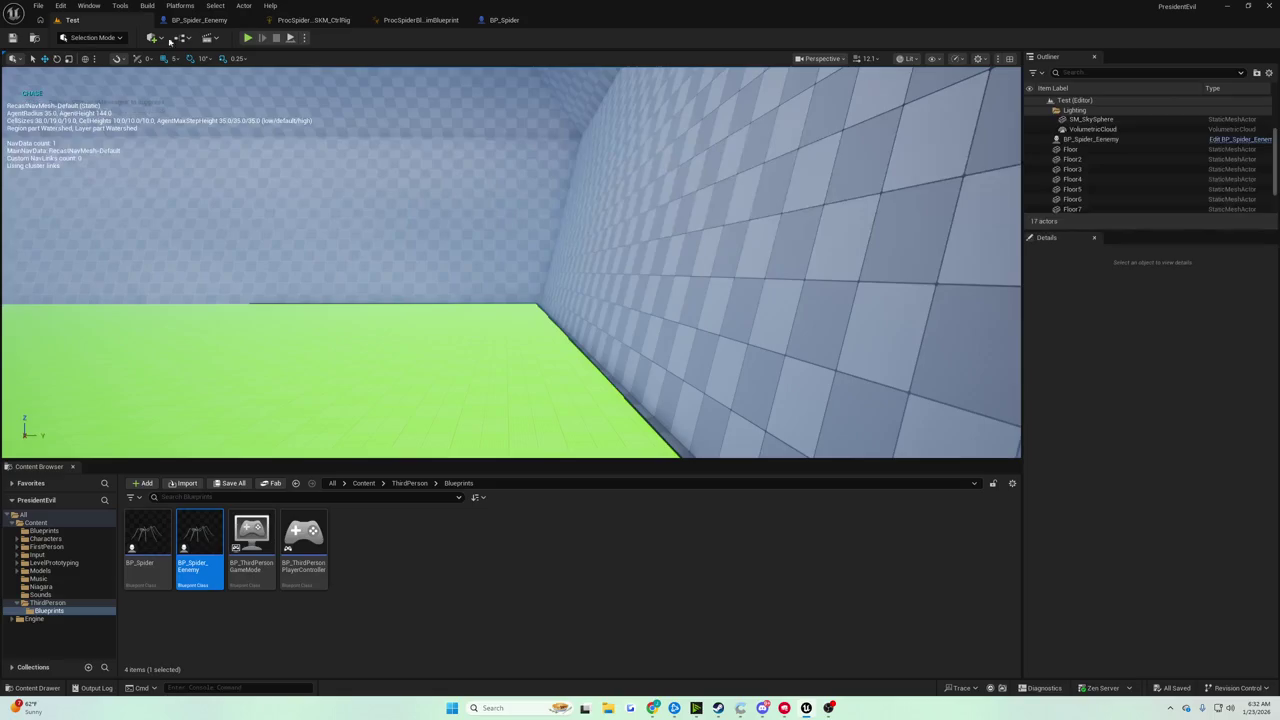
pyautogui.click(248, 38)
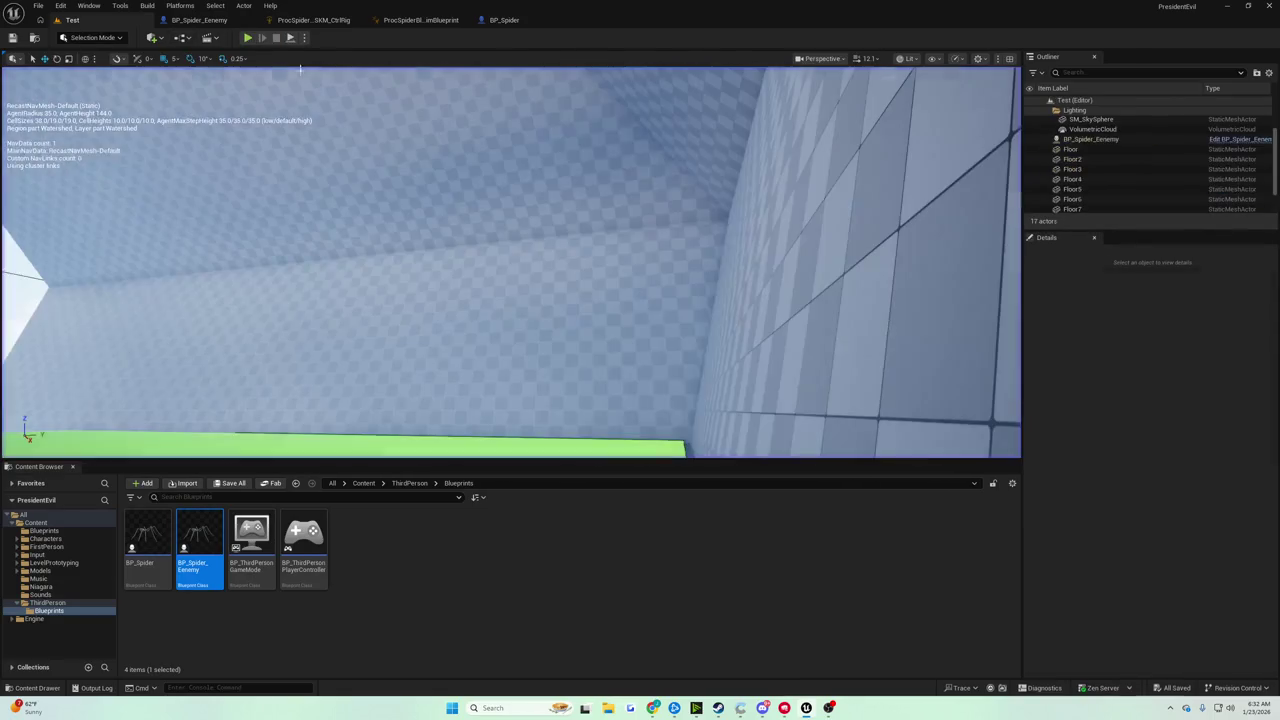
pyautogui.hotkey('shift', 'F1')
# Set Max Fly Speed to 6400 and check it in the running Test level
pyautogui.click(504, 20)
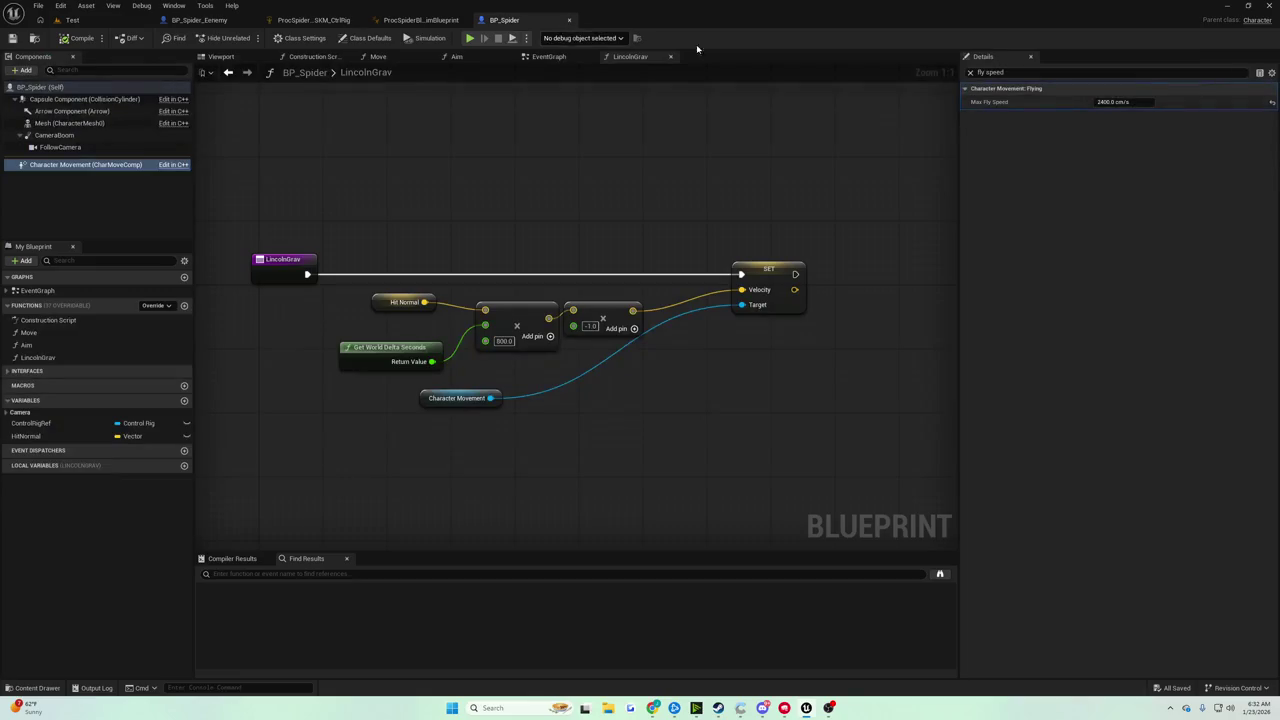
pyautogui.click(1127, 102)
pyautogui.write('6400')
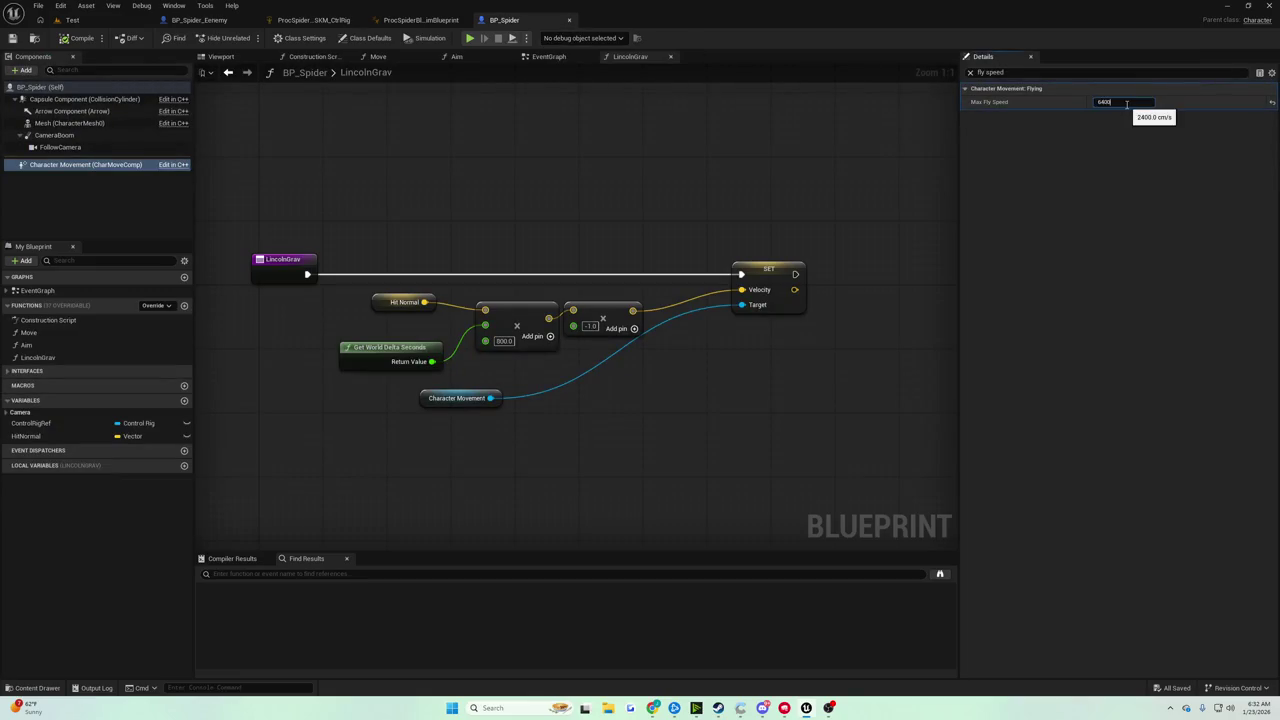
pyautogui.press('Return')
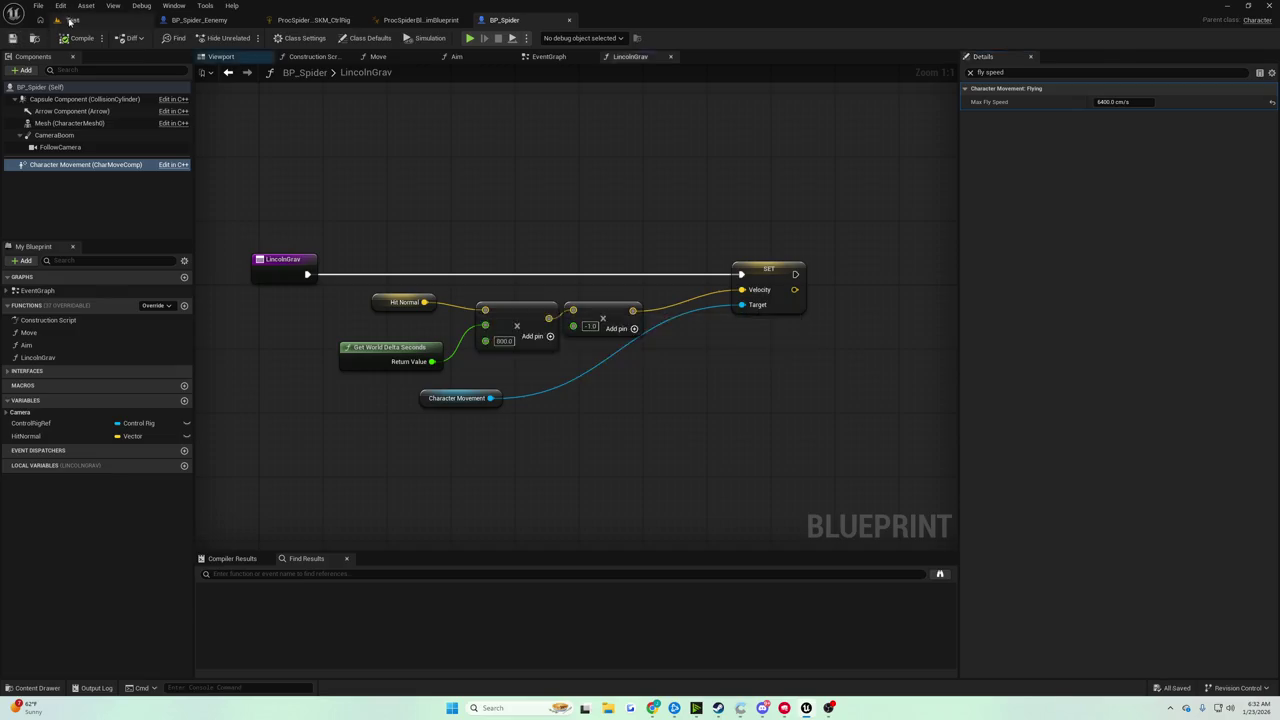
pyautogui.click(70, 20)
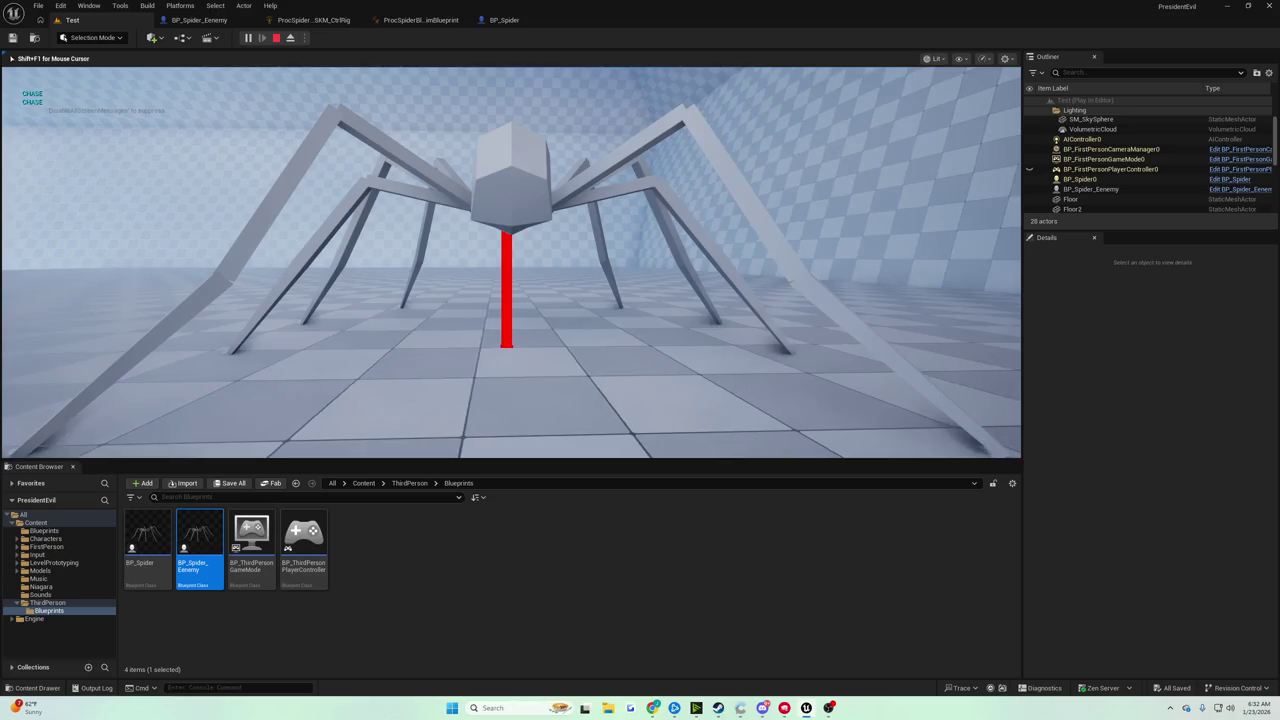
pyautogui.press('Escape')
# Drag Max Fly Speed up to a huge value, compile, and play-test the Test level
pyautogui.click(504, 20)
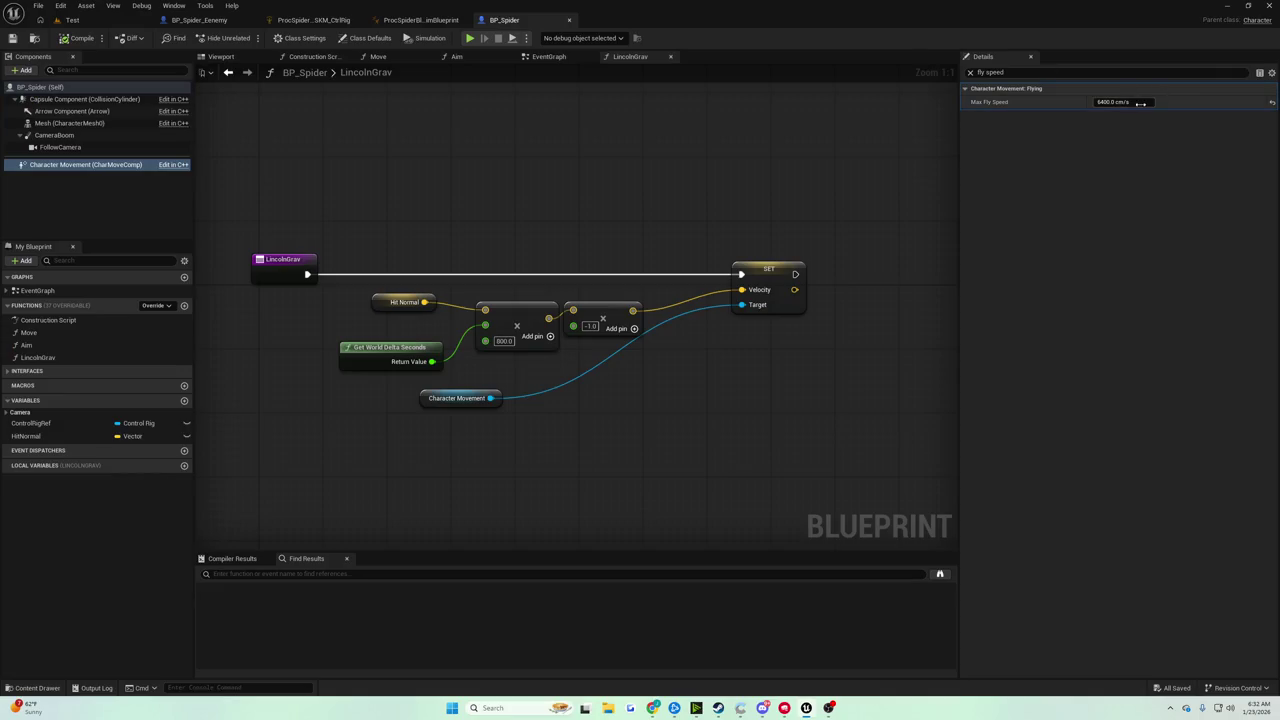
pyautogui.moveTo(1112, 101); pyautogui.dragTo(1200, 101)
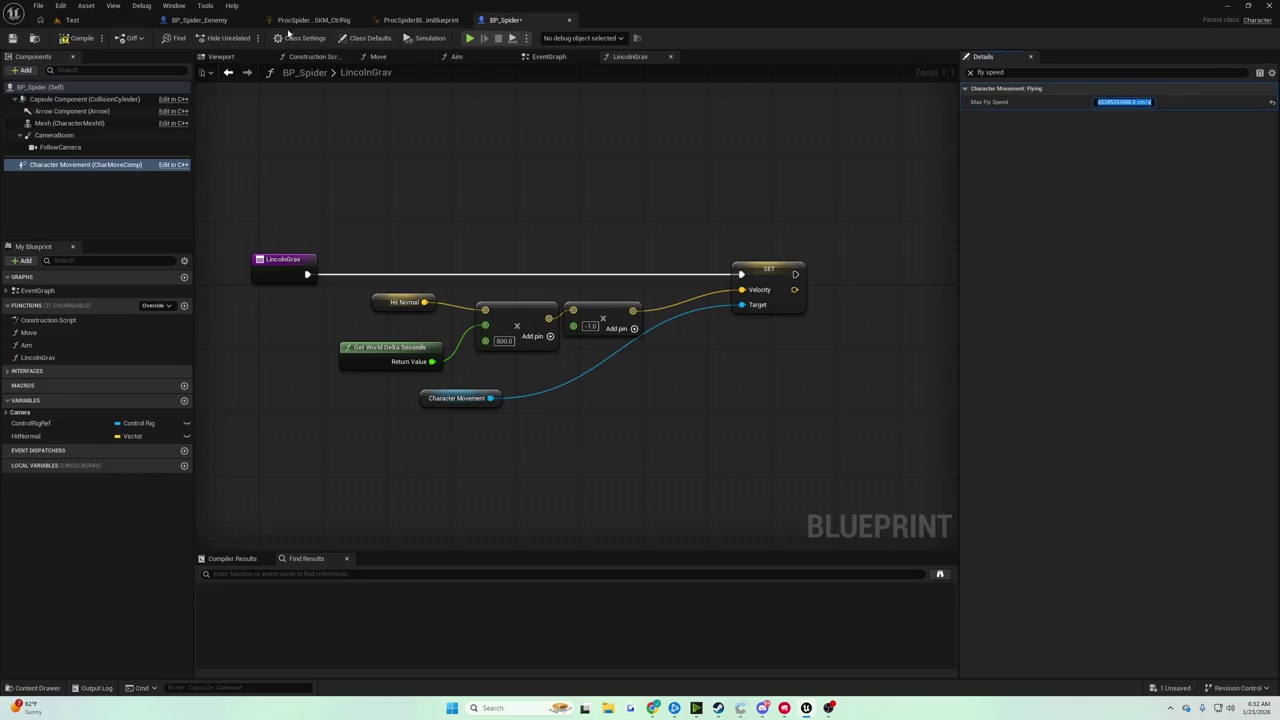
pyautogui.click(79, 39)
pyautogui.click(72, 20)
pyautogui.click(250, 38)
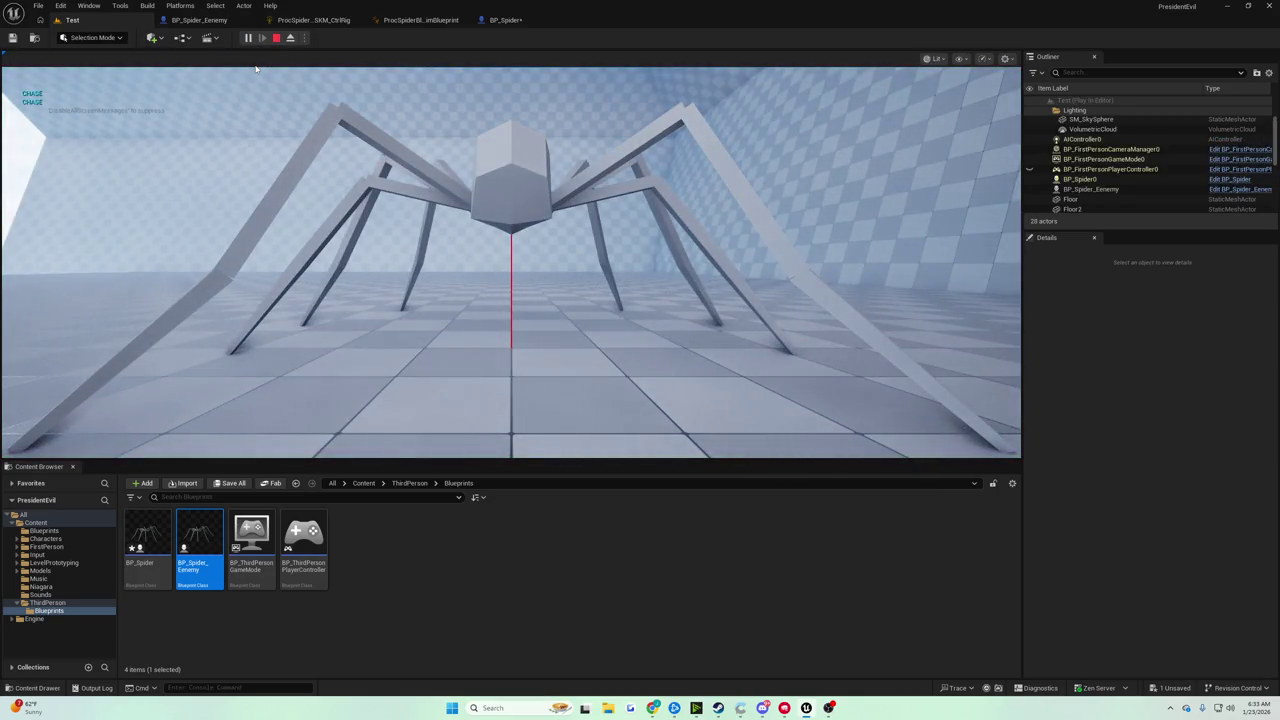
pyautogui.press('Escape')
# Play-test Max Fly Speed at 65345348, then reset it to 600 and save BP_Spider
pyautogui.click(505, 20)
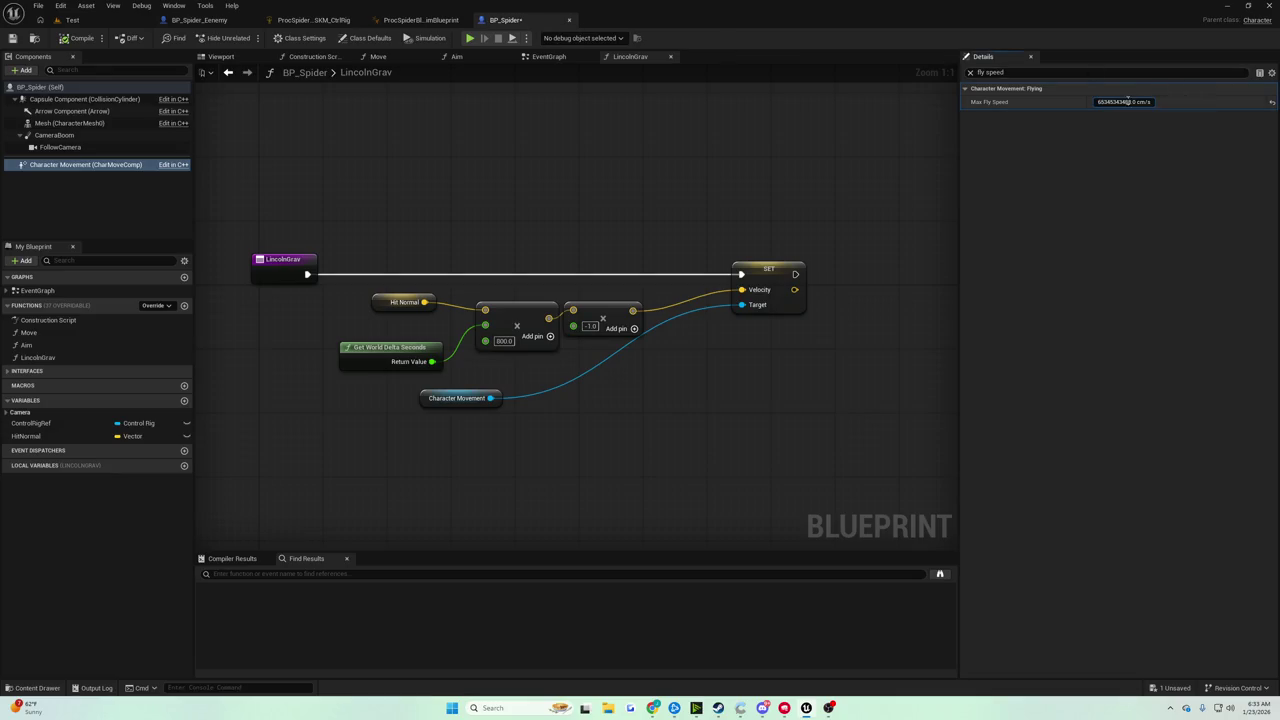
pyautogui.press('Return')
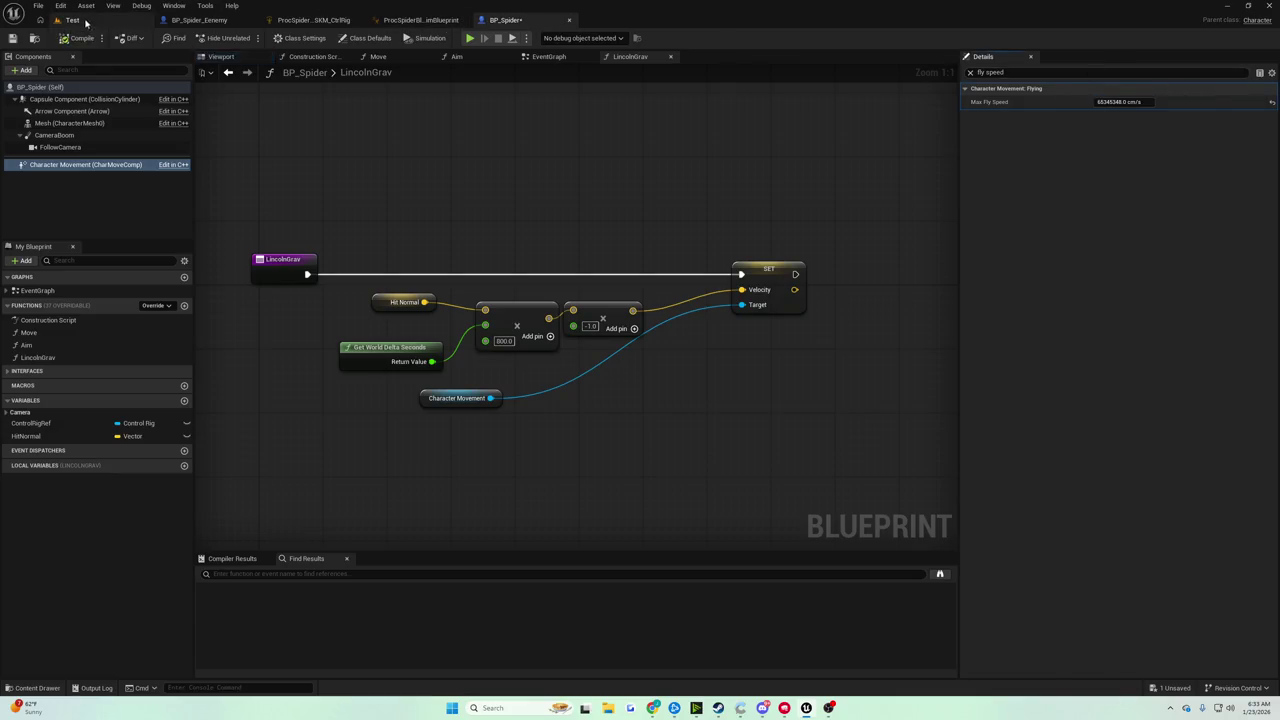
pyautogui.click(86, 21)
pyautogui.click(248, 38)
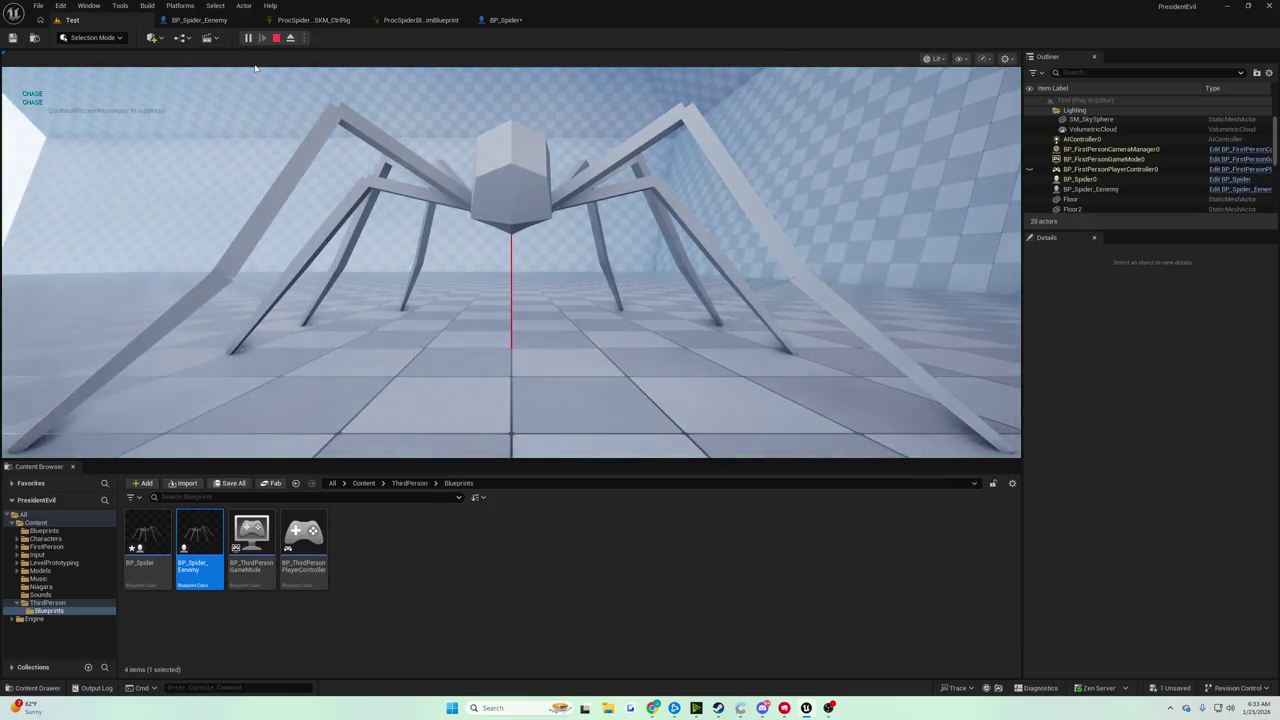
pyautogui.press('Escape')
pyautogui.click(505, 20)
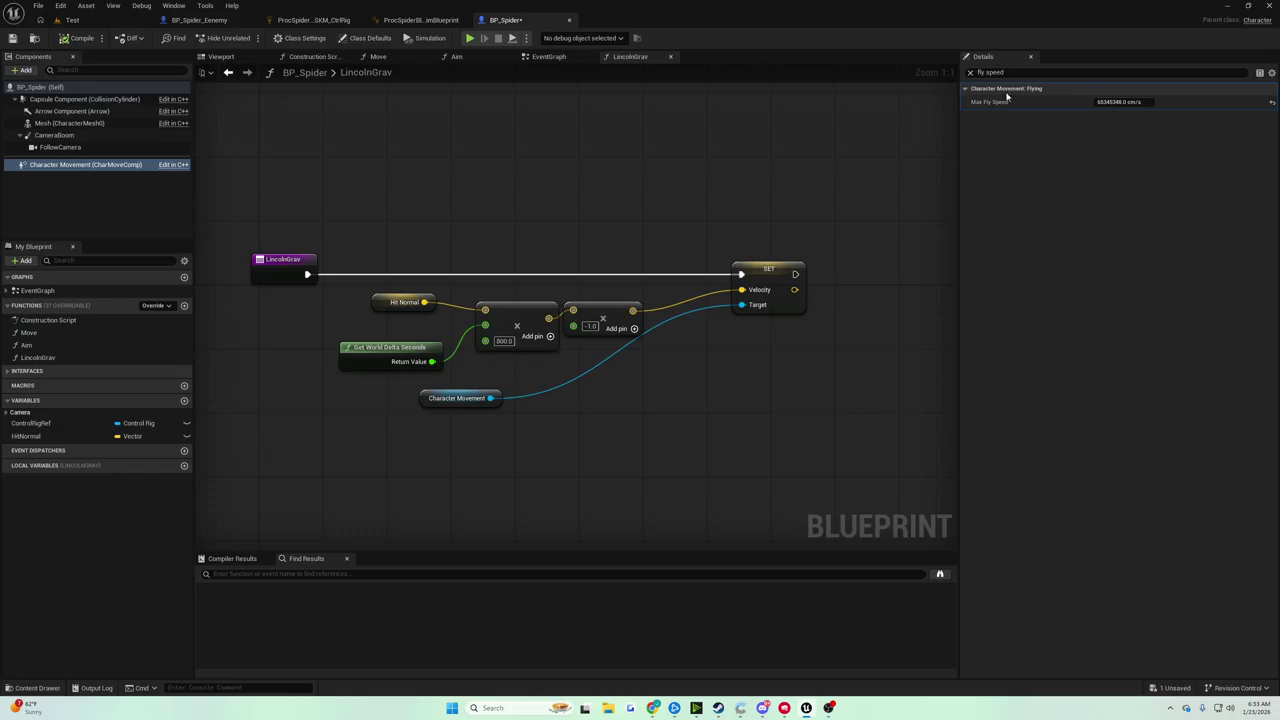
pyautogui.click(1272, 102)
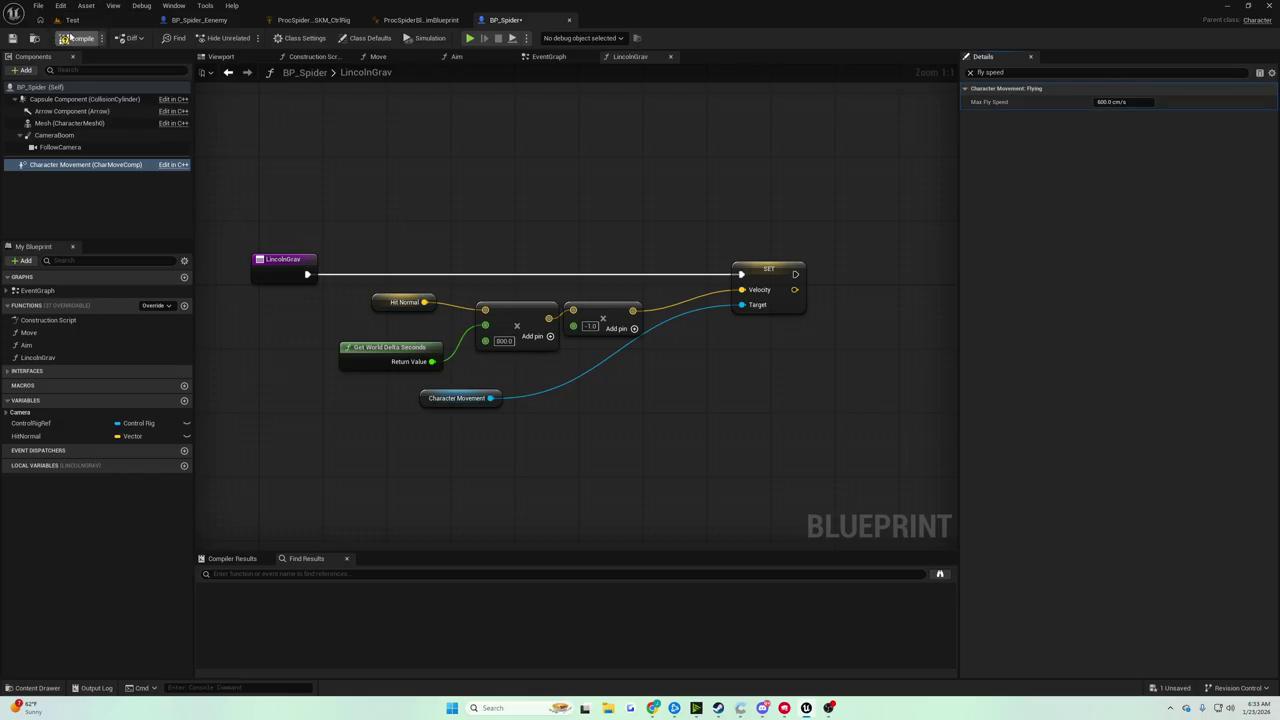
pyautogui.click(24, 39)
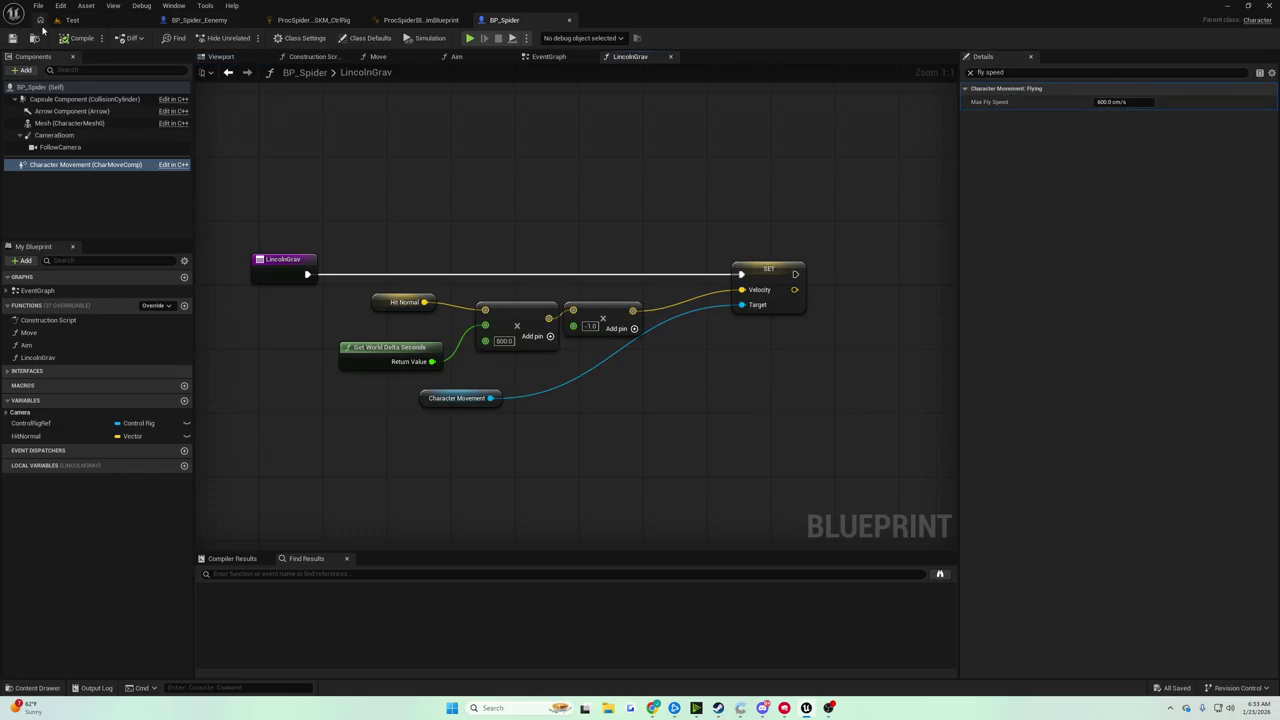
# Enter a new Max Fly Speed starting with 24 and play-test the Test level
pyautogui.click(1135, 103)
pyautogui.write('24444')
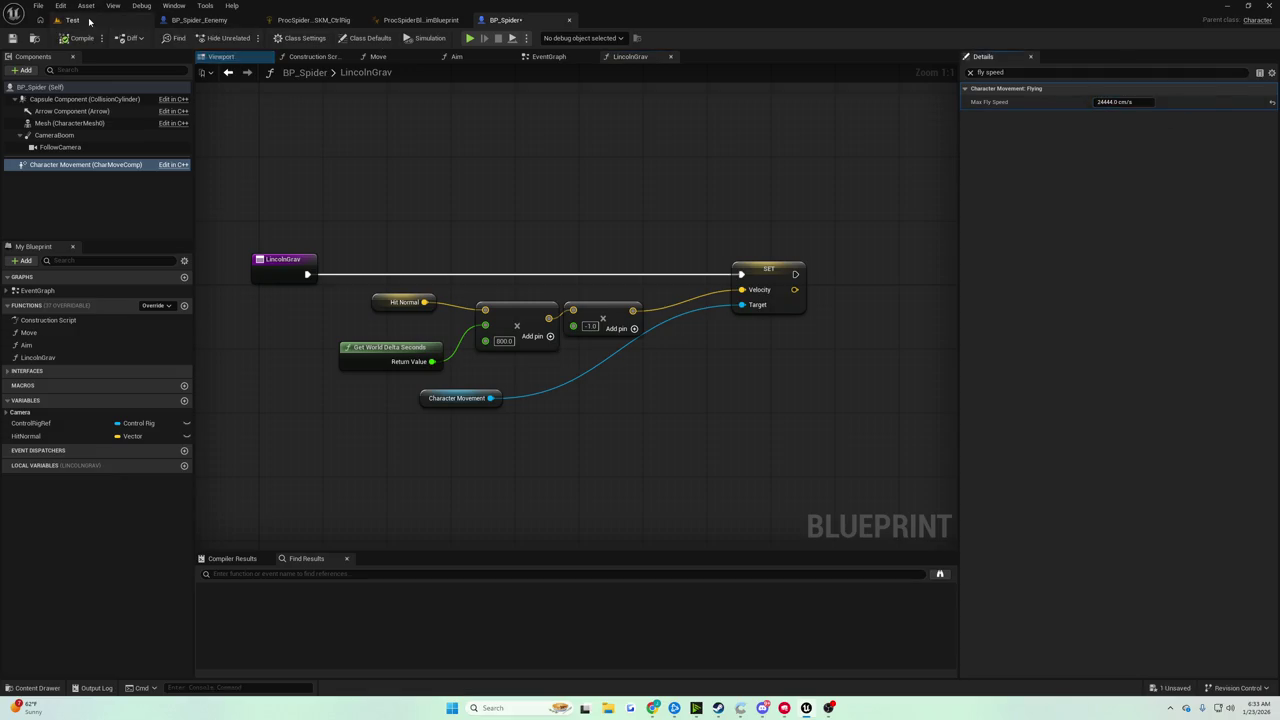
pyautogui.click(99, 22)
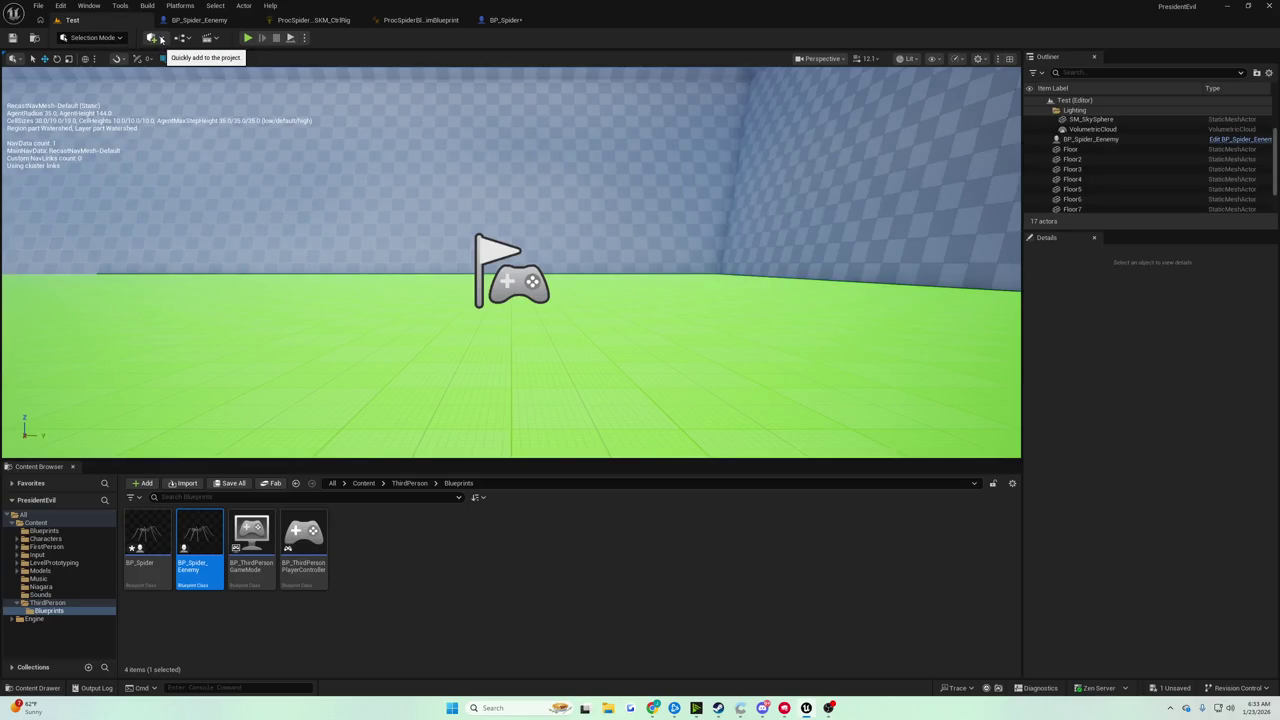
pyautogui.click(248, 38)
pyautogui.press('Escape')
# Put Max Fly Speed back to its 600 default and save BP_Spider
pyautogui.click(505, 20)
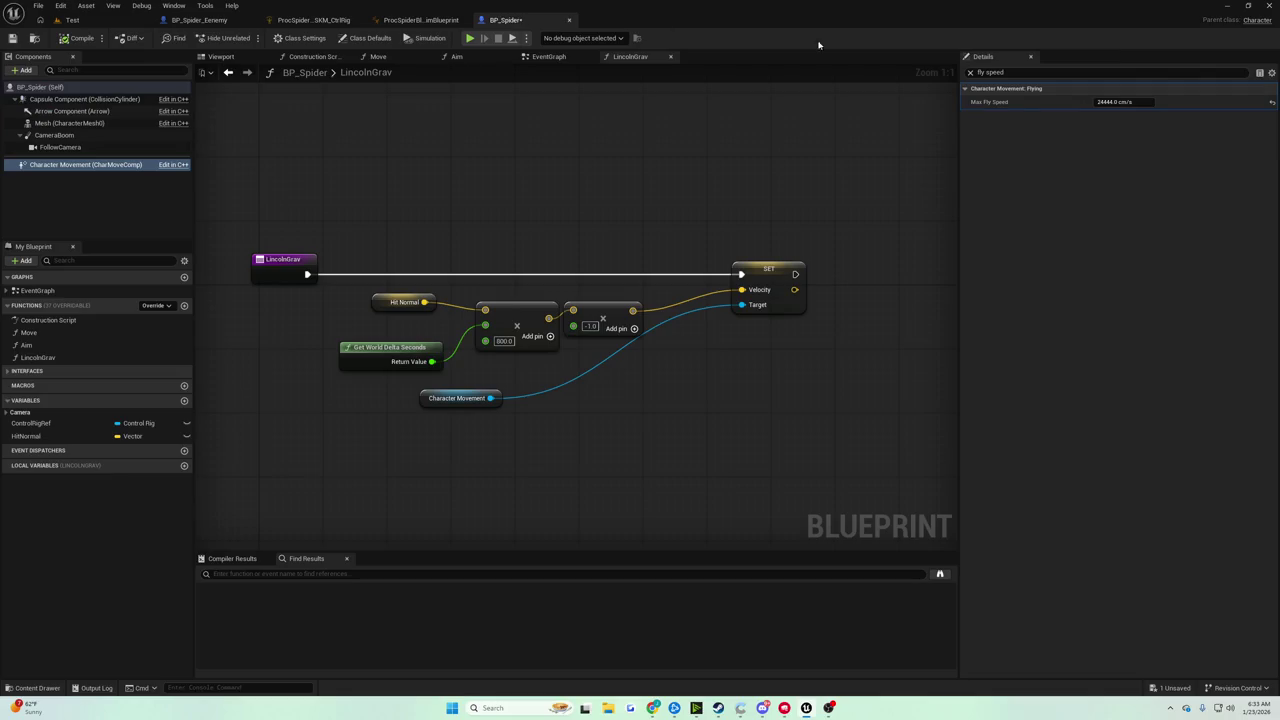
pyautogui.click(1269, 100)
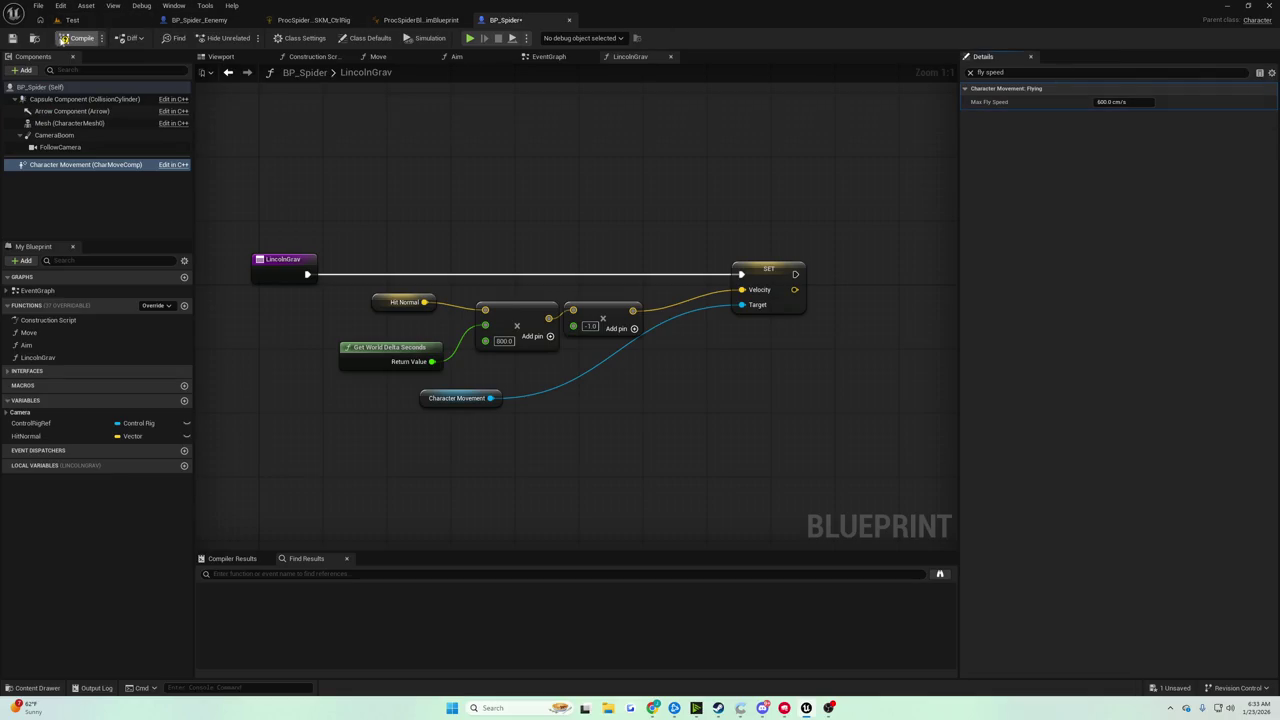
pyautogui.click(15, 38)
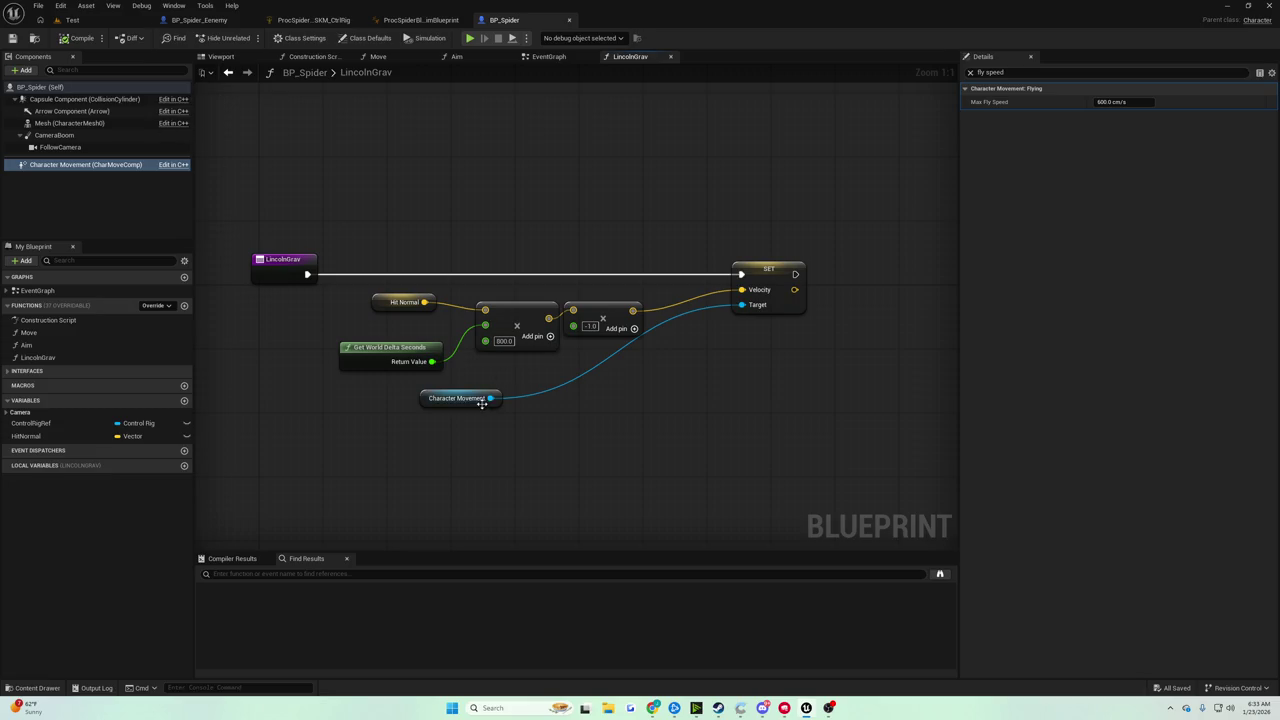
# Place a Get Velocity node off Character Movement, after abandoning a 'get acceler' search
pyautogui.moveTo(489, 398)
pyautogui.mouseDown()
pyautogui.moveTo(517, 411)
pyautogui.moveTo(535, 402)
pyautogui.mouseUp()
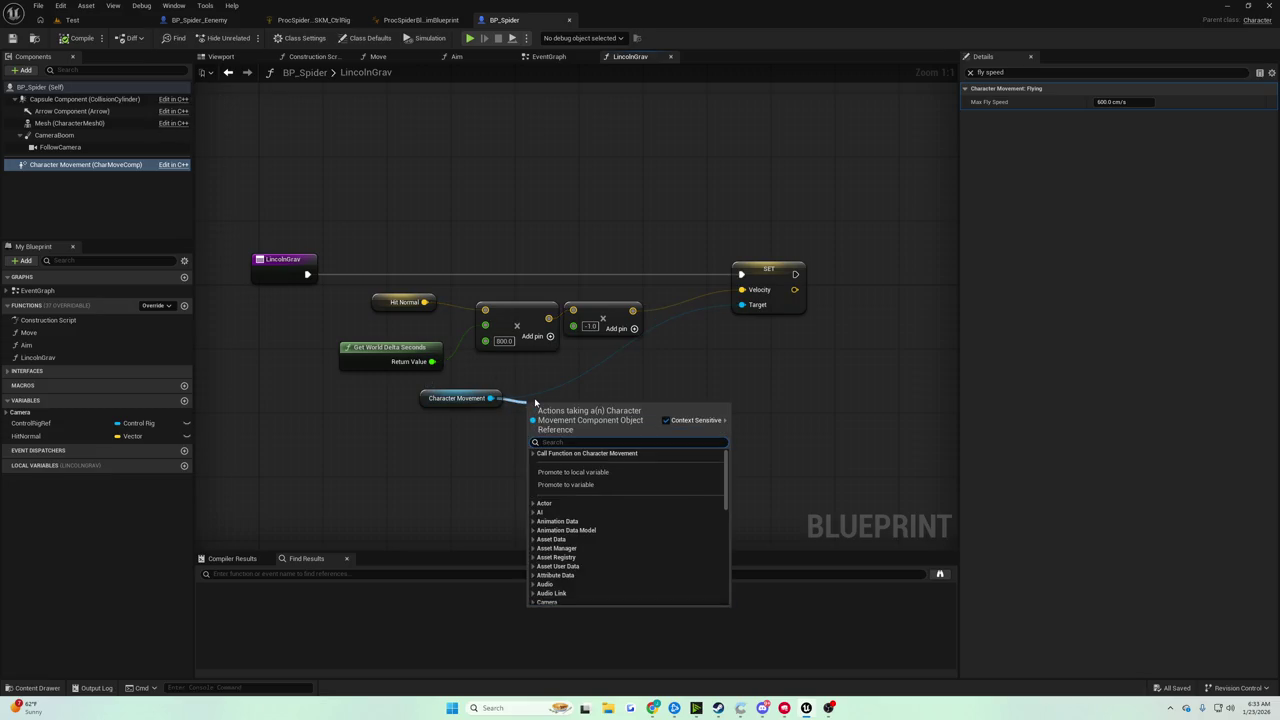
pyautogui.write('get acceler')
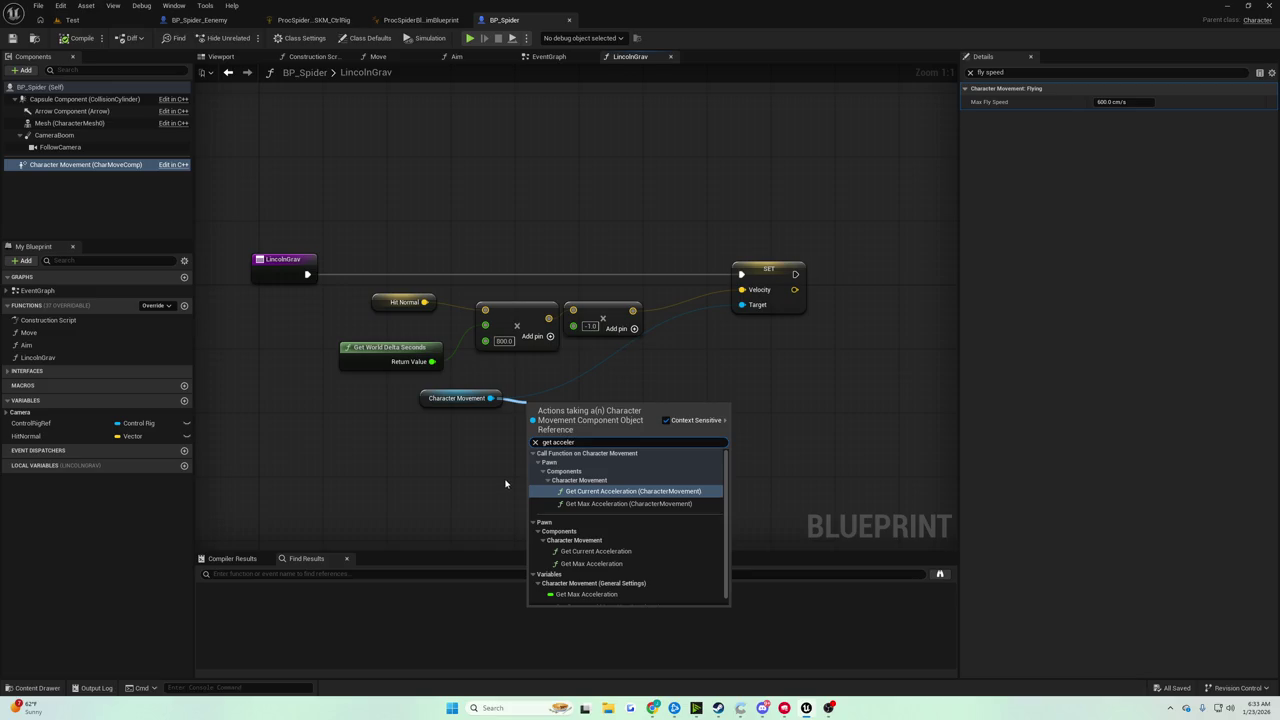
pyautogui.press('Escape')
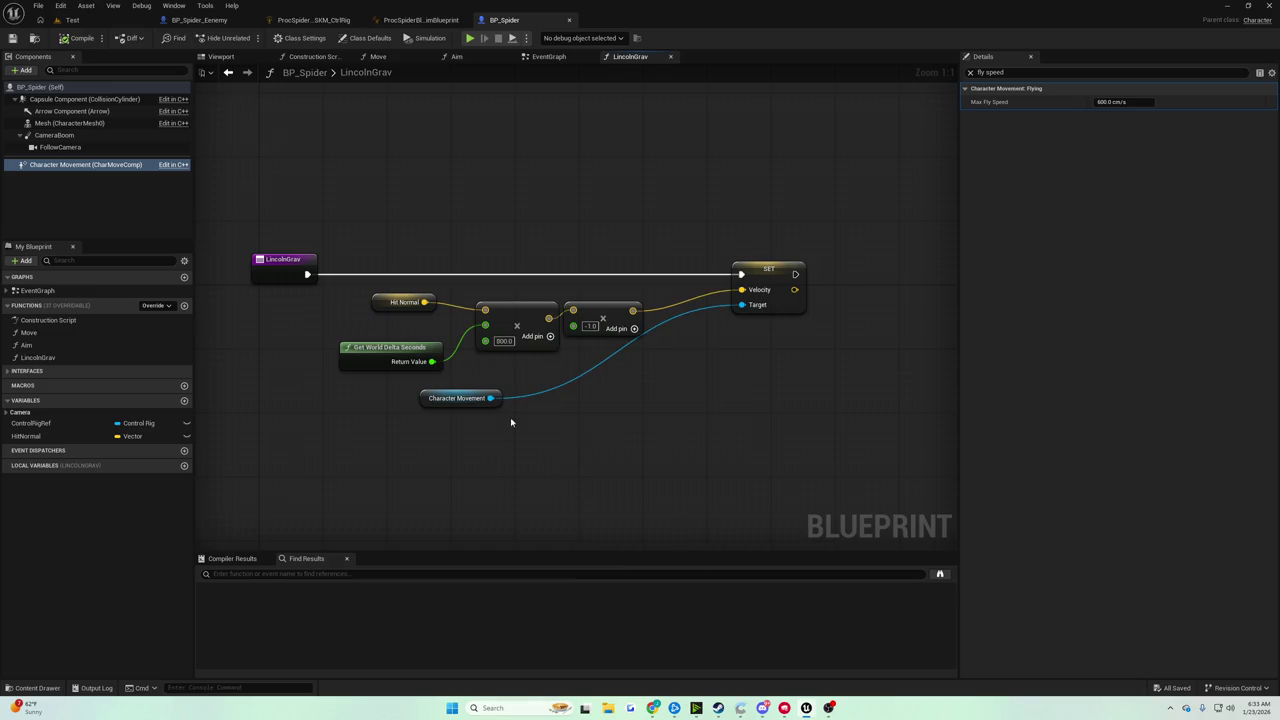
pyautogui.moveTo(490, 398); pyautogui.dragTo(528, 425)
pyautogui.write('get ve')
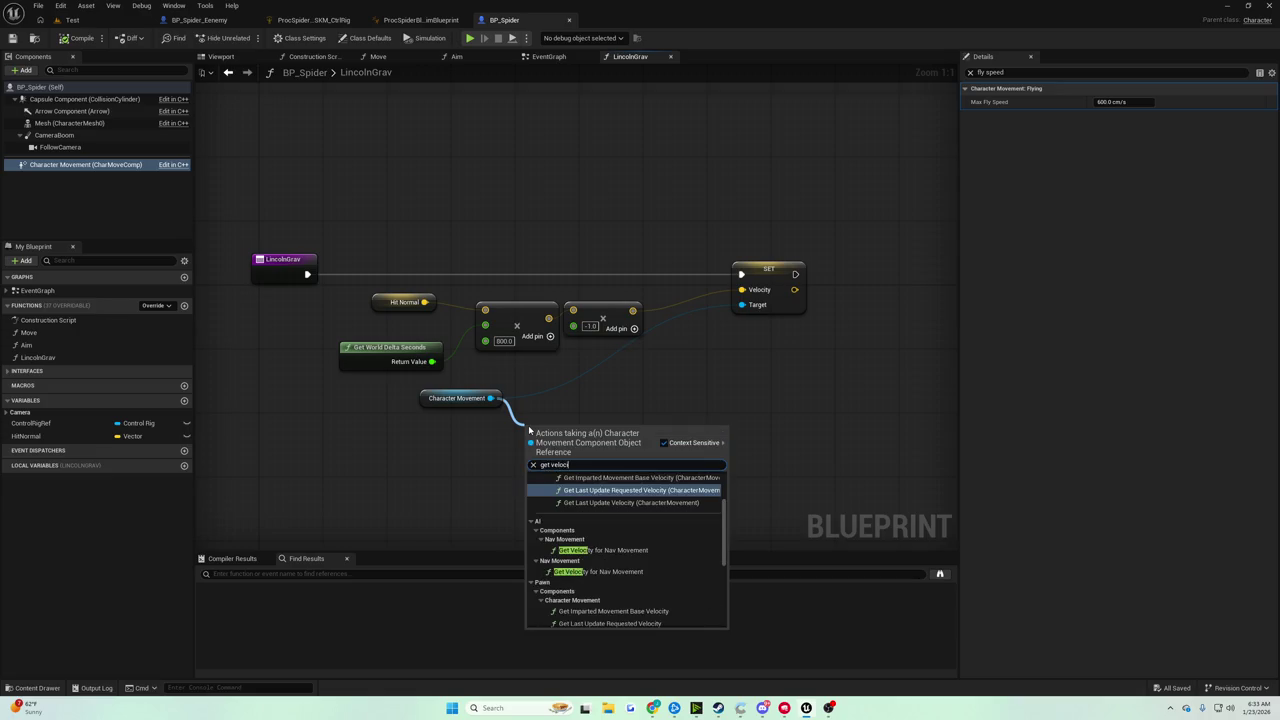
pyautogui.write('loci')
pyautogui.press('Return')
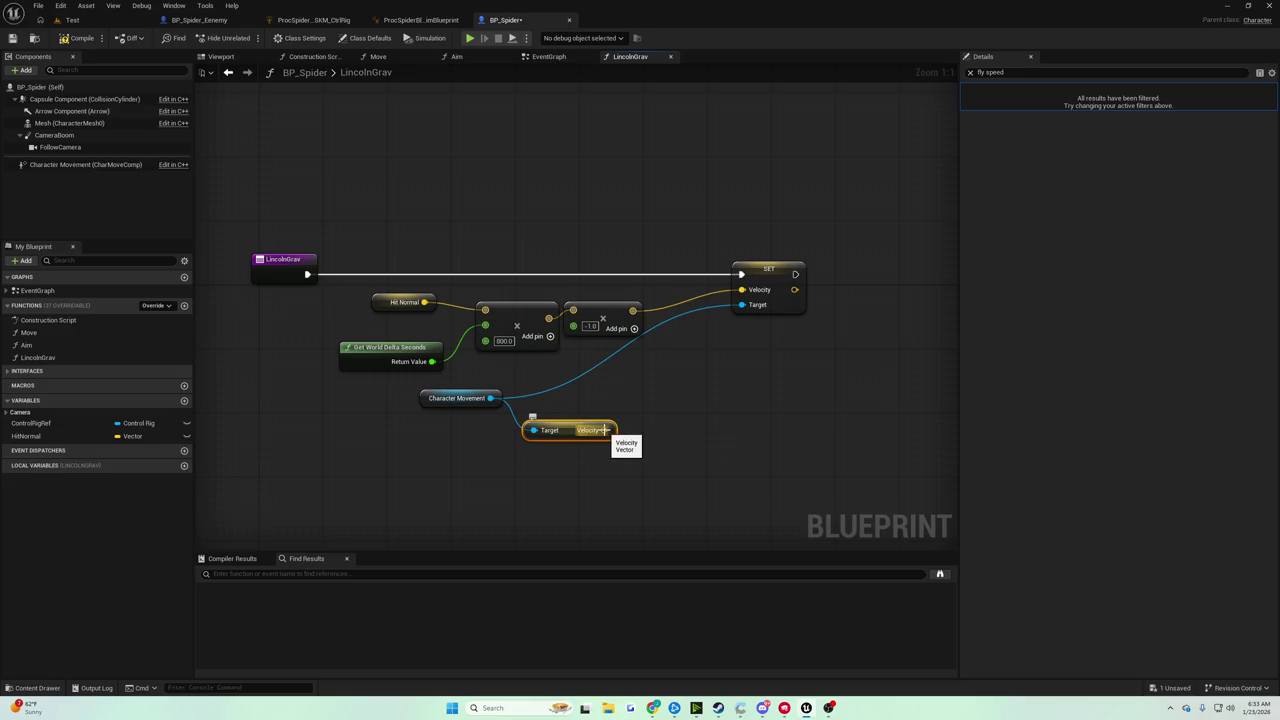
pyautogui.moveTo(390, 216)
pyautogui.mouseDown()
pyautogui.moveTo(429, 296)
pyautogui.moveTo(391, 263)
pyautogui.moveTo(430, 300)
pyautogui.moveTo(428, 286)
pyautogui.moveTo(431, 317)
pyautogui.mouseUp()
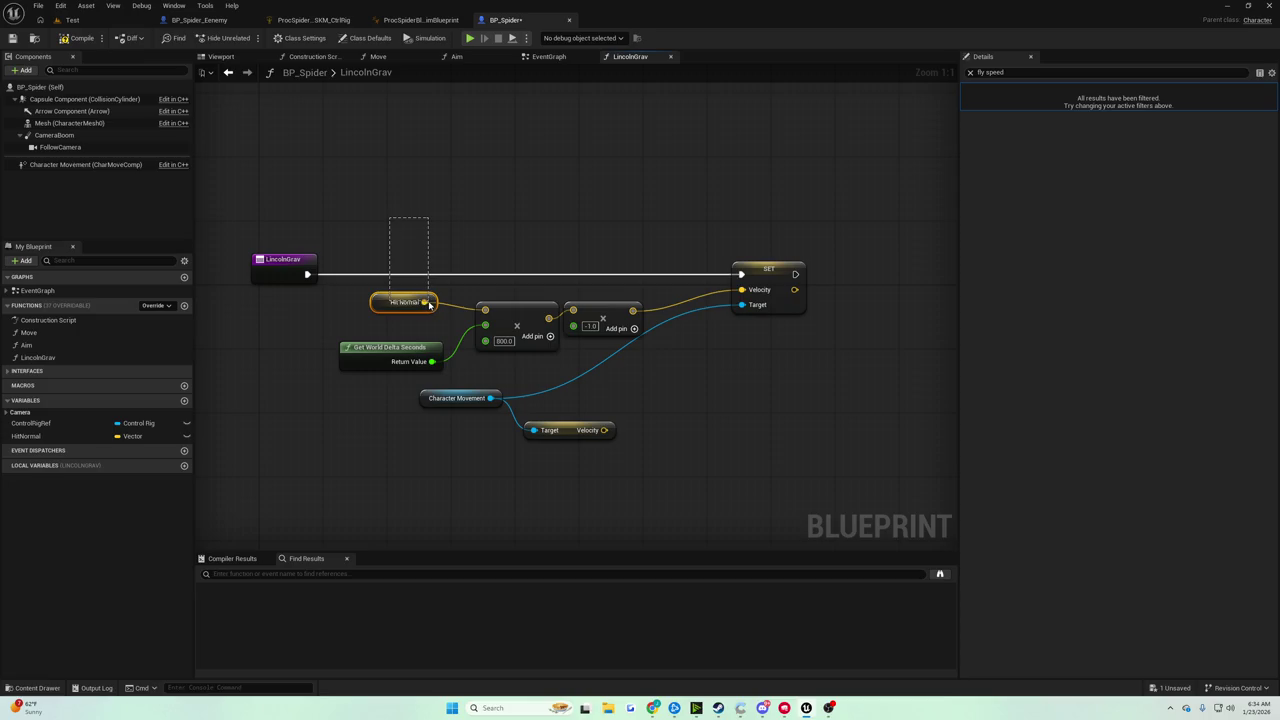
# Clear the graph selection and try an 'add vel' search from Character Movement, then dismiss it
pyautogui.moveTo(429, 303); pyautogui.dragTo(430, 304)
pyautogui.click(578, 393)
pyautogui.click(569, 391)
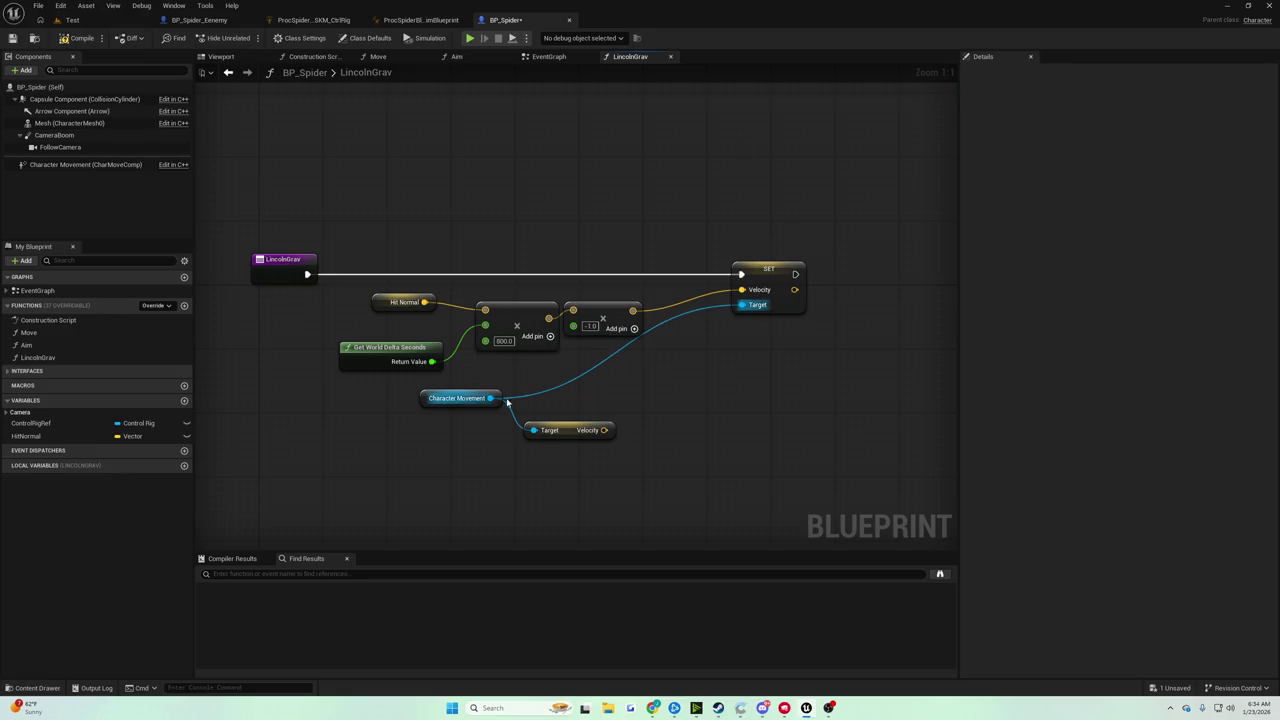
pyautogui.moveTo(490, 398); pyautogui.dragTo(602, 393)
pyautogui.write('add vel')
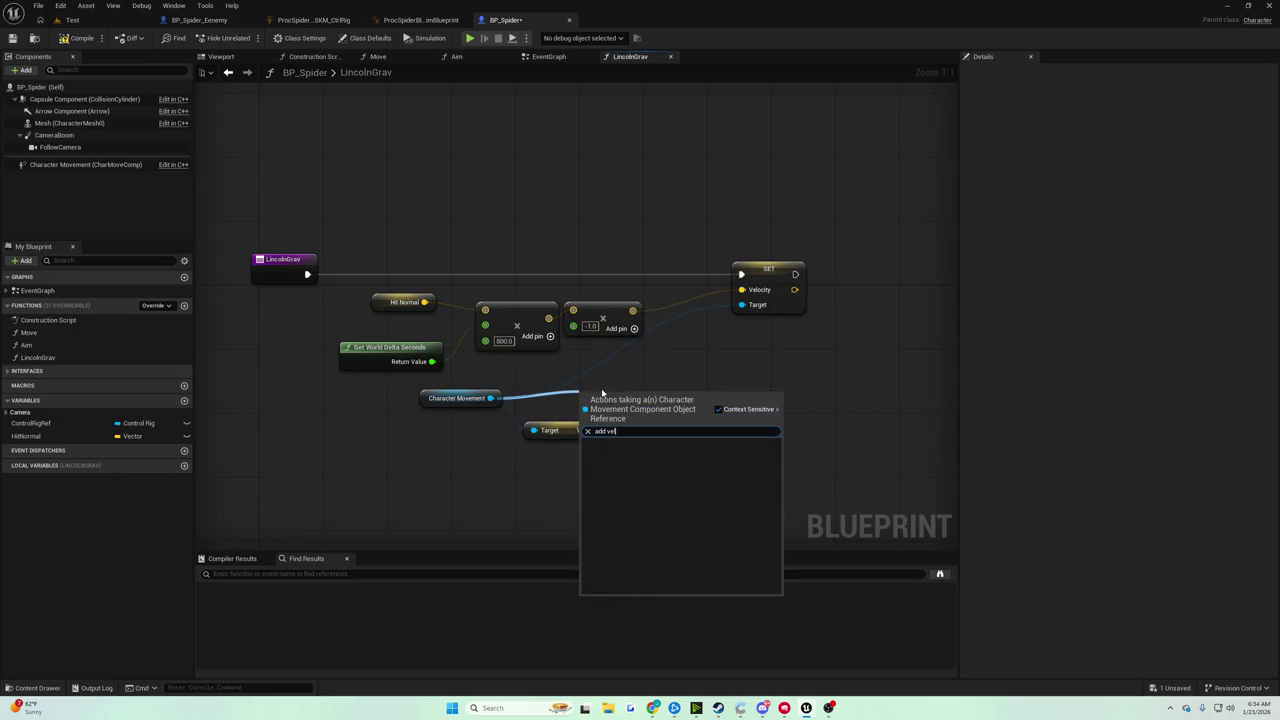
pyautogui.press('BackSpace')
pyautogui.press('BackSpace')
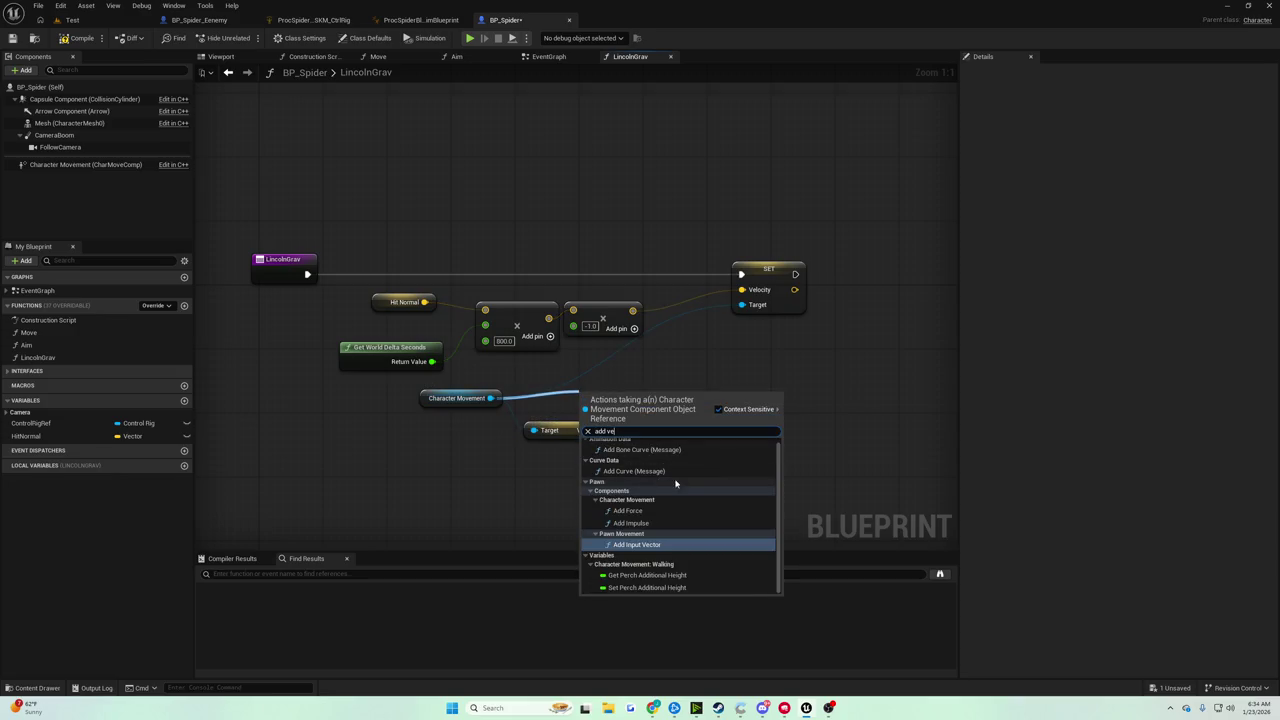
pyautogui.click(753, 356)
# Add a vector + node on Get Velocity's output and feed the scaled Hit Normal into it
pyautogui.click(590, 429)
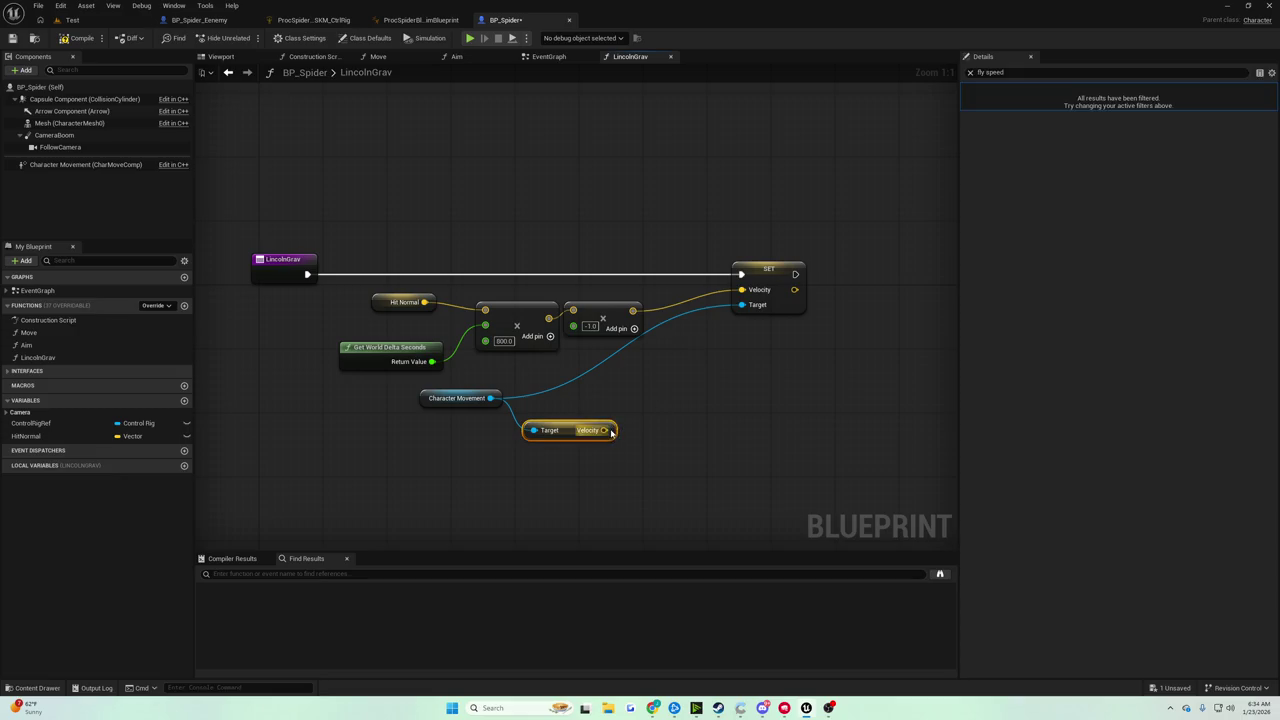
pyautogui.moveTo(604, 430); pyautogui.dragTo(701, 381)
pyautogui.write('+')
pyautogui.press('Return')
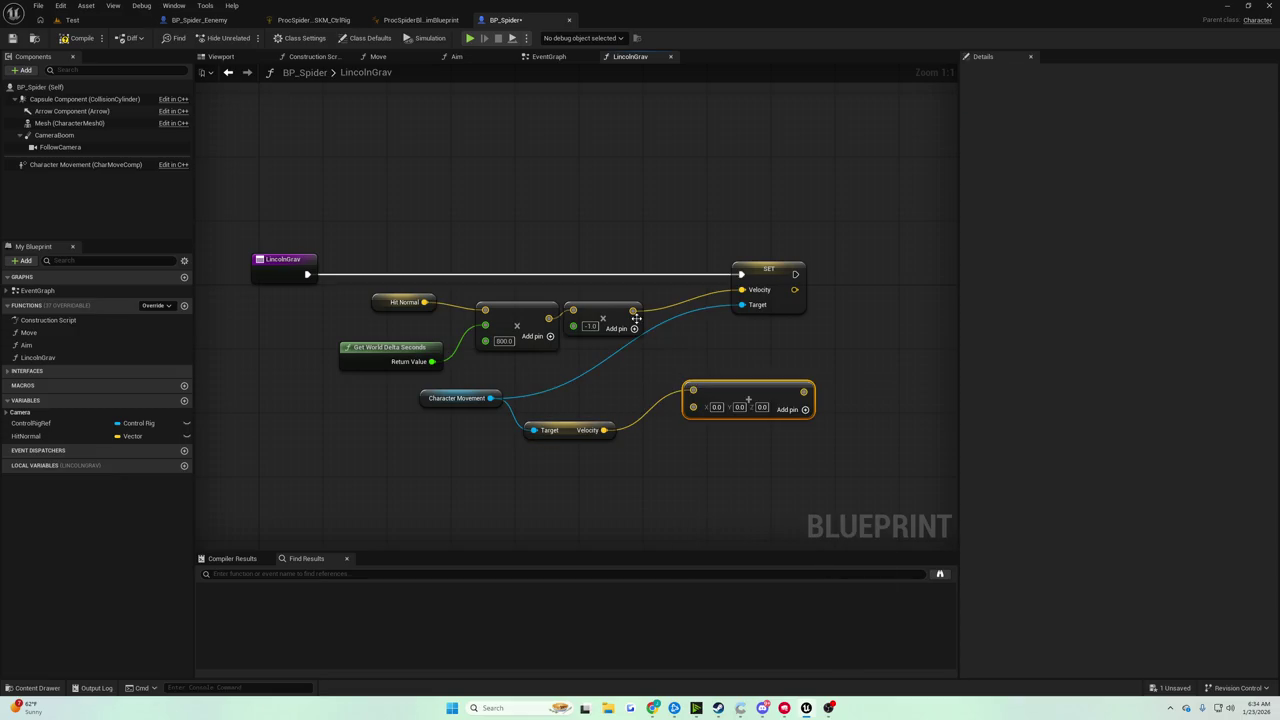
pyautogui.moveTo(634, 312)
pyautogui.mouseDown()
pyautogui.moveTo(693, 405)
pyautogui.moveTo(741, 290)
pyautogui.mouseUp()
# Compile and save BP_Spider, then play-test the Test level
pyautogui.click(75, 38)
pyautogui.click(12, 38)
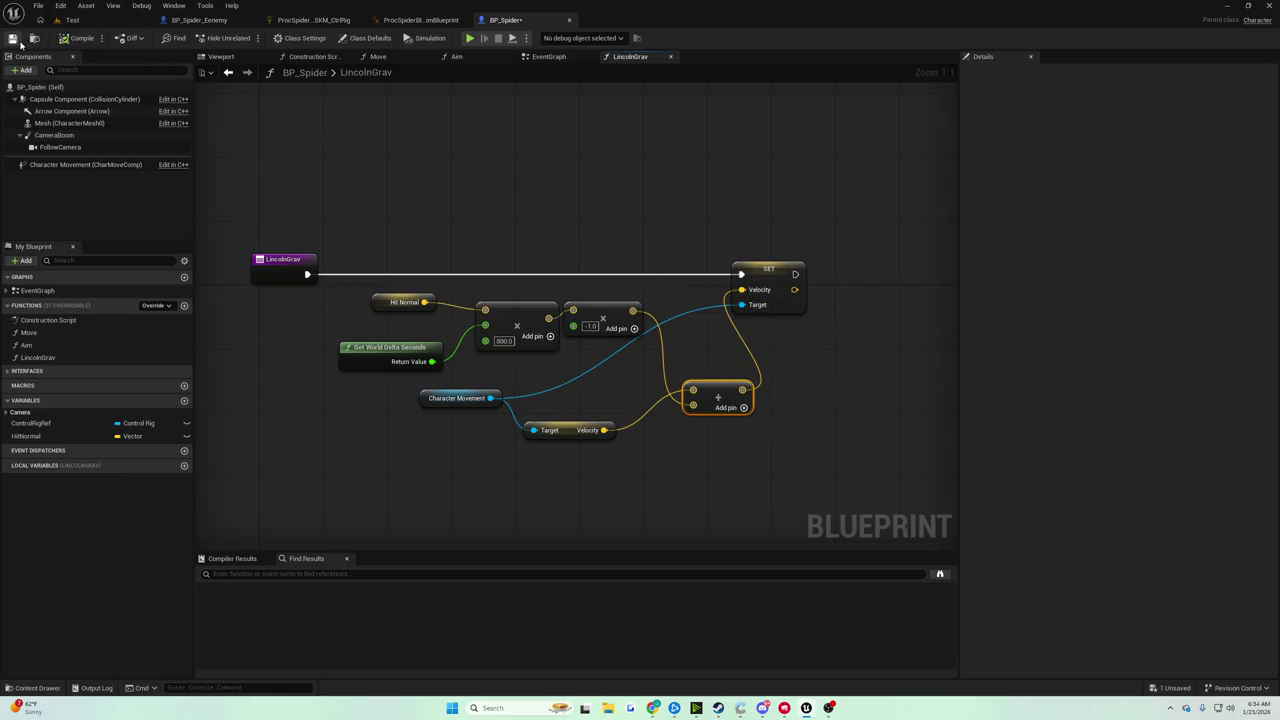
pyautogui.click(72, 20)
pyautogui.click(247, 38)
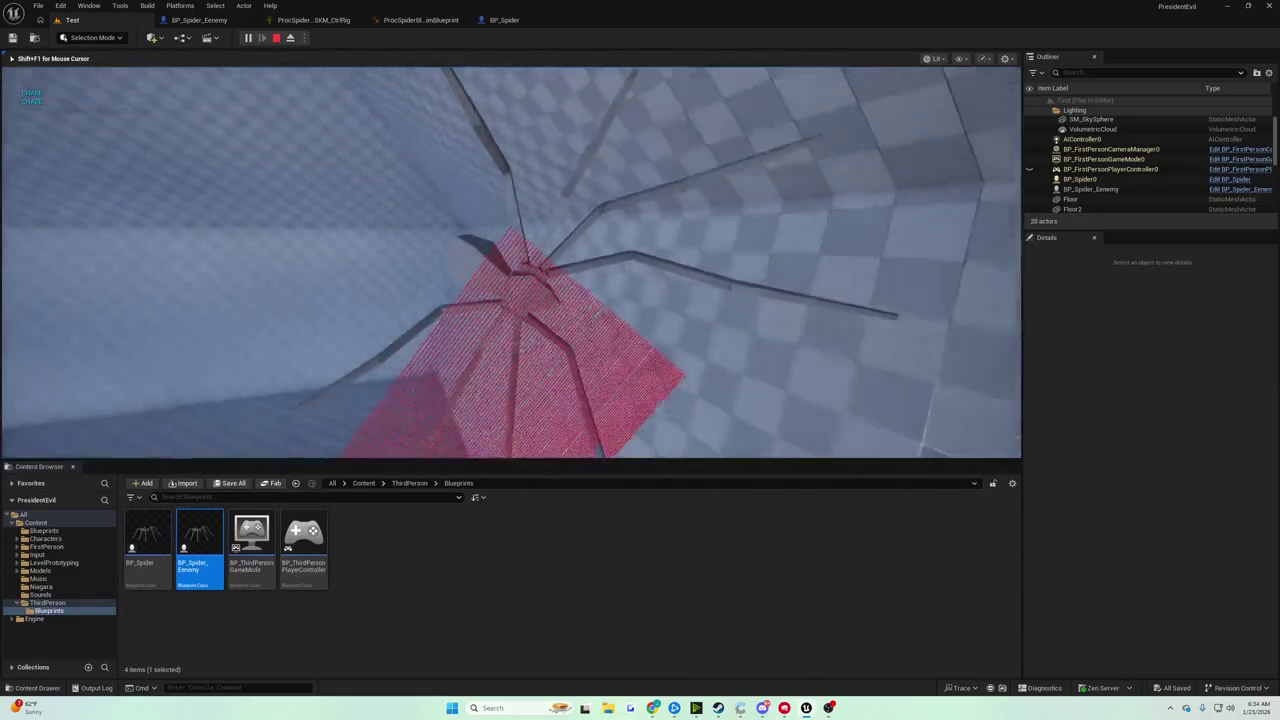
# Stop the play test, rerun it with Alt+P, then return to the BP_Spider graph
pyautogui.press('Escape')
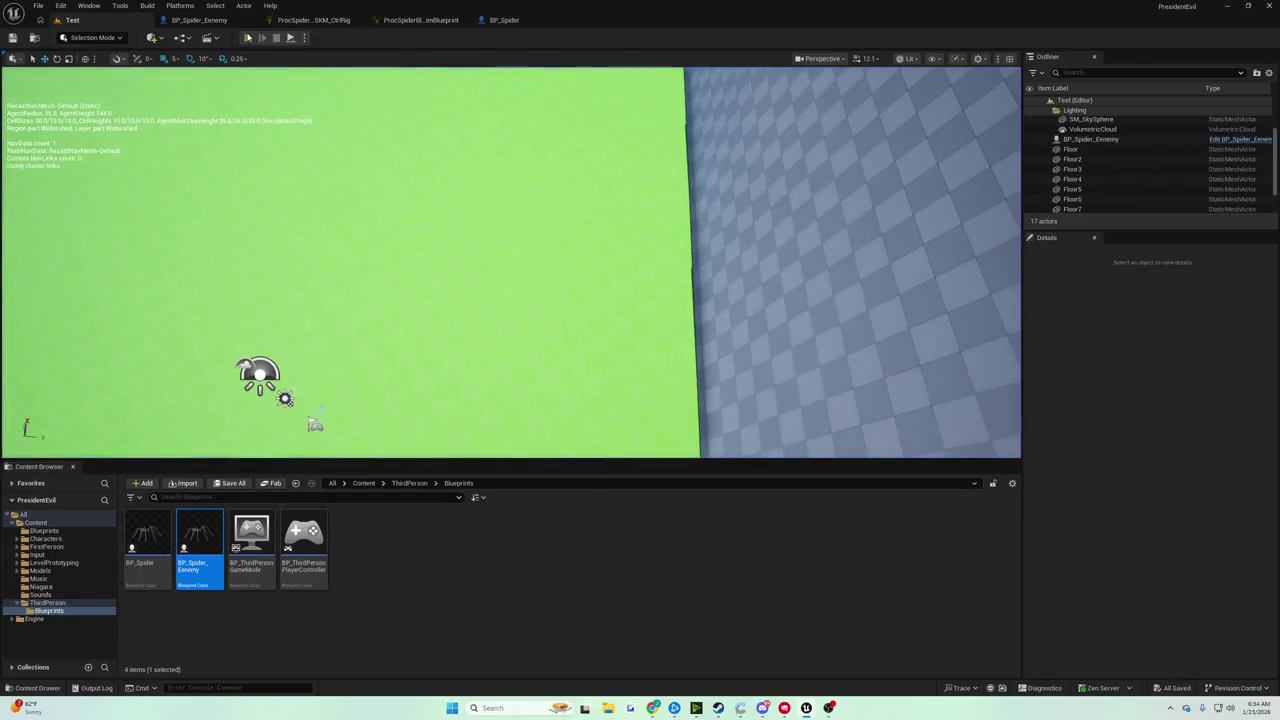
pyautogui.hotkey('alt', 'p')
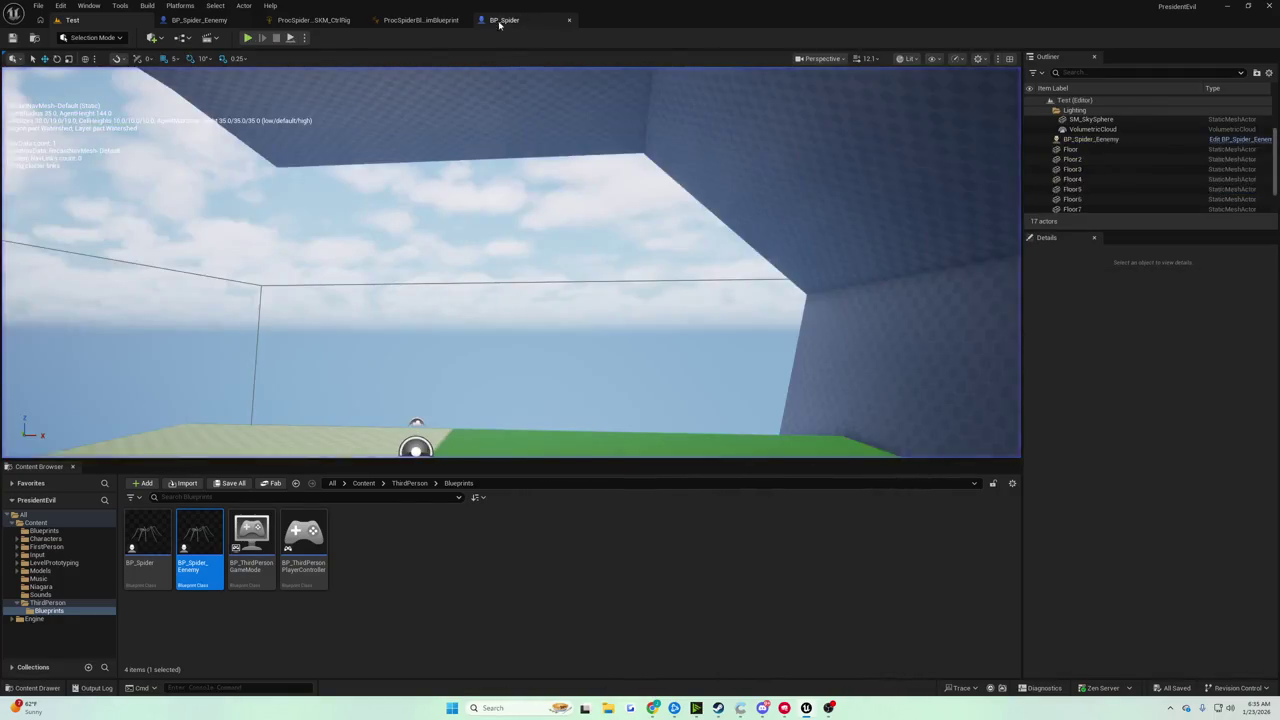
pyautogui.click(504, 20)
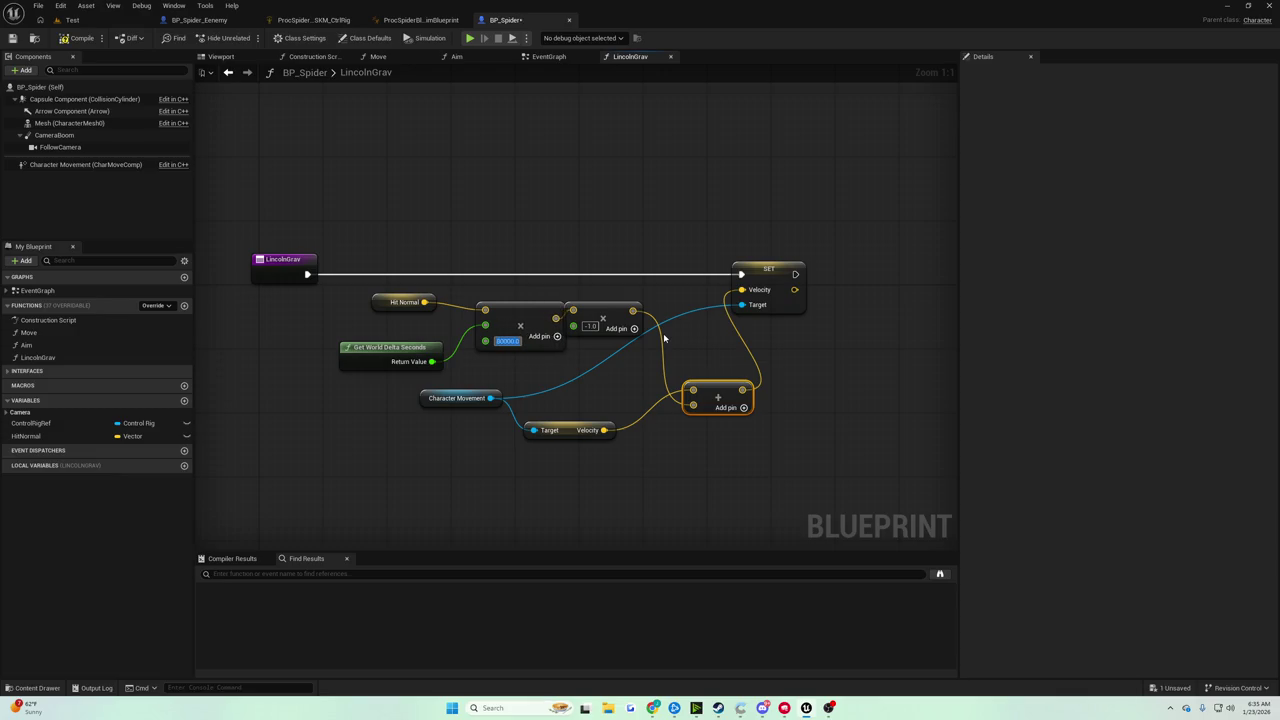
# Play the Test level with the Hit Normal multiplier at 80000
pyautogui.click(72, 20)
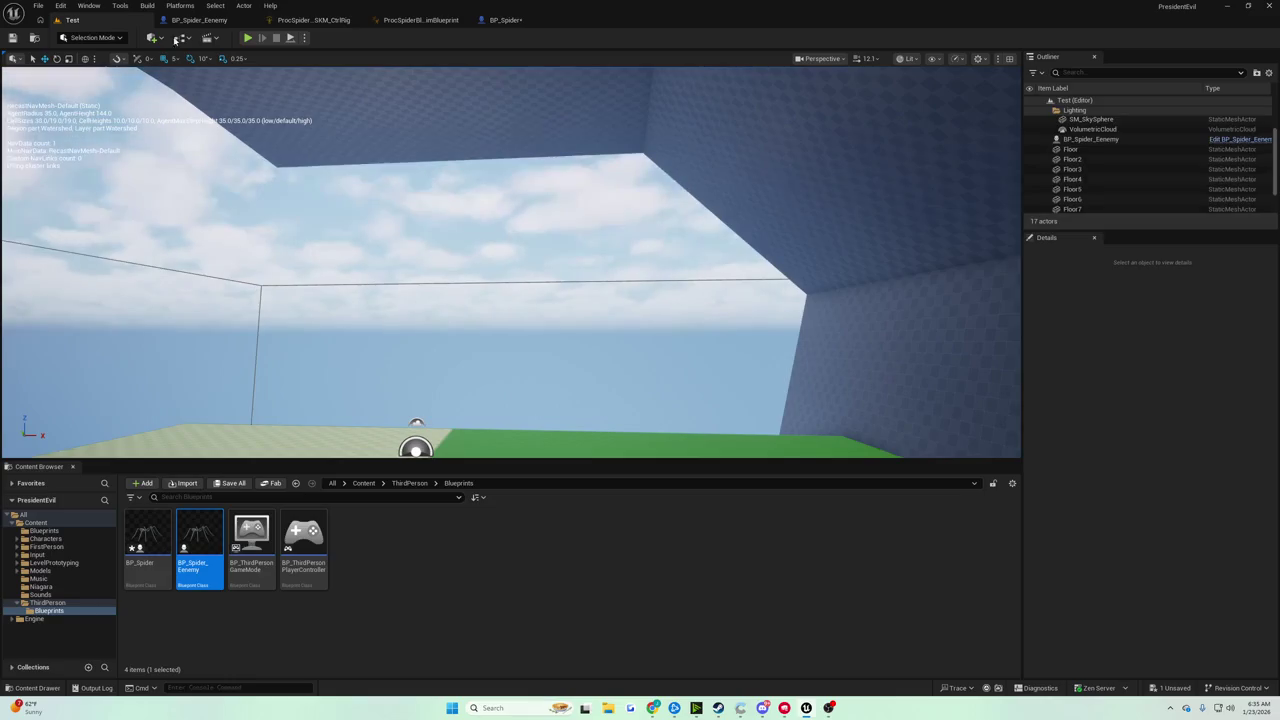
pyautogui.click(249, 40)
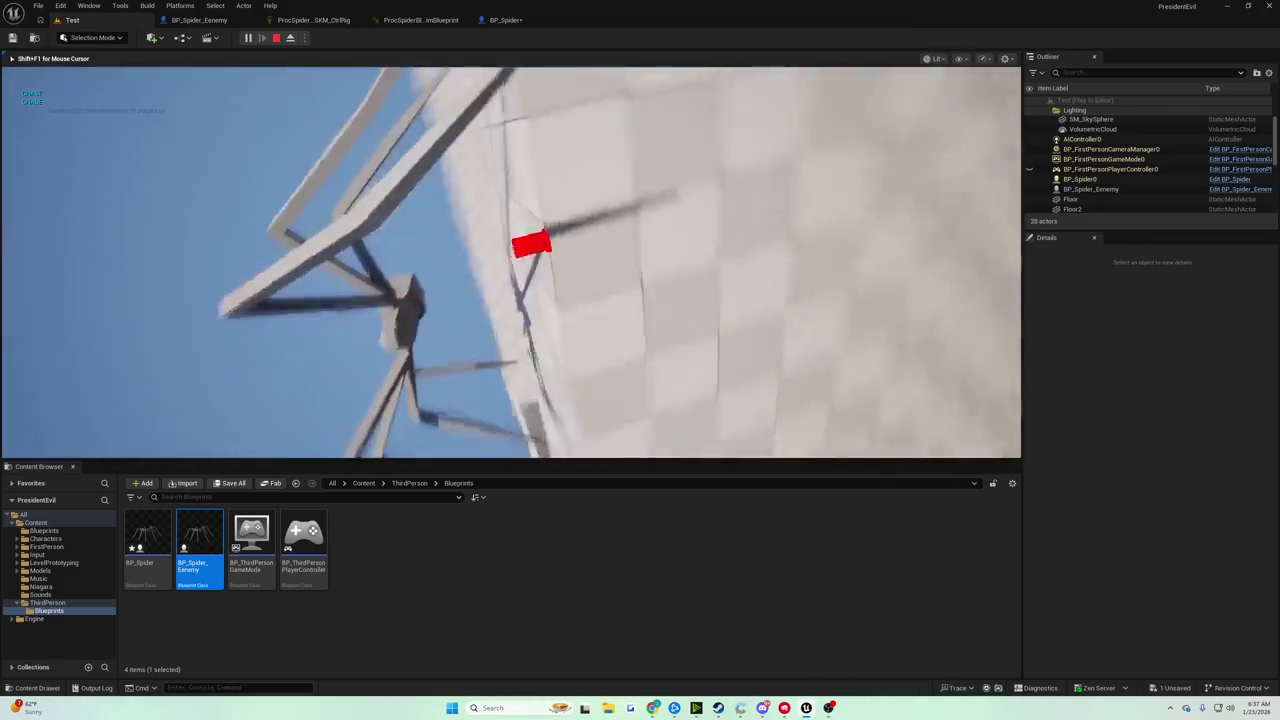
# Stop the play test with Esc, then stop the follow-up session the same way
pyautogui.press('Escape')
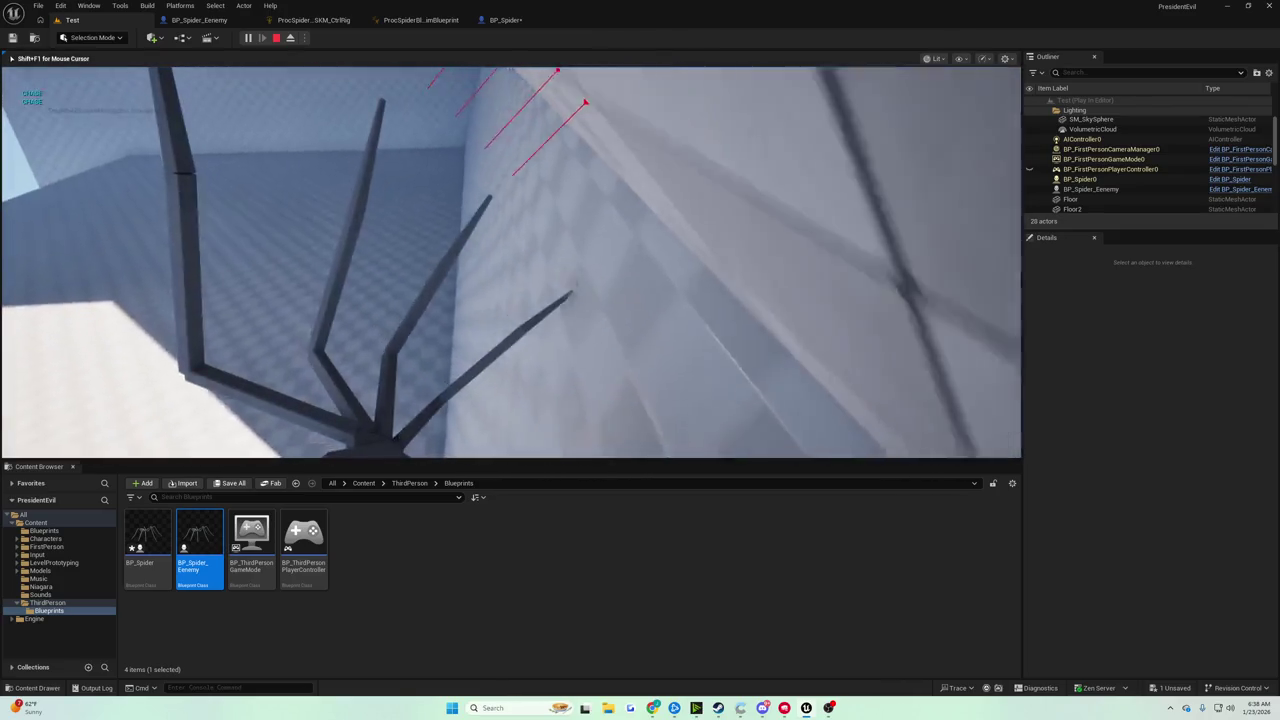
pyautogui.press('Escape')
# Return to BP_Spider, zoom out the LincolnGrav graph, then orbit the spider in the Viewport preview
pyautogui.click(505, 20)
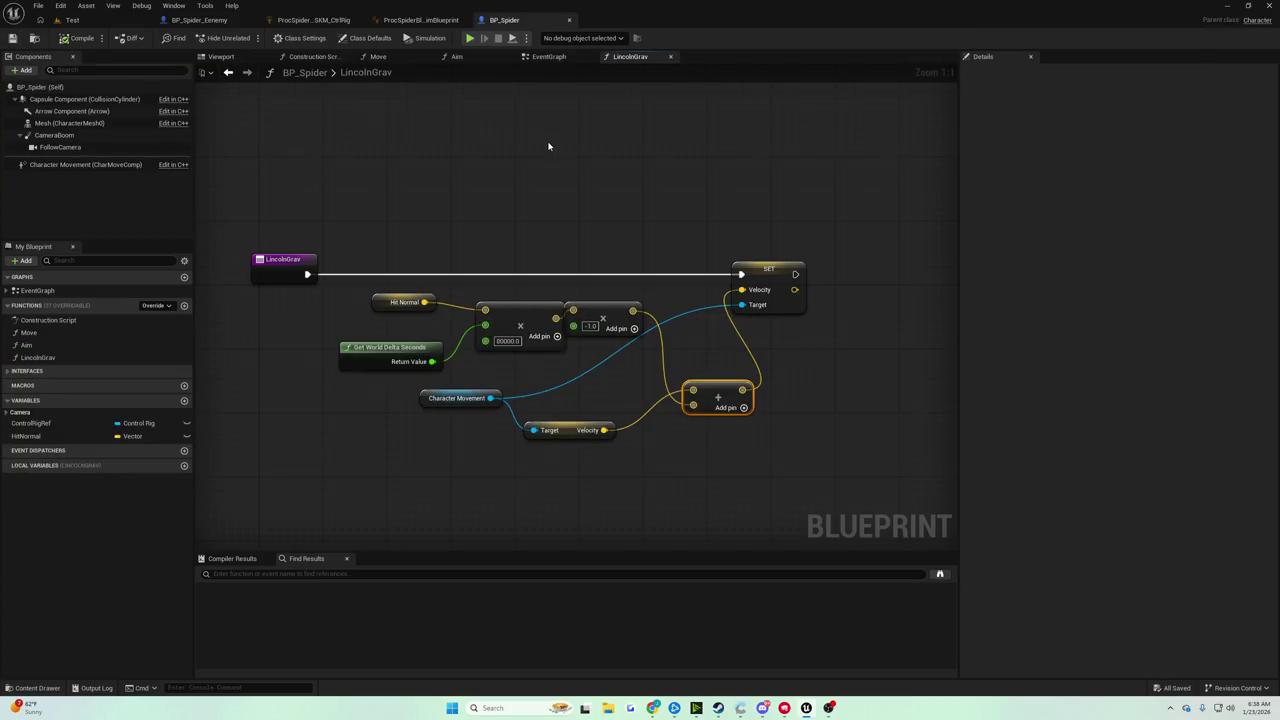
pyautogui.scroll(-1, 548, 140)
pyautogui.moveTo(597, 155); pyautogui.dragTo(597, 177)
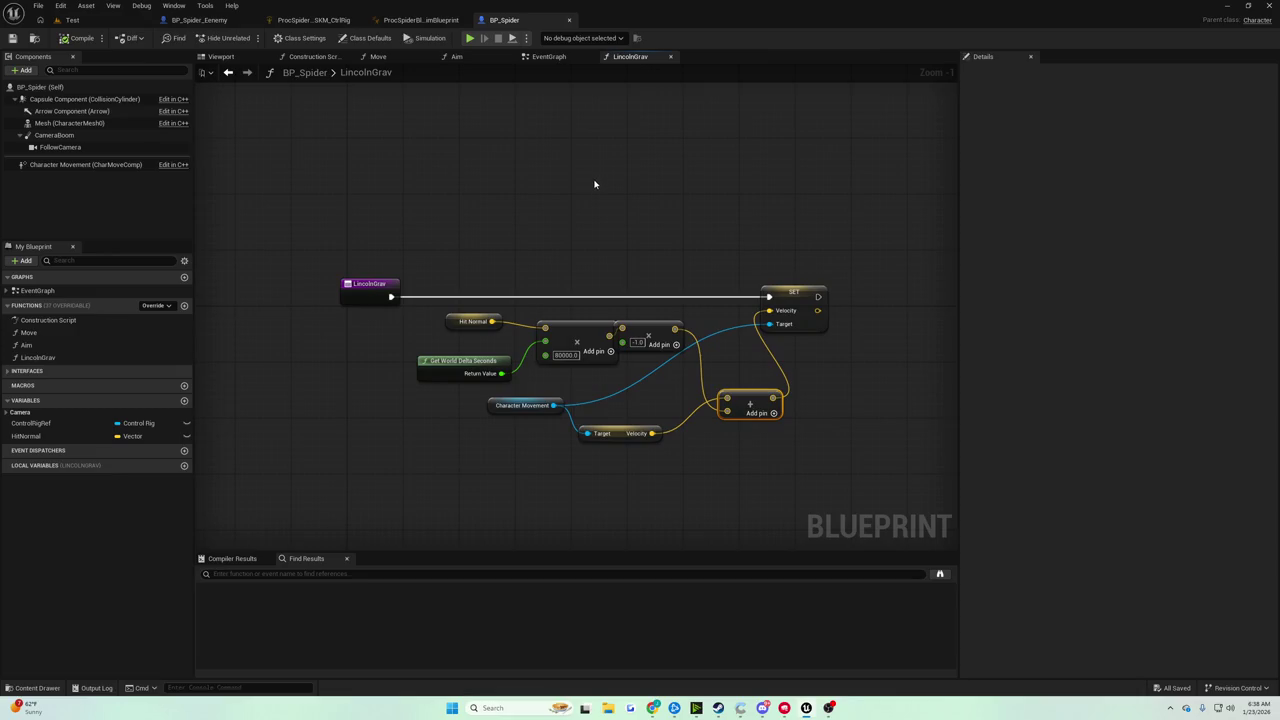
pyautogui.click(221, 56)
pyautogui.moveTo(475, 265)
pyautogui.mouseDown()
pyautogui.moveTo(535, 260)
pyautogui.moveTo(434, 388)
pyautogui.mouseUp()
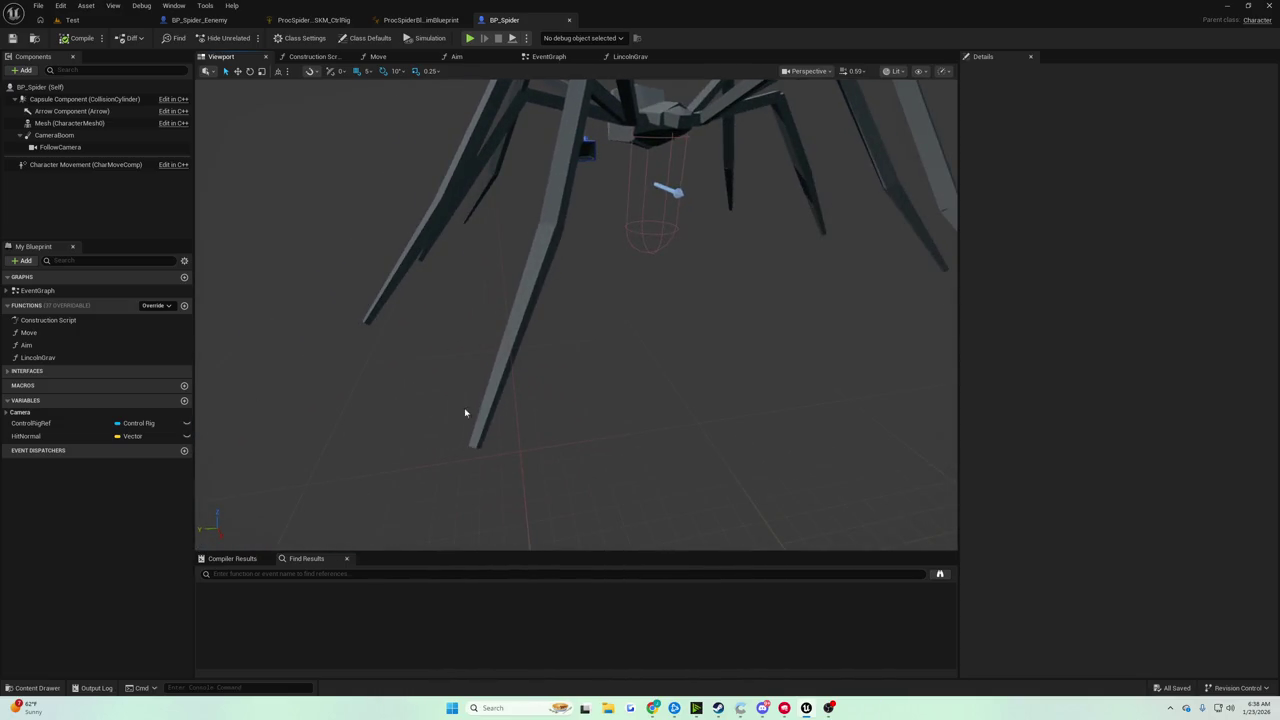
# Pull the preview camera back from the spider, then switch to the EventGraph
pyautogui.moveTo(363, 314)
pyautogui.mouseDown()
pyautogui.moveTo(290, 326)
pyautogui.moveTo(373, 317)
pyautogui.mouseUp()
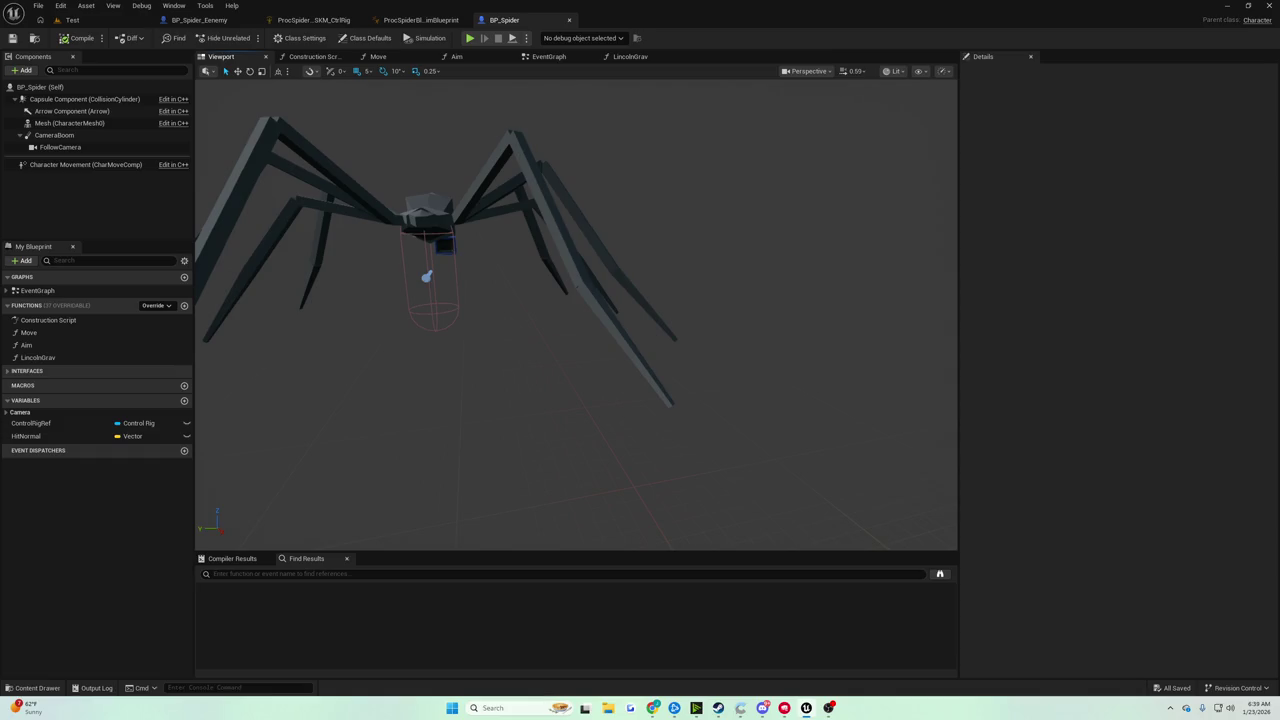
pyautogui.click(545, 57)
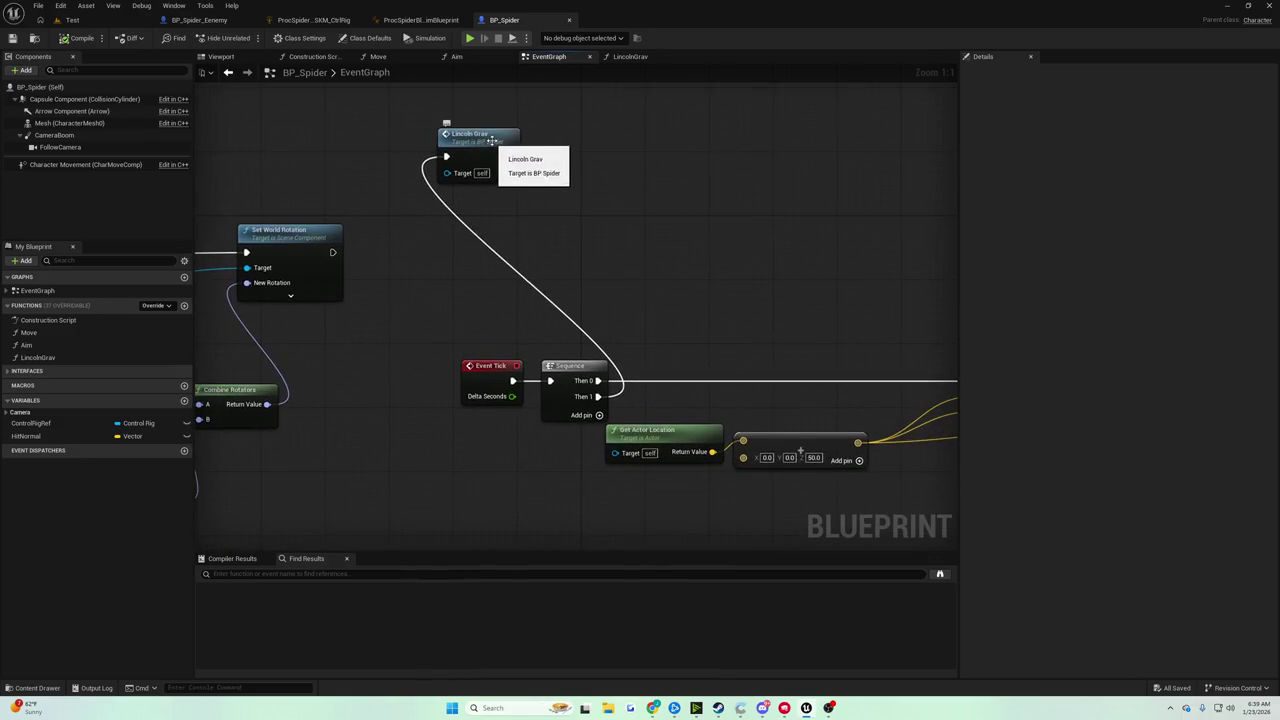
# Shift the Lincoln Grav node and pan around the Event Tick trace nodes, then return to the Viewport
pyautogui.moveTo(519, 147)
pyautogui.mouseDown()
pyautogui.moveTo(673, 155)
pyautogui.moveTo(411, 70)
pyautogui.mouseUp()
pyautogui.scroll(-3, 411, 70)
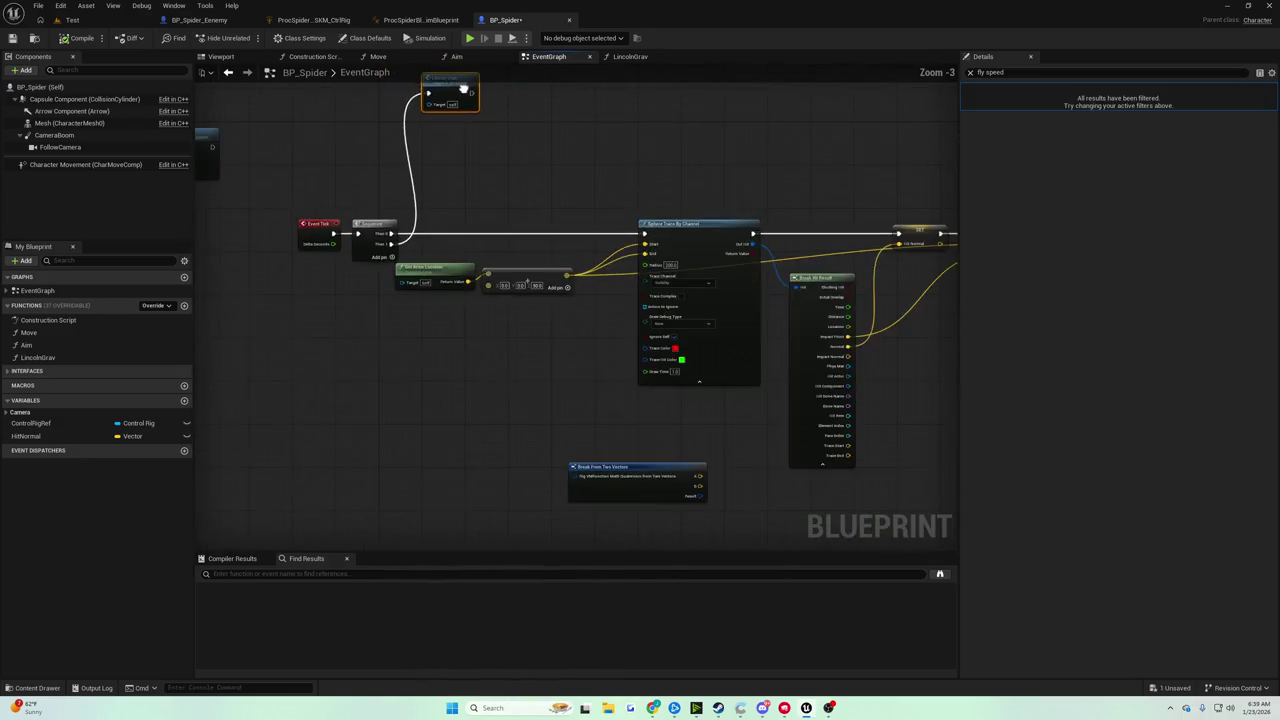
pyautogui.moveTo(600, 300); pyautogui.dragTo(300, 250)
pyautogui.moveTo(626, 137)
pyautogui.mouseDown()
pyautogui.moveTo(509, 137)
pyautogui.moveTo(686, 143)
pyautogui.mouseUp()
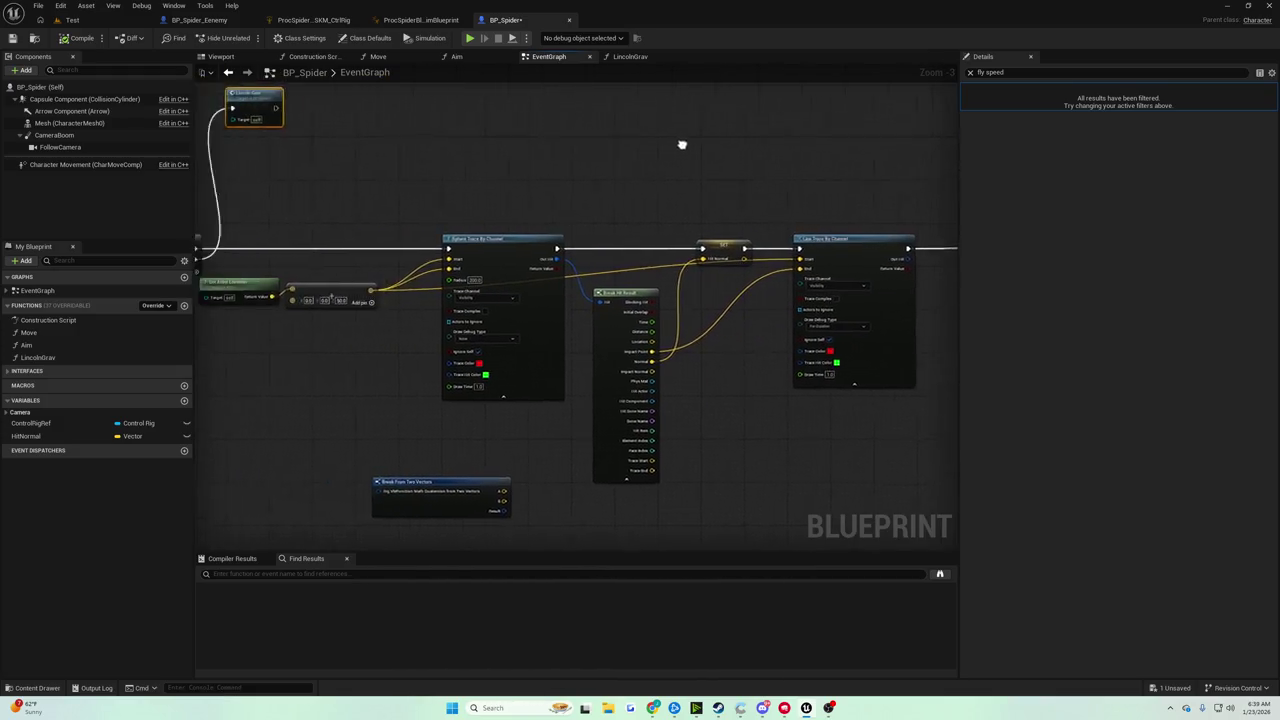
pyautogui.moveTo(428, 143); pyautogui.dragTo(558, 167)
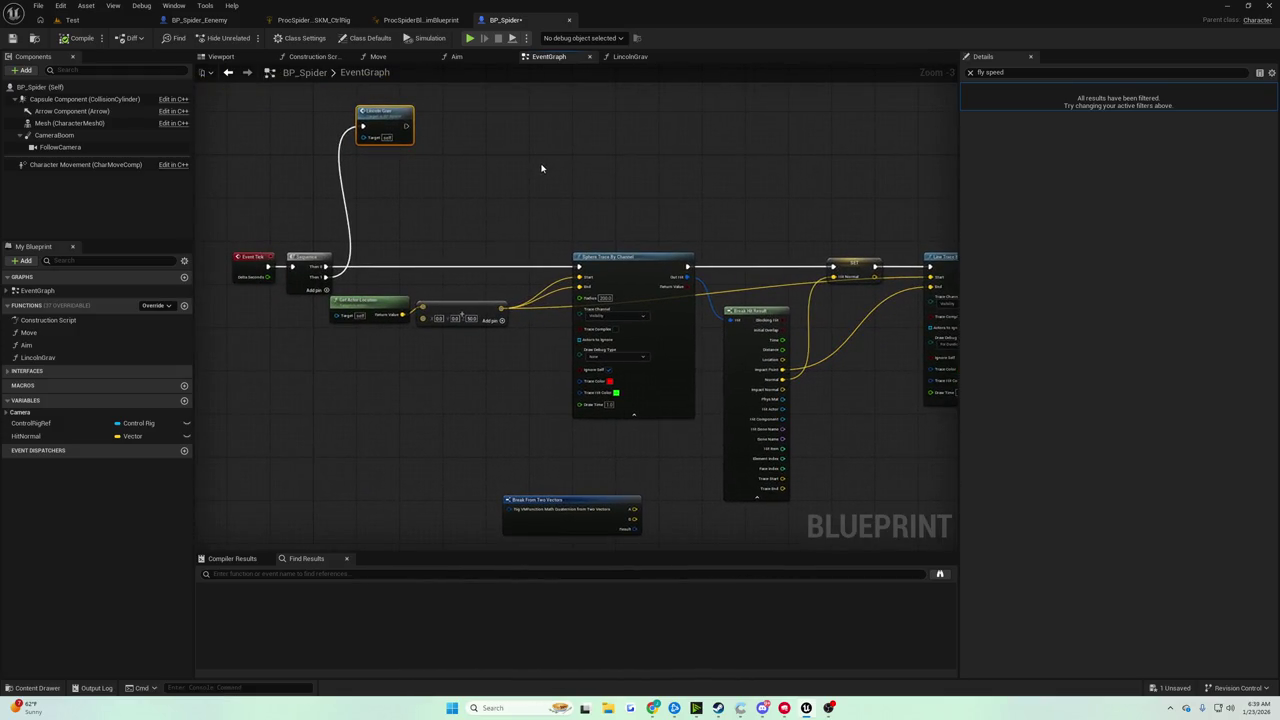
pyautogui.scroll(-1, 539, 166)
pyautogui.moveTo(539, 166); pyautogui.dragTo(632, 367)
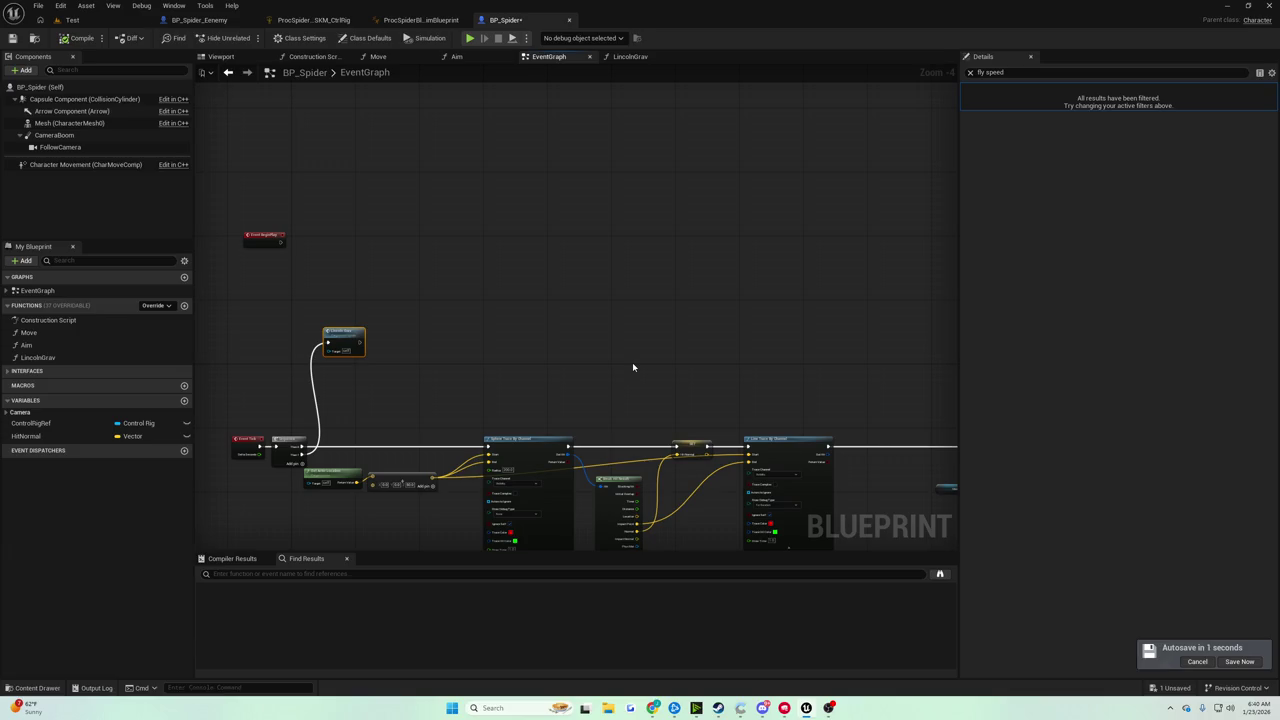
pyautogui.moveTo(623, 357)
pyautogui.mouseDown()
pyautogui.moveTo(646, 266)
pyautogui.moveTo(626, 224)
pyautogui.mouseUp()
pyautogui.scroll(-1, 626, 224)
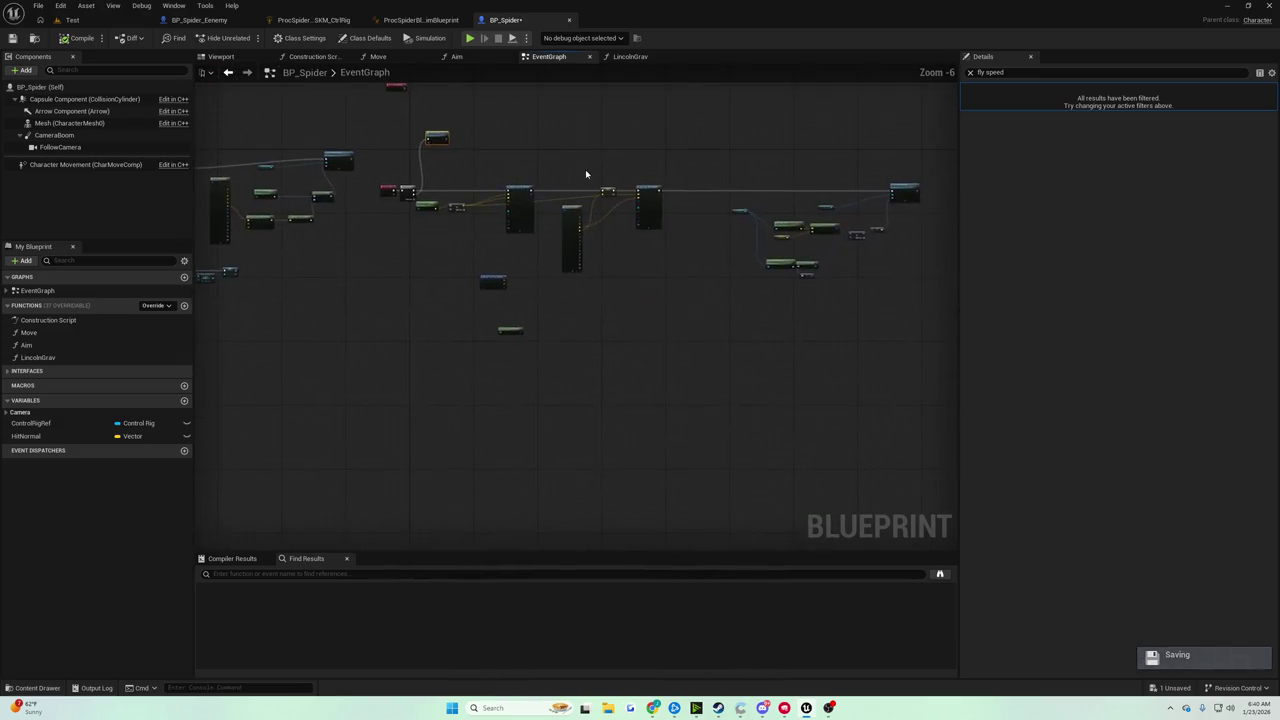
pyautogui.scroll(5, 585, 169)
pyautogui.scroll(-2, 920, 159)
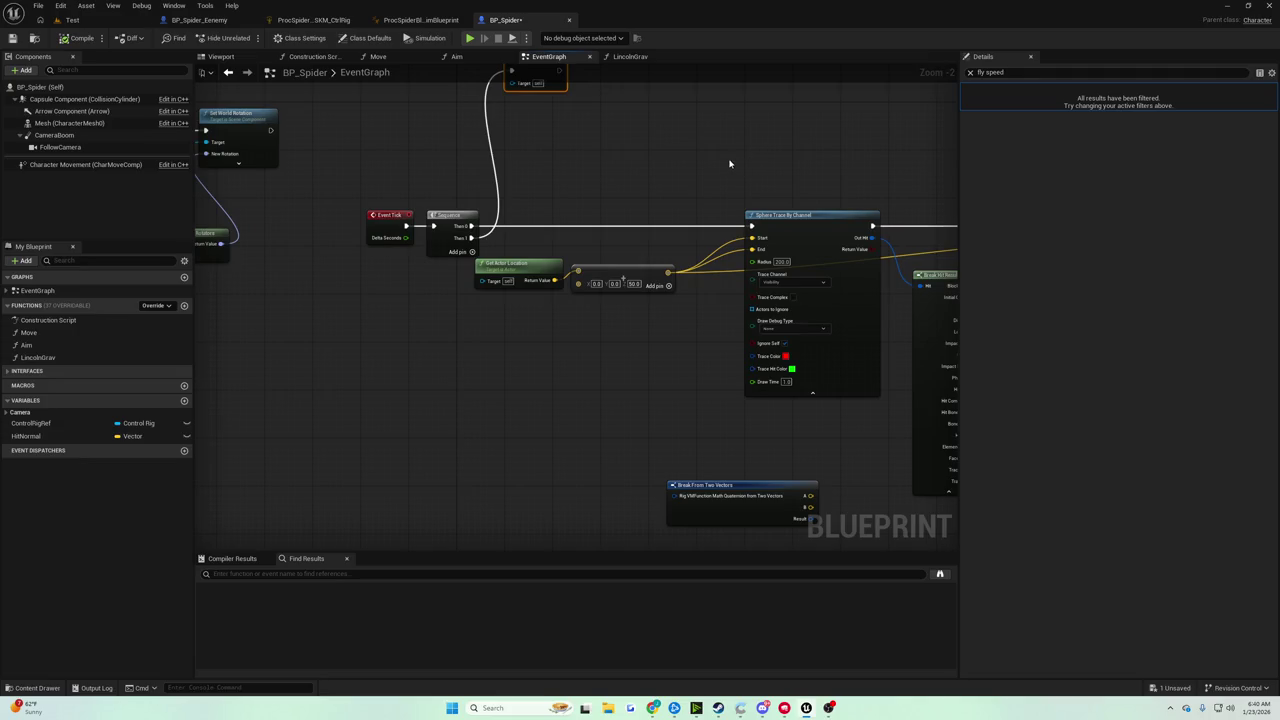
pyautogui.click(238, 57)
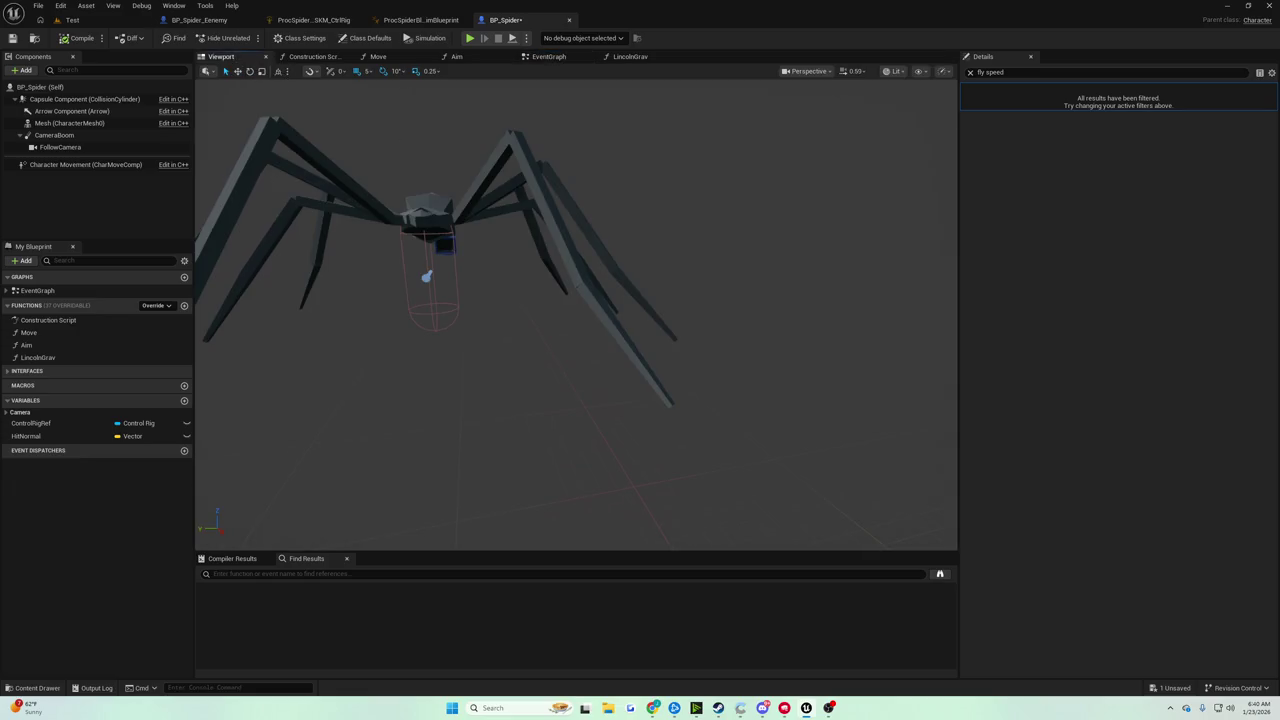
# Add a Billboard component to BP_Spider by searching 'bil' in the Components panel
pyautogui.moveTo(560, 400); pyautogui.dragTo(520, 360)
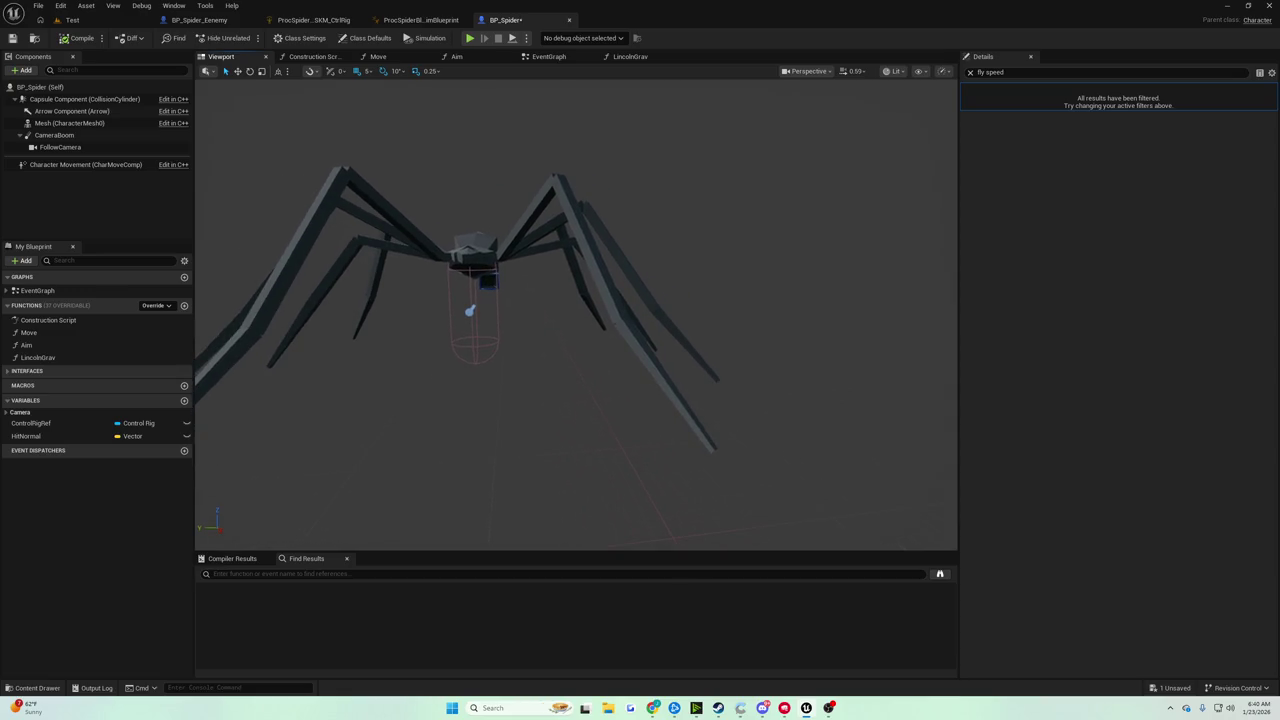
pyautogui.moveTo(575, 400)
pyautogui.mouseDown()
pyautogui.moveTo(620, 396)
pyautogui.moveTo(600, 385)
pyautogui.moveTo(555, 400)
pyautogui.mouseUp()
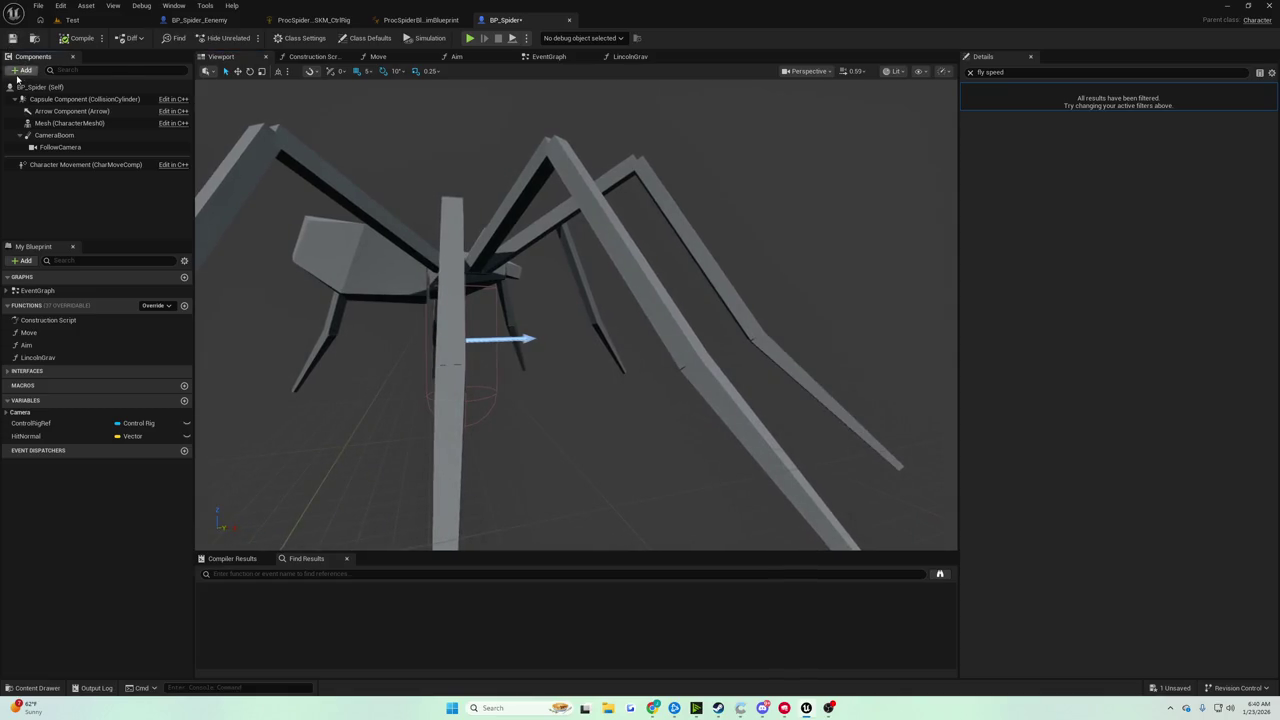
pyautogui.click(22, 70)
pyautogui.write('bil')
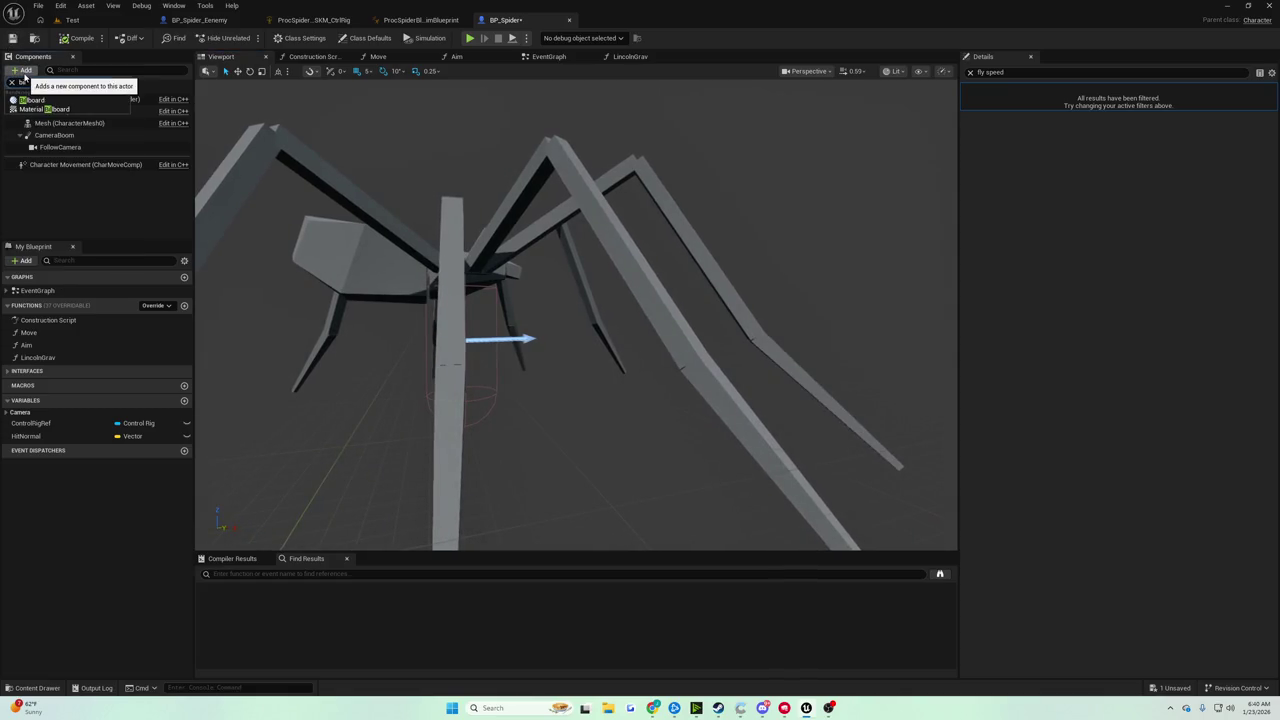
pyautogui.click(40, 101)
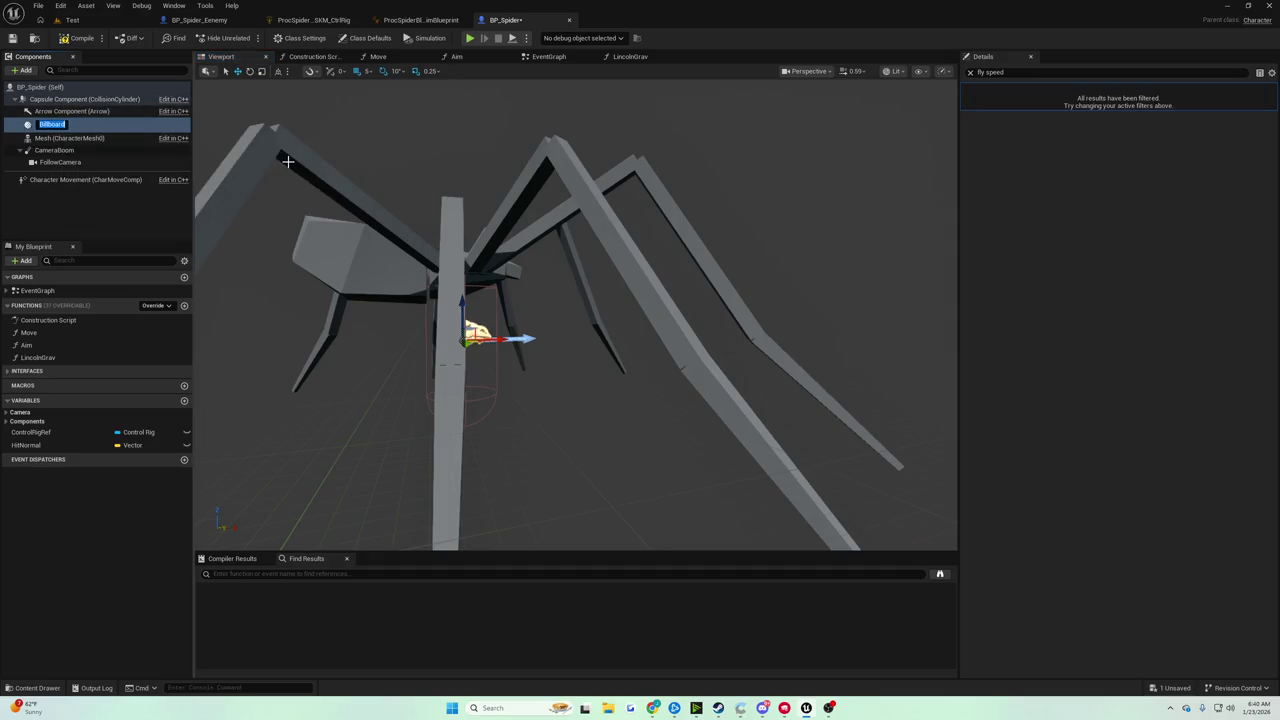
# Focus on the Billboard, try raising it onto the spider's body, then undo the move
pyautogui.moveTo(363, 207)
pyautogui.mouseDown()
pyautogui.moveTo(410, 215)
pyautogui.moveTo(415, 255)
pyautogui.moveTo(435, 255)
pyautogui.moveTo(440, 225)
pyautogui.moveTo(472, 242)
pyautogui.moveTo(424, 223)
pyautogui.moveTo(442, 252)
pyautogui.moveTo(426, 229)
pyautogui.mouseUp()
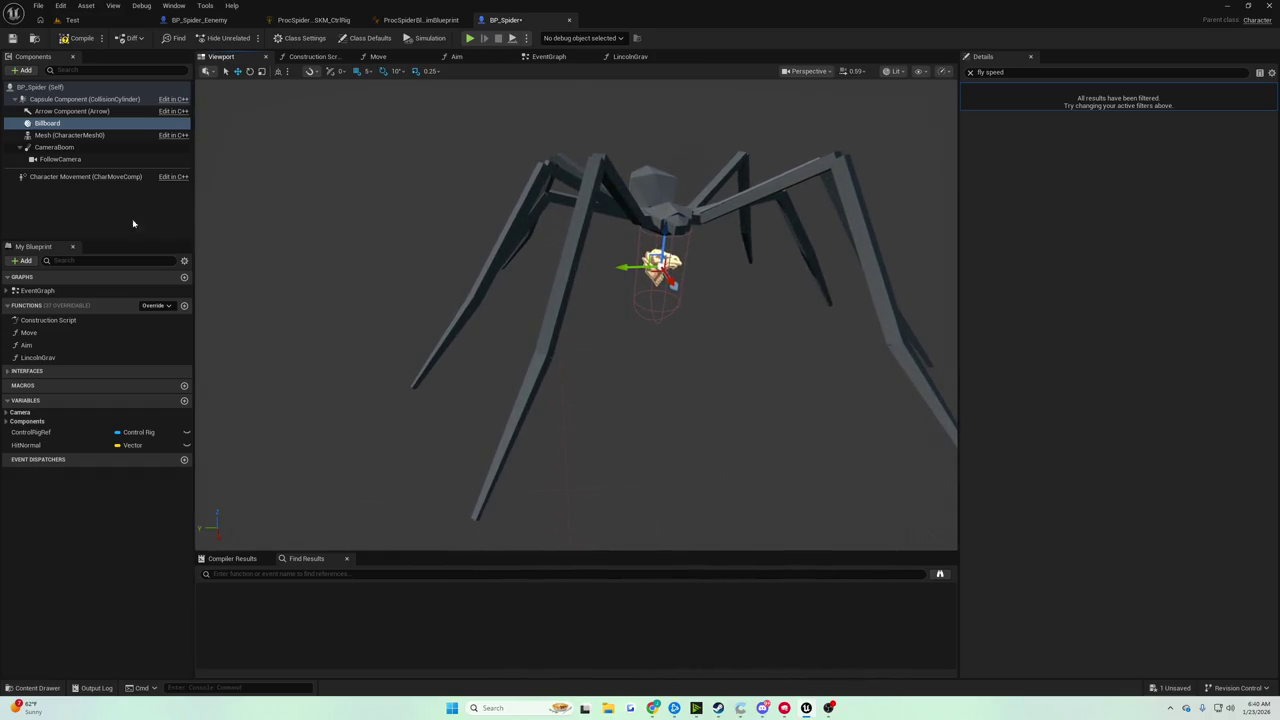
pyautogui.click(48, 123)
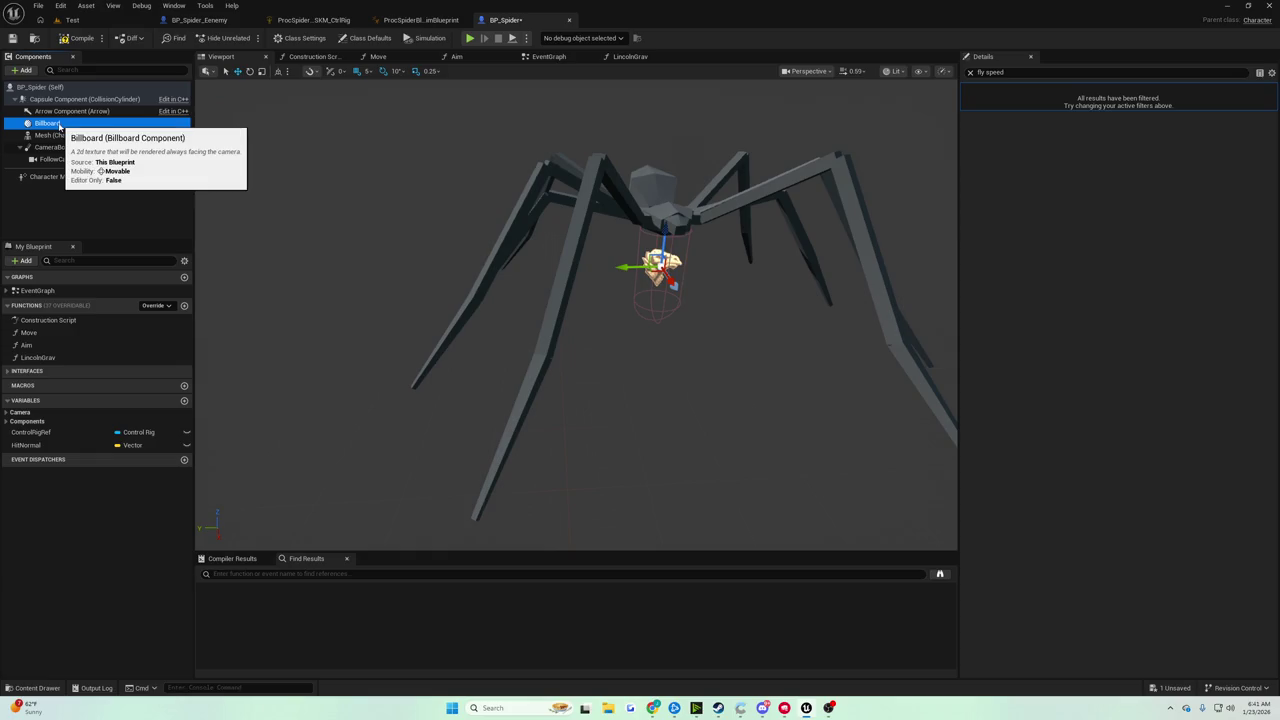
pyautogui.press('f')
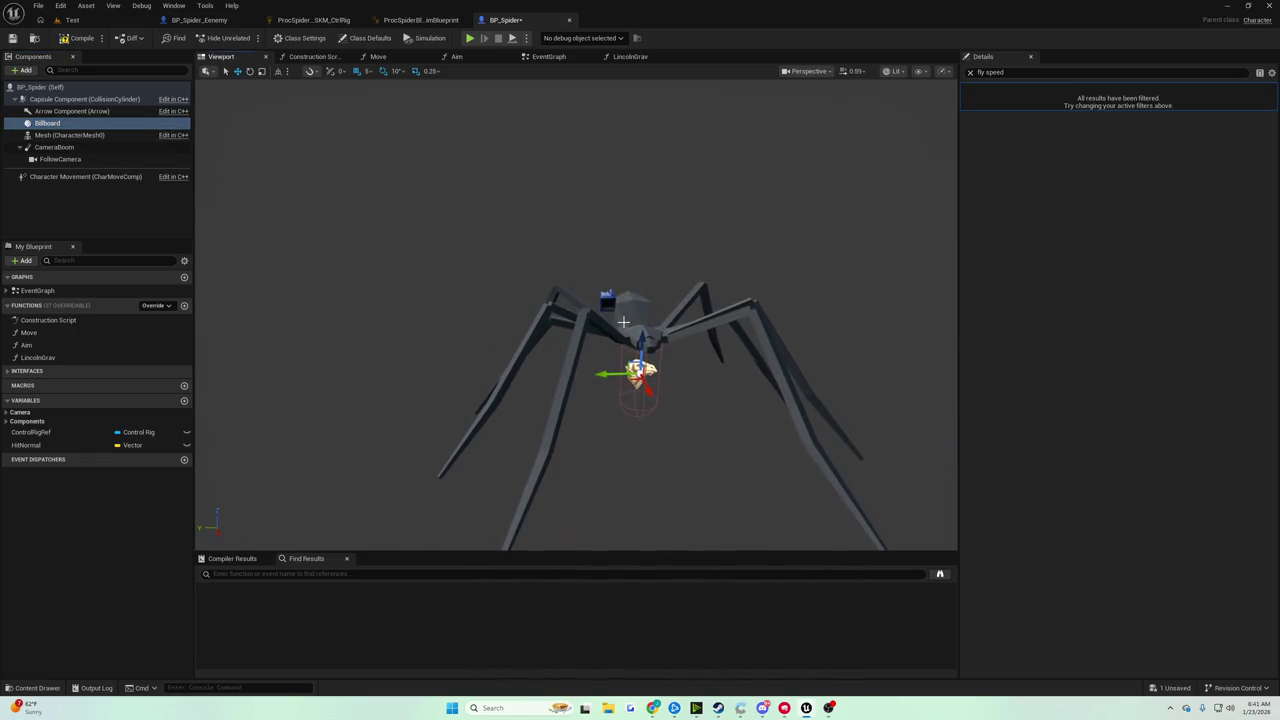
pyautogui.moveTo(640, 341); pyautogui.dragTo(633, 262)
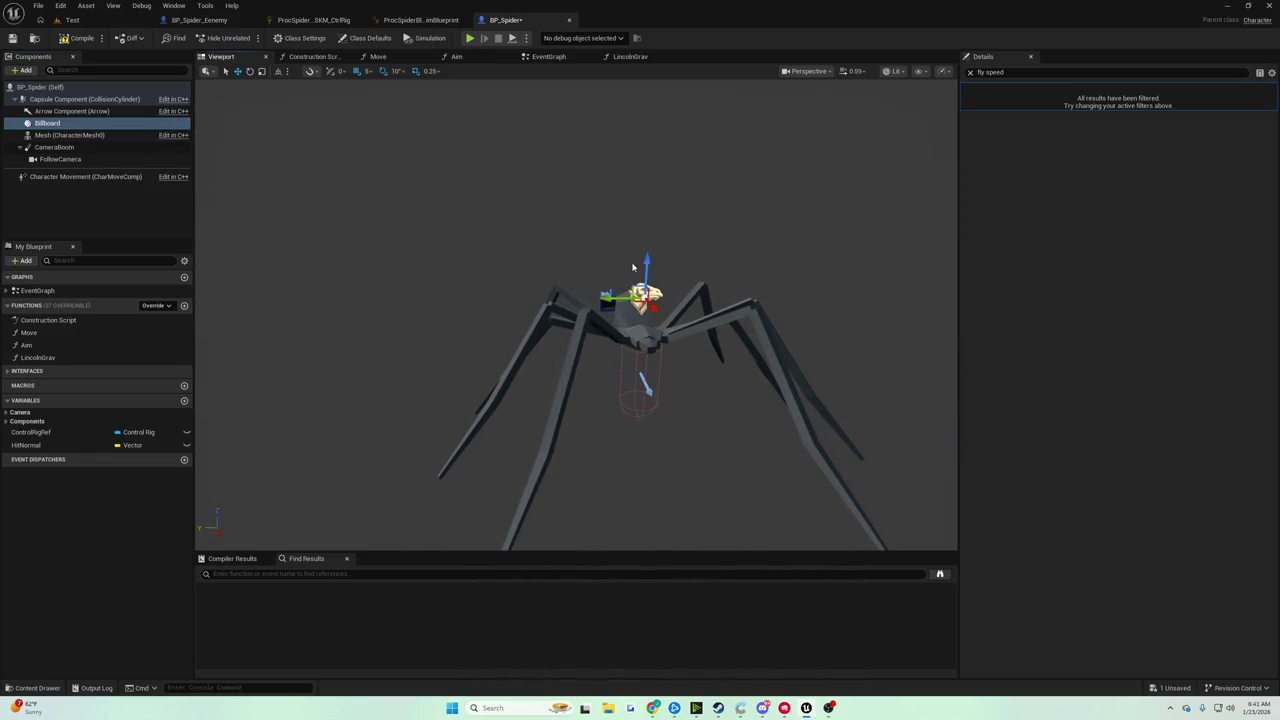
pyautogui.hotkey('ctrl', 'z')
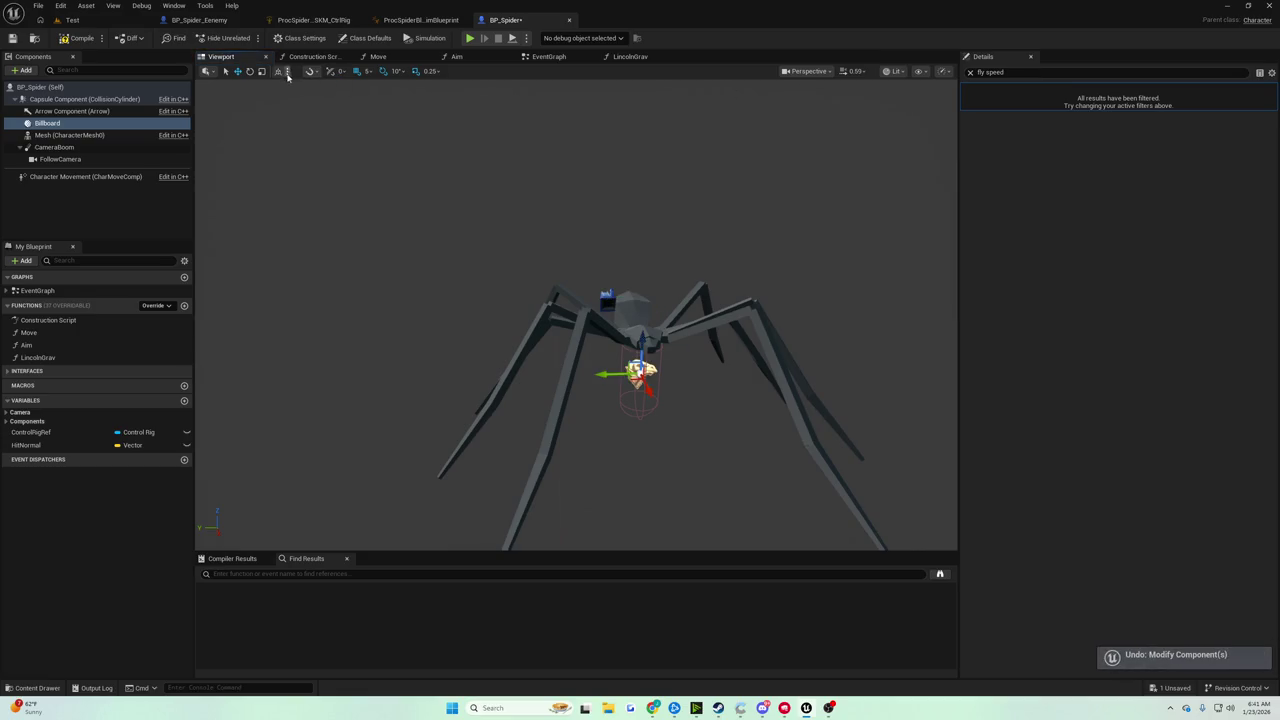
# Set move snapping to 50 units and lift the Billboard above the spider's body
pyautogui.click(369, 71)
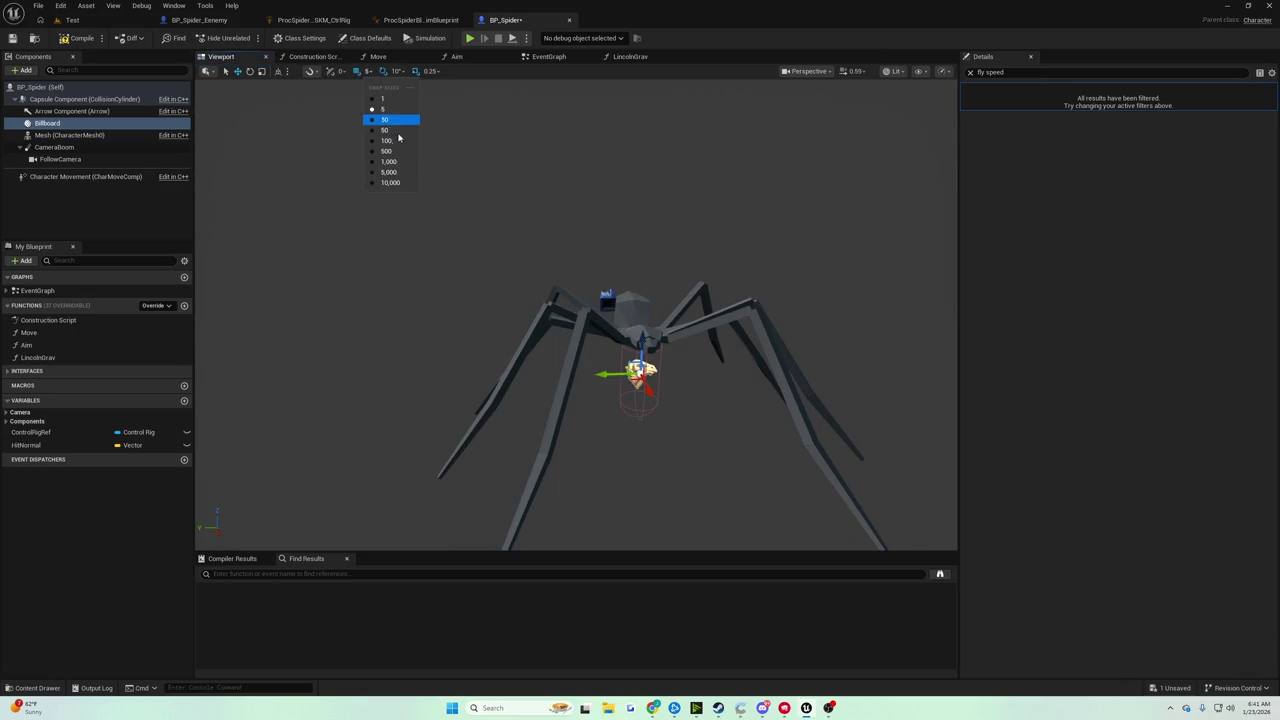
pyautogui.click(390, 131)
pyautogui.moveTo(641, 350); pyautogui.dragTo(641, 268)
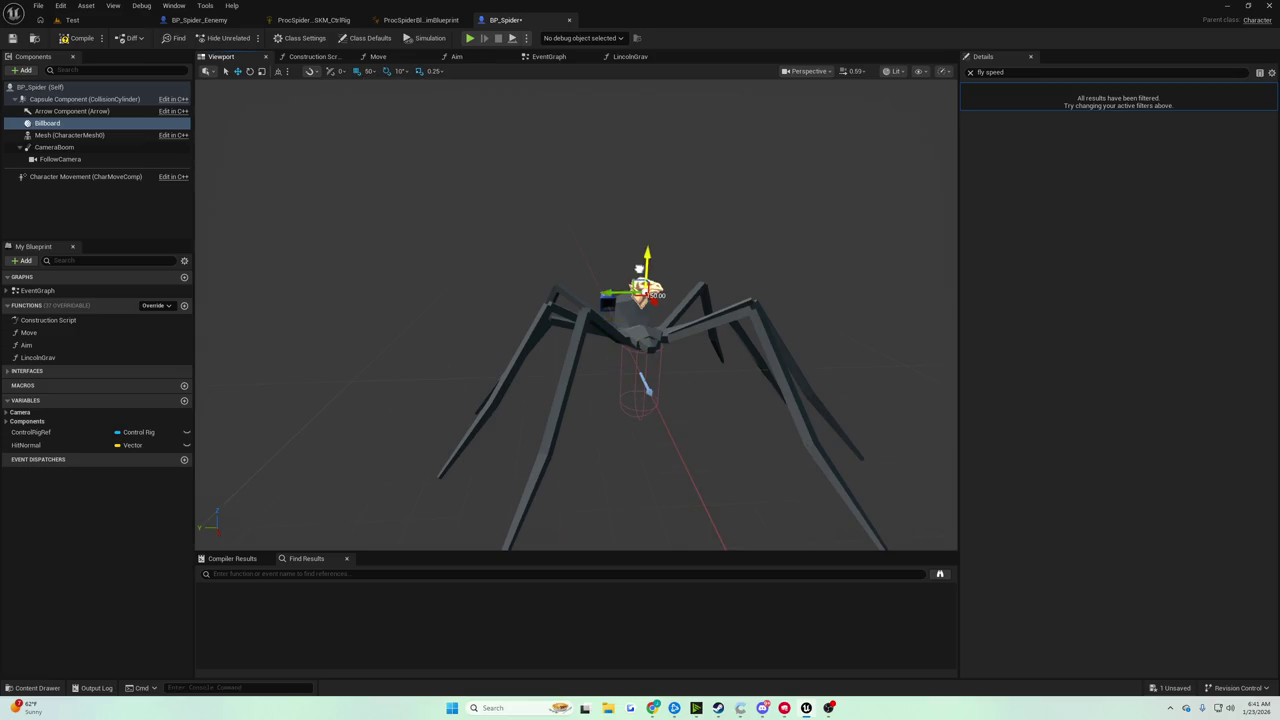
pyautogui.press('f')
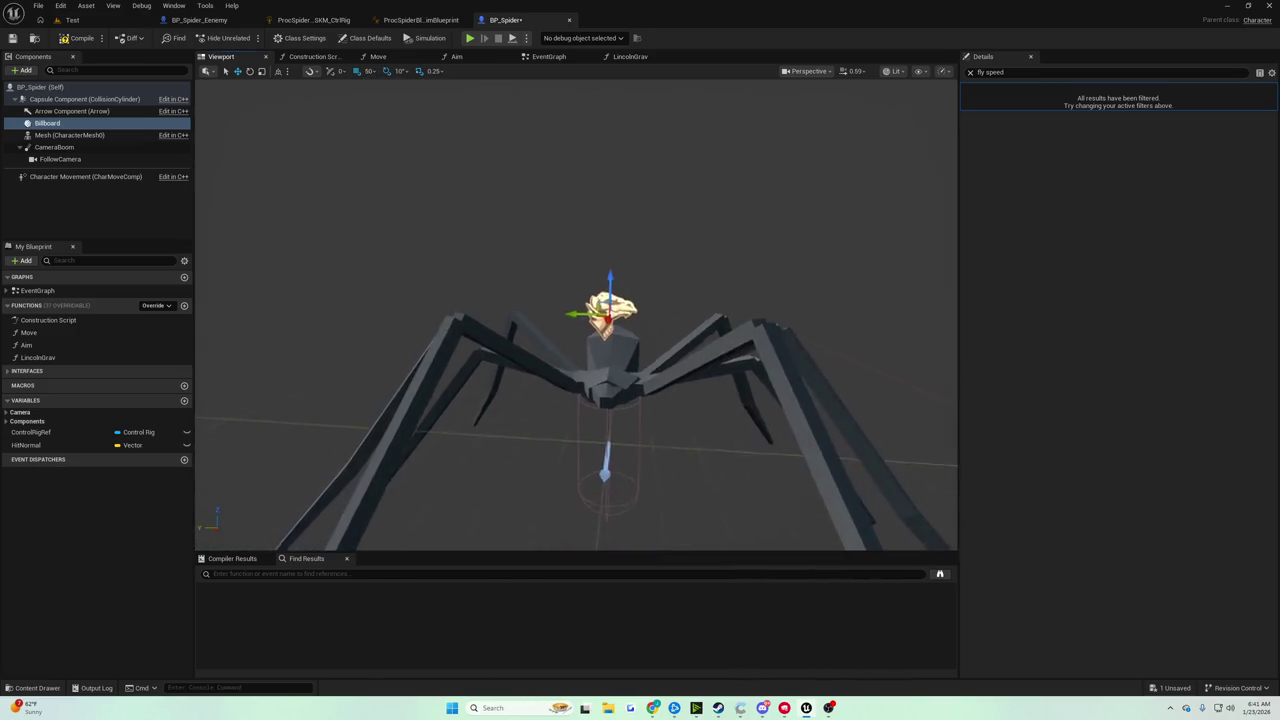
pyautogui.scroll(-5, 683, 274)
pyautogui.moveTo(594, 295); pyautogui.dragTo(594, 280)
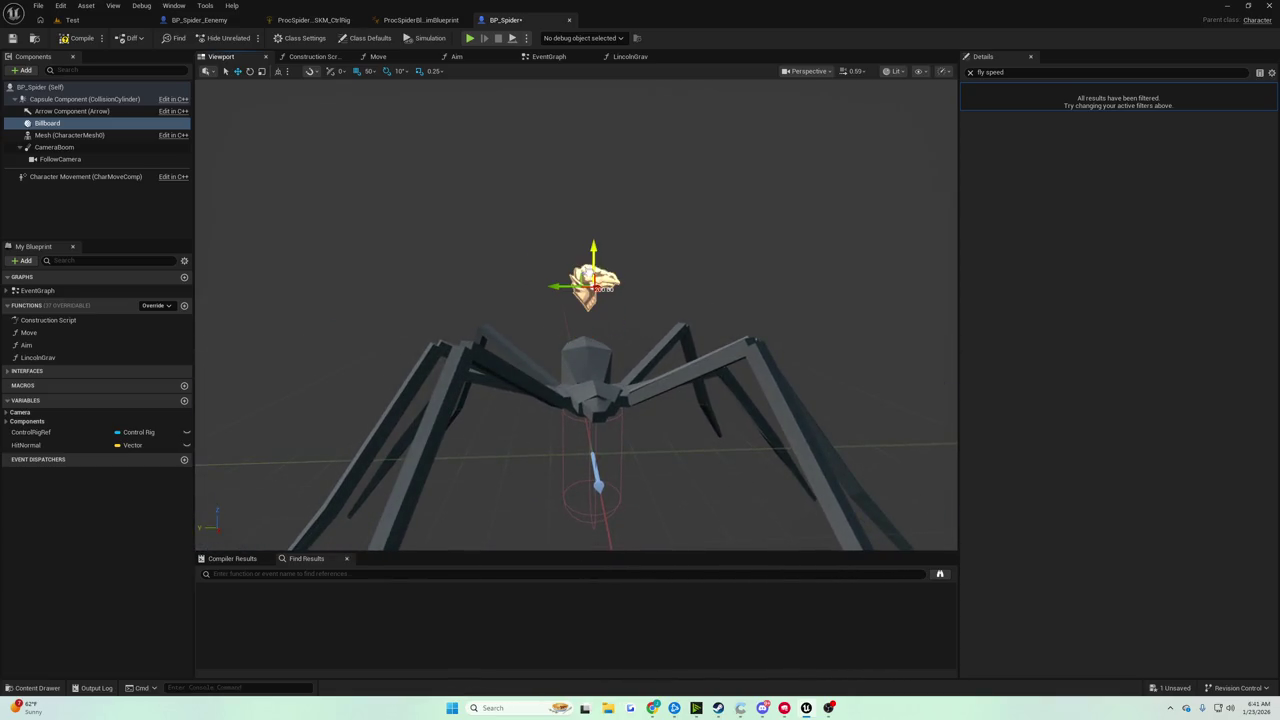
pyautogui.scroll(-3, 557, 295)
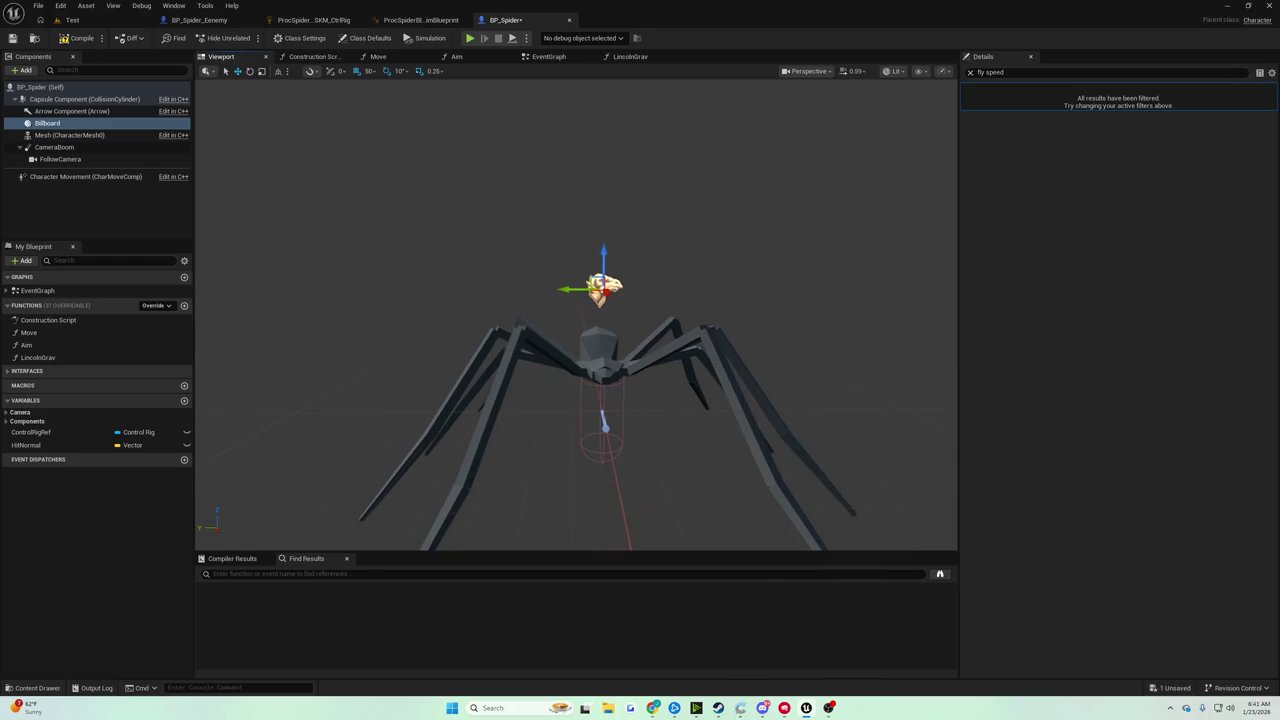
# Look the spider over from a low angle, then delete the Billboard component
pyautogui.press('w')
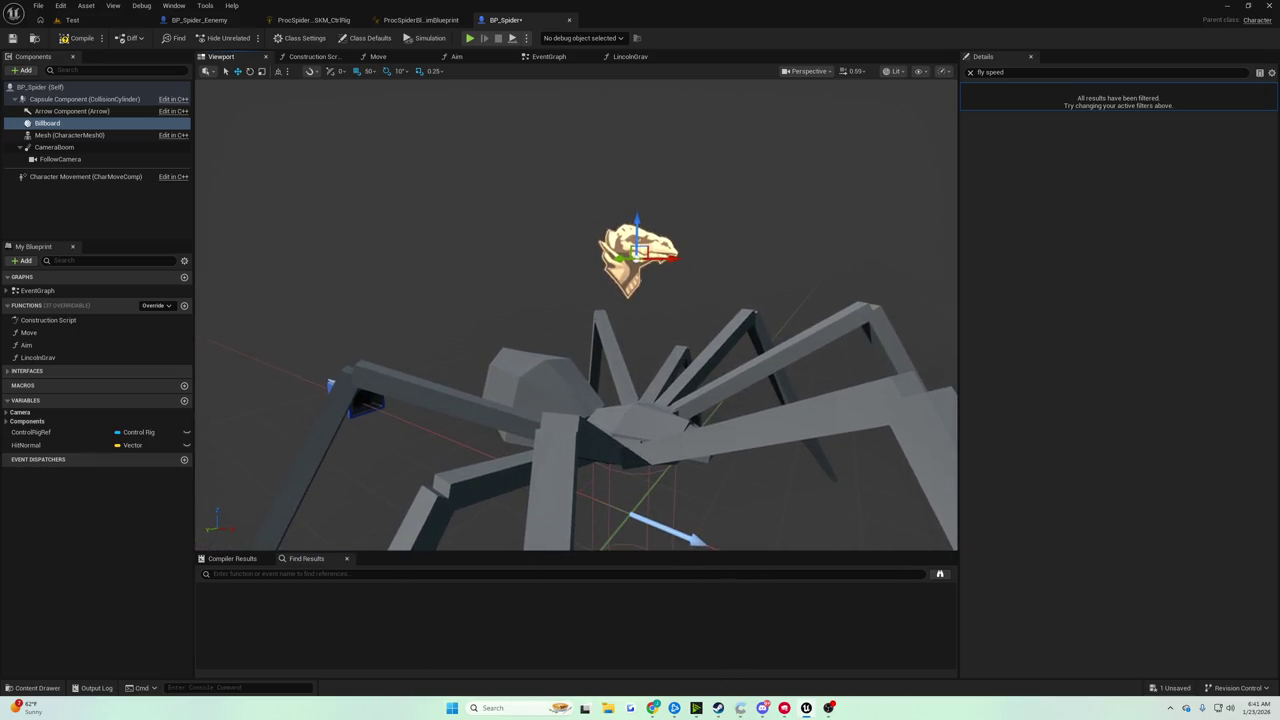
pyautogui.press('s')
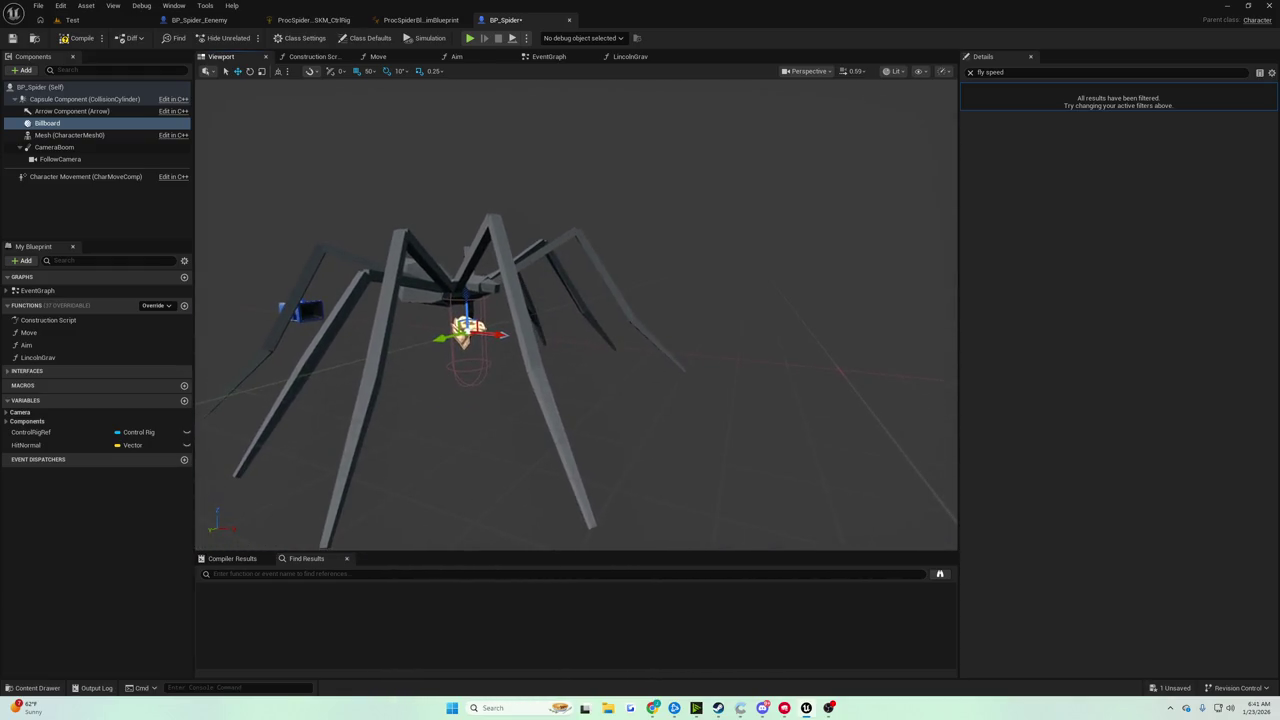
pyautogui.moveTo(500, 386)
pyautogui.mouseDown()
pyautogui.moveTo(500, 370)
pyautogui.moveTo(500, 386)
pyautogui.mouseUp()
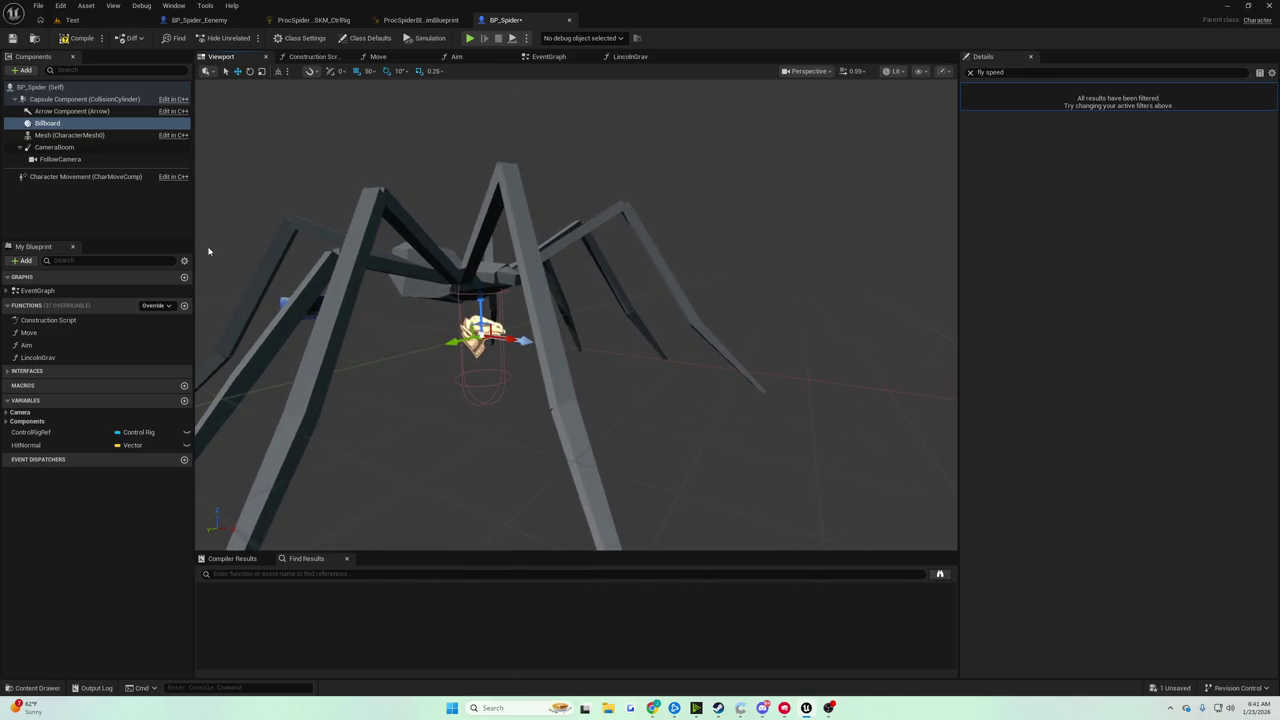
pyautogui.press('Delete')
# Add a new Billboard component under the spider's Mesh
pyautogui.click(60, 123)
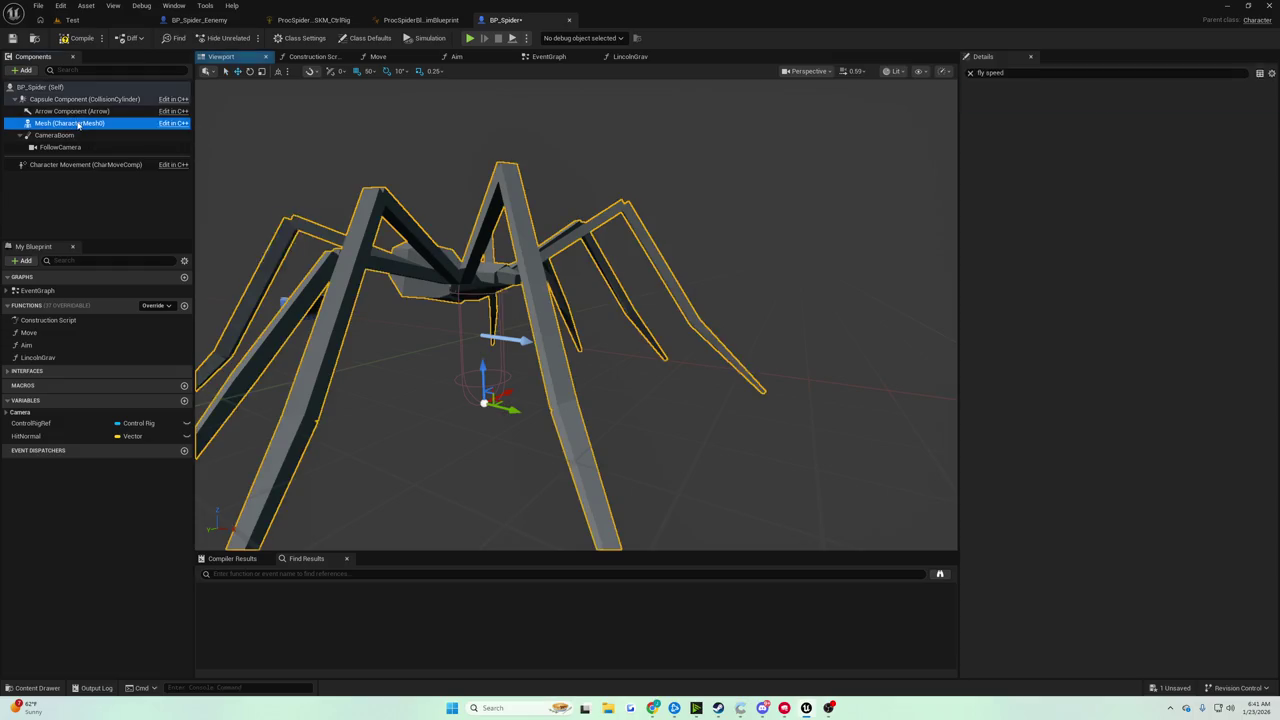
pyautogui.click(24, 70)
pyautogui.write('bil')
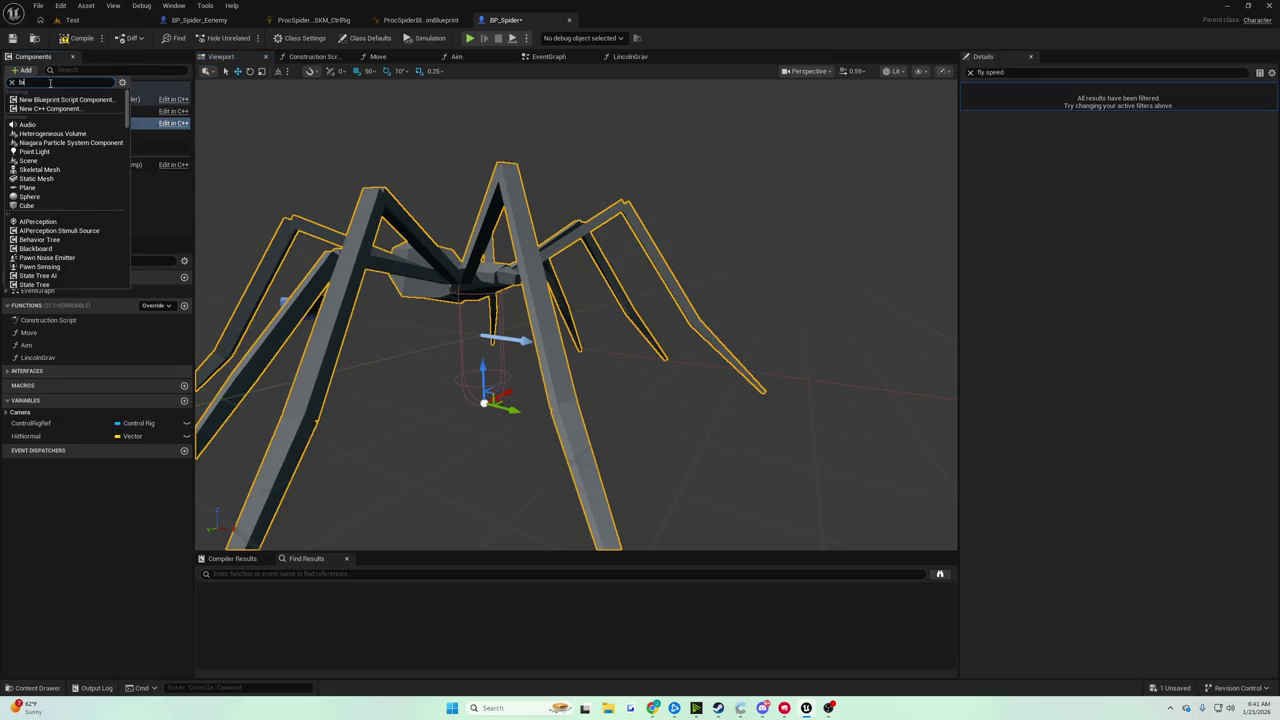
pyautogui.click(40, 100)
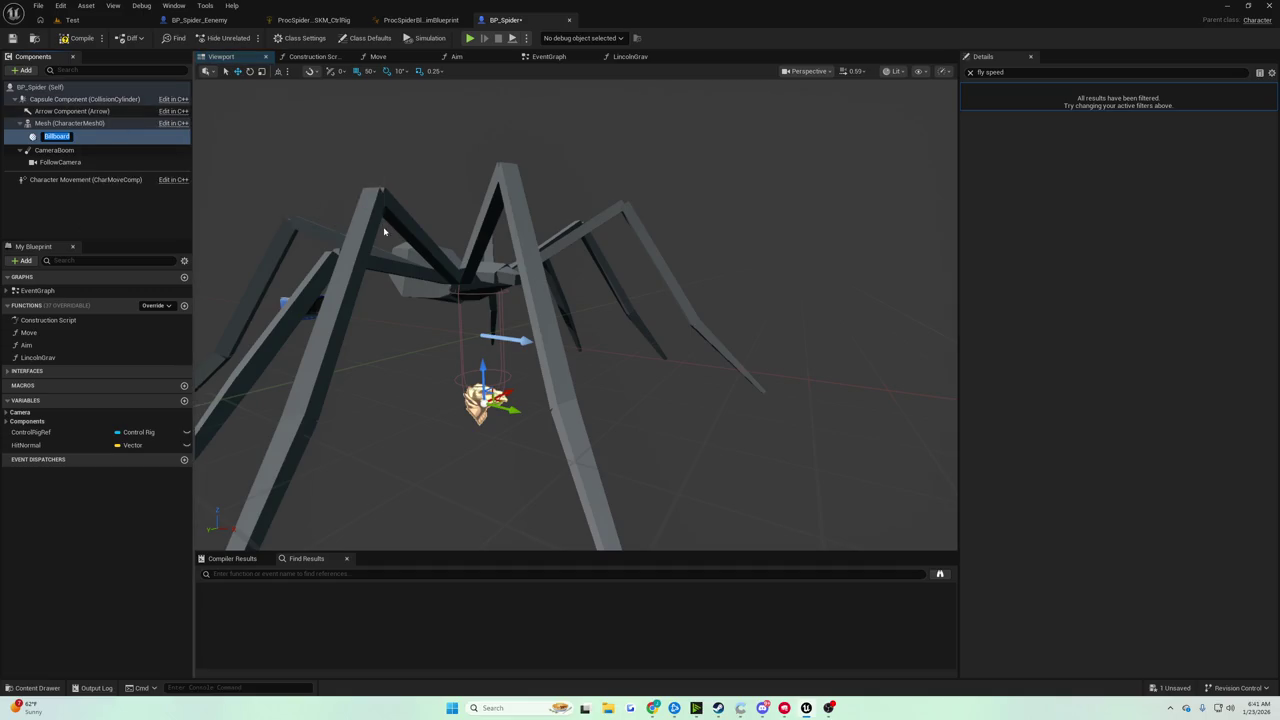
pyautogui.scroll(-3, 575, 315)
pyautogui.scroll(5, 575, 315)
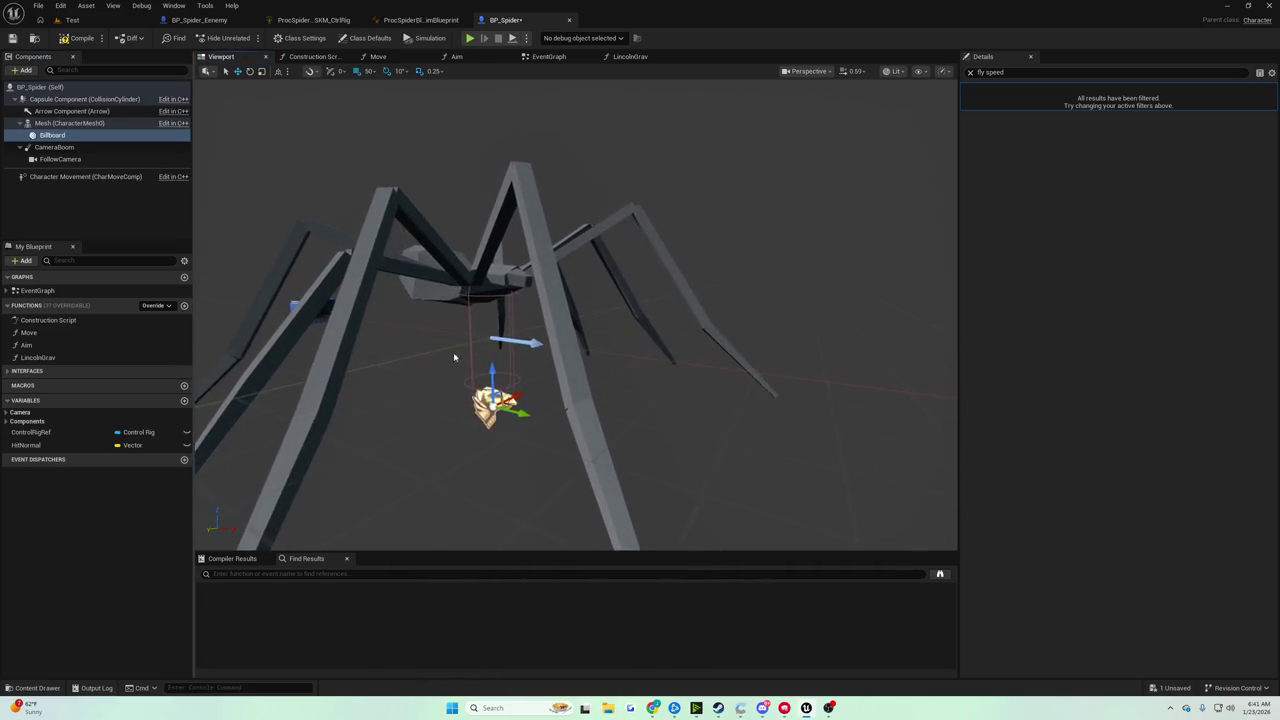
# Select the Billboard and move it out of the body to the spider's left side
pyautogui.press('e')
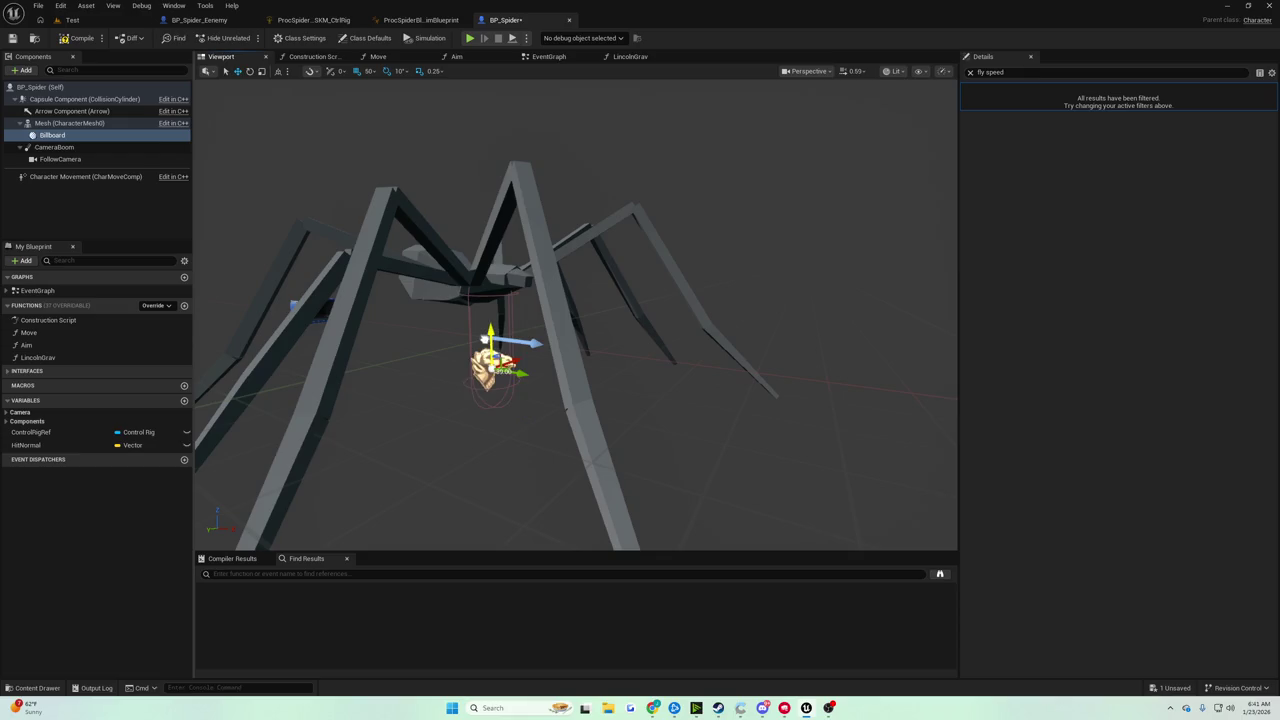
pyautogui.moveTo(575, 315)
pyautogui.mouseDown()
pyautogui.moveTo(450, 300)
pyautogui.moveTo(600, 300)
pyautogui.mouseUp()
pyautogui.moveTo(470, 335); pyautogui.dragTo(483, 335)
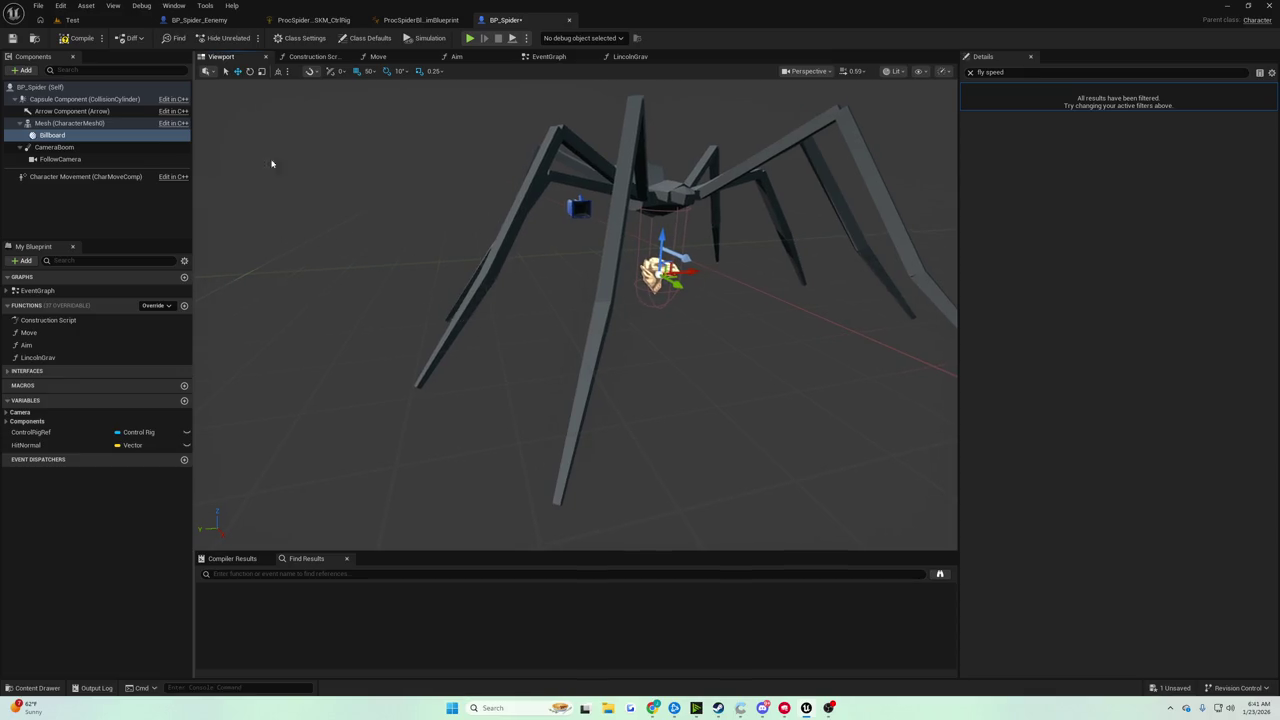
pyautogui.click(55, 134)
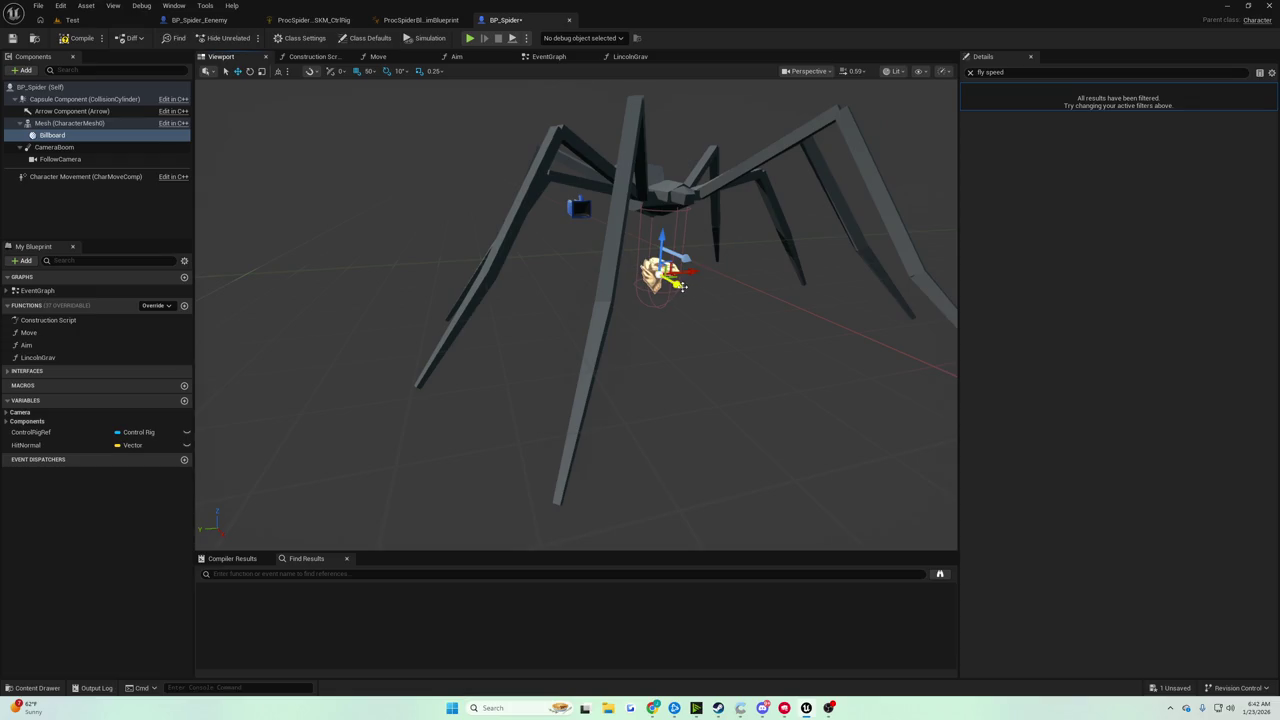
pyautogui.moveTo(673, 285)
pyautogui.mouseDown()
pyautogui.moveTo(600, 270)
pyautogui.moveTo(660, 280)
pyautogui.moveTo(428, 282)
pyautogui.moveTo(606, 274)
pyautogui.mouseUp()
pyautogui.moveTo(720, 300)
pyautogui.mouseDown()
pyautogui.moveTo(279, 294)
pyautogui.moveTo(298, 294)
pyautogui.mouseUp()
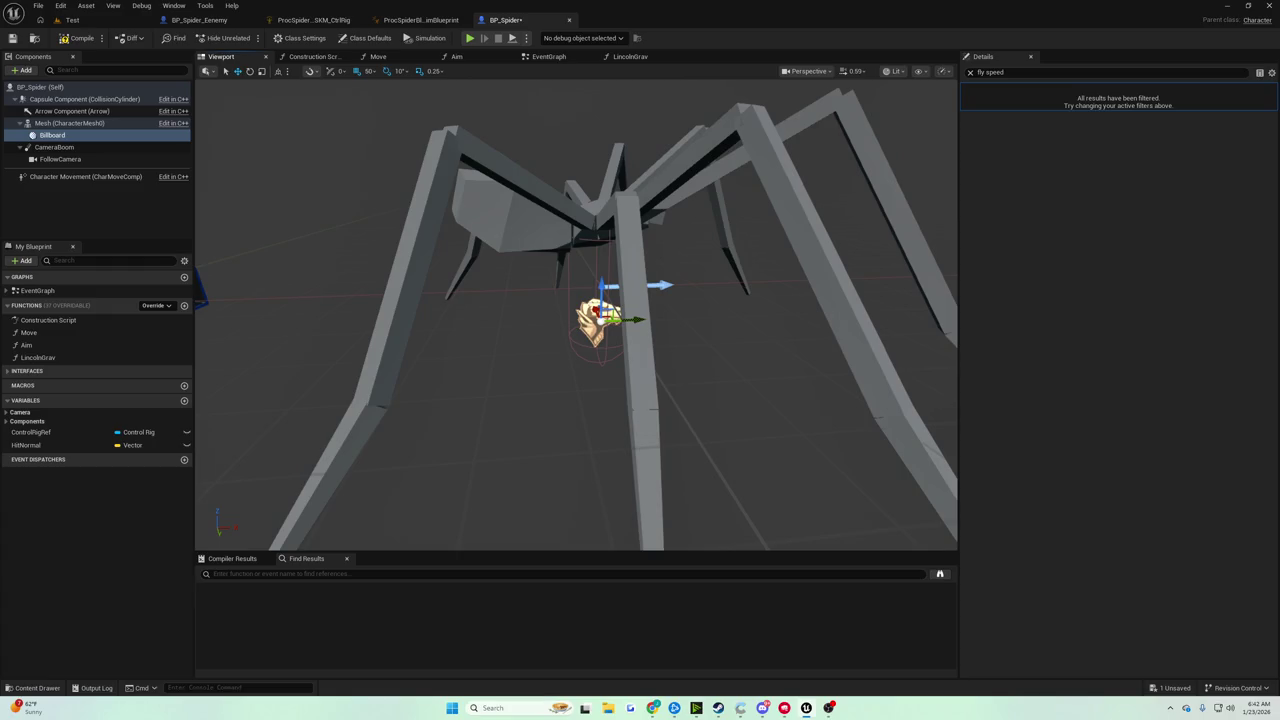
pyautogui.scroll(-5, 567, 333)
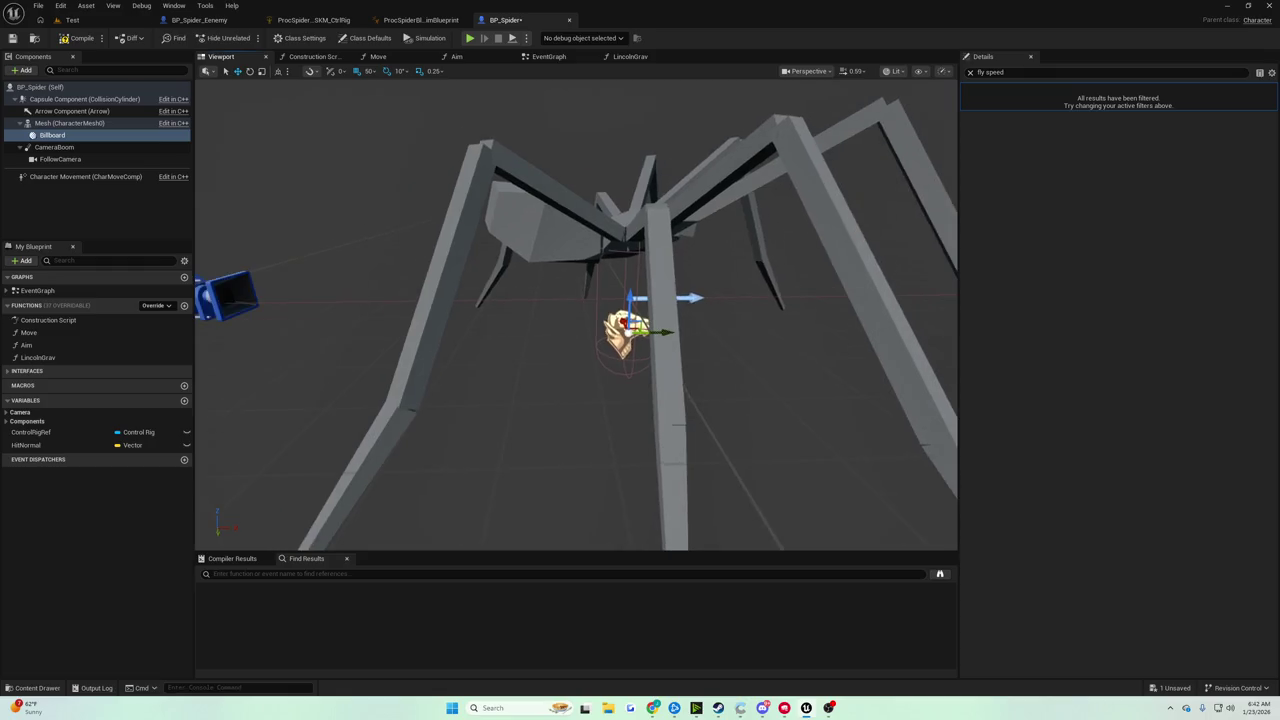
pyautogui.scroll(6, 567, 360)
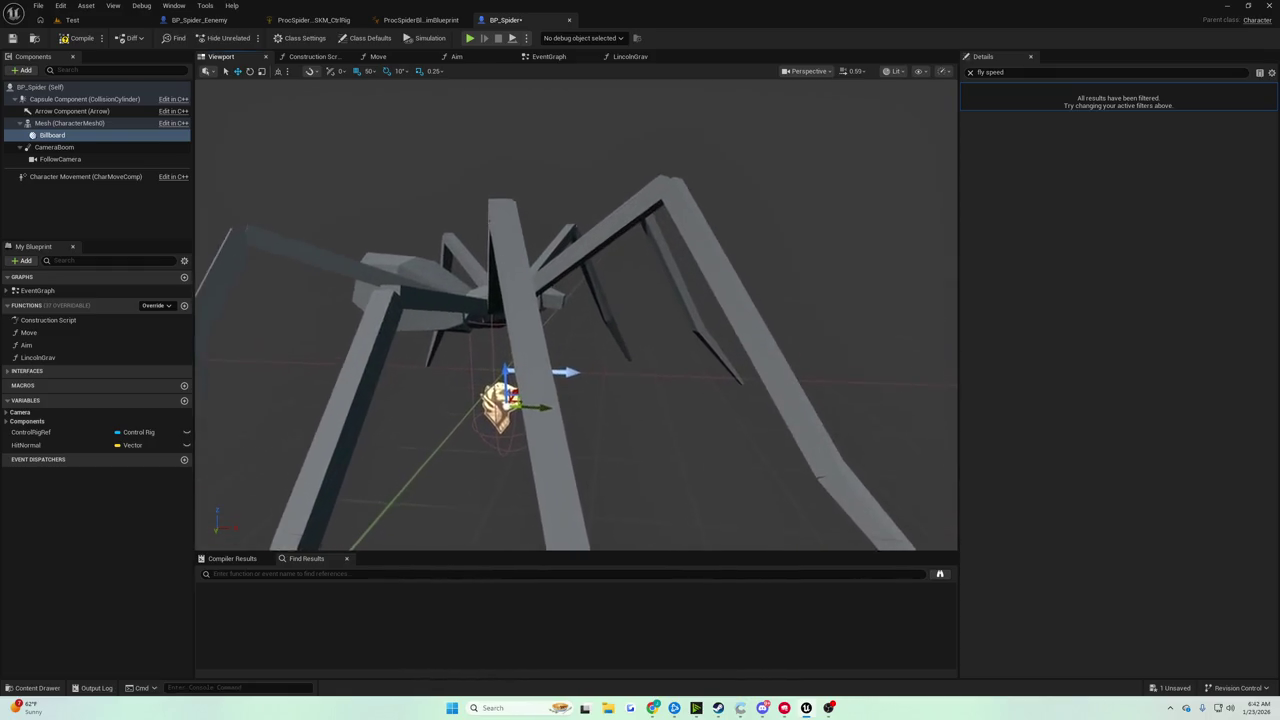
pyautogui.moveTo(567, 360)
pyautogui.mouseDown()
pyautogui.moveTo(567, 380)
pyautogui.moveTo(530, 380)
pyautogui.moveTo(525, 430)
pyautogui.moveTo(500, 425)
pyautogui.moveTo(642, 358)
pyautogui.mouseUp()
pyautogui.moveTo(708, 328); pyautogui.dragTo(422, 308)
pyautogui.scroll(-4, 412, 307)
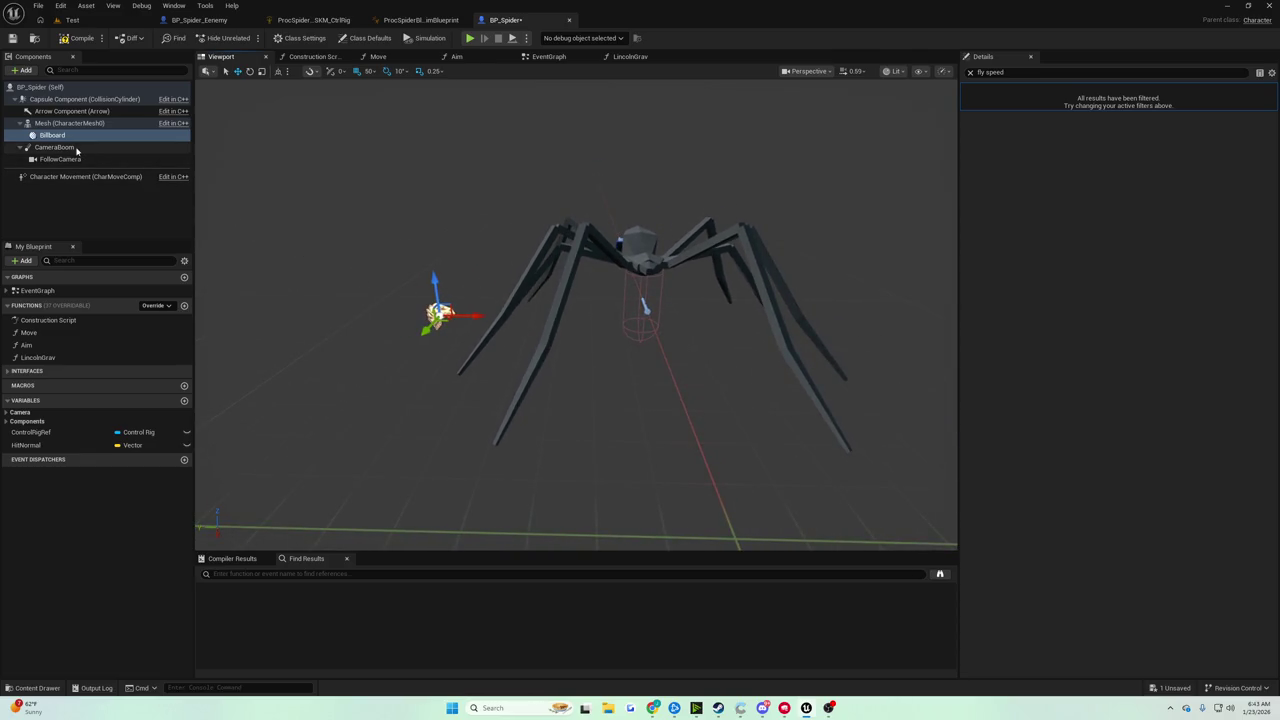
# Duplicate the Billboard as Billboard1, place it on the spider's right side, and save BP_Spider
pyautogui.click(65, 123)
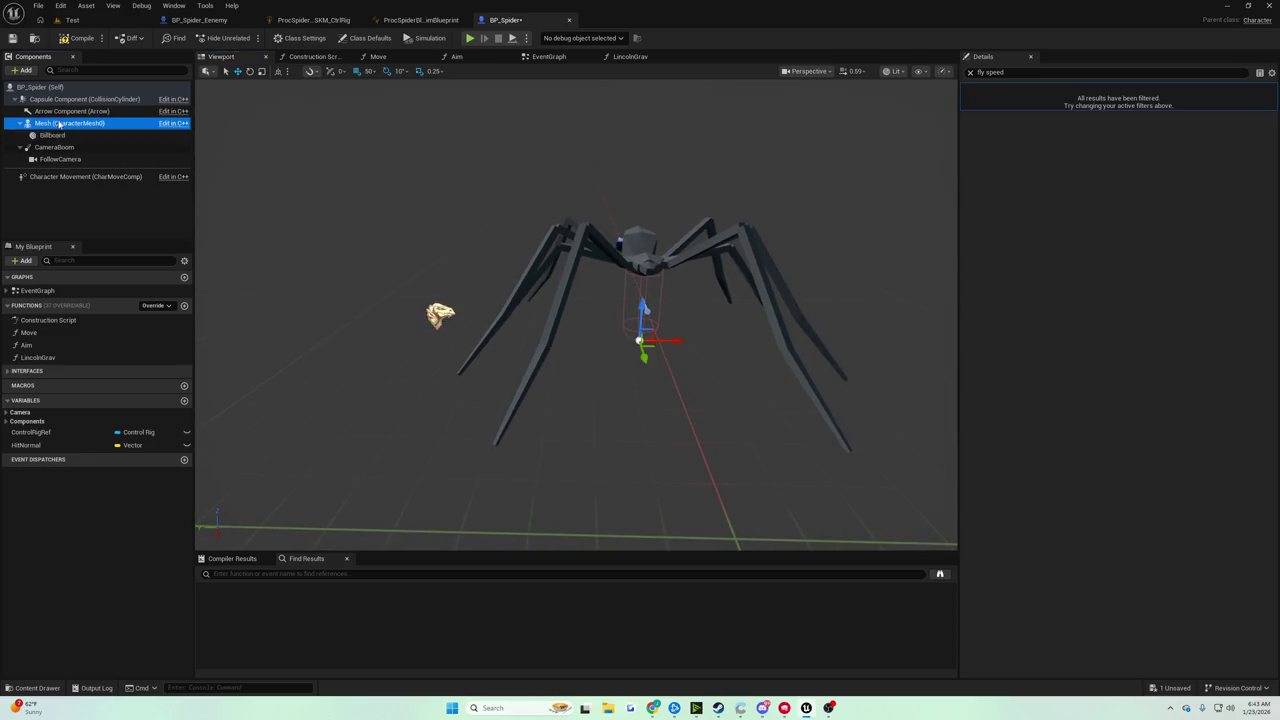
pyautogui.click(52, 135)
pyautogui.rightClick(56, 135)
pyautogui.click(103, 228)
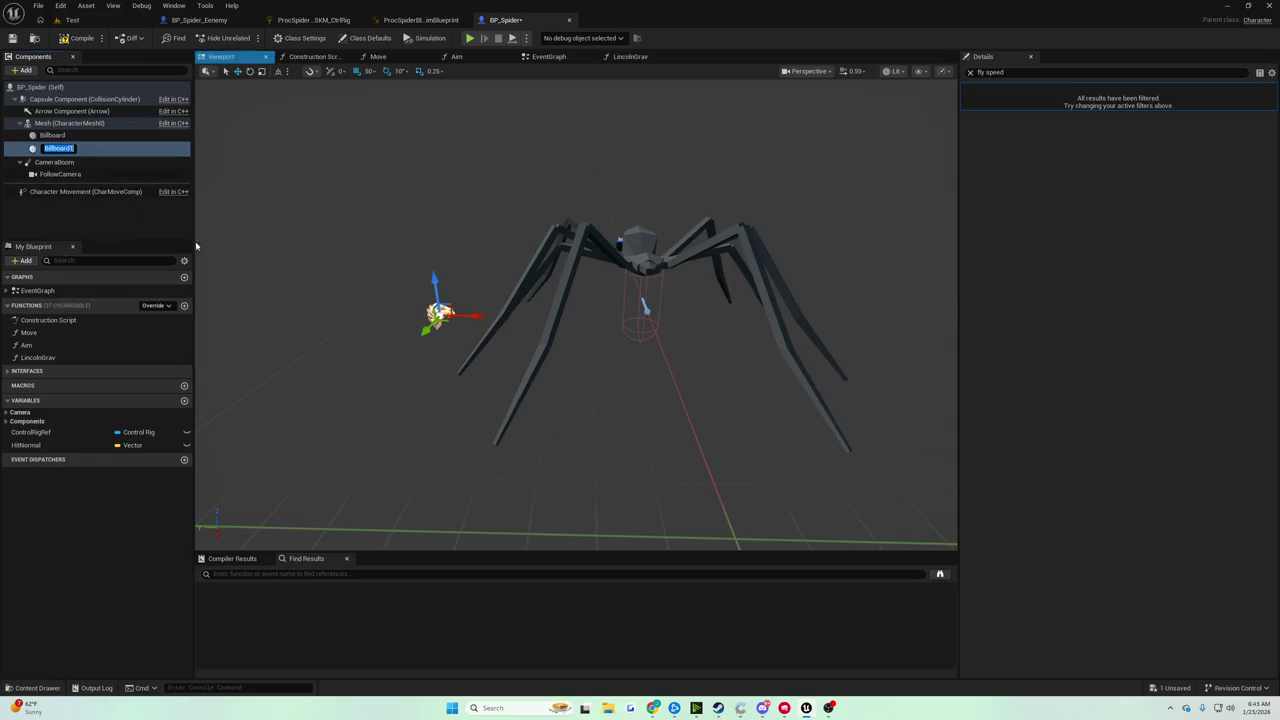
pyautogui.moveTo(470, 316)
pyautogui.mouseDown()
pyautogui.moveTo(808, 341)
pyautogui.moveTo(413, 313)
pyautogui.mouseUp()
pyautogui.moveTo(683, 328); pyautogui.dragTo(950, 340)
pyautogui.moveTo(576, 310)
pyautogui.mouseDown()
pyautogui.moveTo(740, 320)
pyautogui.moveTo(600, 318)
pyautogui.moveTo(735, 320)
pyautogui.moveTo(625, 320)
pyautogui.moveTo(681, 306)
pyautogui.mouseUp()
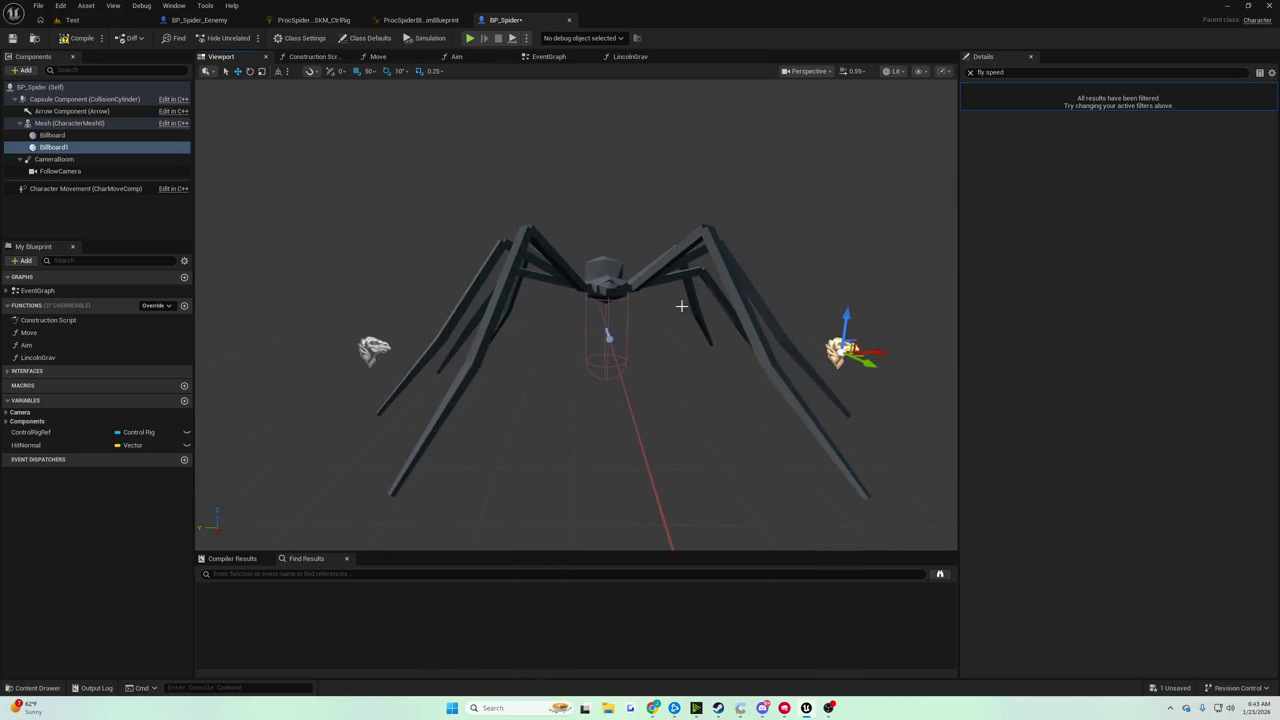
pyautogui.click(13, 38)
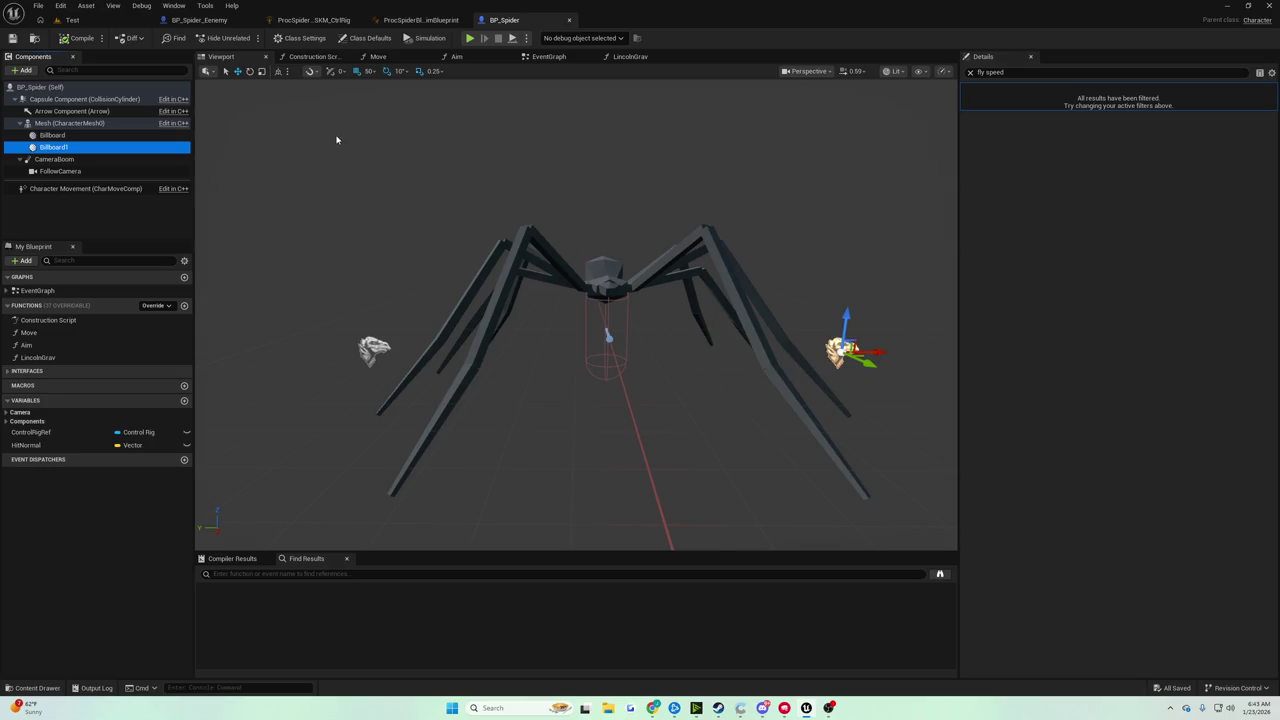
pyautogui.moveTo(331, 141); pyautogui.dragTo(385, 141)
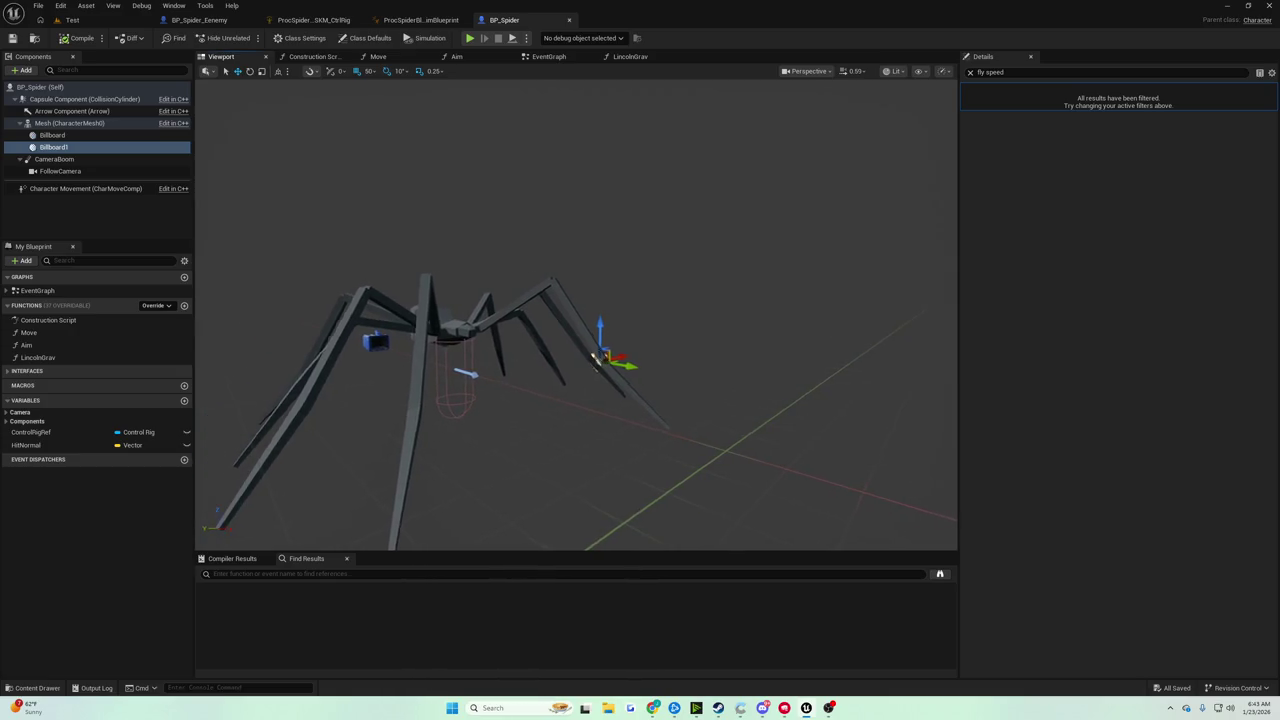
# Open the EventGraph and move the Sphere Trace By Channel node up
pyautogui.click(560, 57)
pyautogui.scroll(5, 455, 232)
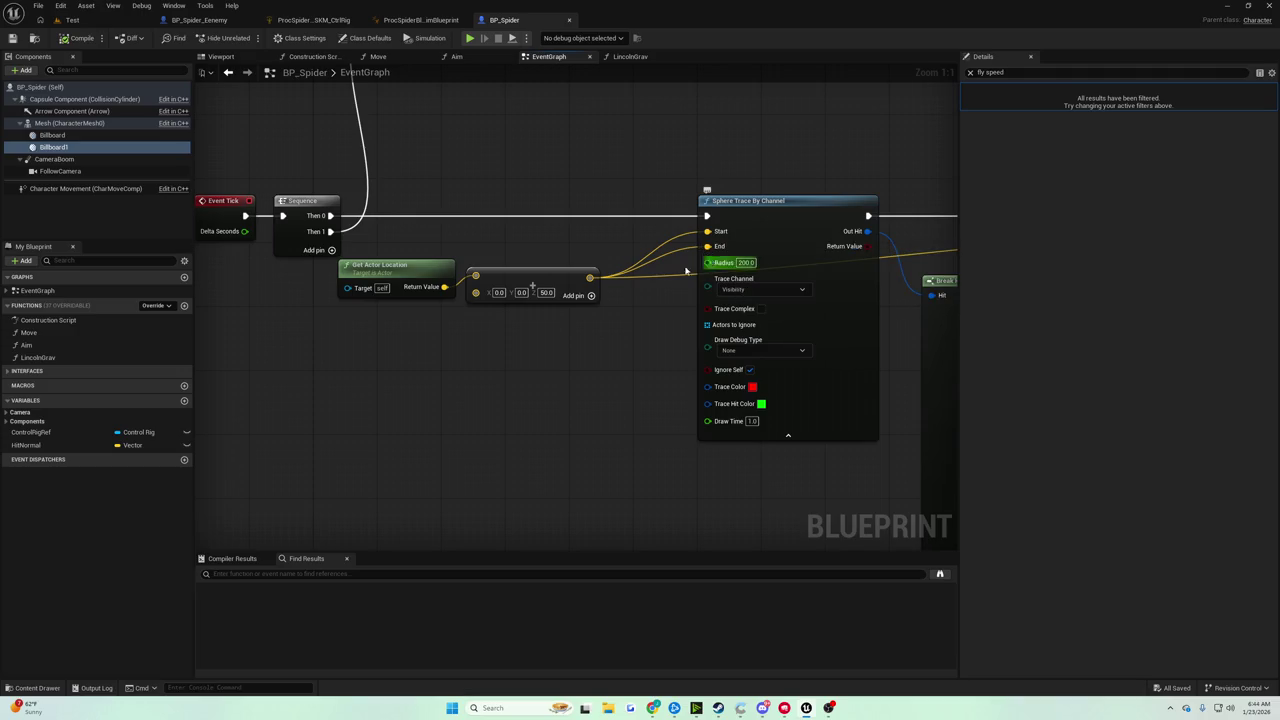
pyautogui.moveTo(545, 258)
pyautogui.mouseDown()
pyautogui.moveTo(702, 262)
pyautogui.moveTo(481, 264)
pyautogui.moveTo(588, 284)
pyautogui.moveTo(582, 297)
pyautogui.moveTo(272, 305)
pyautogui.mouseUp()
pyautogui.moveTo(425, 280)
pyautogui.mouseDown()
pyautogui.moveTo(440, 222)
pyautogui.moveTo(705, 266)
pyautogui.moveTo(691, 305)
pyautogui.mouseUp()
# Look over the Mesh, Set World Rotation, Sphere Trace and Sequence nodes in the graph
pyautogui.scroll(-2, 566, 277)
pyautogui.moveTo(566, 277)
pyautogui.mouseDown()
pyautogui.moveTo(272, 258)
pyautogui.moveTo(2, 262)
pyautogui.moveTo(538, 309)
pyautogui.mouseUp()
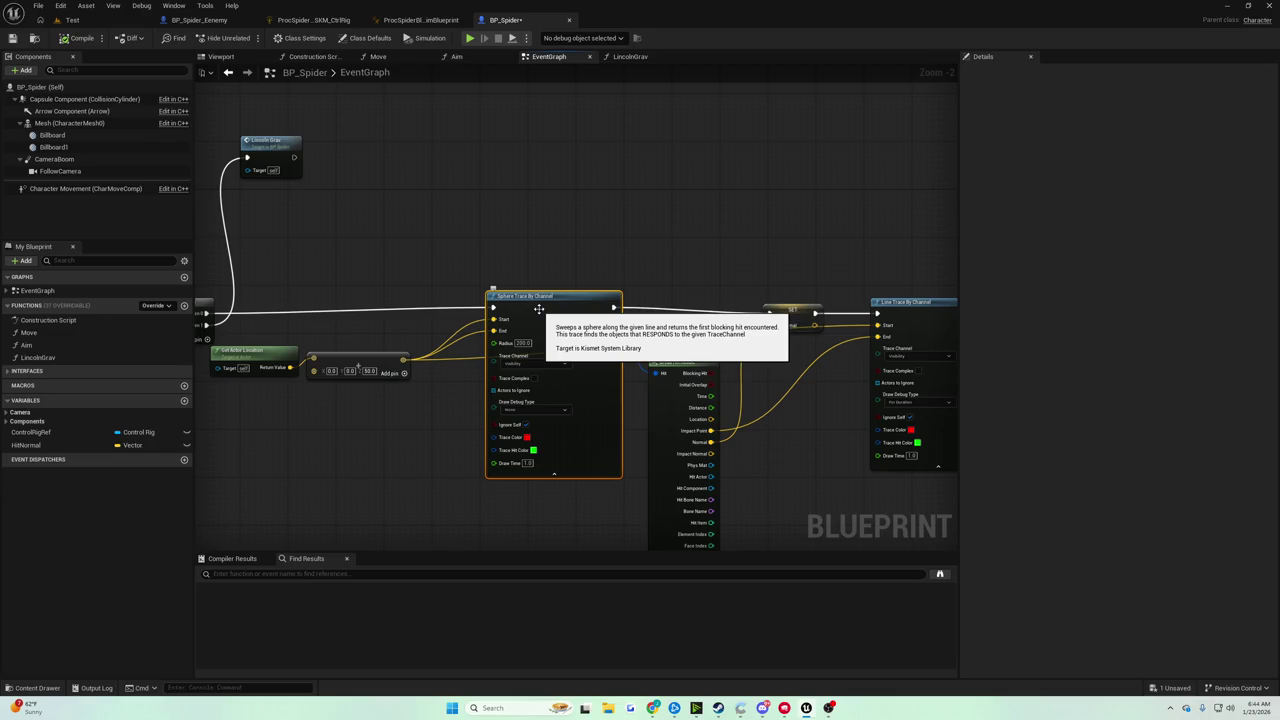
pyautogui.moveTo(538, 309)
pyautogui.mouseDown()
pyautogui.moveTo(271, 223)
pyautogui.moveTo(394, 240)
pyautogui.moveTo(300, 230)
pyautogui.mouseUp()
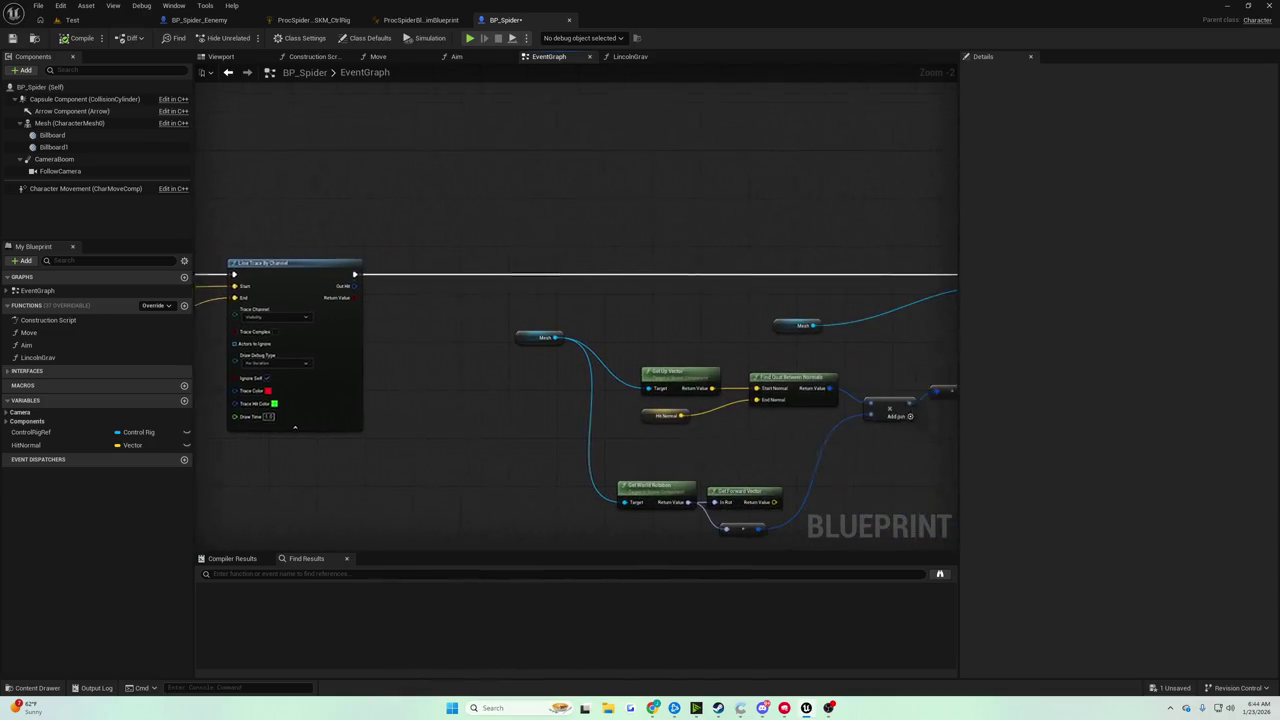
pyautogui.moveTo(494, 235)
pyautogui.mouseDown()
pyautogui.moveTo(197, 222)
pyautogui.moveTo(887, 233)
pyautogui.mouseUp()
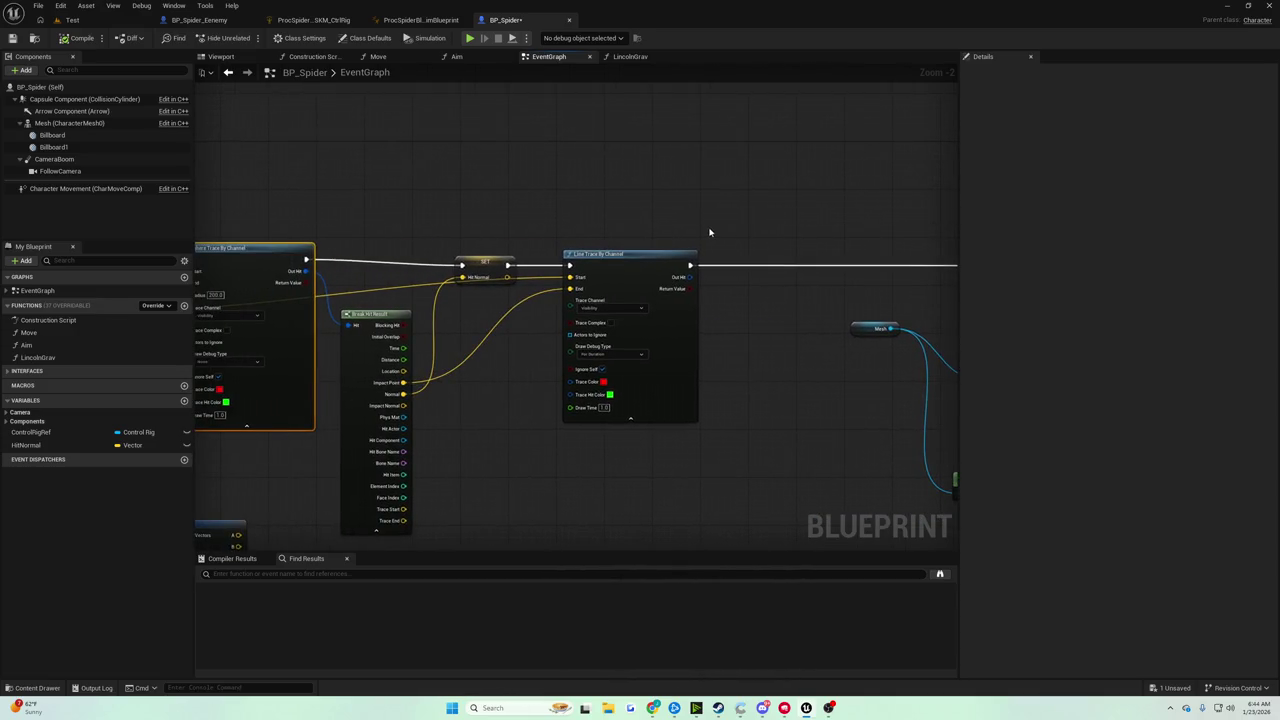
pyautogui.moveTo(709, 232)
pyautogui.mouseDown()
pyautogui.moveTo(760, 220)
pyautogui.moveTo(951, 229)
pyautogui.moveTo(910, 243)
pyautogui.mouseUp()
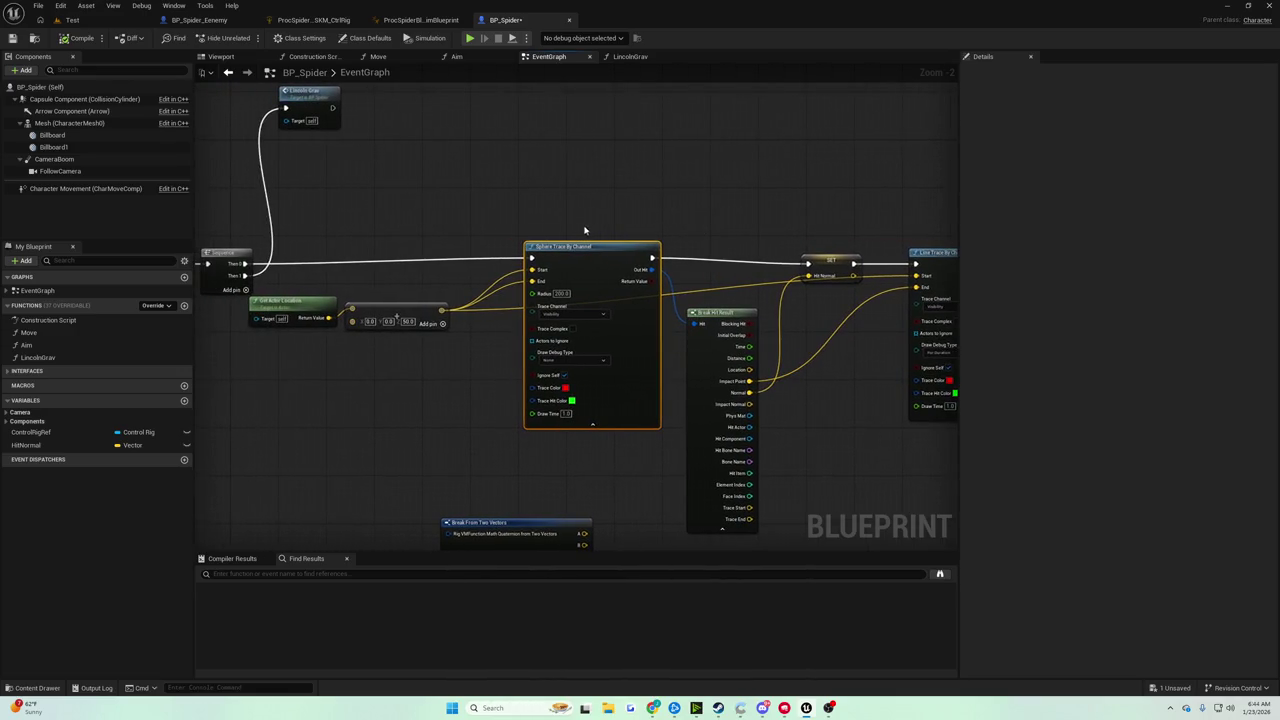
pyautogui.moveTo(585, 230); pyautogui.dragTo(600, 223)
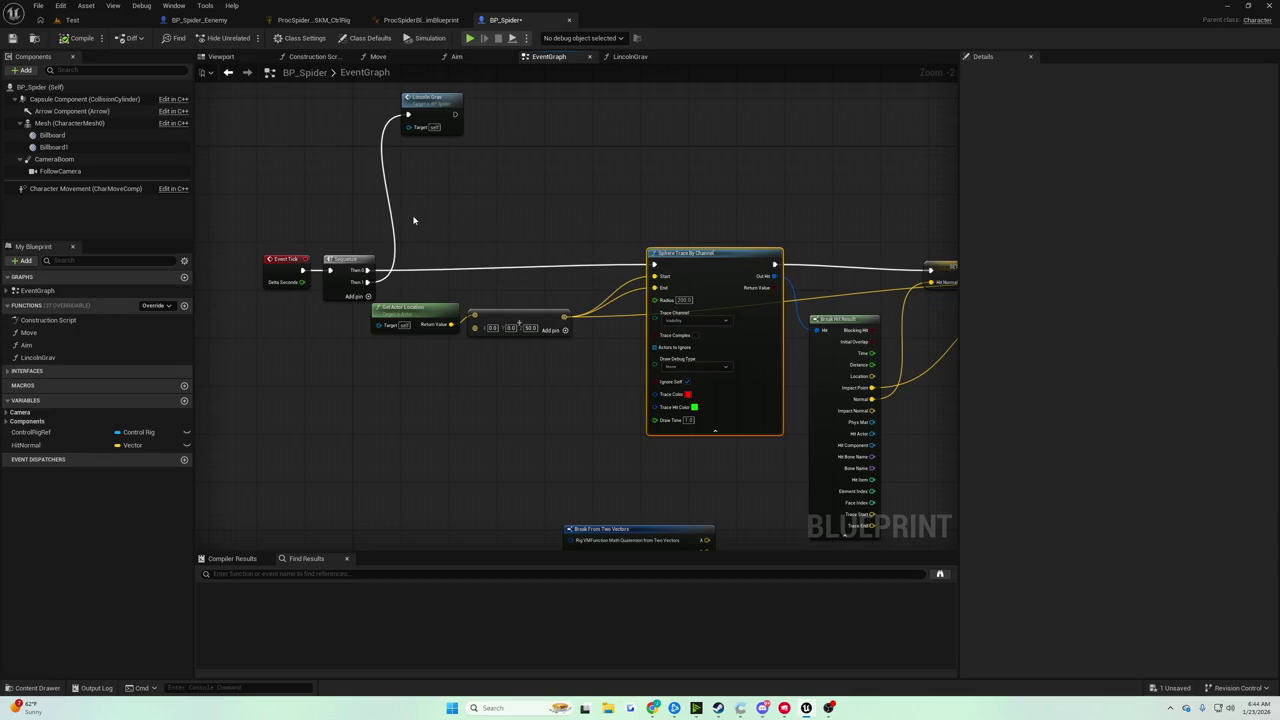
# Shift Event Tick and Sequence up and left, away from the sphere trace
pyautogui.moveTo(413, 217)
pyautogui.mouseDown()
pyautogui.moveTo(526, 286)
pyautogui.moveTo(547, 318)
pyautogui.mouseUp()
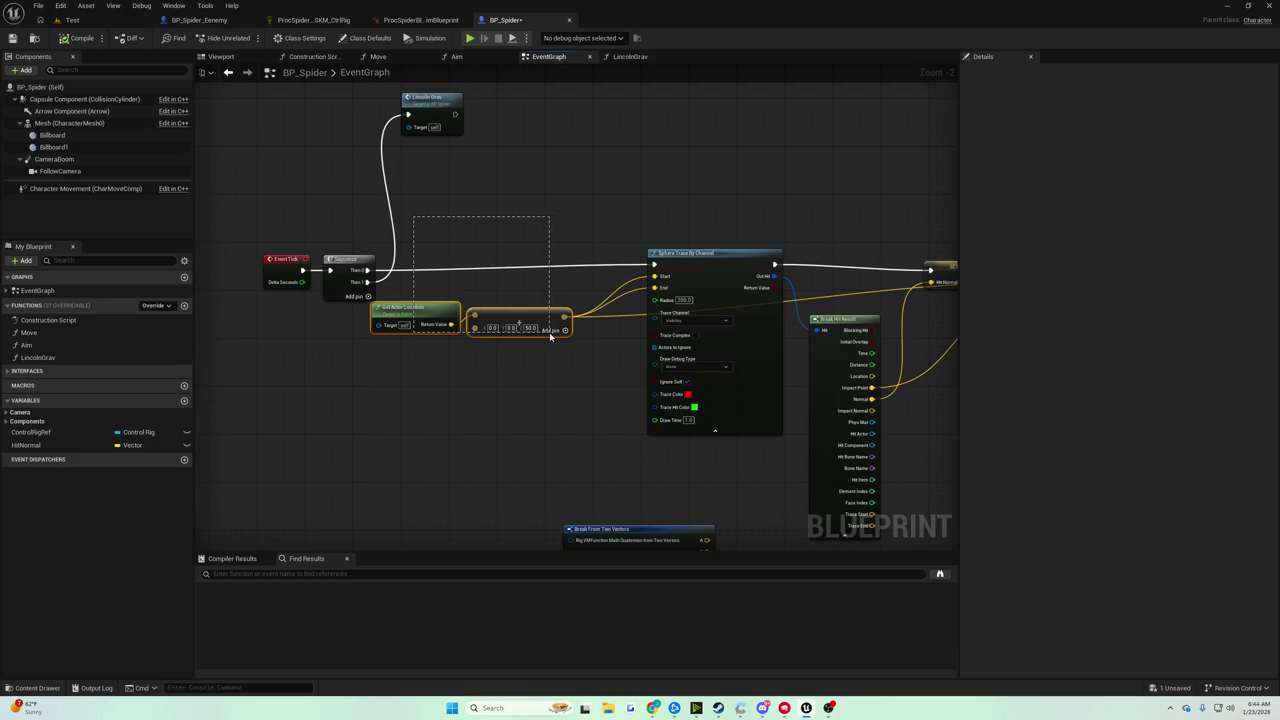
pyautogui.moveTo(549, 335); pyautogui.dragTo(549, 333)
pyautogui.moveTo(463, 238); pyautogui.dragTo(596, 291)
pyautogui.moveTo(417, 286)
pyautogui.mouseDown()
pyautogui.moveTo(481, 316)
pyautogui.moveTo(459, 224)
pyautogui.mouseUp()
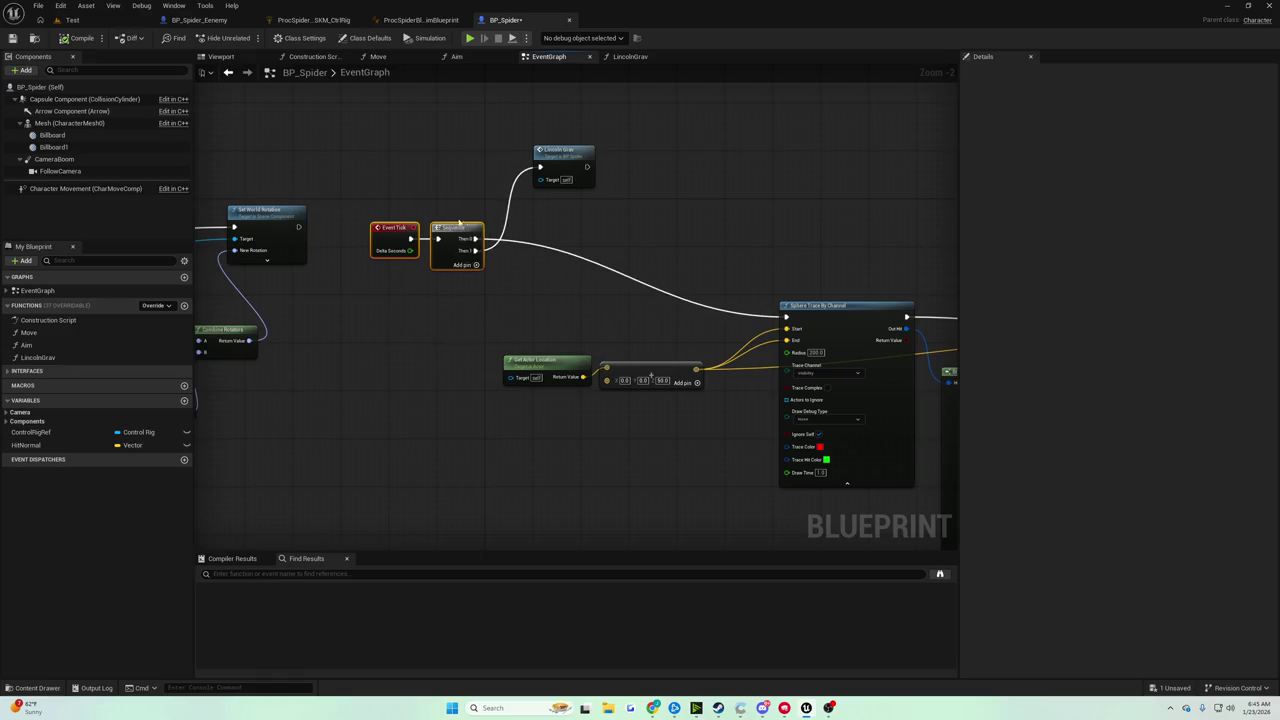
# Move Lincoln Grav down and break the Then 0 link to the sphere trace
pyautogui.moveTo(574, 148)
pyautogui.mouseDown()
pyautogui.moveTo(460, 350)
pyautogui.moveTo(515, 507)
pyautogui.mouseUp()
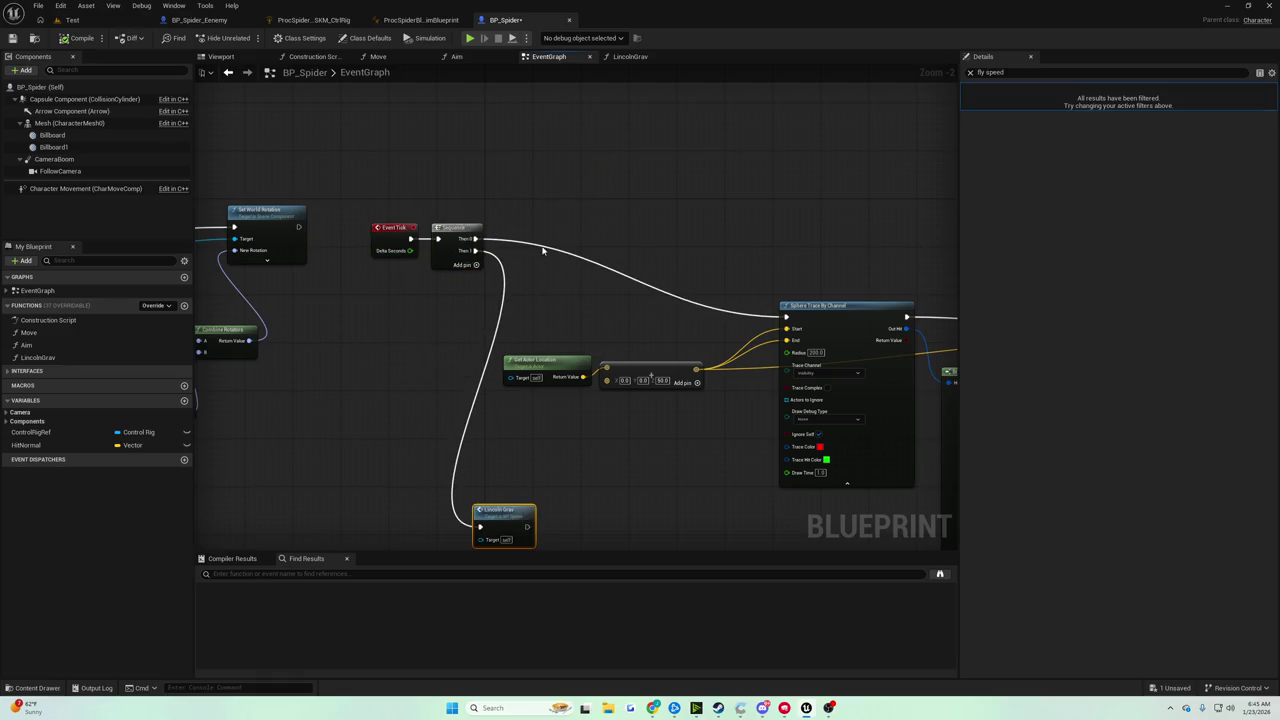
pyautogui.click(497, 238)
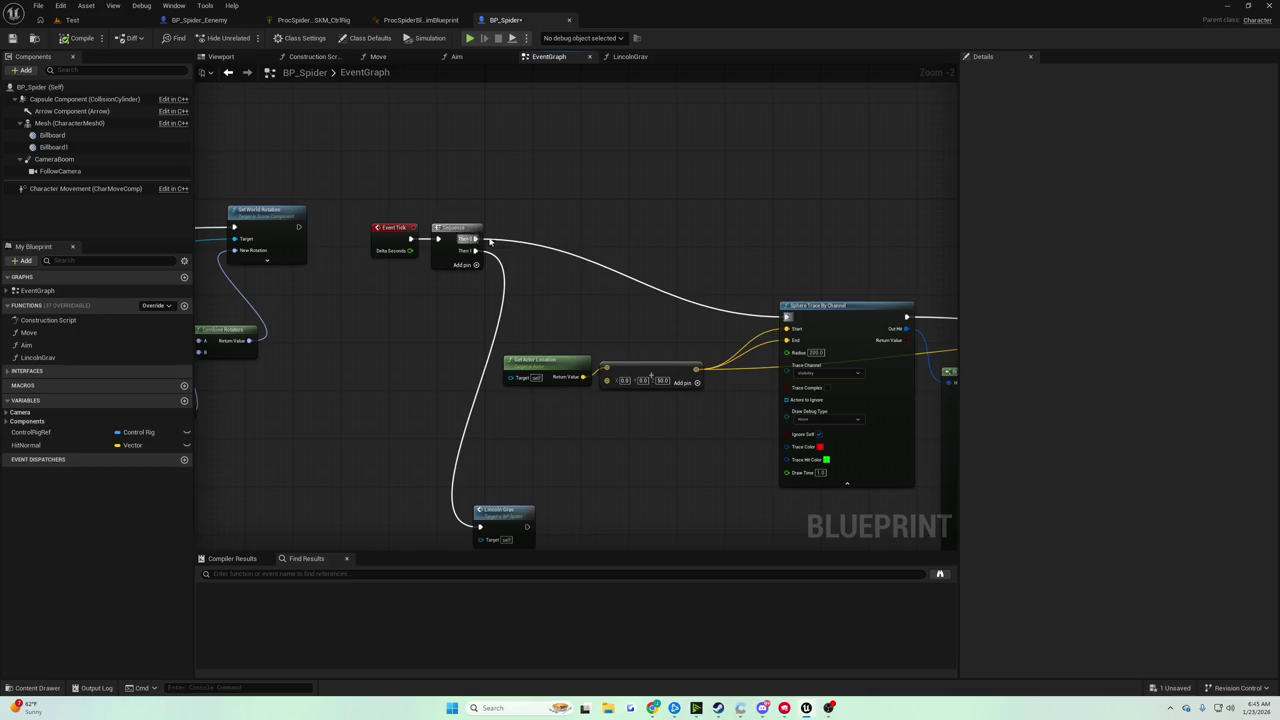
pyautogui.keyDown('alt'); pyautogui.click(490, 240); pyautogui.keyUp('alt')
pyautogui.moveTo(490, 240); pyautogui.dragTo(573, 302)
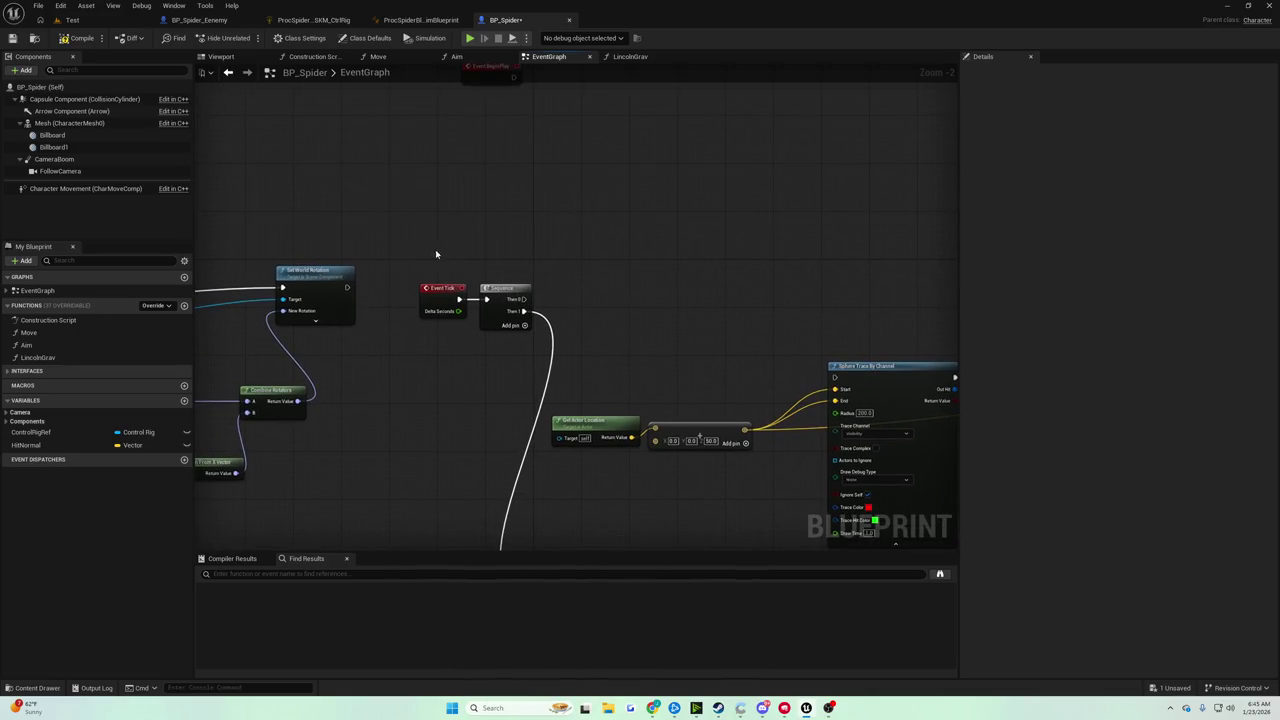
pyautogui.moveTo(436, 254)
pyautogui.mouseDown()
pyautogui.moveTo(490, 300)
pyautogui.moveTo(470, 289)
pyautogui.mouseUp()
# Delete the two small leftover nodes near Event Tick
pyautogui.scroll(-2, 430, 245)
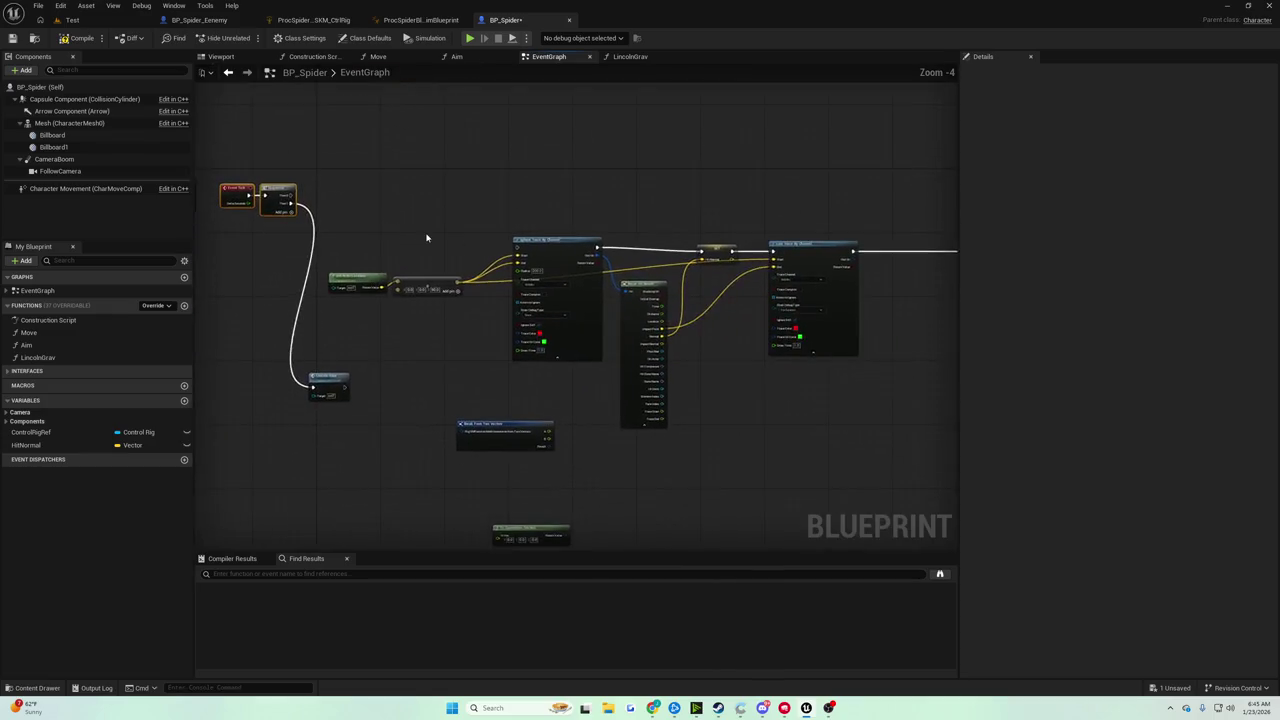
pyautogui.scroll(-3, 426, 237)
pyautogui.click(474, 369)
pyautogui.scroll(4, 476, 367)
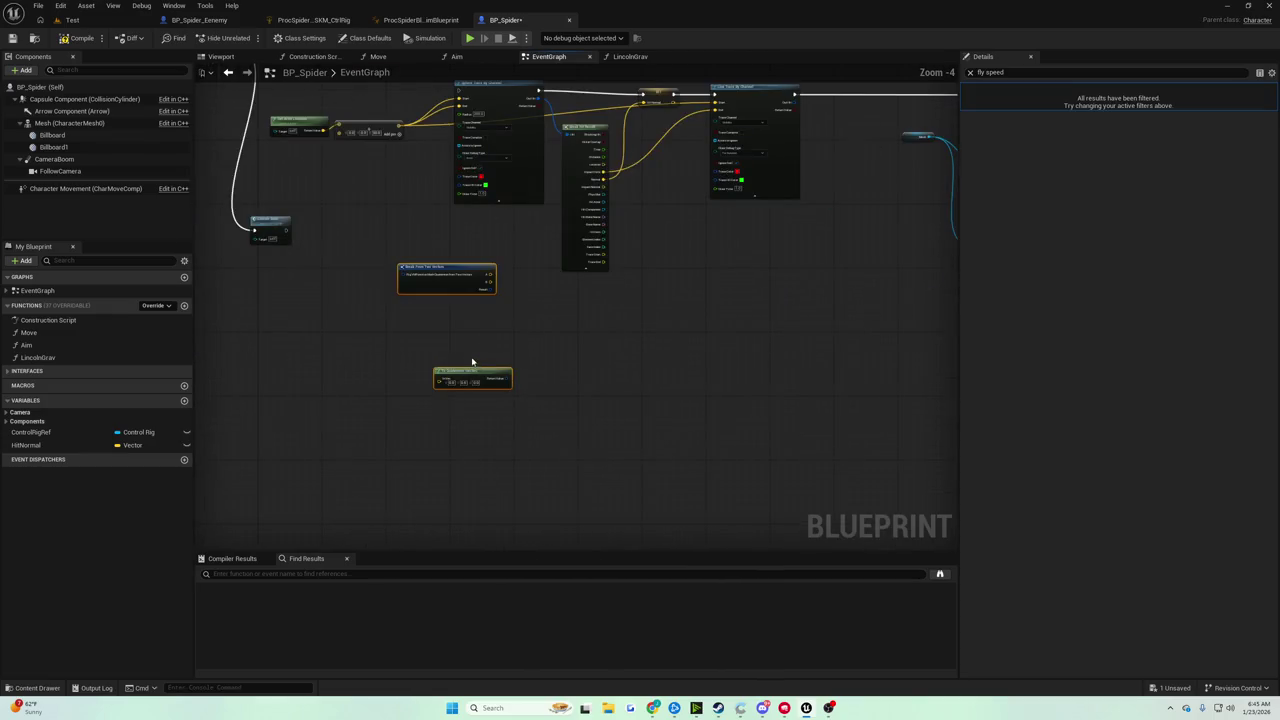
pyautogui.press('Delete')
pyautogui.scroll(-4, 514, 314)
# Move the old trace nodes down-right and place Lincoln Grav beside the Sequence node
pyautogui.moveTo(415, 190); pyautogui.dragTo(857, 317)
pyautogui.moveTo(849, 215); pyautogui.dragTo(919, 351)
pyautogui.click(675, 297)
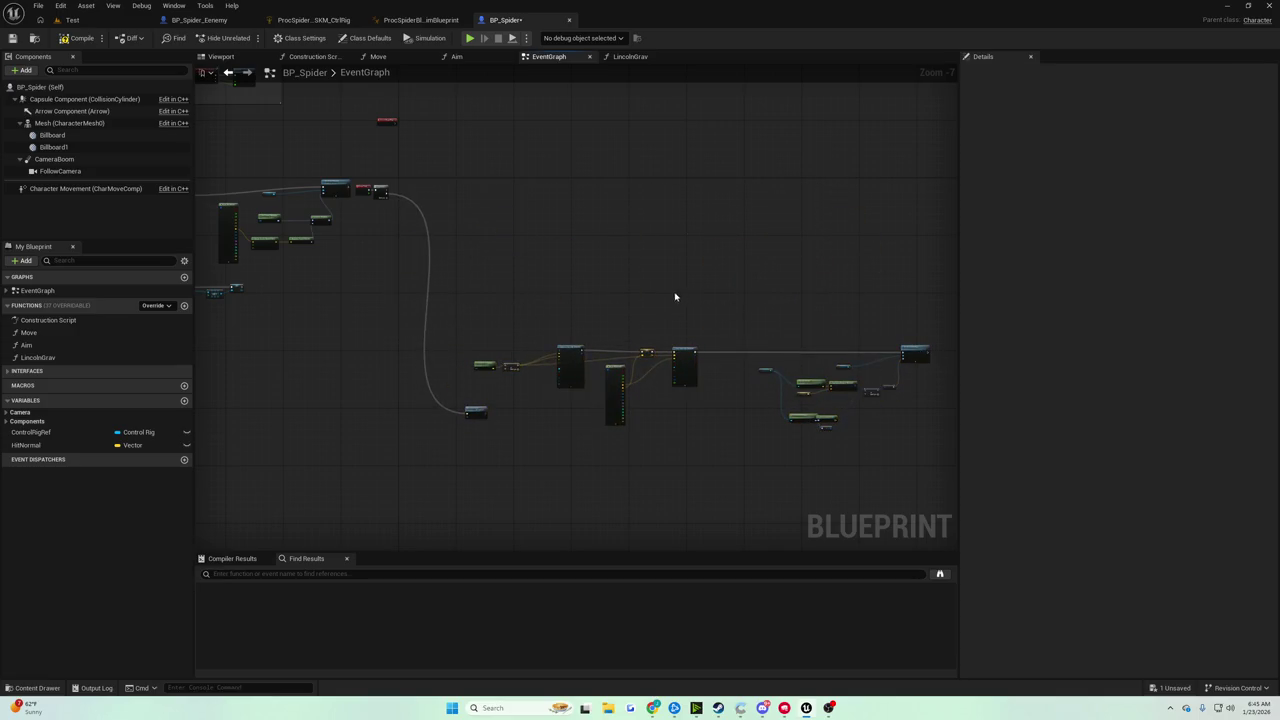
pyautogui.moveTo(469, 417)
pyautogui.mouseDown()
pyautogui.moveTo(377, 291)
pyautogui.moveTo(420, 222)
pyautogui.mouseUp()
pyautogui.scroll(6, 420, 222)
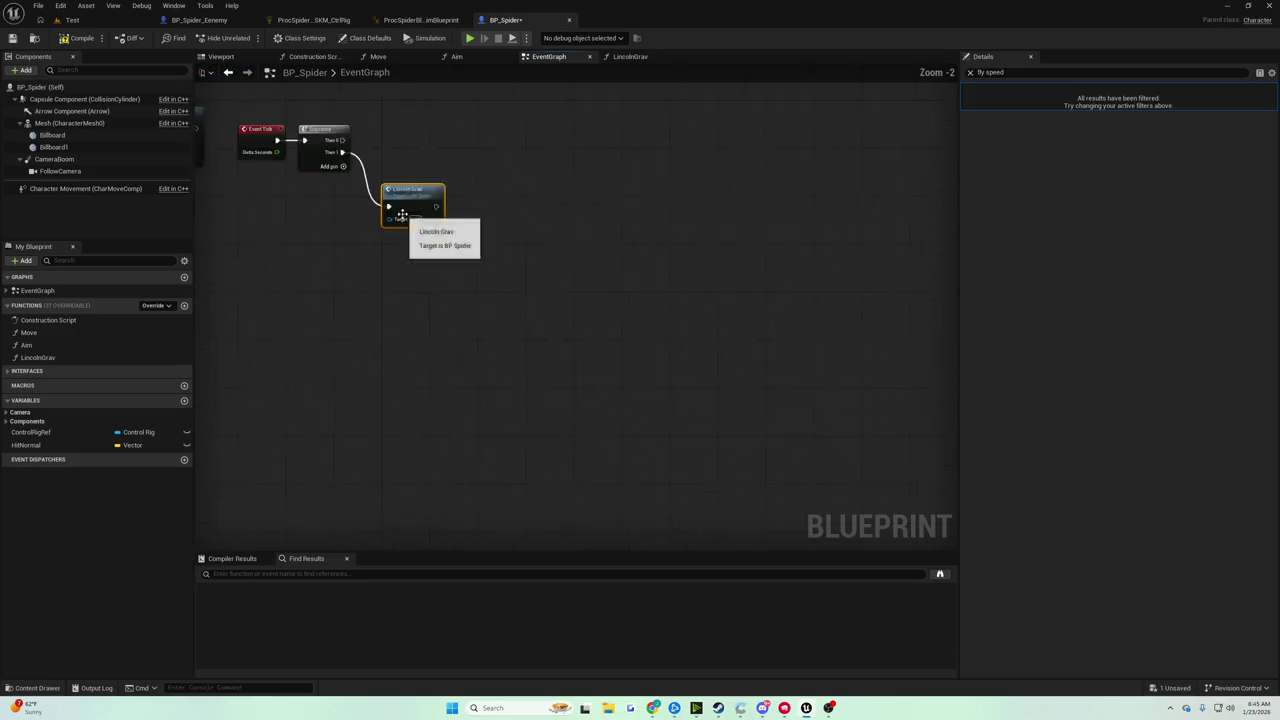
pyautogui.moveTo(624, 340); pyautogui.dragTo(624, 368)
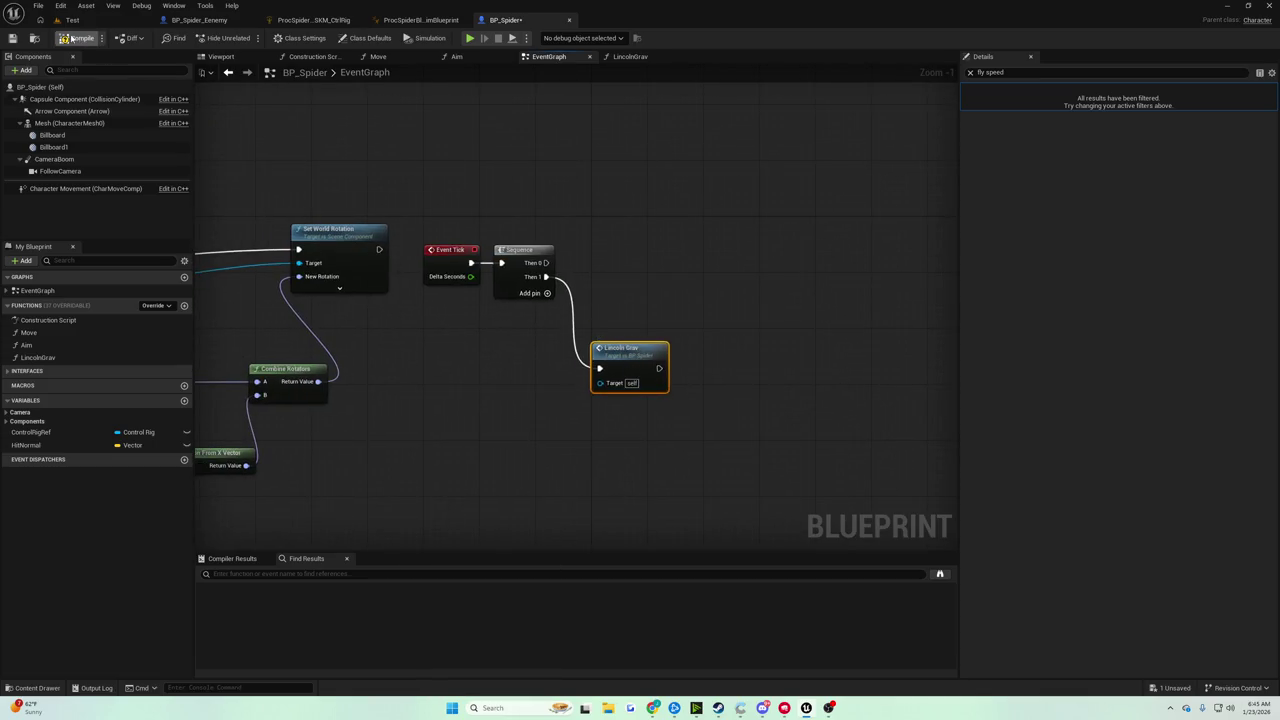
# Add a Line Trace By Channel after Sequence Then 0 and move Lincoln Grav lower
pyautogui.moveTo(545, 262); pyautogui.dragTo(685, 265)
pyautogui.write('trace line by chann')
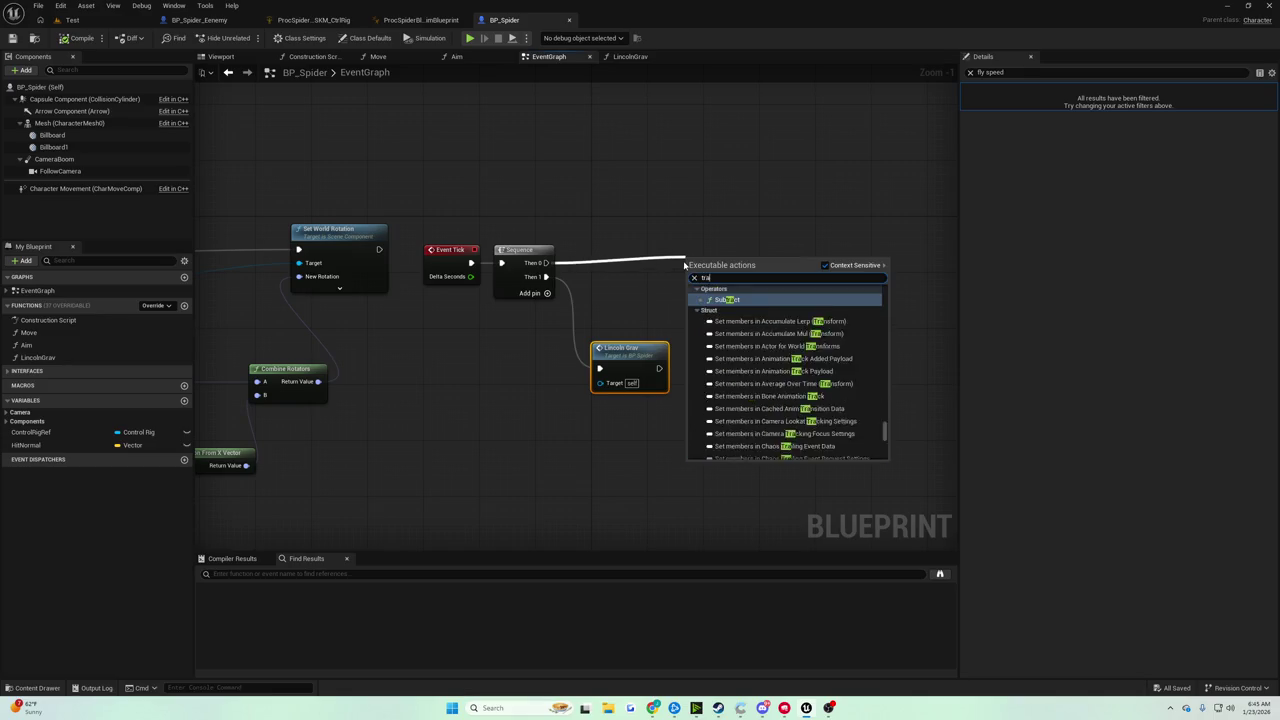
pyautogui.press('Return')
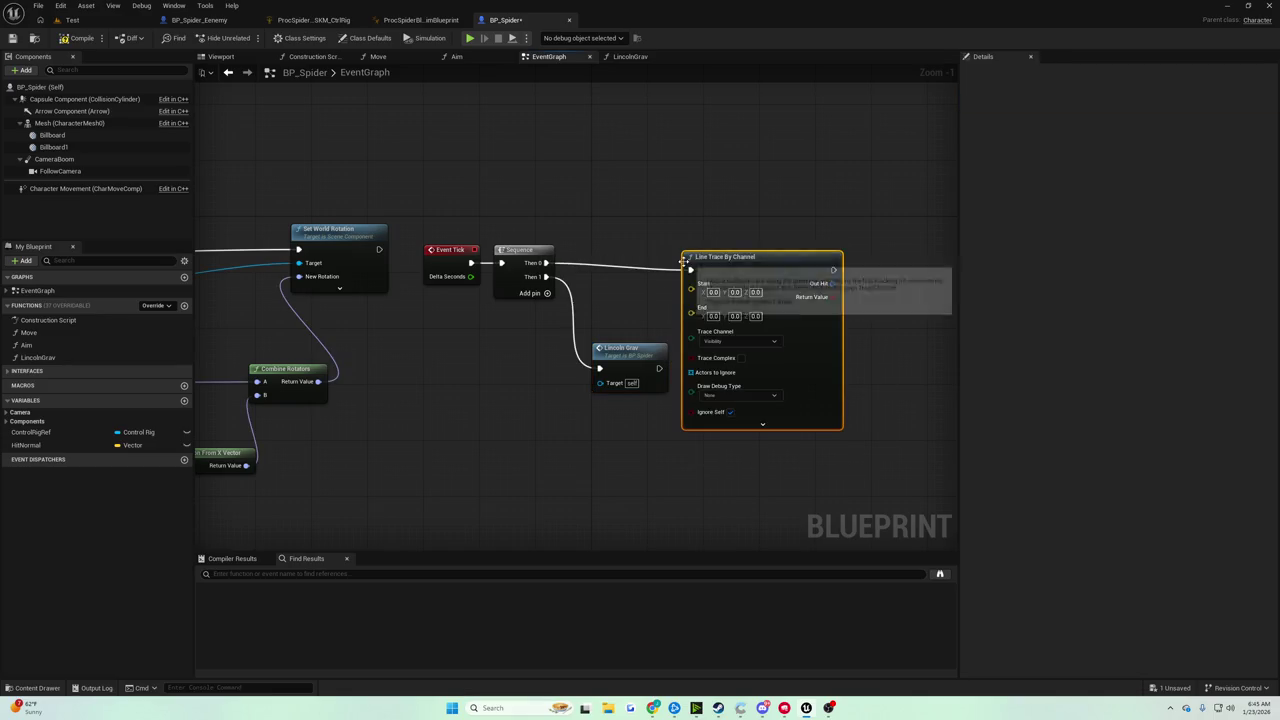
pyautogui.moveTo(709, 255); pyautogui.dragTo(800, 255)
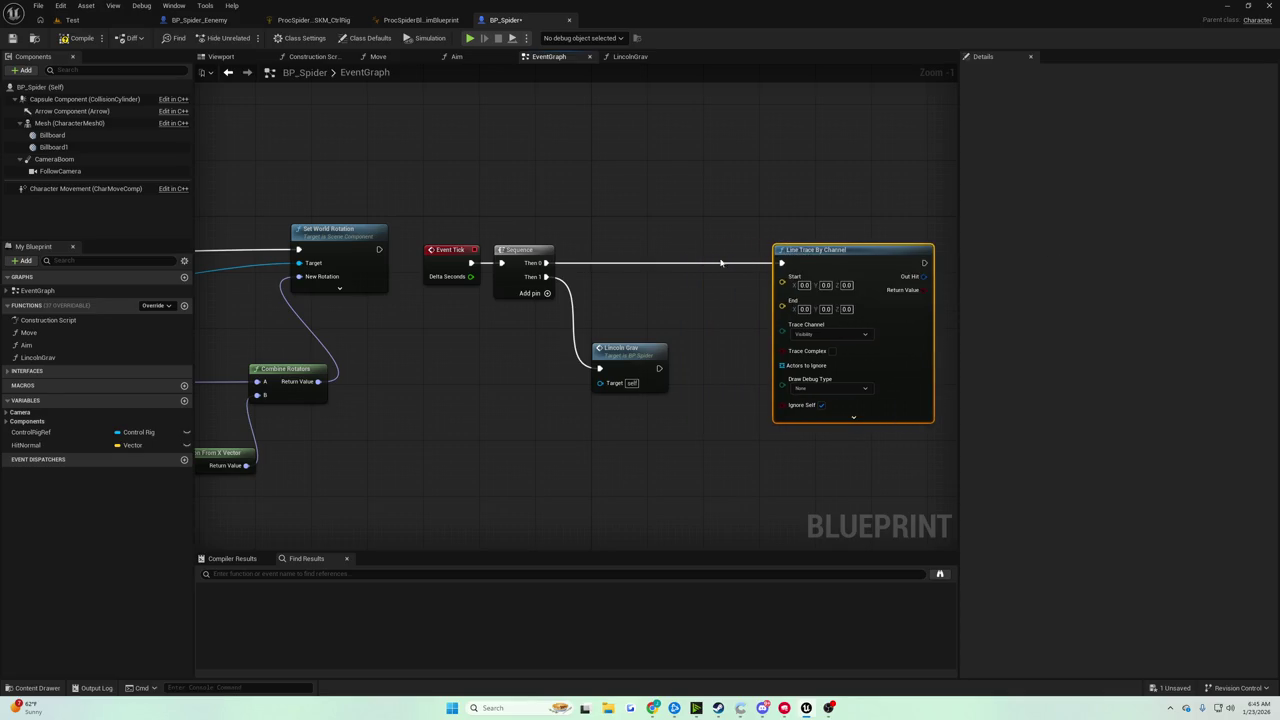
pyautogui.moveTo(614, 366); pyautogui.dragTo(634, 520)
pyautogui.click(650, 392)
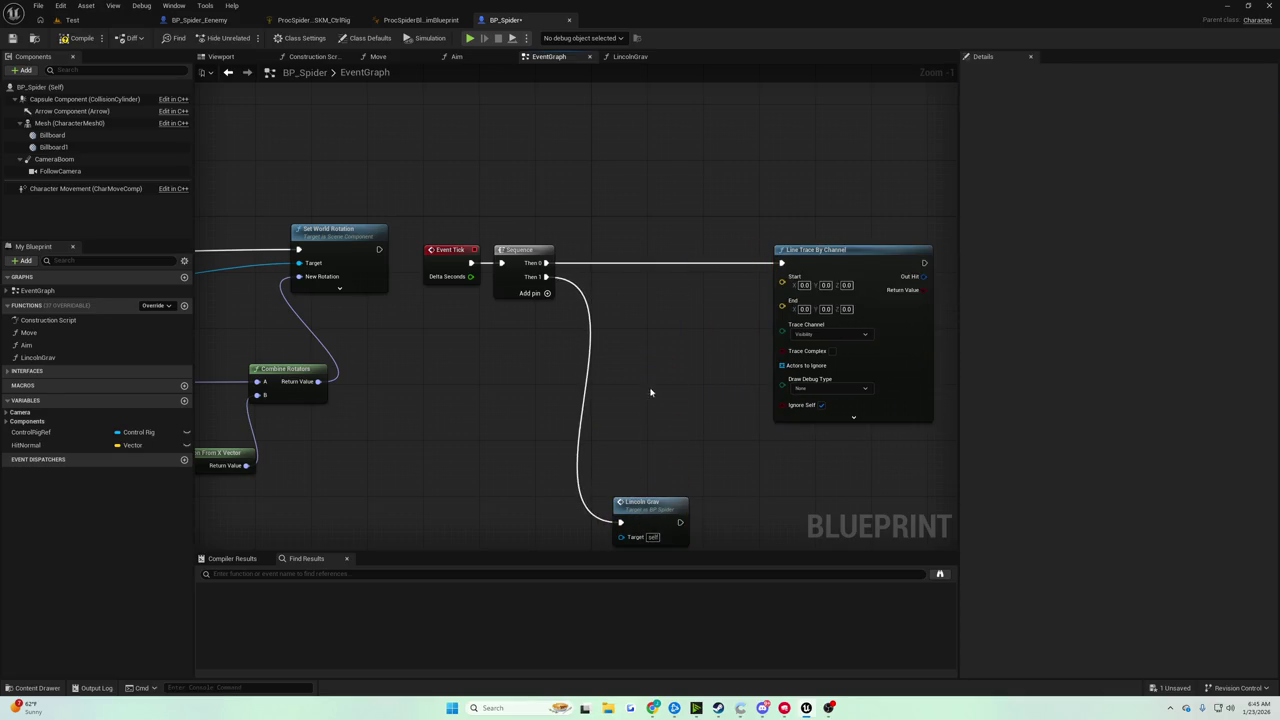
# Wire a Get Actor Location node into the line trace's Start
pyautogui.rightClick(599, 291)
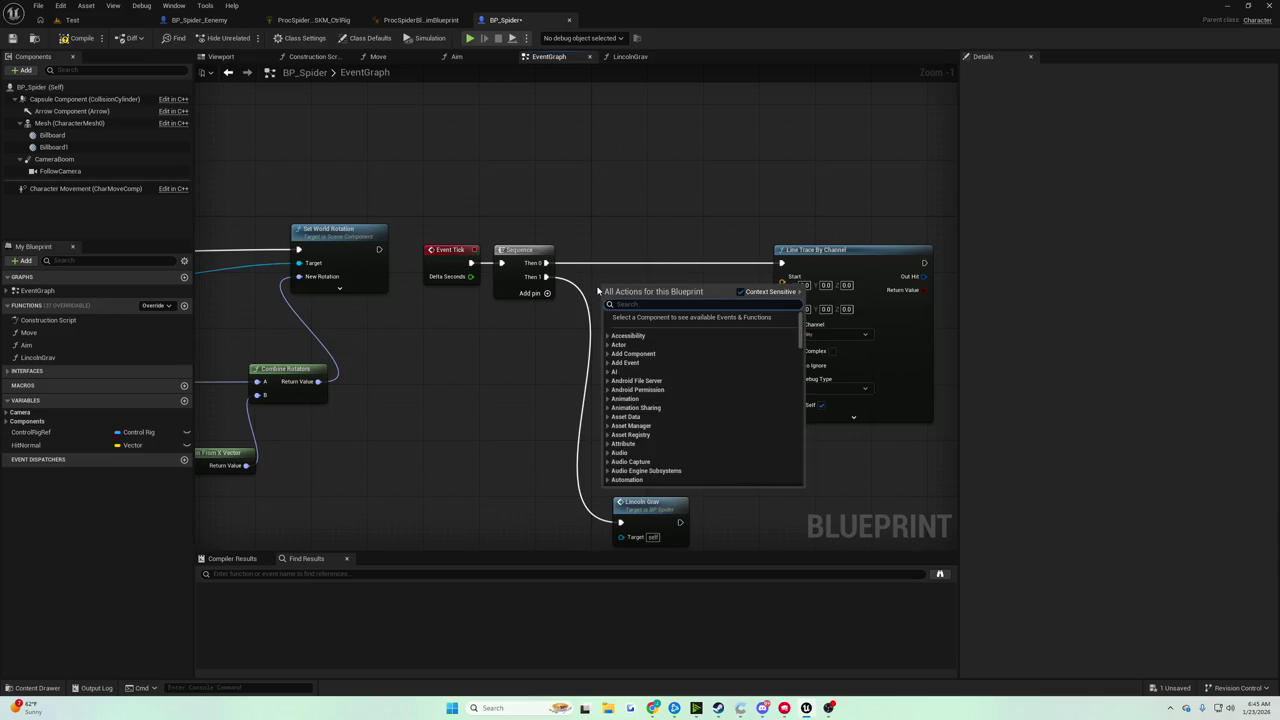
pyautogui.write('get actor location')
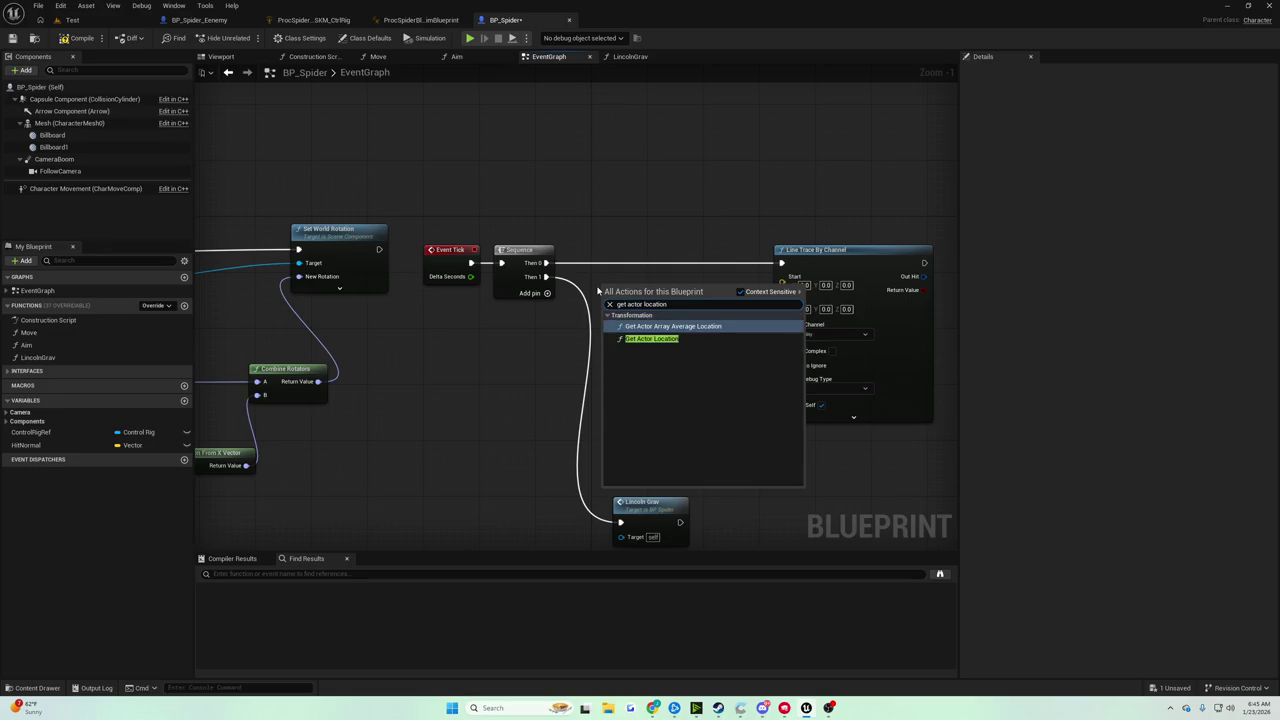
pyautogui.press('Down')
pyautogui.press('Return')
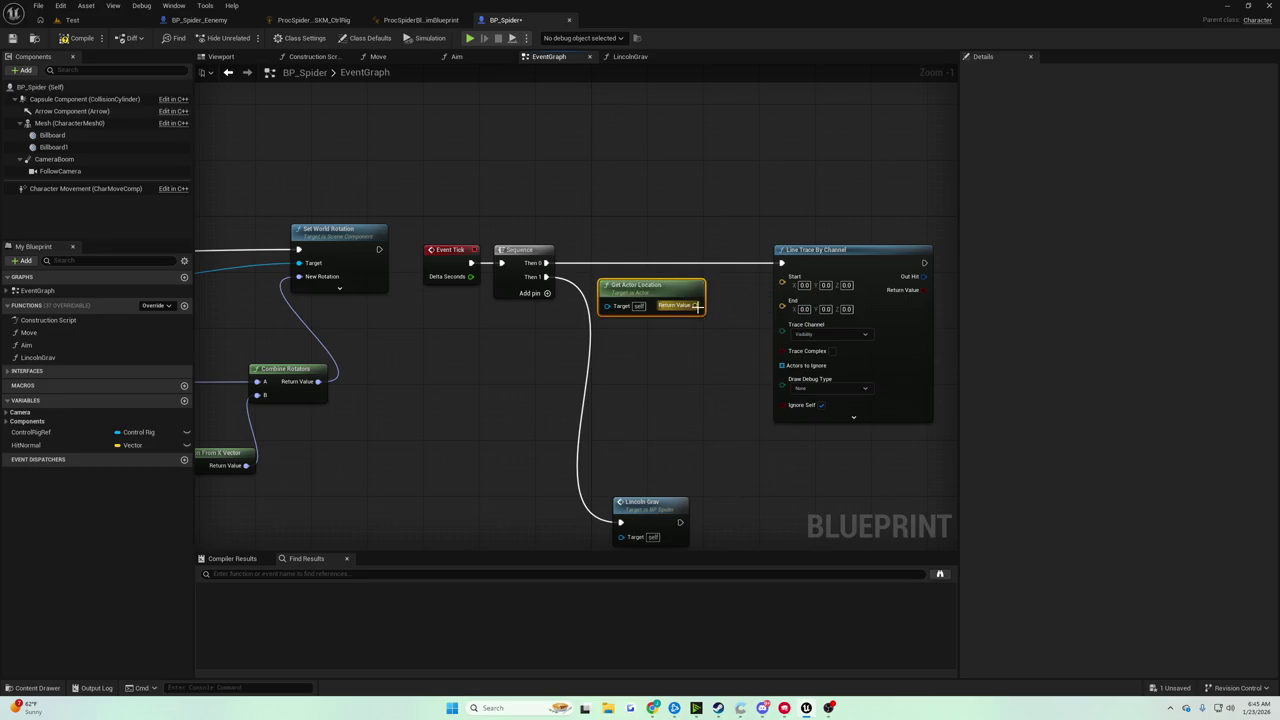
pyautogui.moveTo(697, 307); pyautogui.dragTo(782, 277)
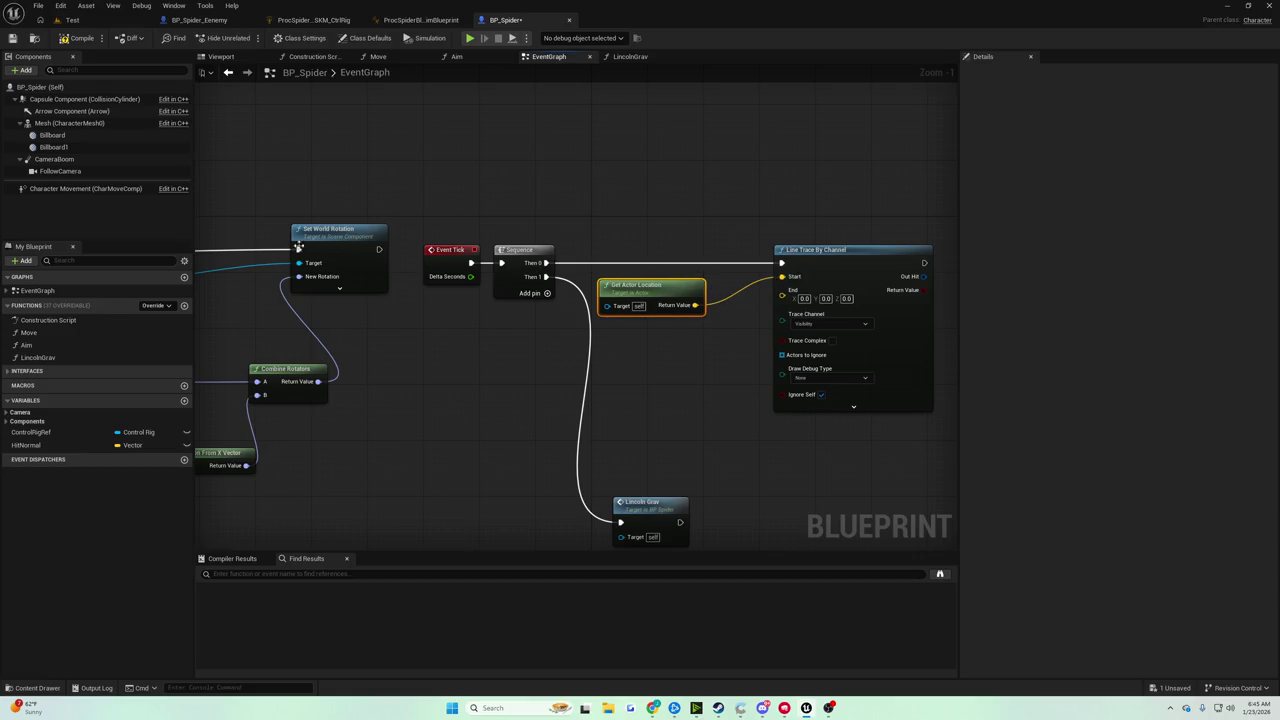
# Feed the Billboard's Get World Location into the line trace's End
pyautogui.moveTo(52, 135); pyautogui.dragTo(673, 350)
pyautogui.write('get')
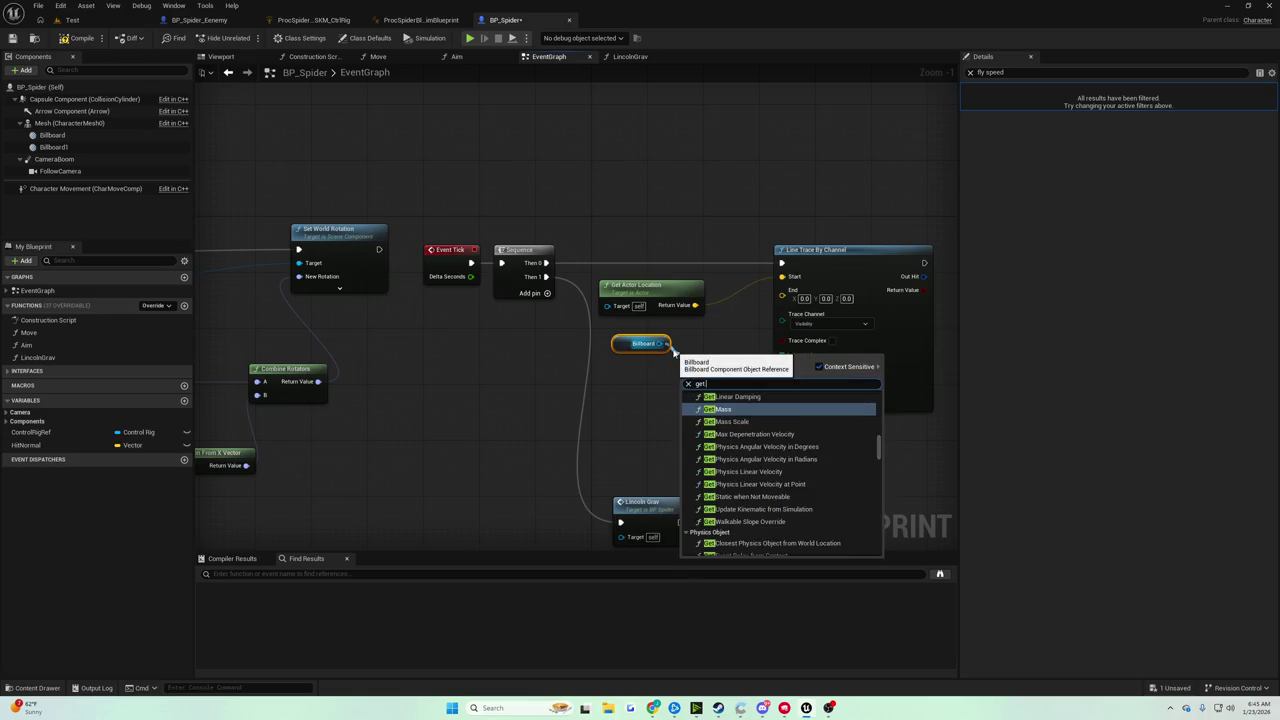
pyautogui.write(' world l')
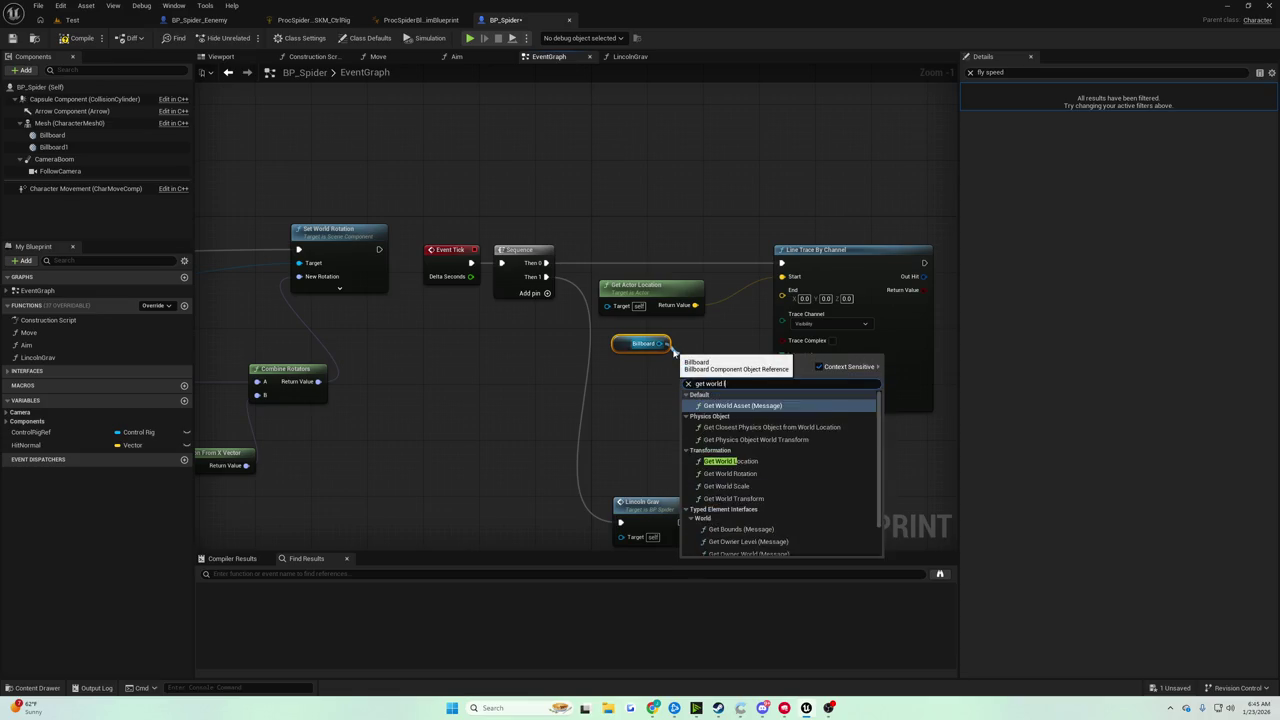
pyautogui.write('ocation')
pyautogui.press('Return')
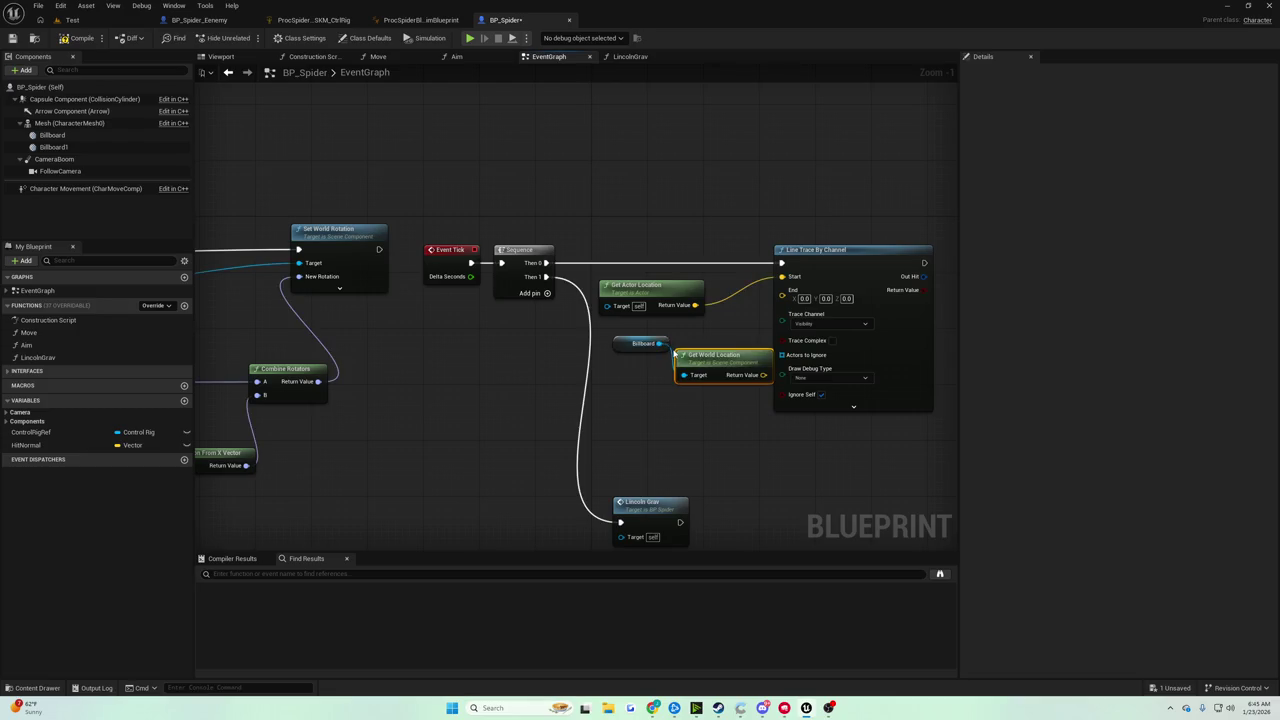
pyautogui.moveTo(723, 229); pyautogui.dragTo(791, 235)
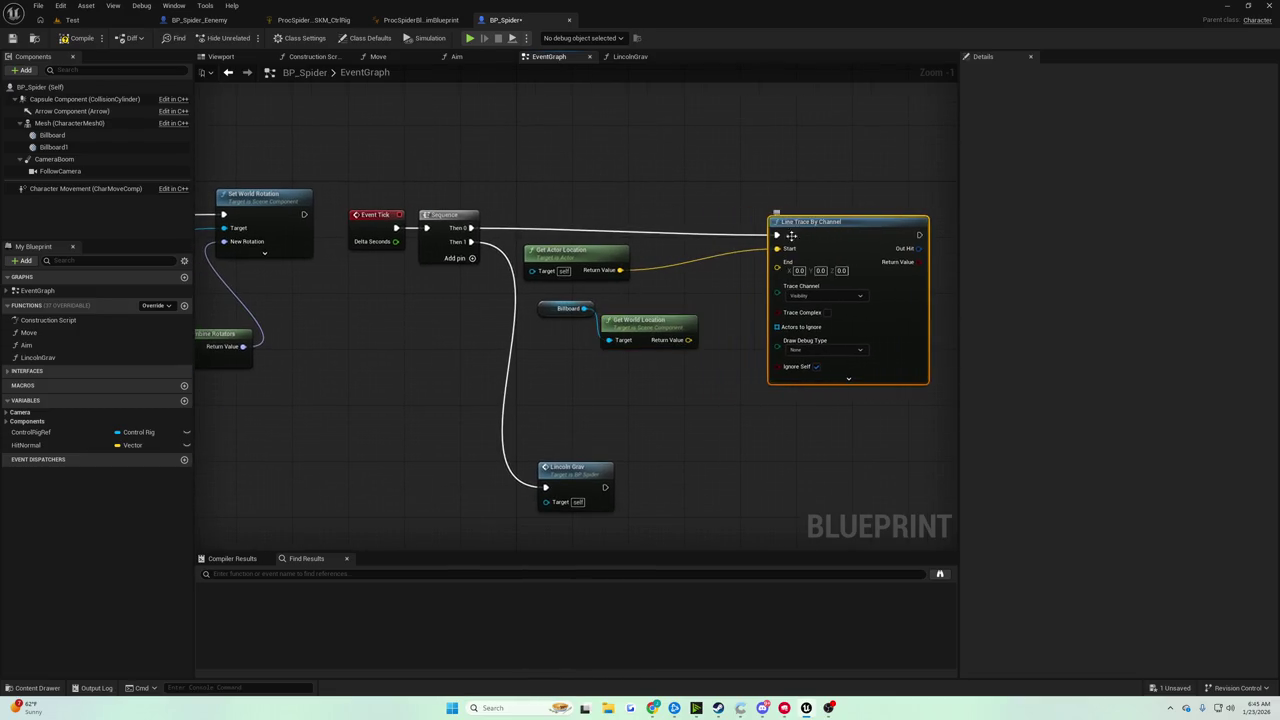
pyautogui.moveTo(663, 323)
pyautogui.mouseDown()
pyautogui.moveTo(663, 309)
pyautogui.moveTo(777, 269)
pyautogui.moveTo(757, 220)
pyautogui.moveTo(593, 236)
pyautogui.mouseUp()
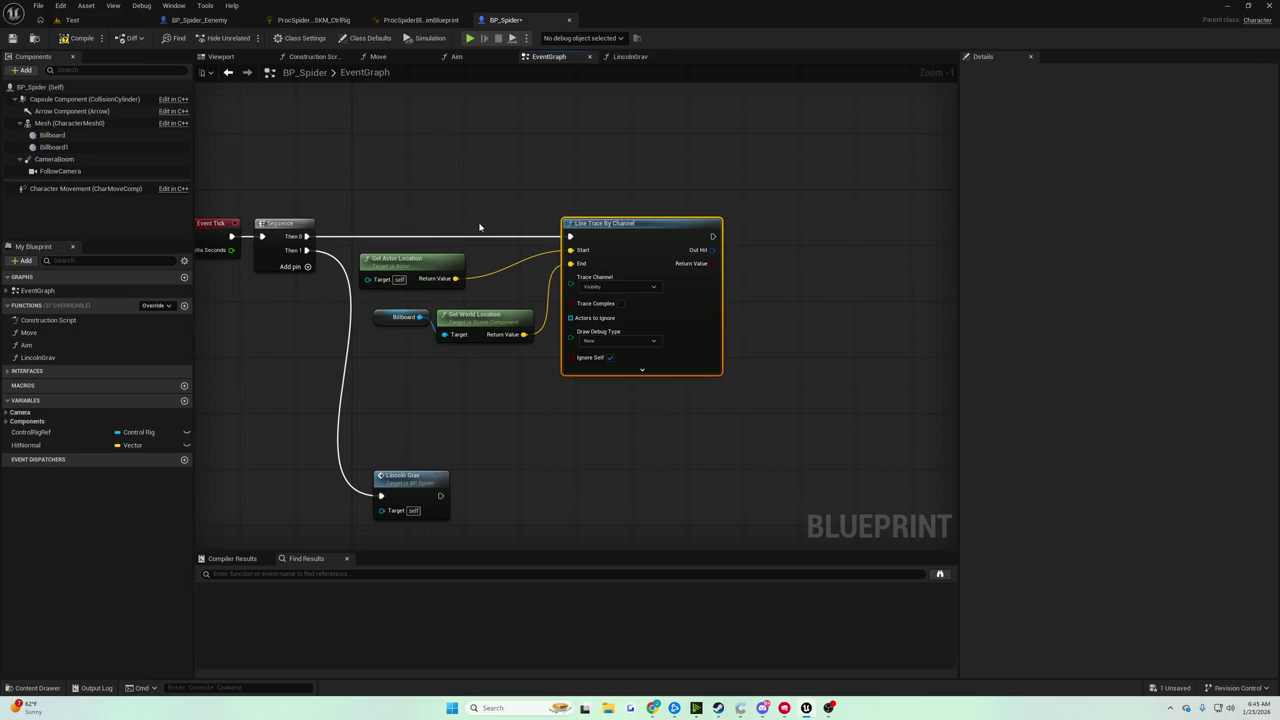
# Duplicate the line trace and Get Actor Location, chaining the second trace after the first
pyautogui.hotkey('ctrl', 'w')
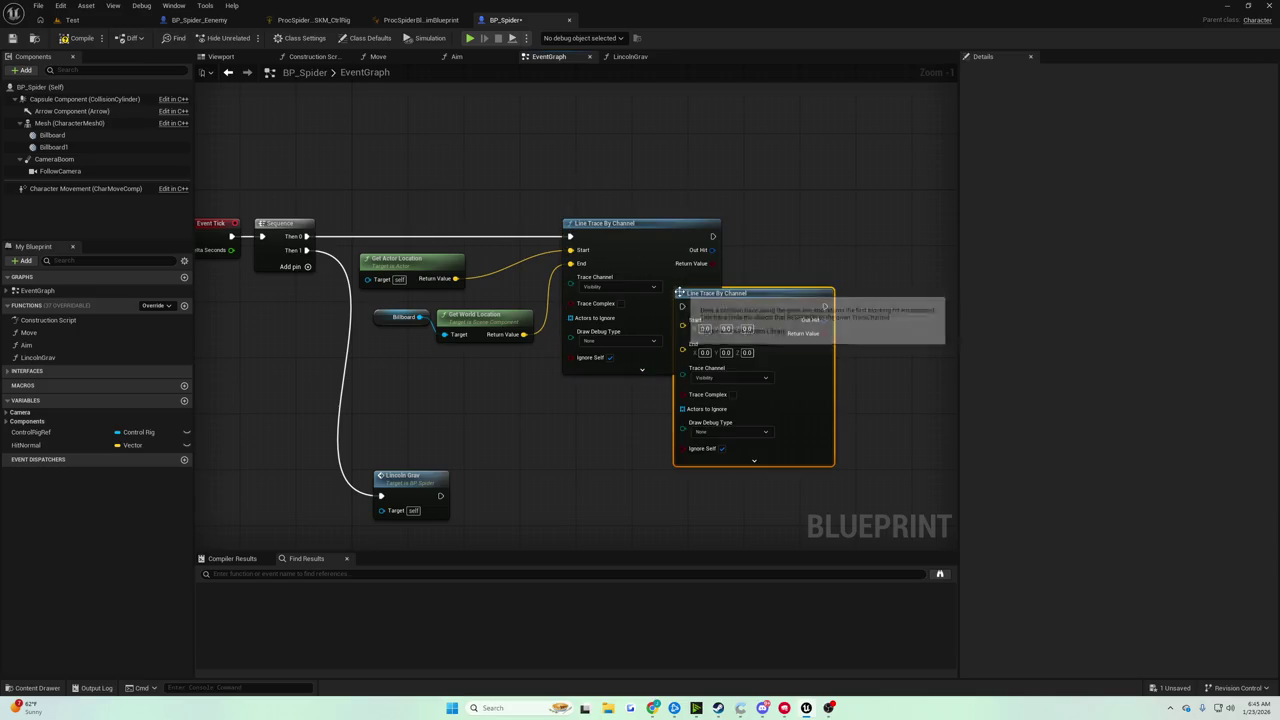
pyautogui.moveTo(731, 286); pyautogui.dragTo(818, 217)
pyautogui.moveTo(713, 236); pyautogui.dragTo(773, 236)
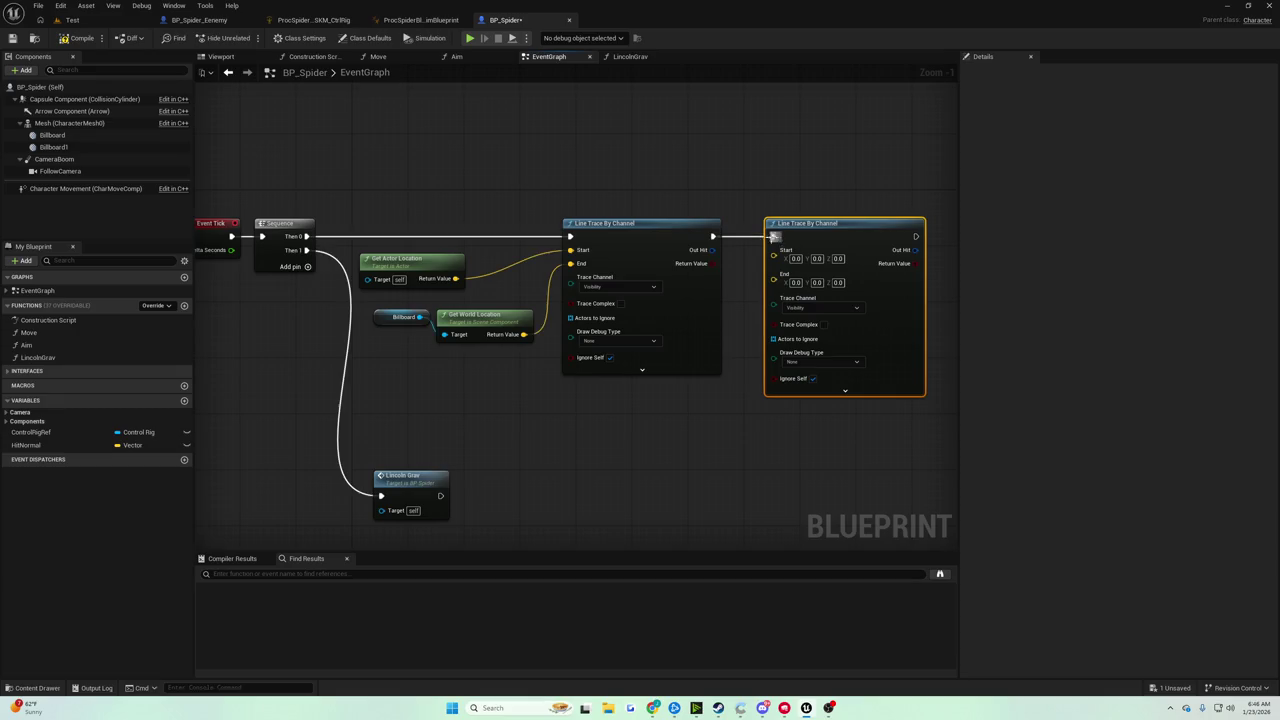
pyautogui.click(430, 262)
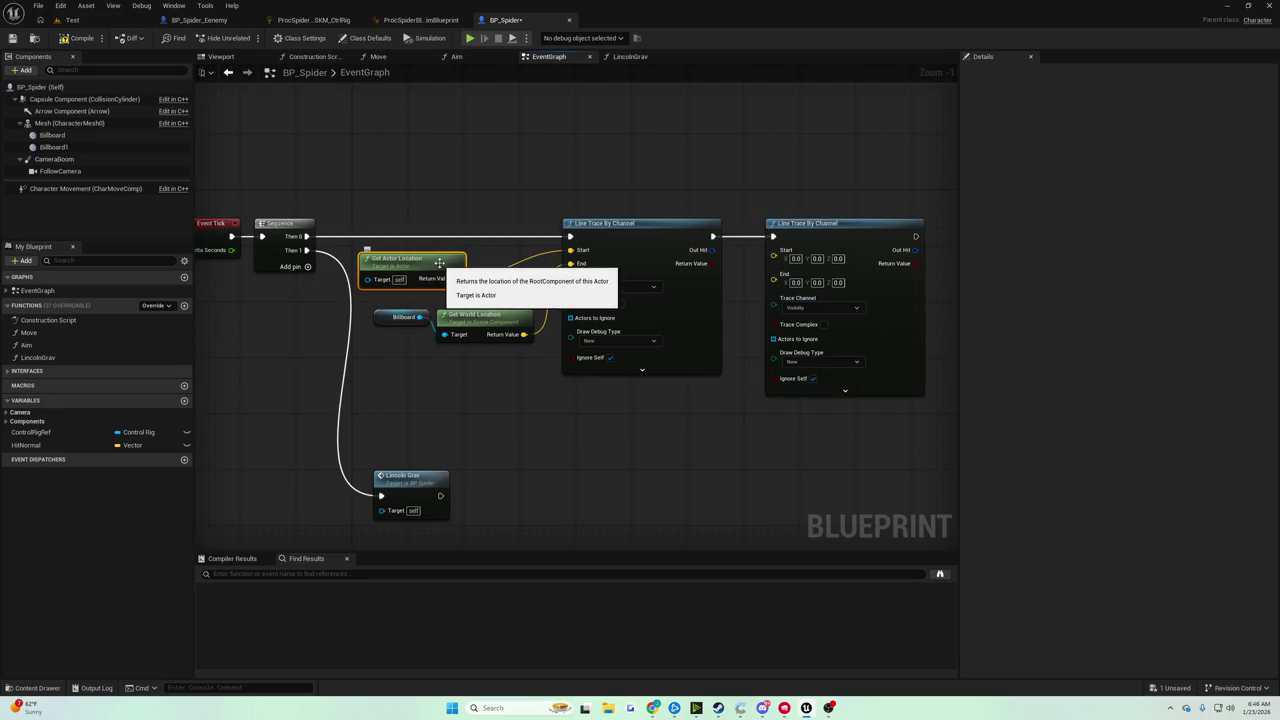
pyautogui.hotkey('ctrl', 'w')
pyautogui.moveTo(467, 265); pyautogui.dragTo(745, 272)
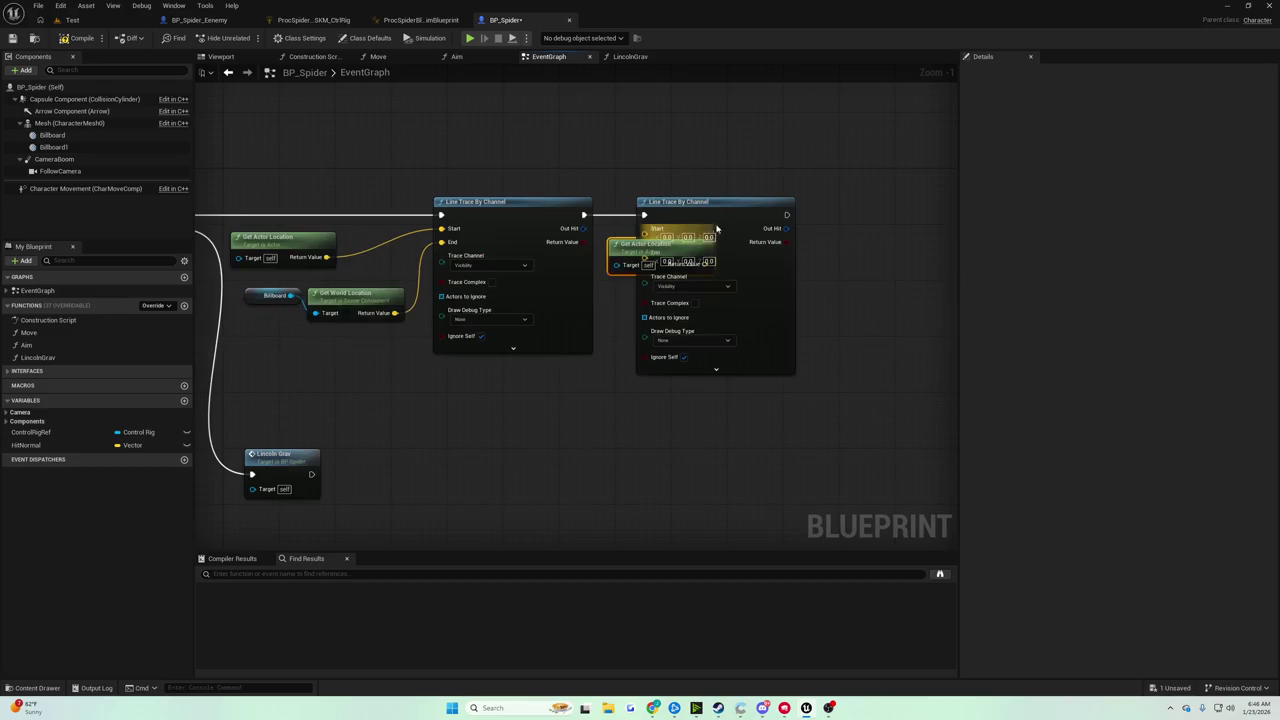
pyautogui.moveTo(690, 204); pyautogui.dragTo(790, 202)
pyautogui.moveTo(704, 263); pyautogui.dragTo(749, 234)
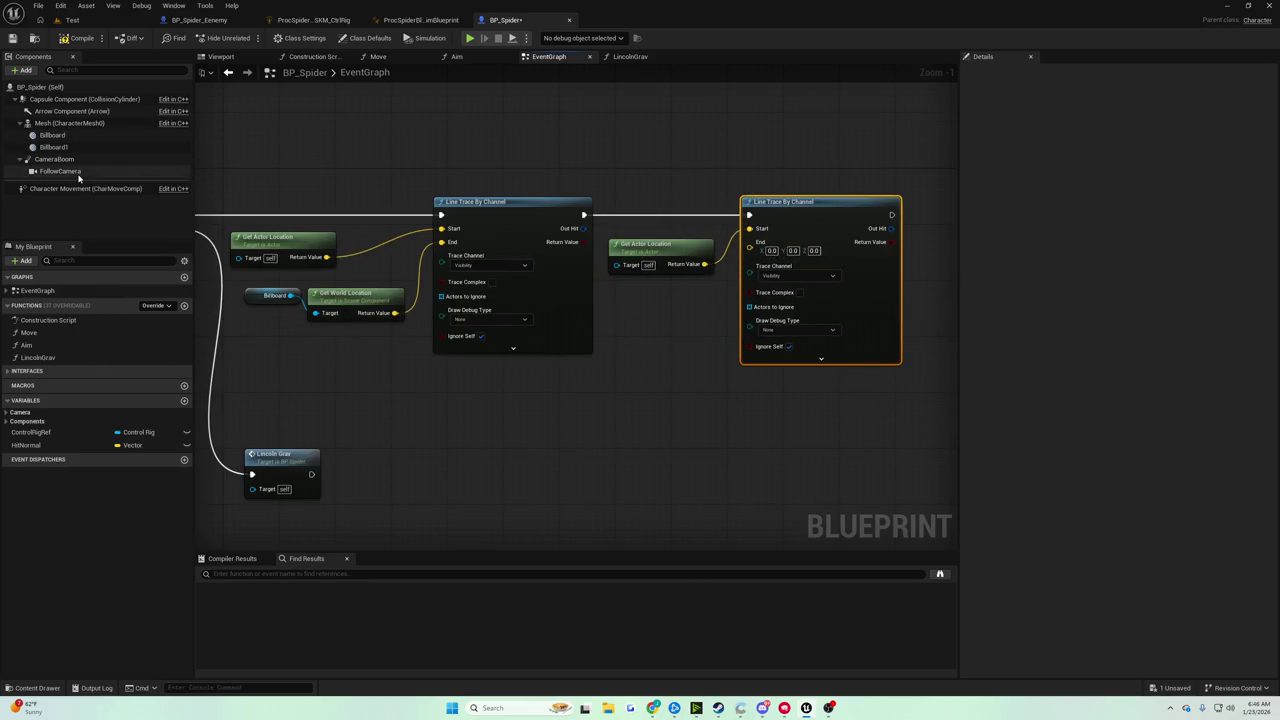
# Wire Billboard1's Get World Location into the second trace's End and save
pyautogui.moveTo(53, 147)
pyautogui.mouseDown()
pyautogui.moveTo(586, 321)
pyautogui.moveTo(686, 333)
pyautogui.mouseUp()
pyautogui.write('get world location')
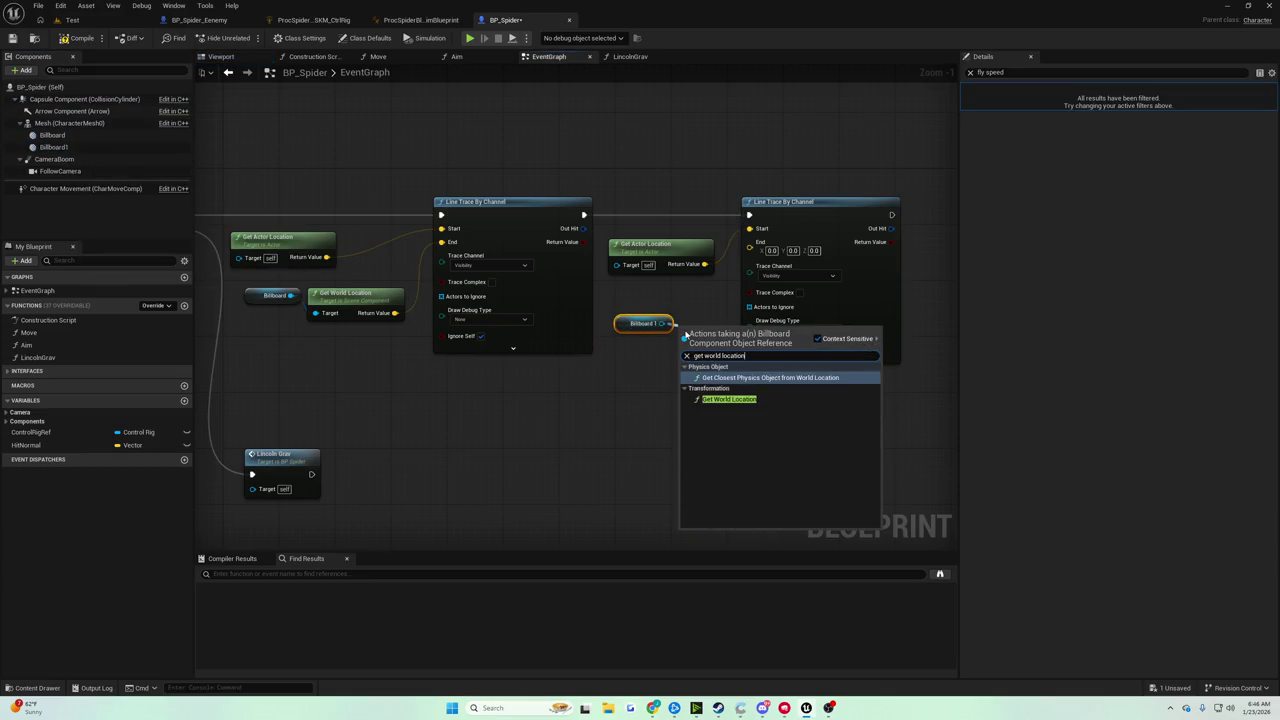
pyautogui.click(729, 399)
pyautogui.moveTo(861, 265)
pyautogui.mouseDown()
pyautogui.moveTo(777, 280)
pyautogui.moveTo(846, 280)
pyautogui.mouseUp()
pyautogui.moveTo(684, 363); pyautogui.dragTo(737, 257)
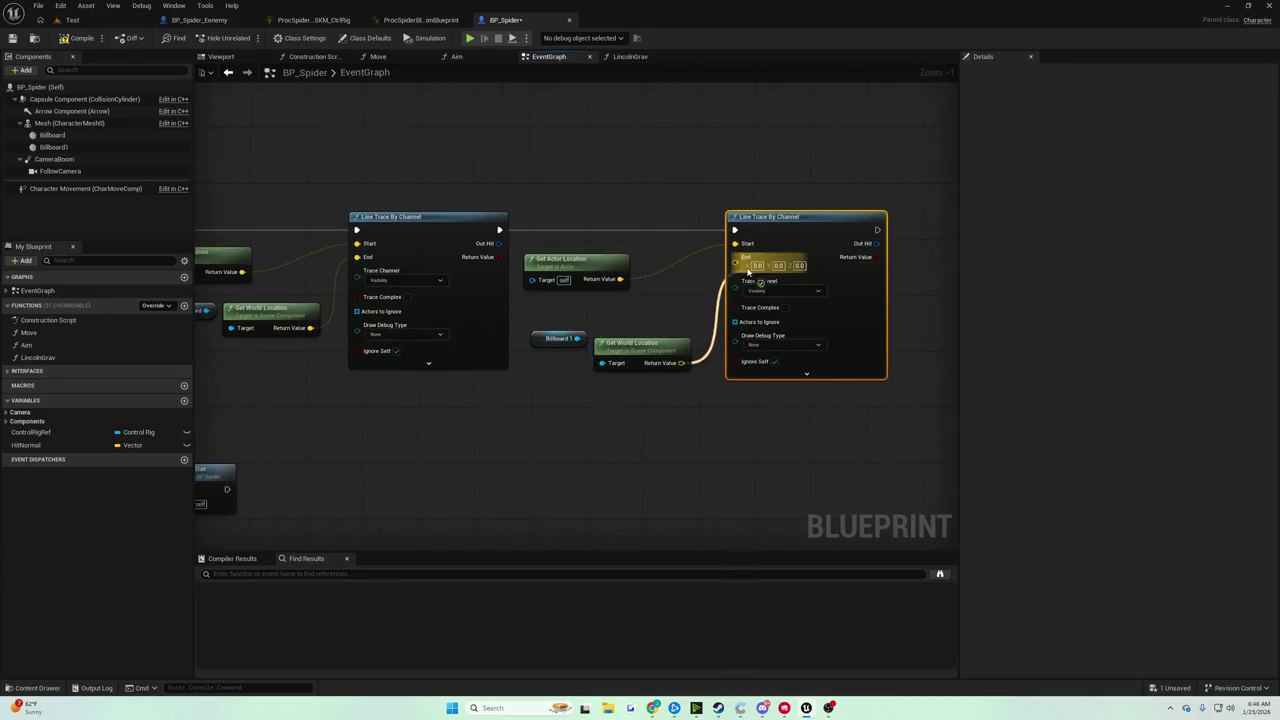
pyautogui.click(12, 38)
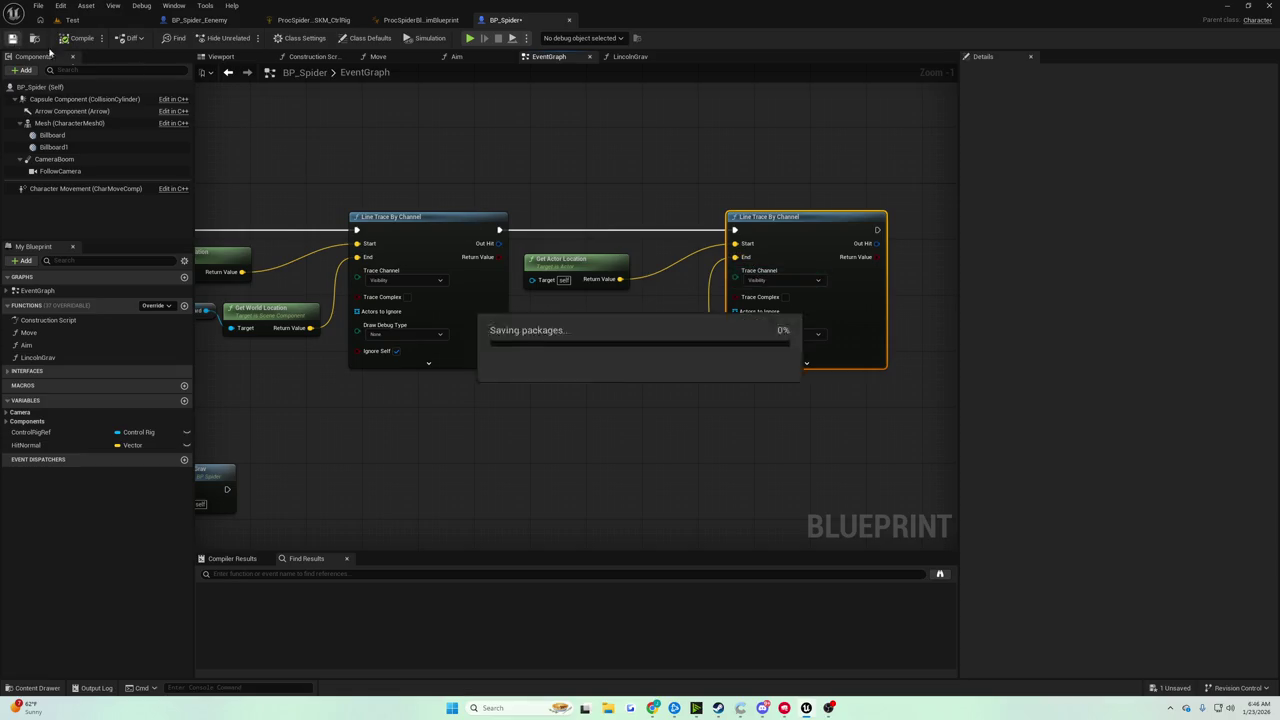
# Set both traces' Draw Debug Type to For One Frame, compile, and play the Test level
pyautogui.click(404, 337)
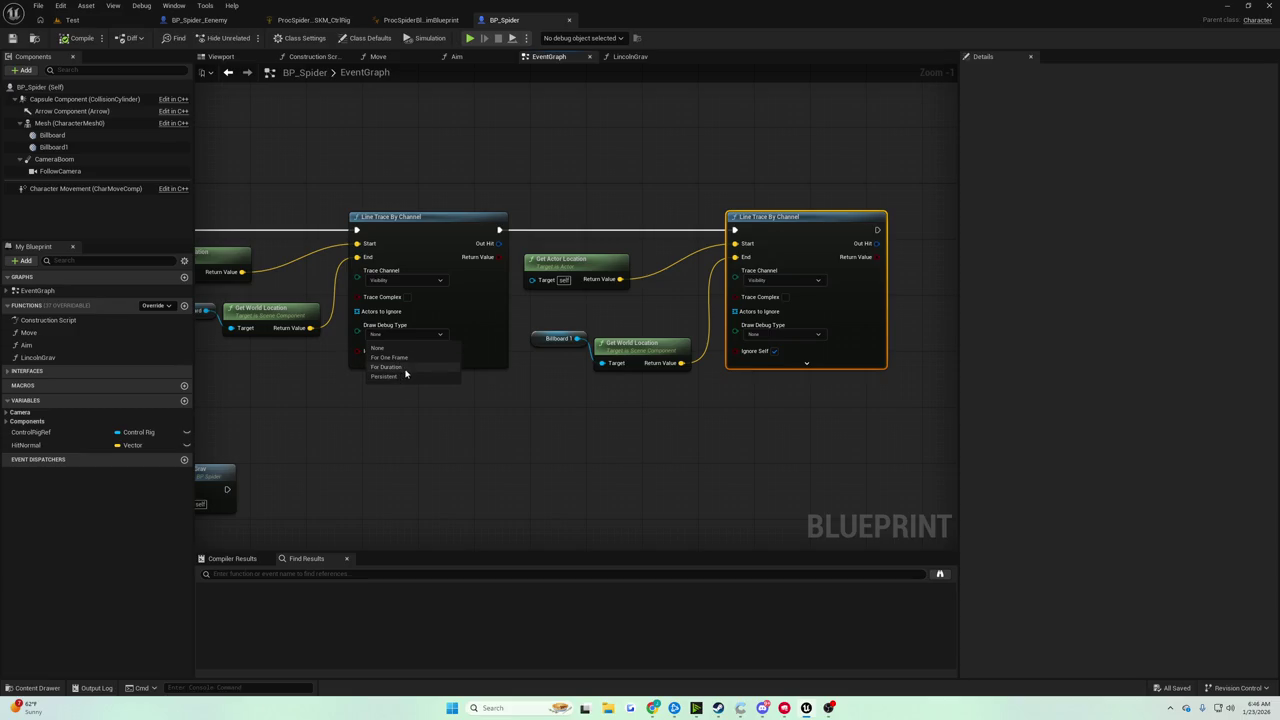
pyautogui.click(400, 357)
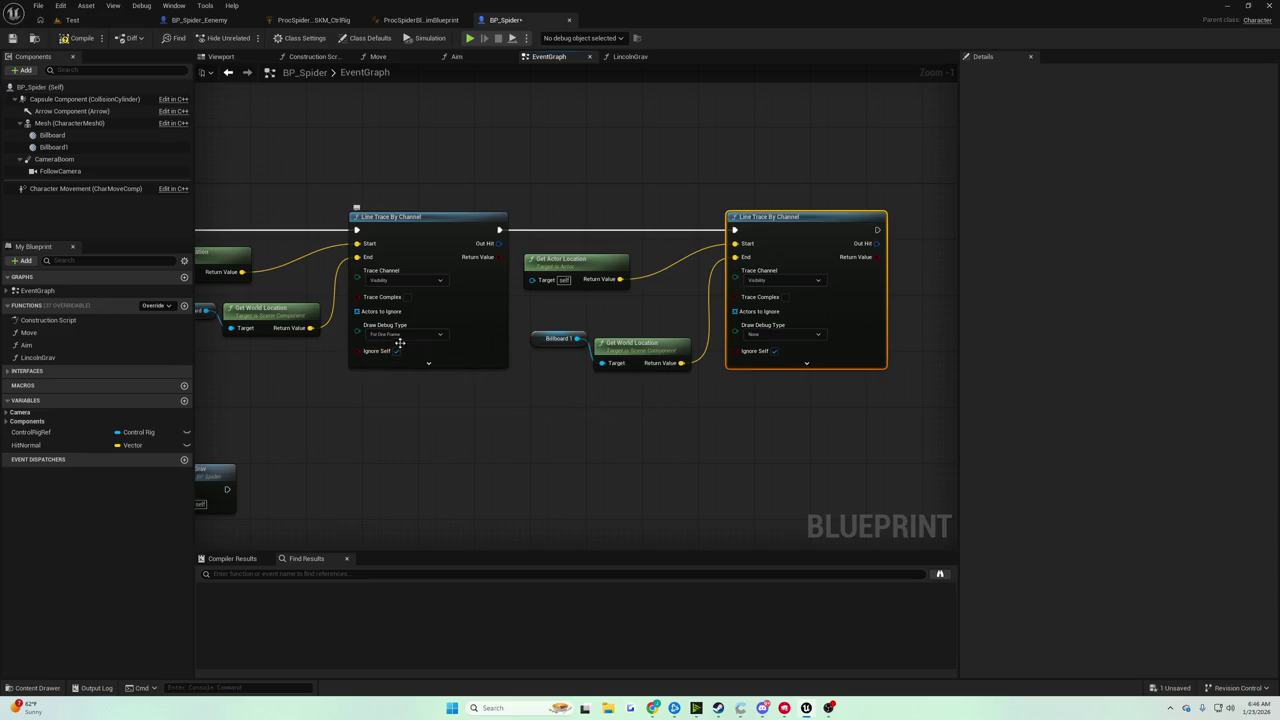
pyautogui.click(404, 335)
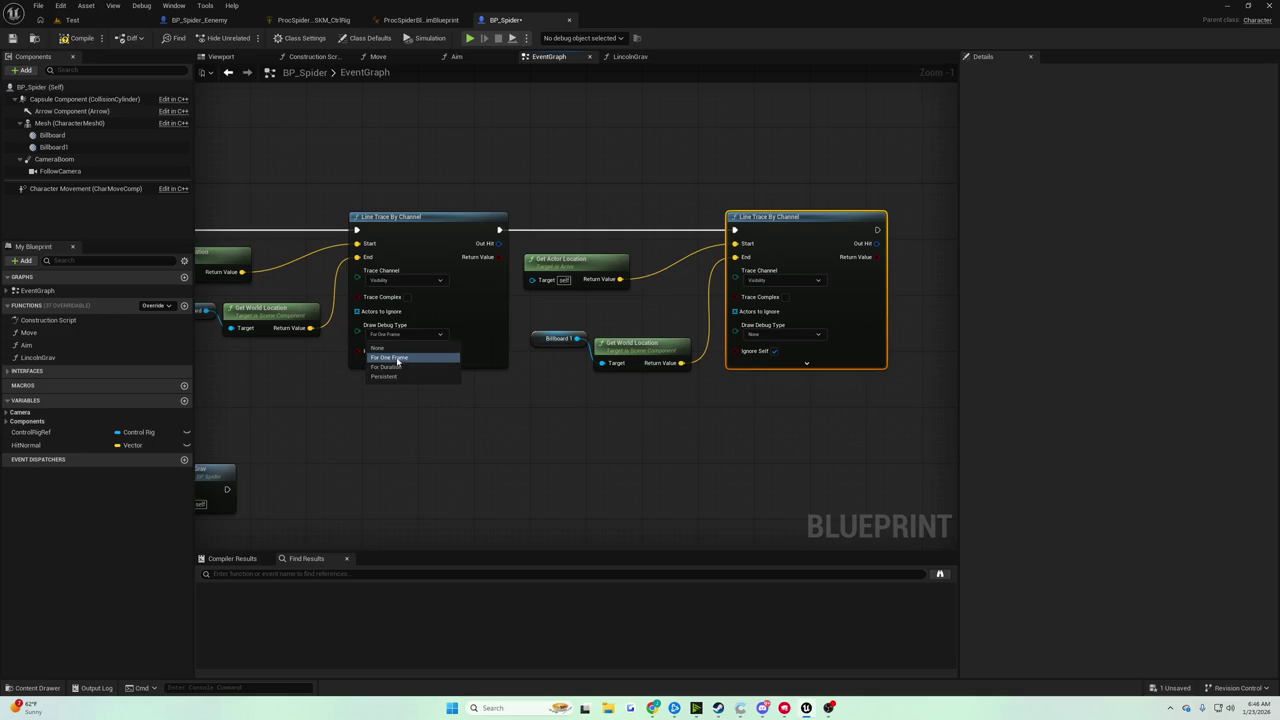
pyautogui.click(800, 335)
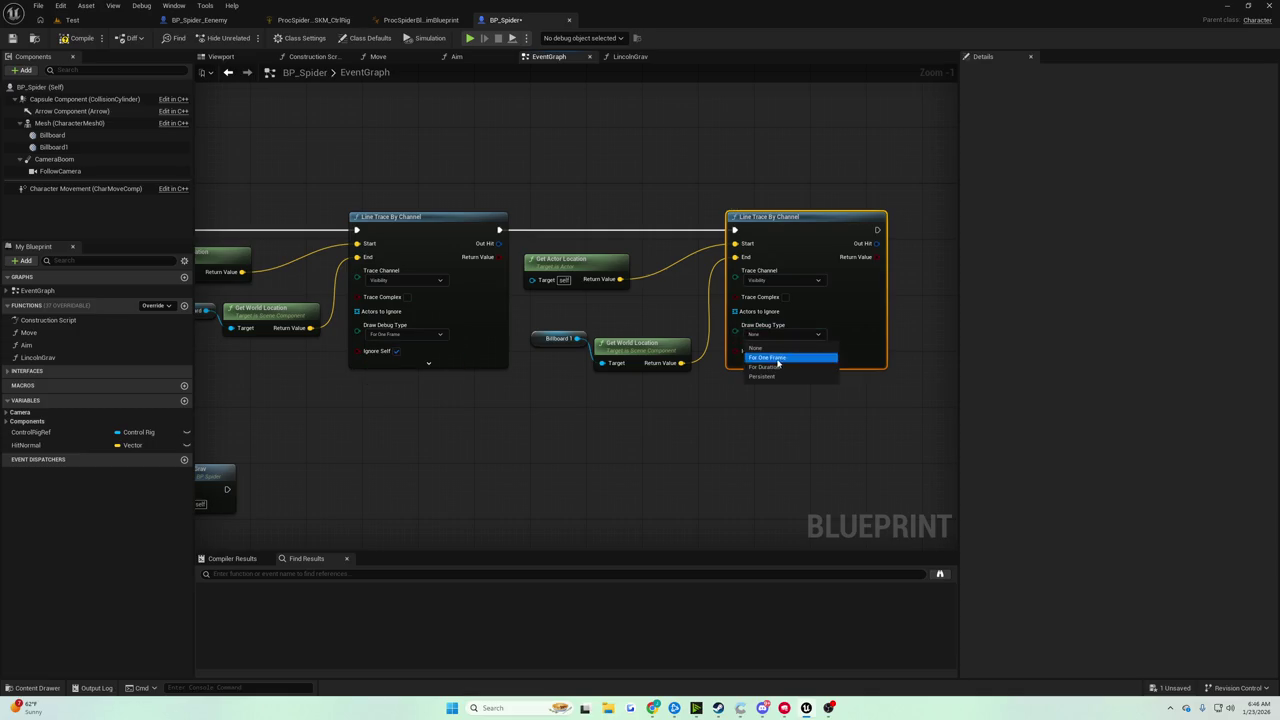
pyautogui.click(785, 357)
pyautogui.click(80, 38)
pyautogui.click(68, 20)
pyautogui.click(248, 38)
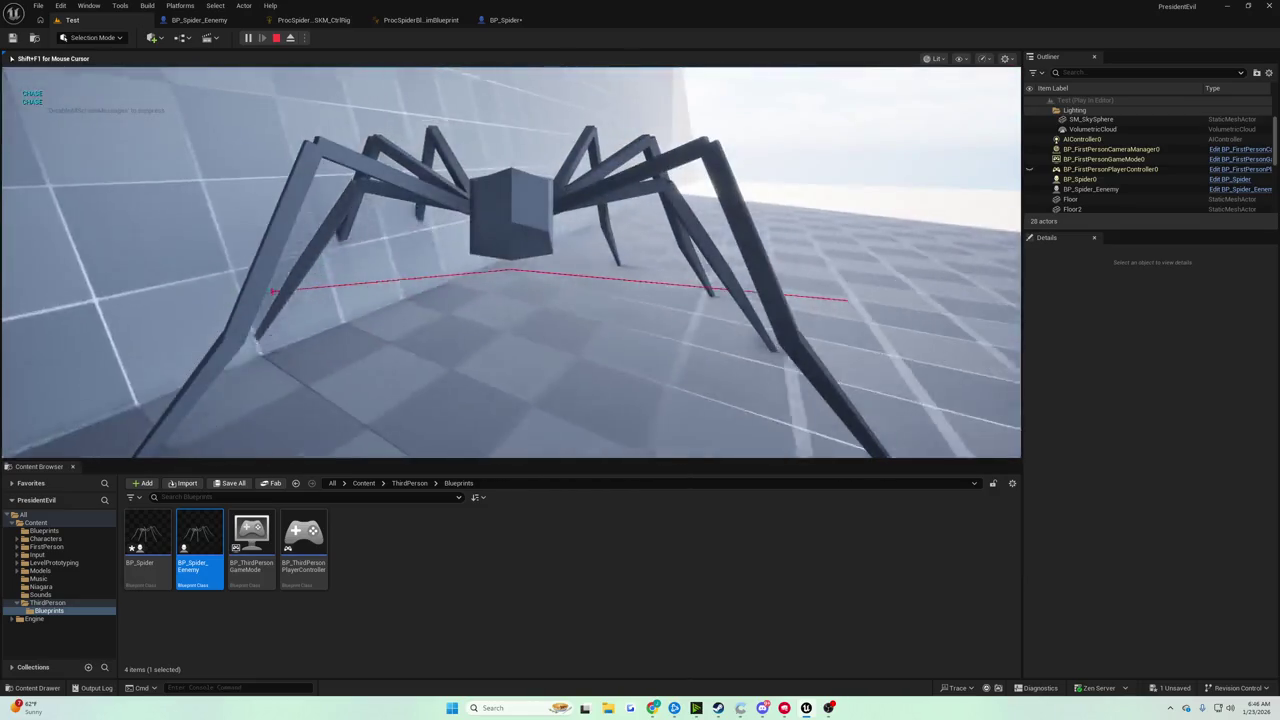
# Stop the play session and return to BP_Spider's EventGraph
pyautogui.press('Escape')
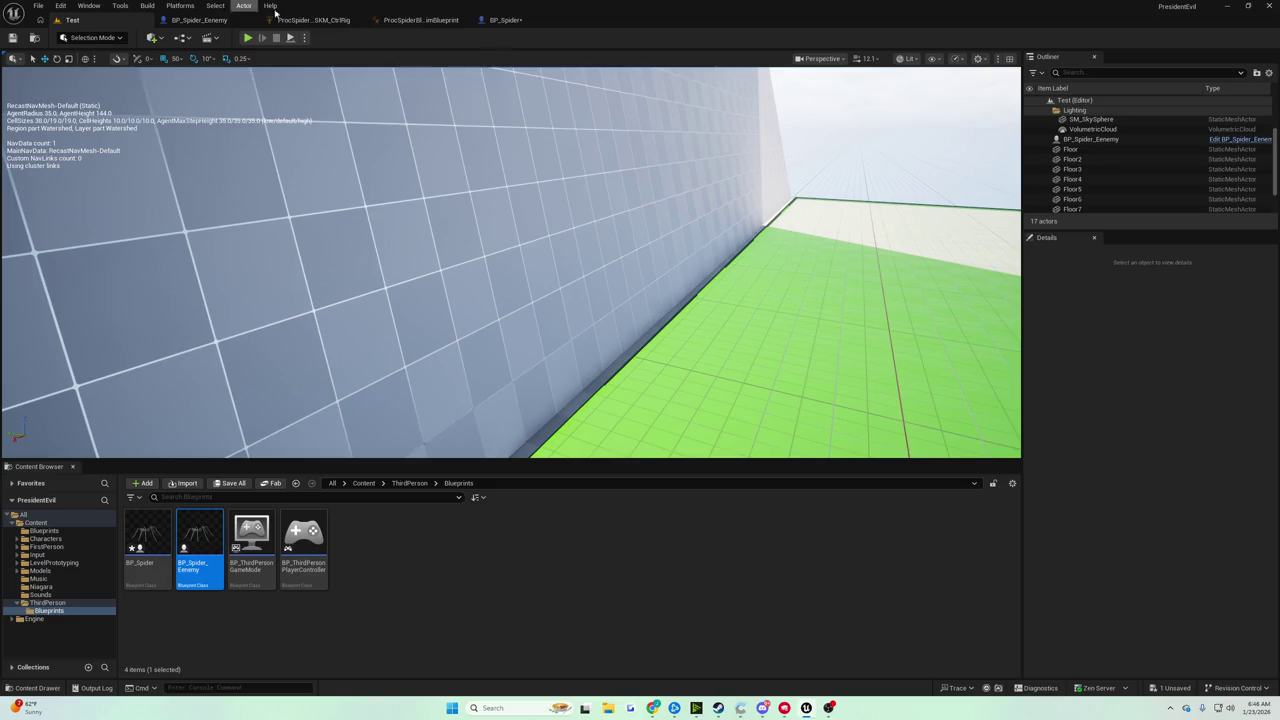
pyautogui.click(512, 20)
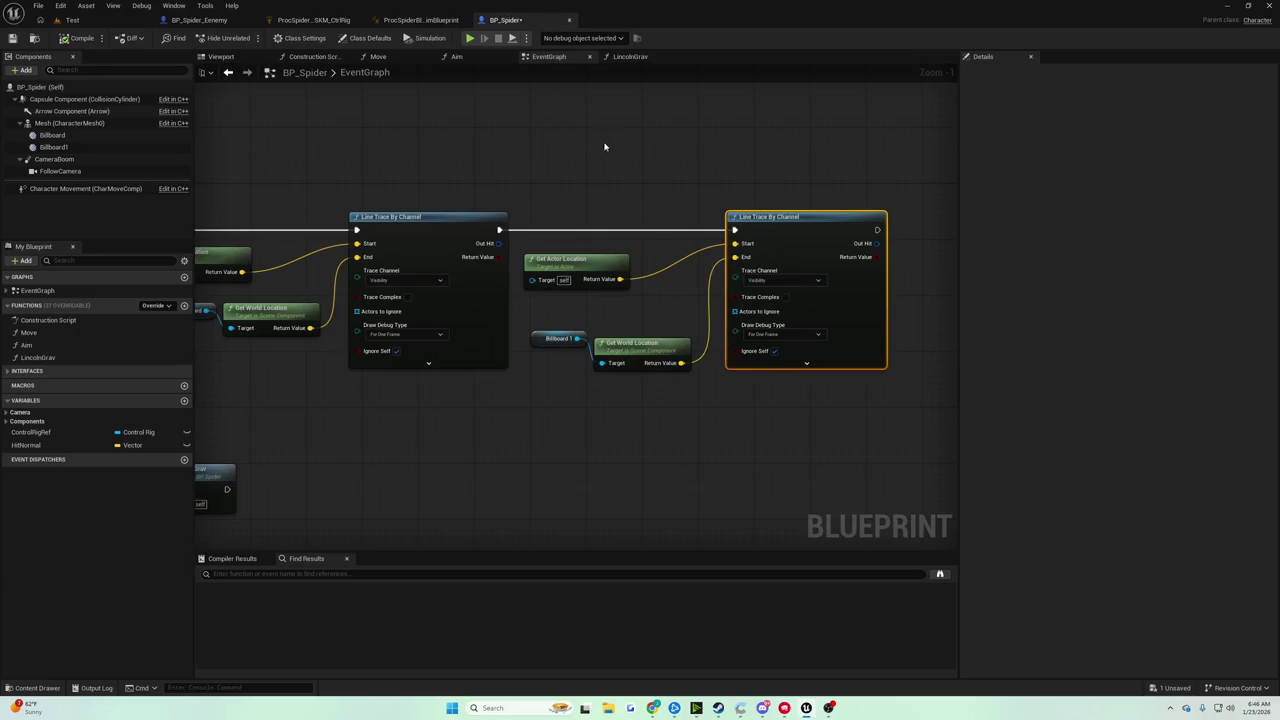
# Save BP_Spider, then move the second Line Trace By Channel and its input nodes right
pyautogui.moveTo(621, 176)
pyautogui.mouseDown()
pyautogui.moveTo(657, 186)
pyautogui.moveTo(794, 163)
pyautogui.moveTo(779, 131)
pyautogui.mouseUp()
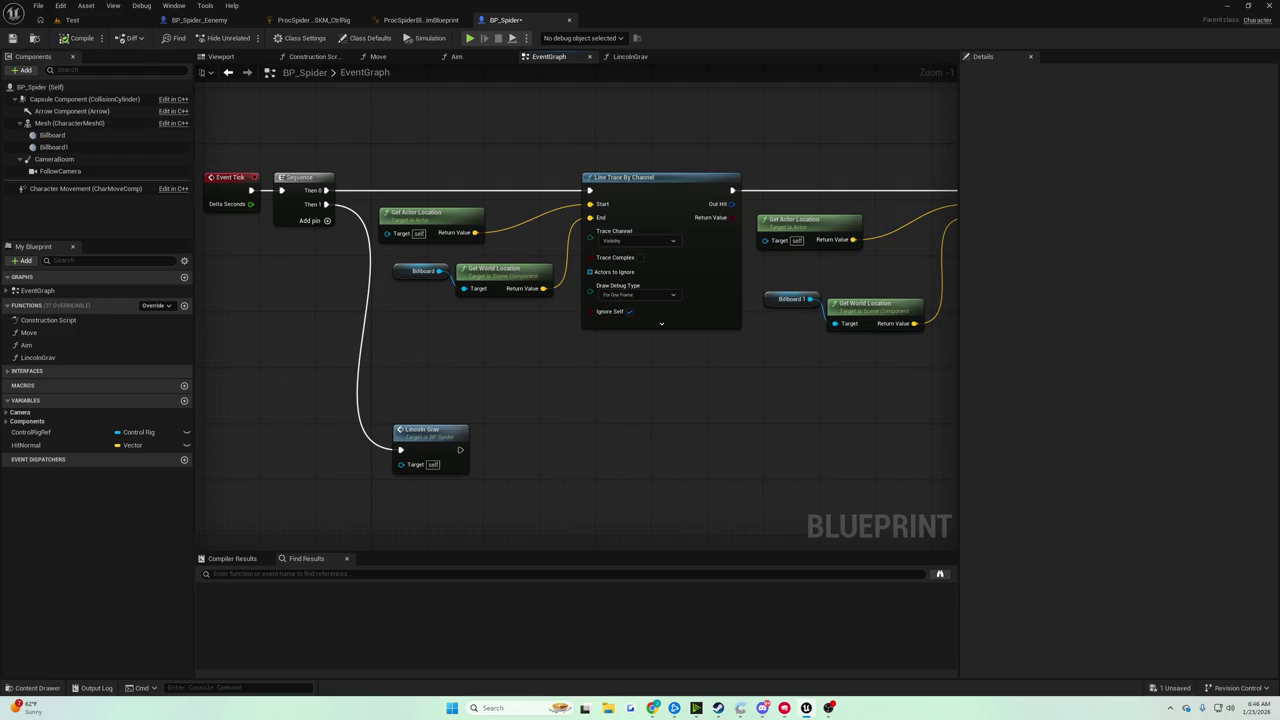
pyautogui.click(12, 38)
pyautogui.moveTo(503, 161); pyautogui.dragTo(357, 177)
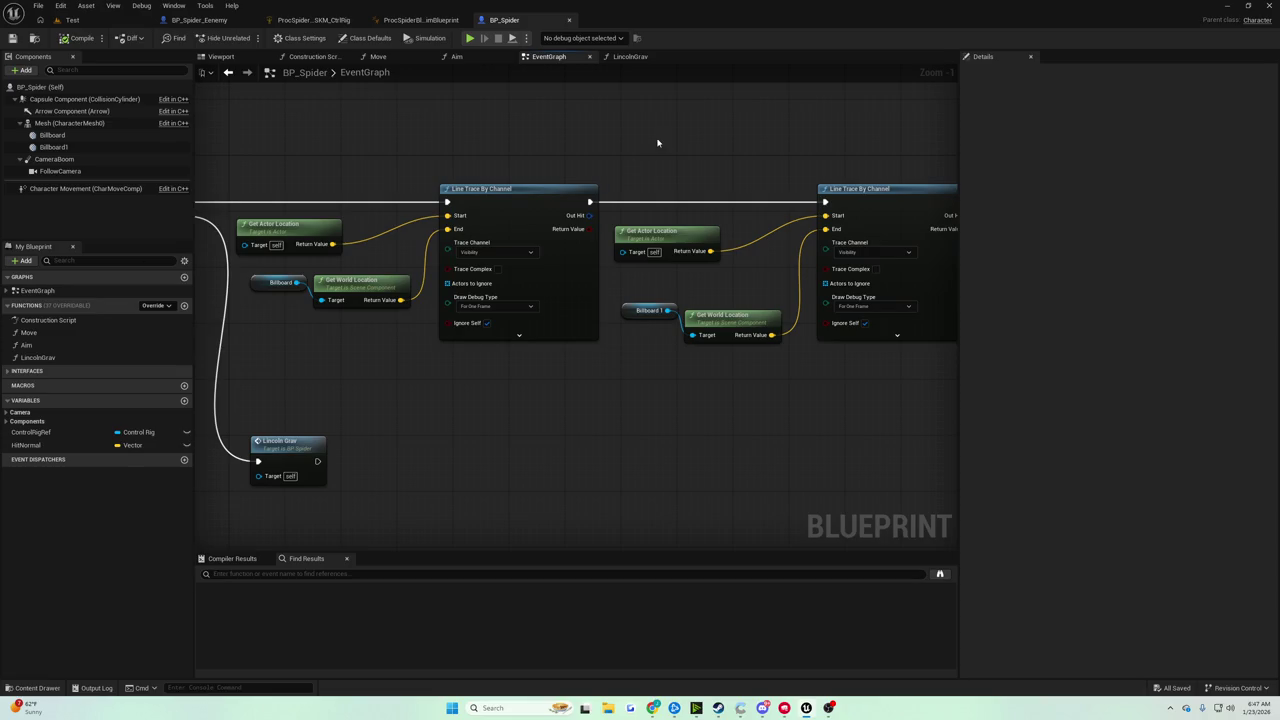
pyautogui.moveTo(657, 143)
pyautogui.mouseDown()
pyautogui.moveTo(437, 166)
pyautogui.moveTo(738, 249)
pyautogui.mouseUp()
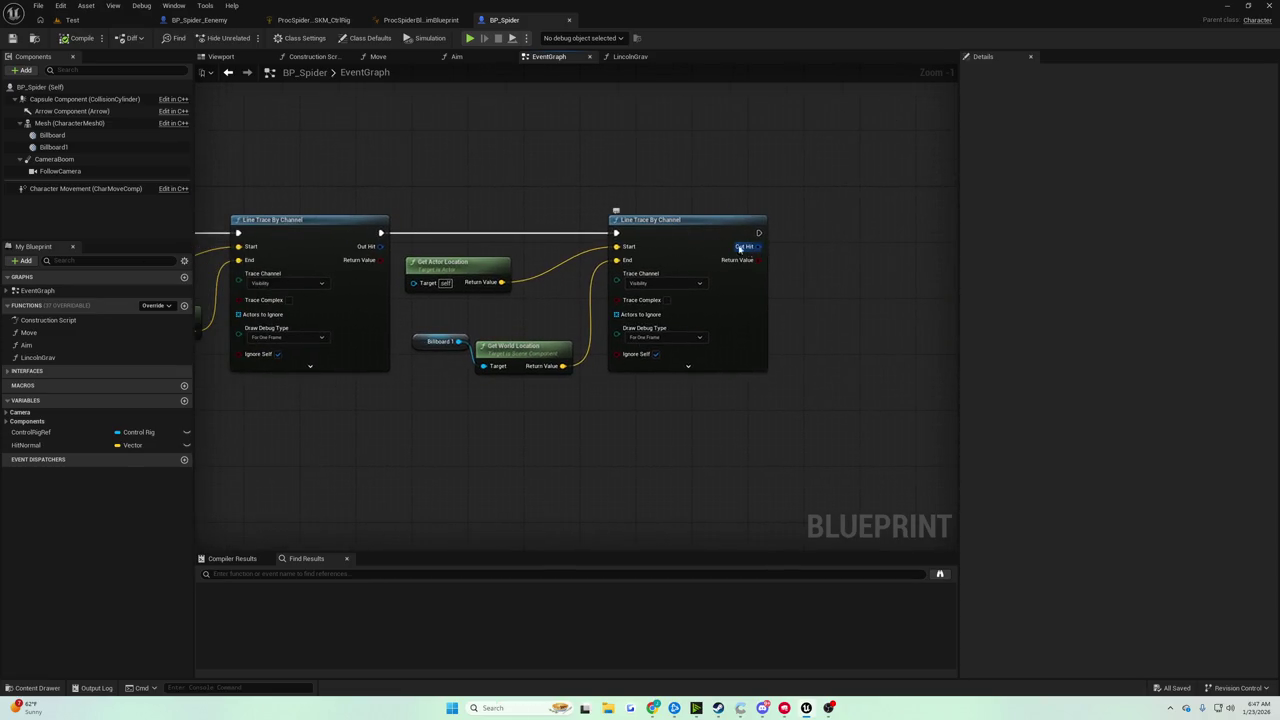
pyautogui.moveTo(443, 191); pyautogui.dragTo(694, 434)
pyautogui.moveTo(661, 222); pyautogui.dragTo(731, 222)
# Add a Break Hit Result for the first trace and spread the nodes out
pyautogui.click(434, 246)
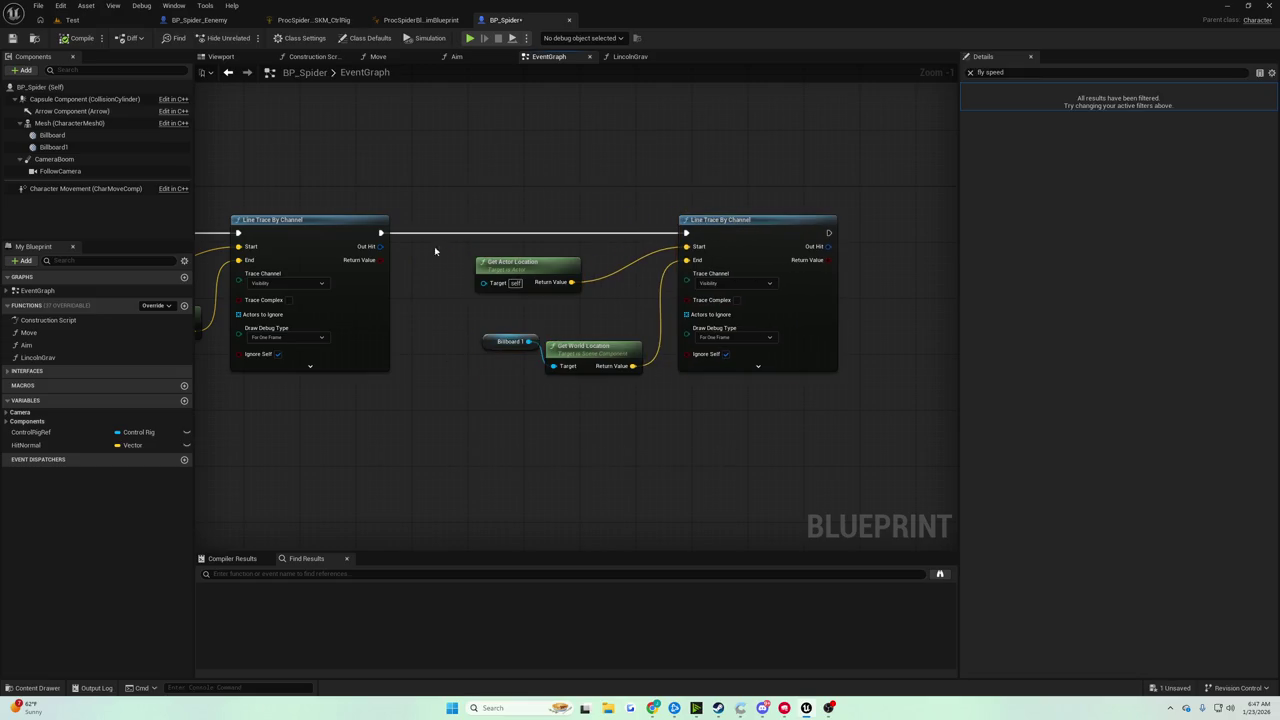
pyautogui.moveTo(381, 246); pyautogui.dragTo(413, 292)
pyautogui.click(450, 335)
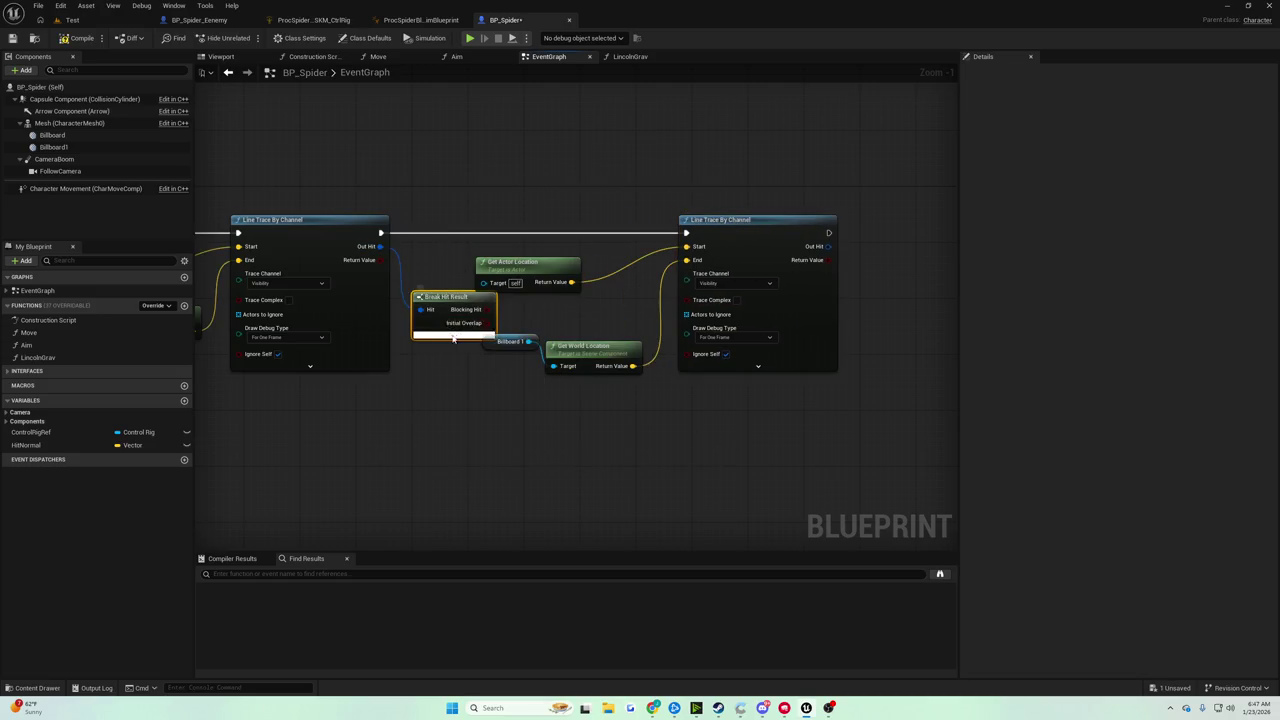
pyautogui.moveTo(454, 338); pyautogui.dragTo(274, 338)
pyautogui.moveTo(355, 240); pyautogui.dragTo(690, 385)
pyautogui.moveTo(560, 219); pyautogui.dragTo(684, 219)
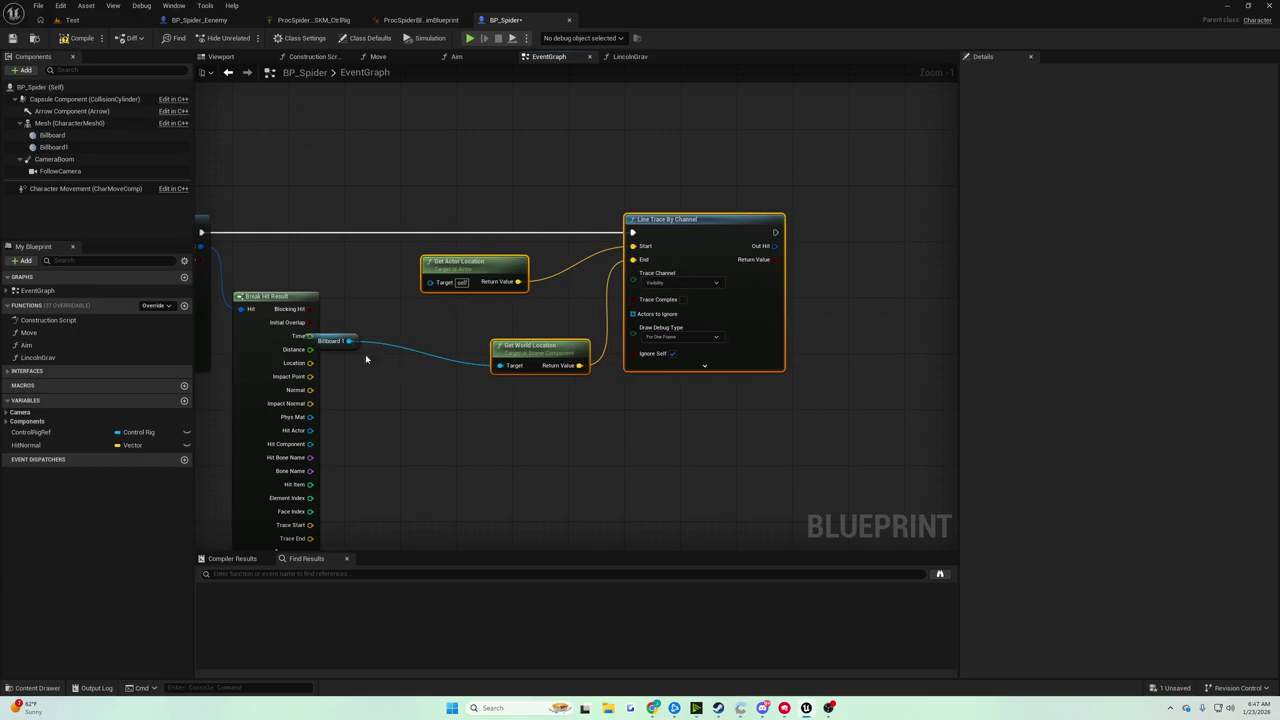
pyautogui.moveTo(342, 341); pyautogui.dragTo(432, 341)
# Add an expanded Break Hit Result from the second trace's Out Hit
pyautogui.moveTo(775, 245); pyautogui.dragTo(823, 262)
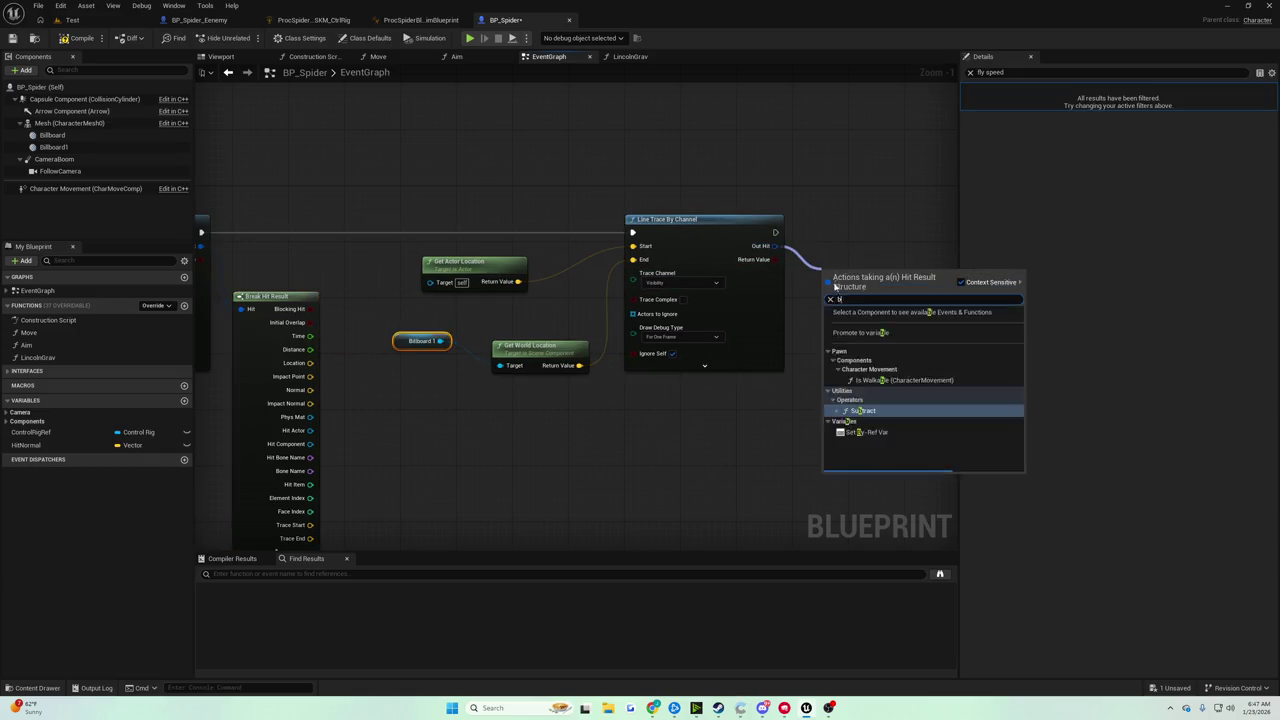
pyautogui.write('break')
pyautogui.click(851, 311)
pyautogui.click(862, 302)
pyautogui.moveTo(848, 307); pyautogui.dragTo(625, 291)
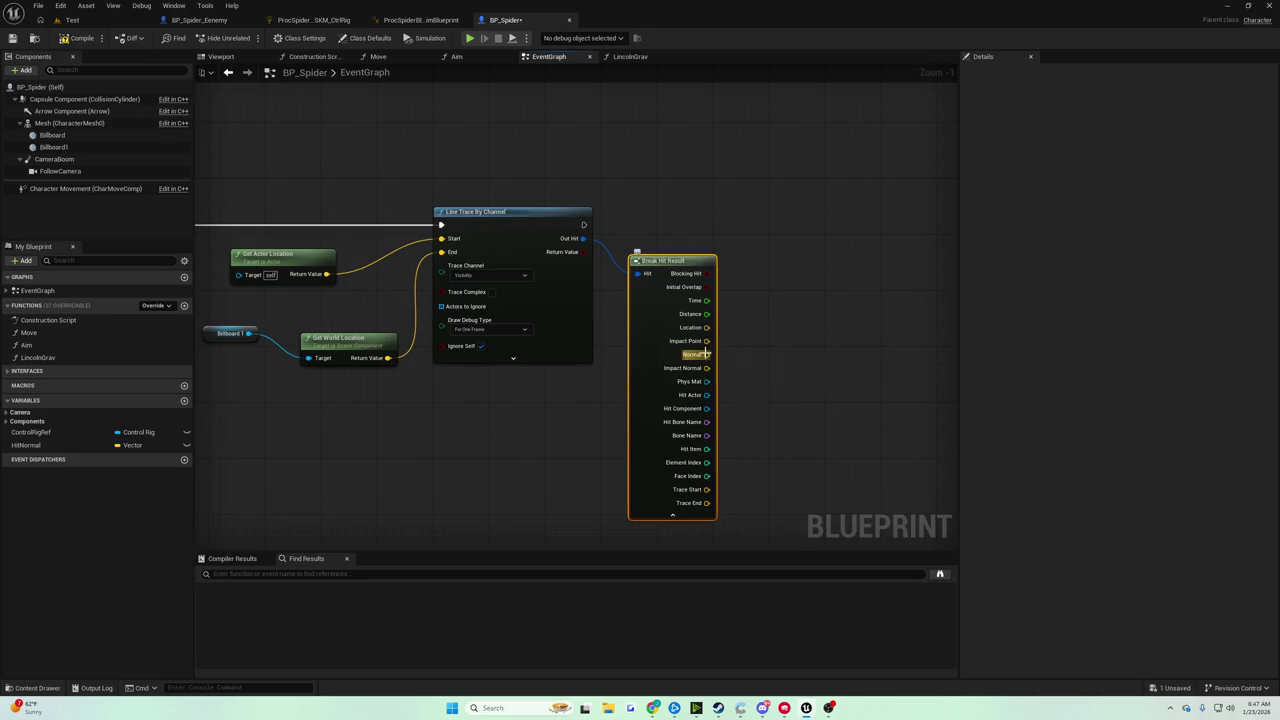
# Create a vector Subtract node fed by both hits' Impact Normal outputs
pyautogui.moveTo(706, 368); pyautogui.dragTo(782, 343)
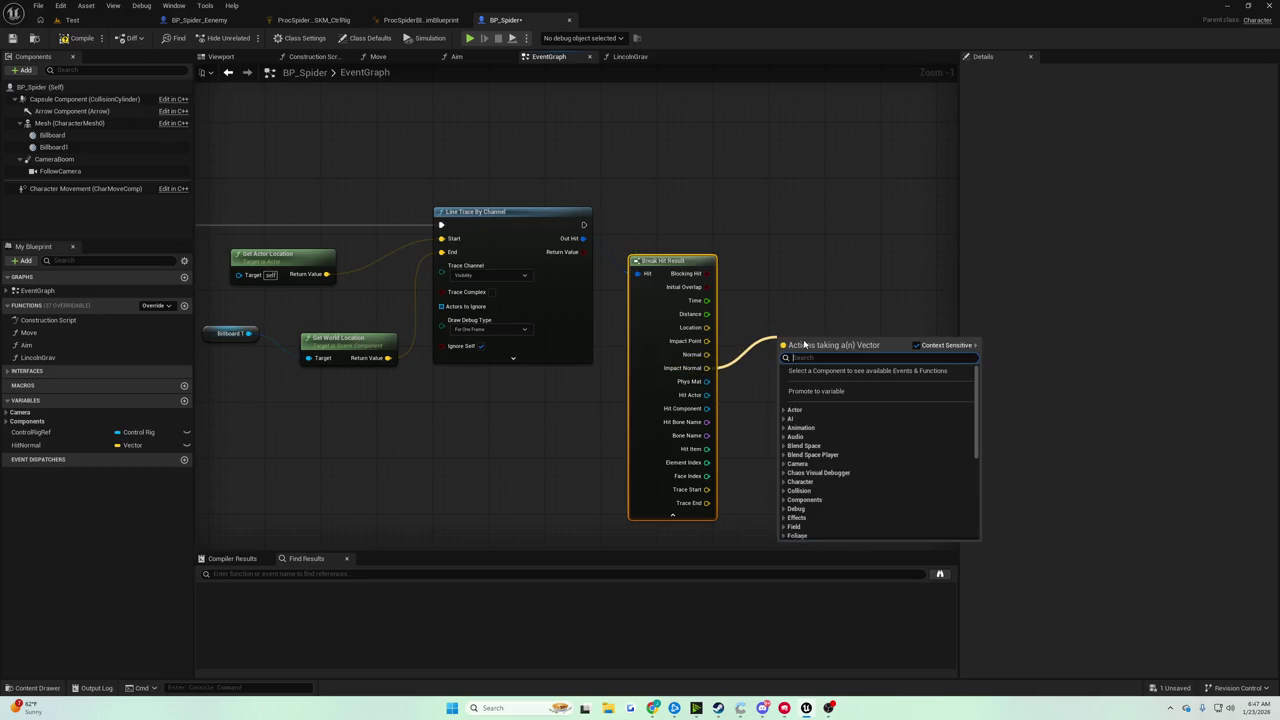
pyautogui.write('-')
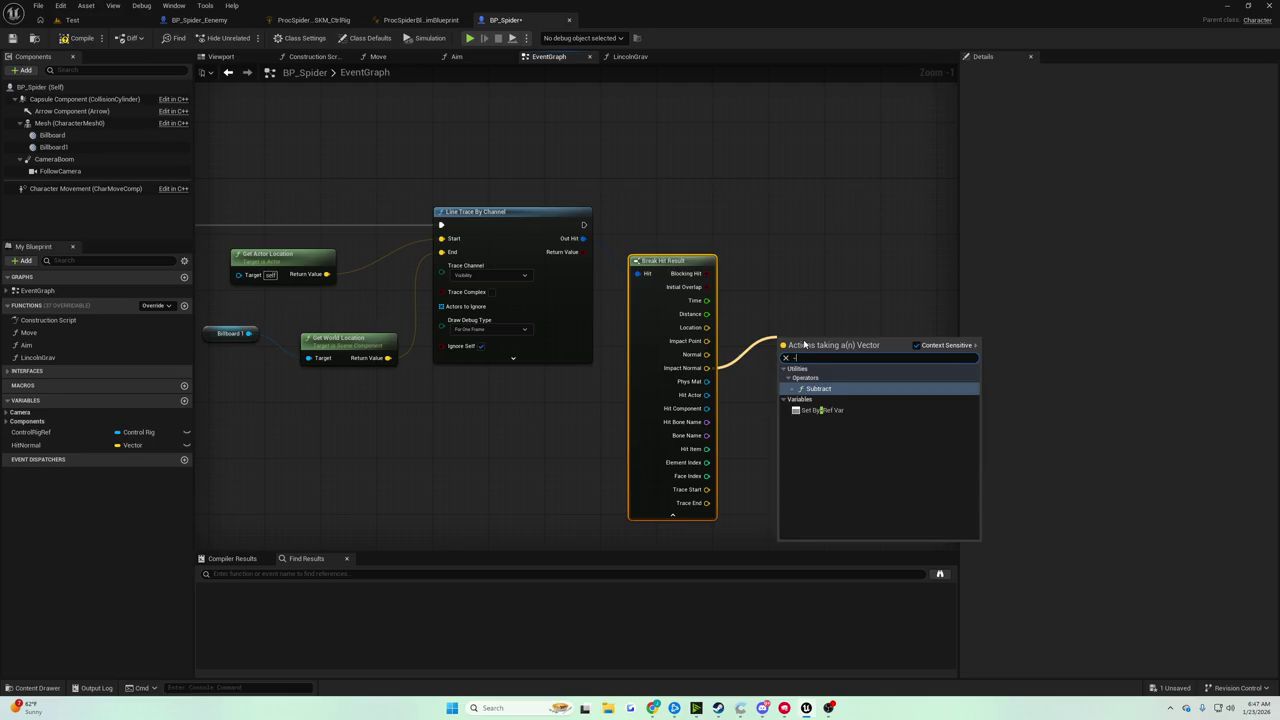
pyautogui.press('Return')
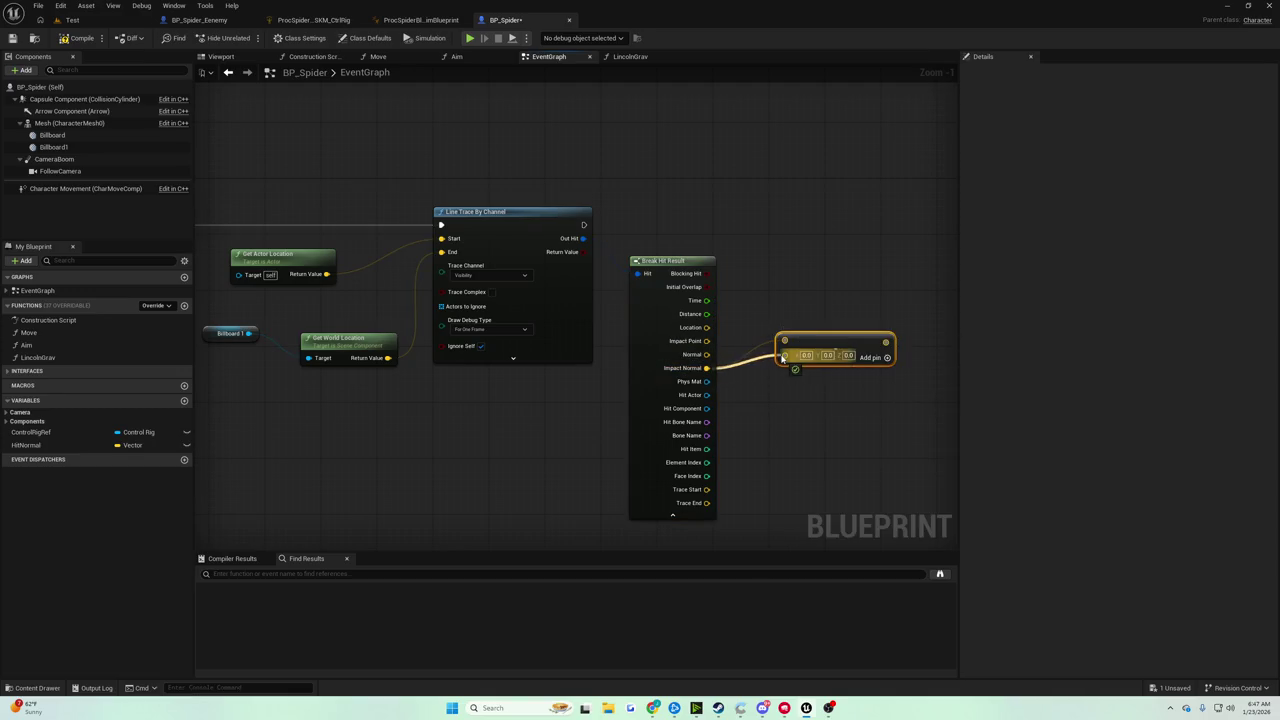
pyautogui.moveTo(440, 224); pyautogui.dragTo(668, 259)
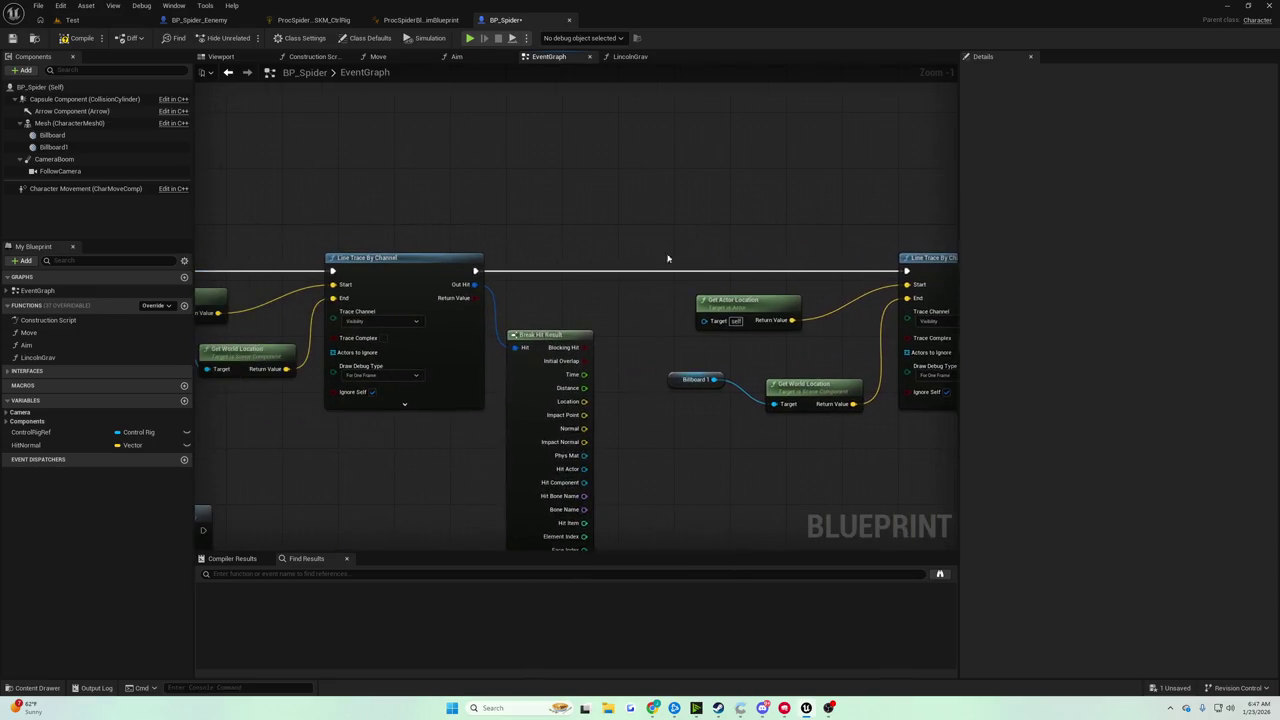
pyautogui.moveTo(584, 441)
pyautogui.mouseDown()
pyautogui.moveTo(967, 416)
pyautogui.moveTo(905, 390)
pyautogui.mouseUp()
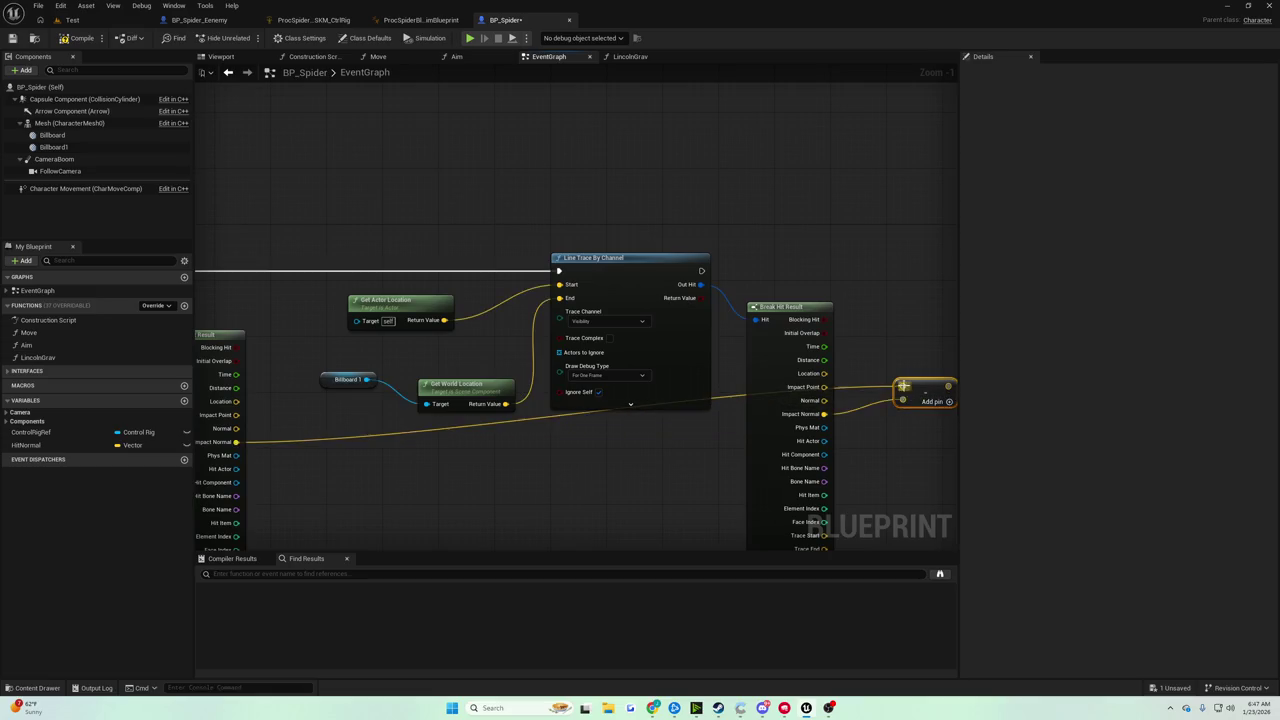
pyautogui.moveTo(843, 363); pyautogui.dragTo(557, 366)
pyautogui.scroll(-5, 557, 366)
pyautogui.scroll(5, 596, 362)
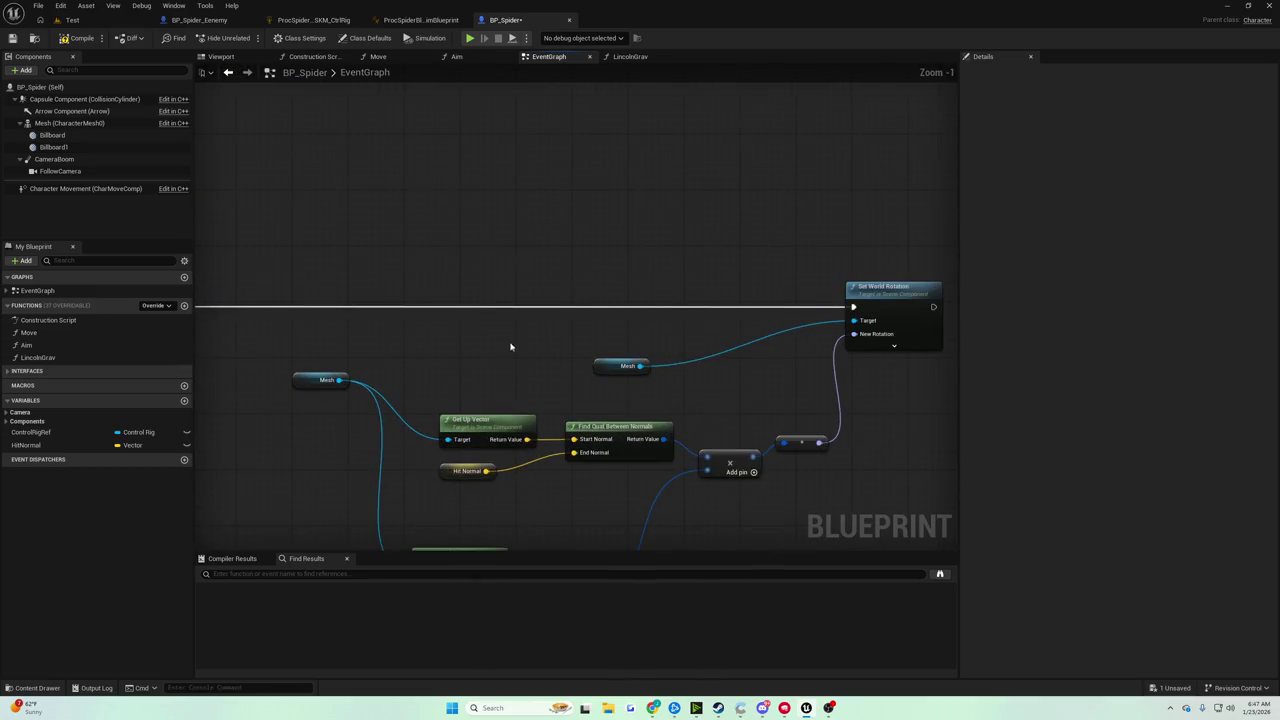
pyautogui.moveTo(447, 286); pyautogui.dragTo(484, 232)
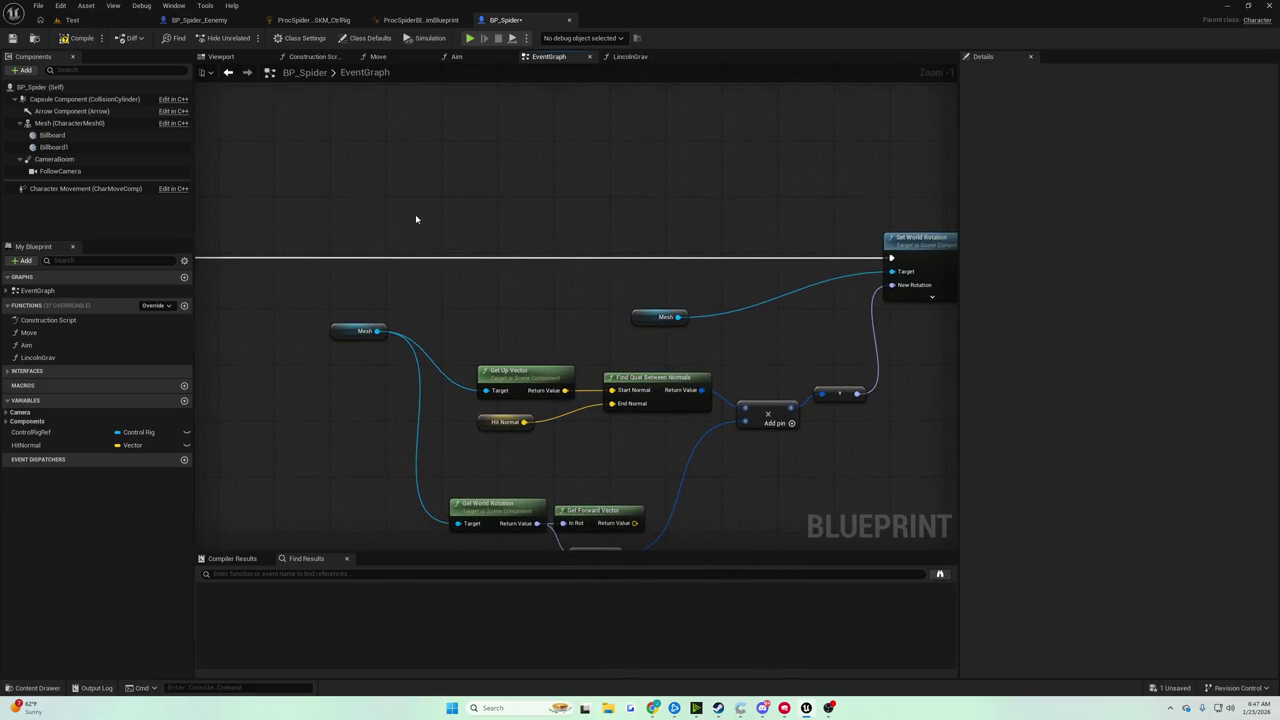
pyautogui.moveTo(403, 206)
pyautogui.mouseDown()
pyautogui.moveTo(449, 206)
pyautogui.moveTo(546, 286)
pyautogui.moveTo(569, 369)
pyautogui.moveTo(684, 462)
pyautogui.moveTo(665, 505)
pyautogui.mouseUp()
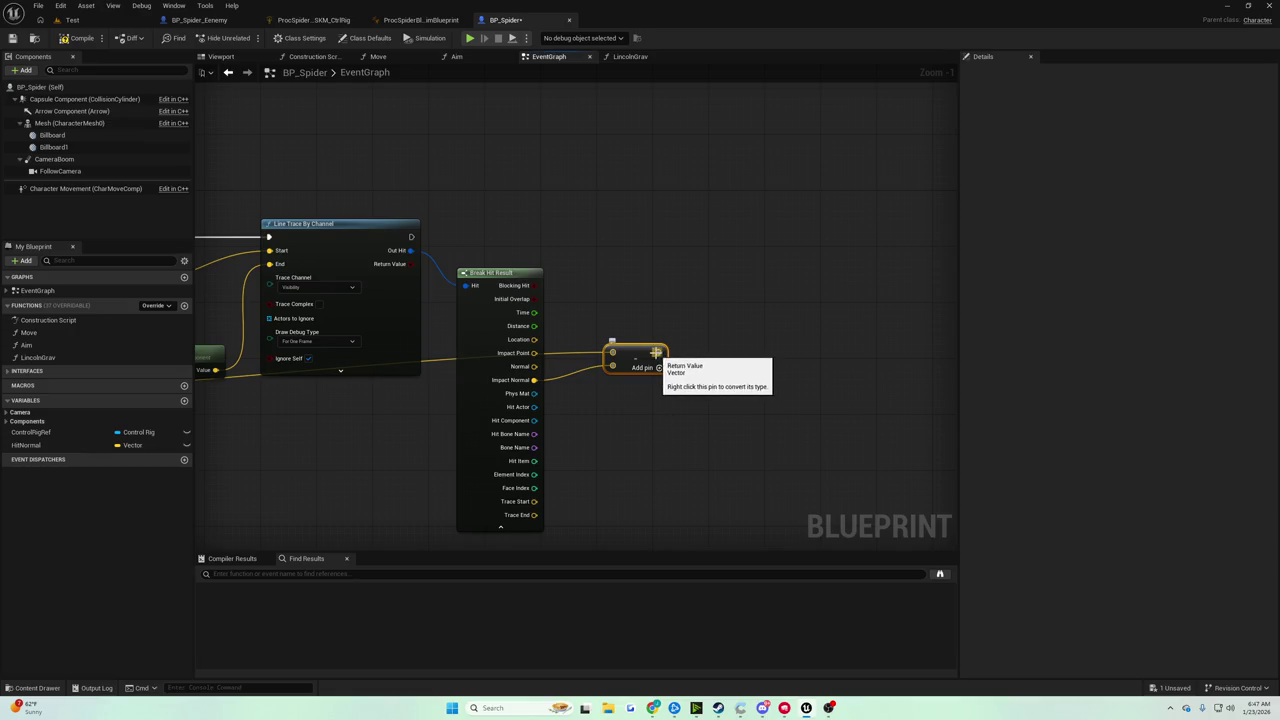
# Feed the Subtract output into a new SET Hit Normal node
pyautogui.moveTo(657, 352)
pyautogui.mouseDown()
pyautogui.moveTo(709, 349)
pyautogui.moveTo(486, 200)
pyautogui.moveTo(474, 257)
pyautogui.moveTo(463, 119)
pyautogui.mouseUp()
pyautogui.scroll(-1, 463, 119)
pyautogui.scroll(2, 463, 119)
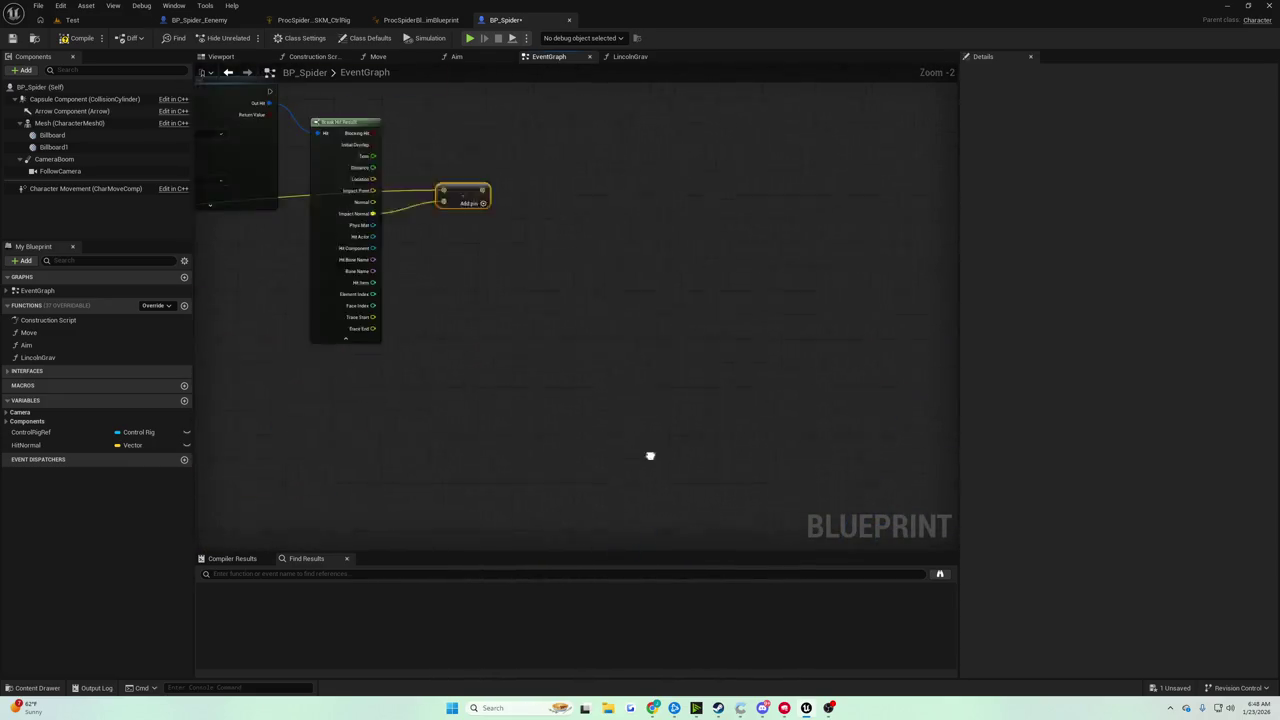
pyautogui.moveTo(440, 237)
pyautogui.mouseDown()
pyautogui.moveTo(686, 477)
pyautogui.moveTo(737, 366)
pyautogui.mouseUp()
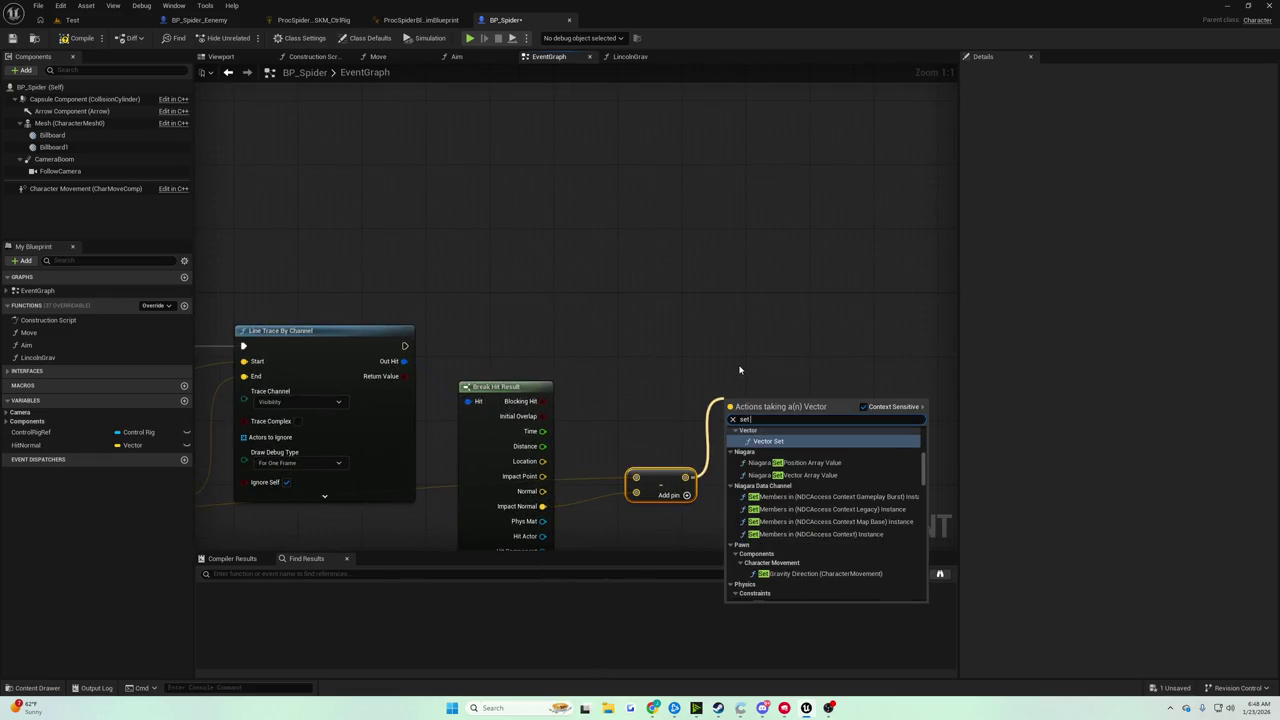
pyautogui.write('set hit normal')
pyautogui.press('Return')
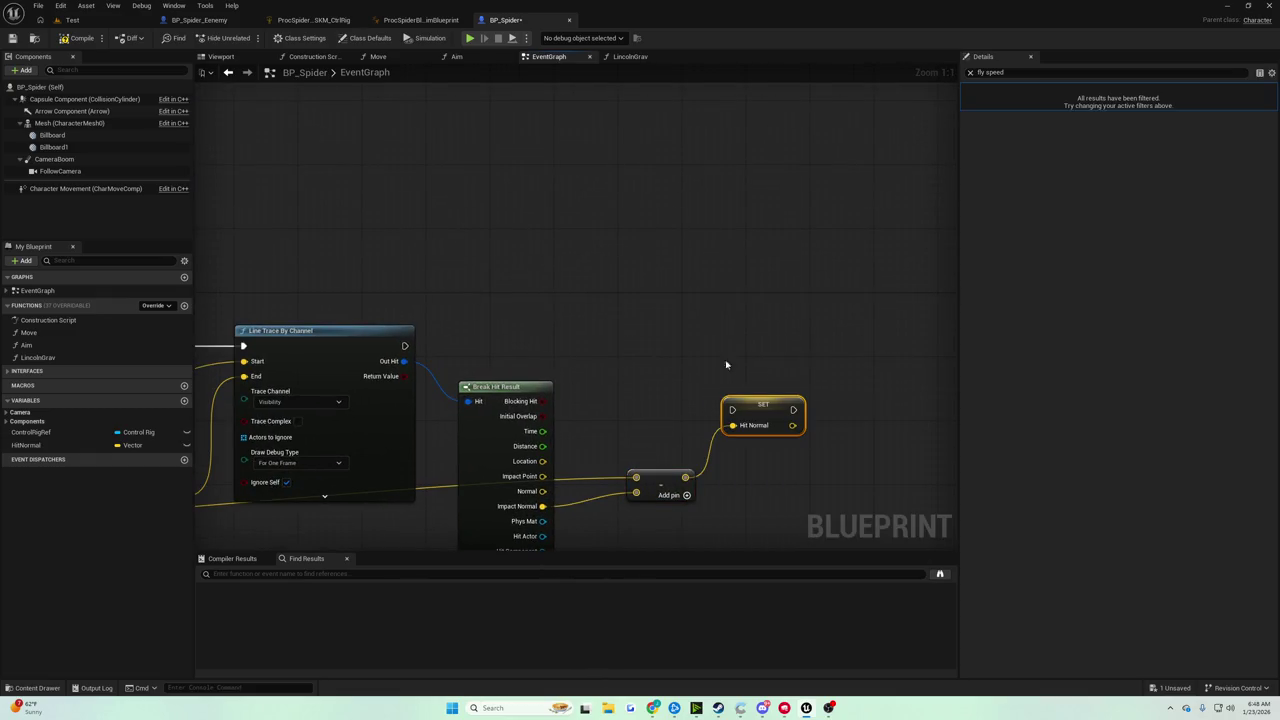
# Run SET Hit Normal after the second trace, then play-test the Test level
pyautogui.moveTo(405, 346)
pyautogui.mouseDown()
pyautogui.moveTo(732, 410)
pyautogui.moveTo(755, 368)
pyautogui.moveTo(747, 332)
pyautogui.mouseUp()
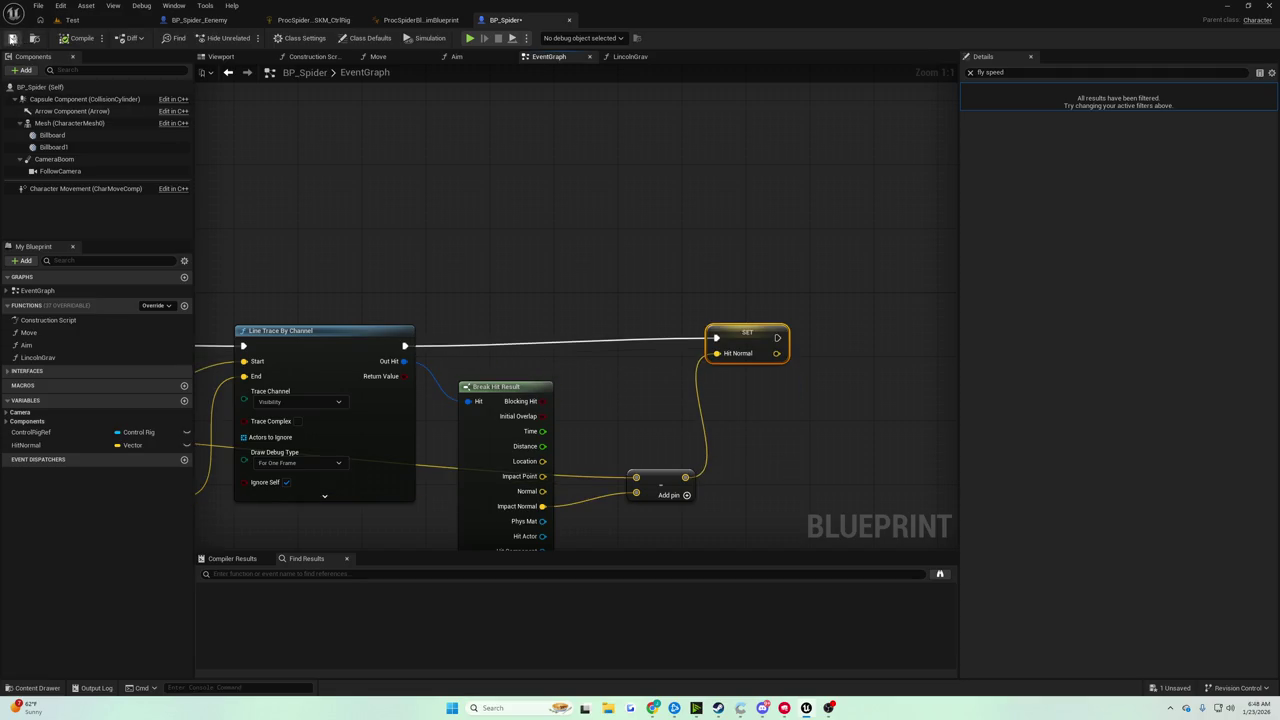
pyautogui.click(72, 20)
pyautogui.click(247, 38)
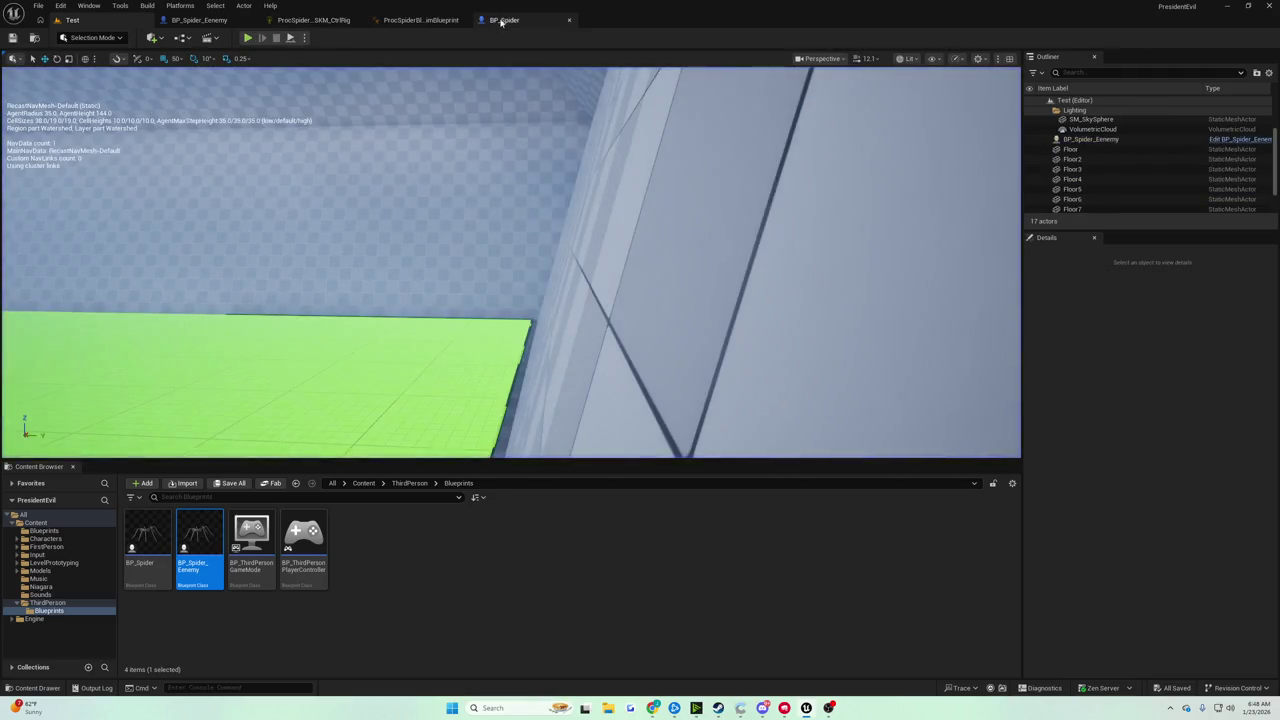
# Return to BP_Spider's EventGraph and pan to the traces, Subtract and Hit Normal setter
pyautogui.click(504, 20)
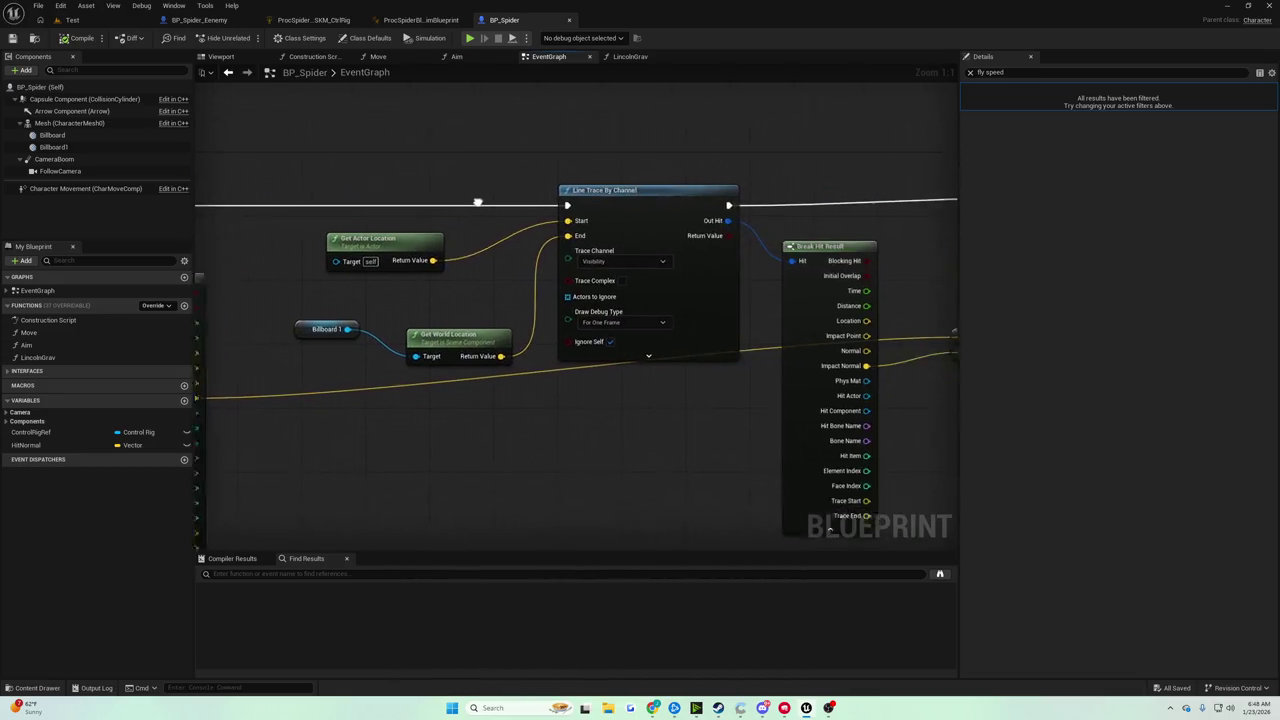
pyautogui.moveTo(425, 194); pyautogui.dragTo(324, 191)
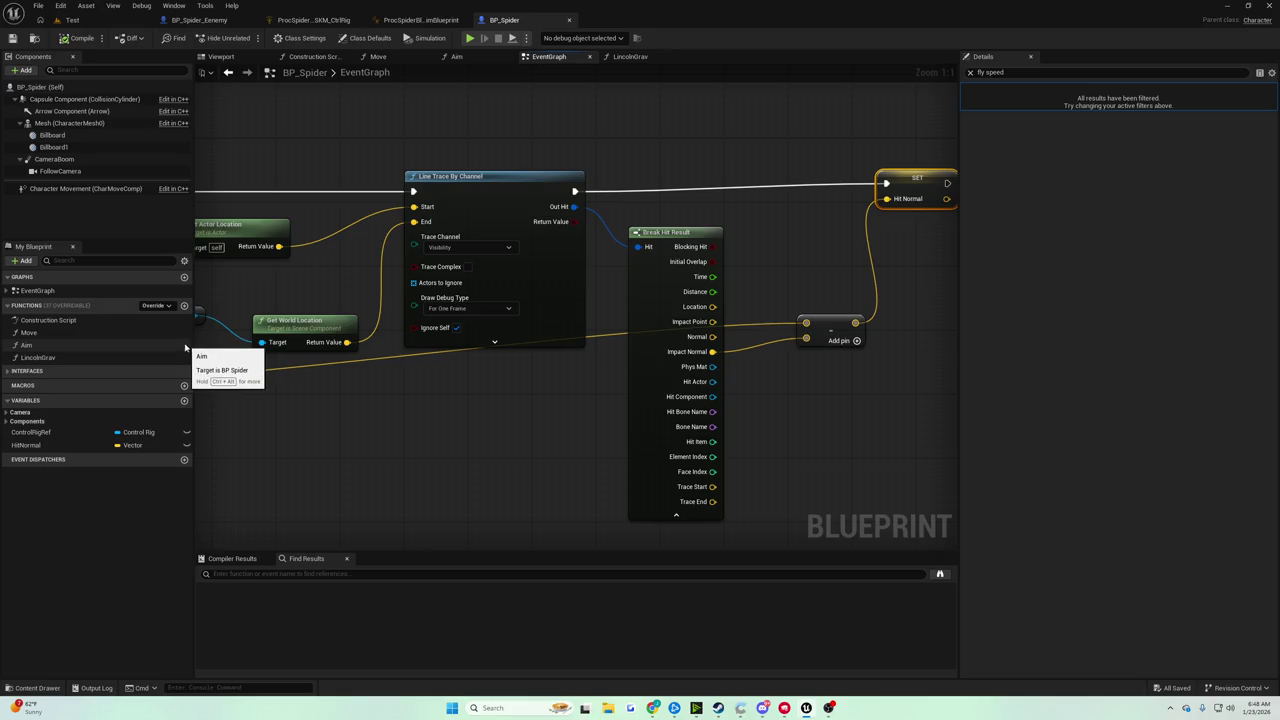
pyautogui.moveTo(653, 350)
pyautogui.mouseDown()
pyautogui.moveTo(799, 368)
pyautogui.moveTo(922, 357)
pyautogui.moveTo(542, 340)
pyautogui.moveTo(607, 286)
pyautogui.moveTo(647, 317)
pyautogui.mouseUp()
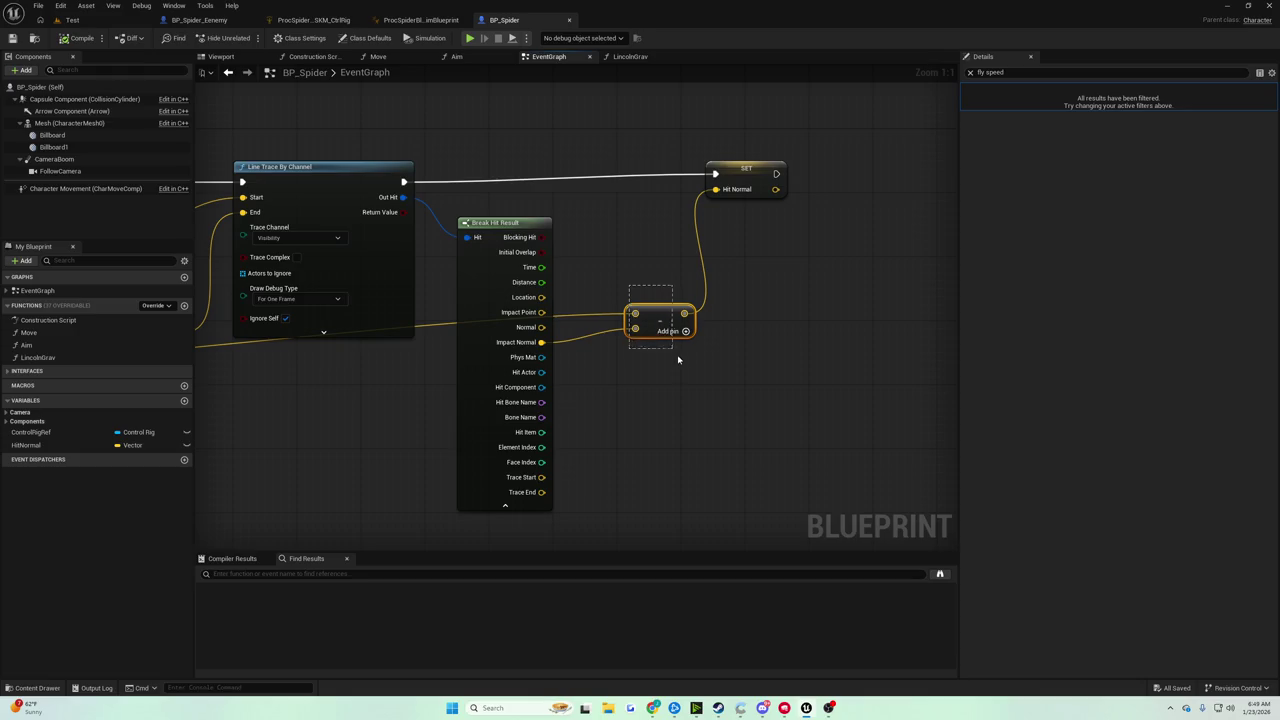
# Replace Subtract with a vector Add of Impact Normal and the other hit's Impact Point
pyautogui.moveTo(678, 359); pyautogui.dragTo(686, 374)
pyautogui.press('Delete')
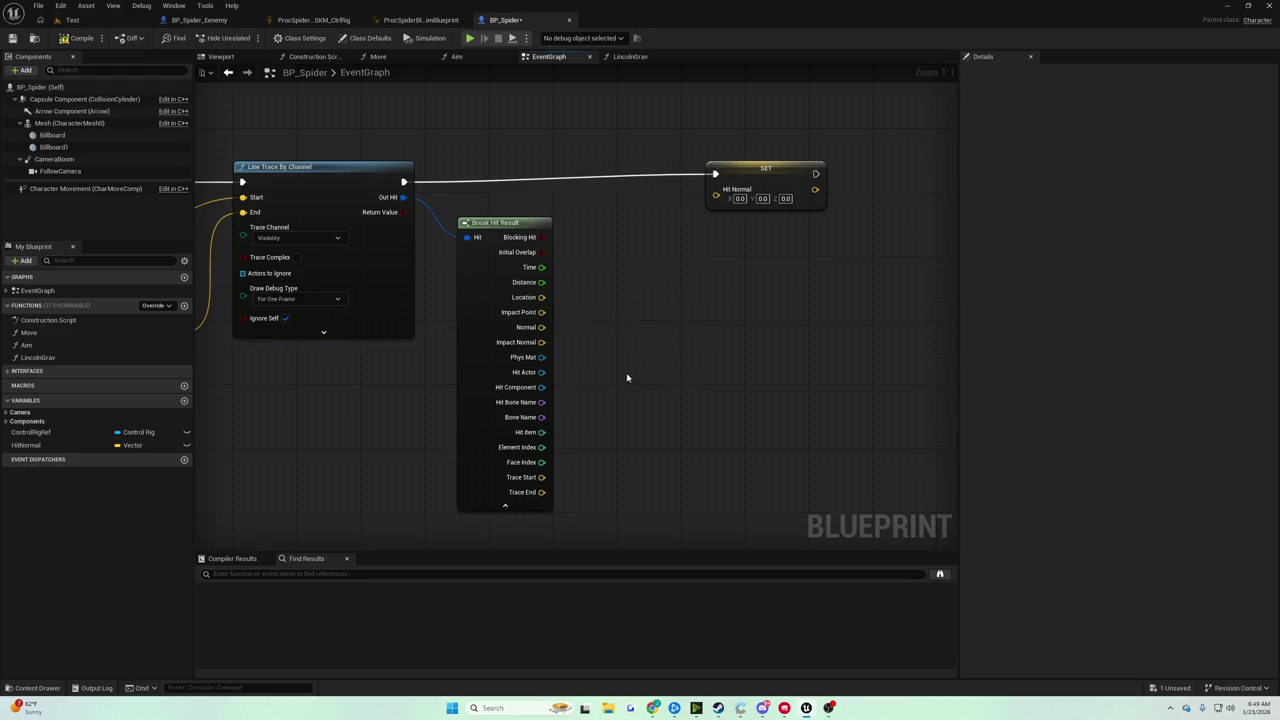
pyautogui.moveTo(540, 342); pyautogui.dragTo(674, 341)
pyautogui.write('add')
pyautogui.press('Return')
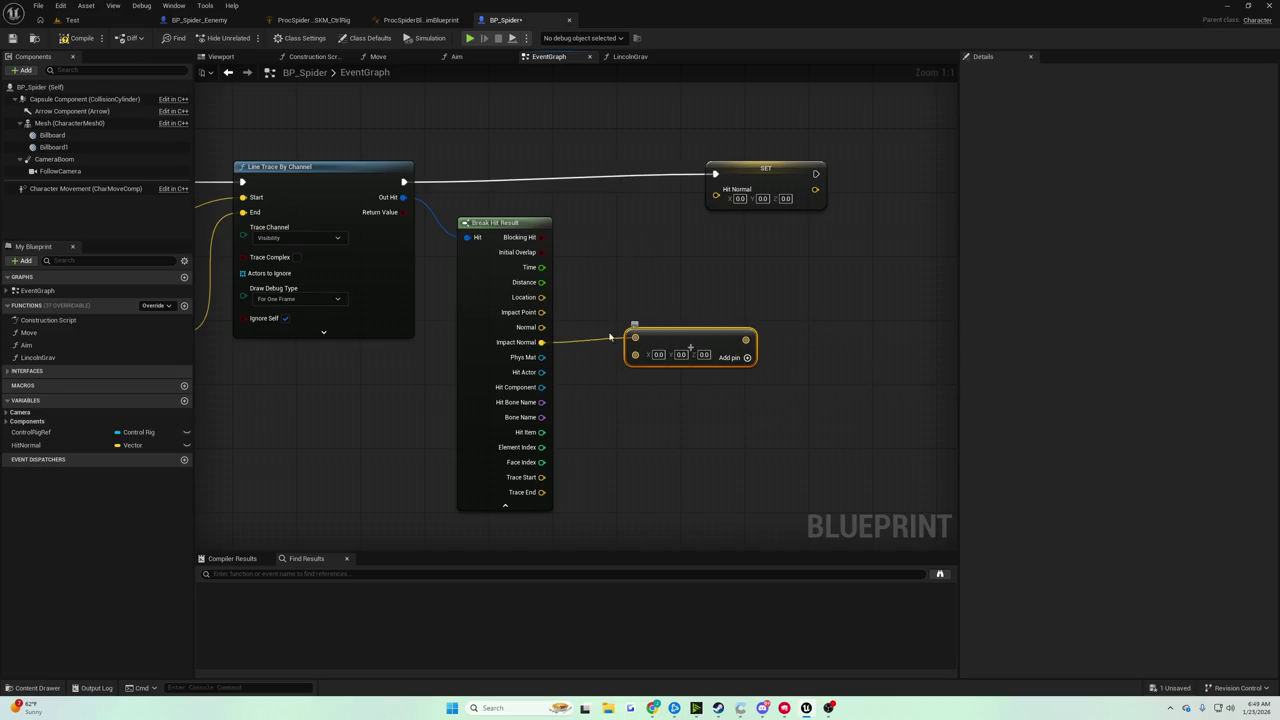
pyautogui.moveTo(562, 338); pyautogui.dragTo(957, 294)
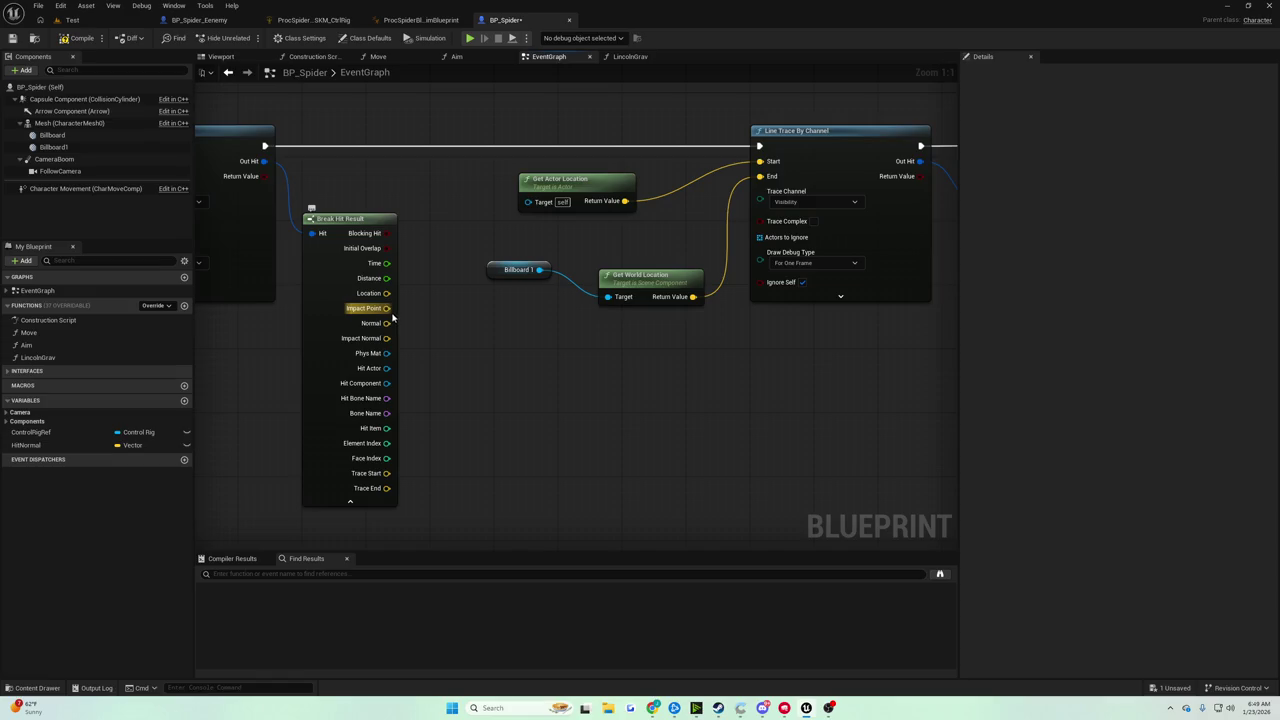
pyautogui.moveTo(387, 310)
pyautogui.mouseDown()
pyautogui.moveTo(385, 332)
pyautogui.moveTo(1117, 334)
pyautogui.moveTo(250, 320)
pyautogui.moveTo(310, 300)
pyautogui.mouseUp()
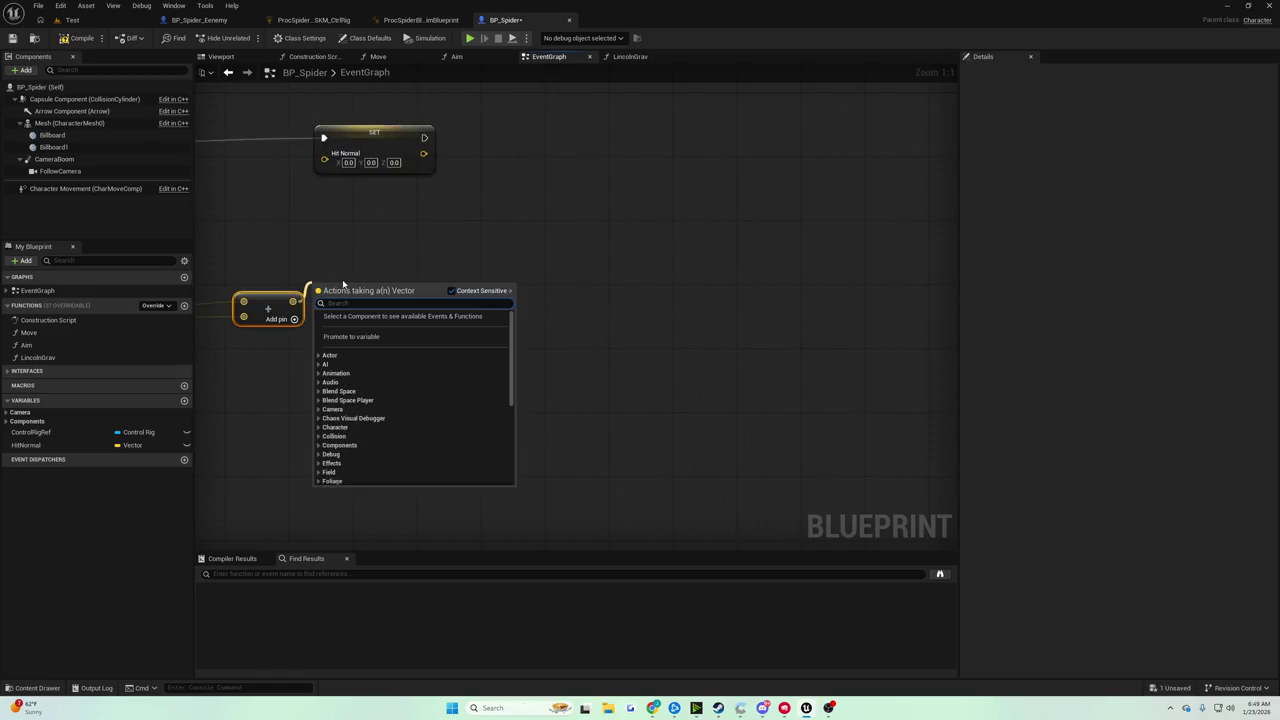
# Add a second math node with a float input of 2, wired into SET Hit Normal
pyautogui.write('add')
pyautogui.press('Return')
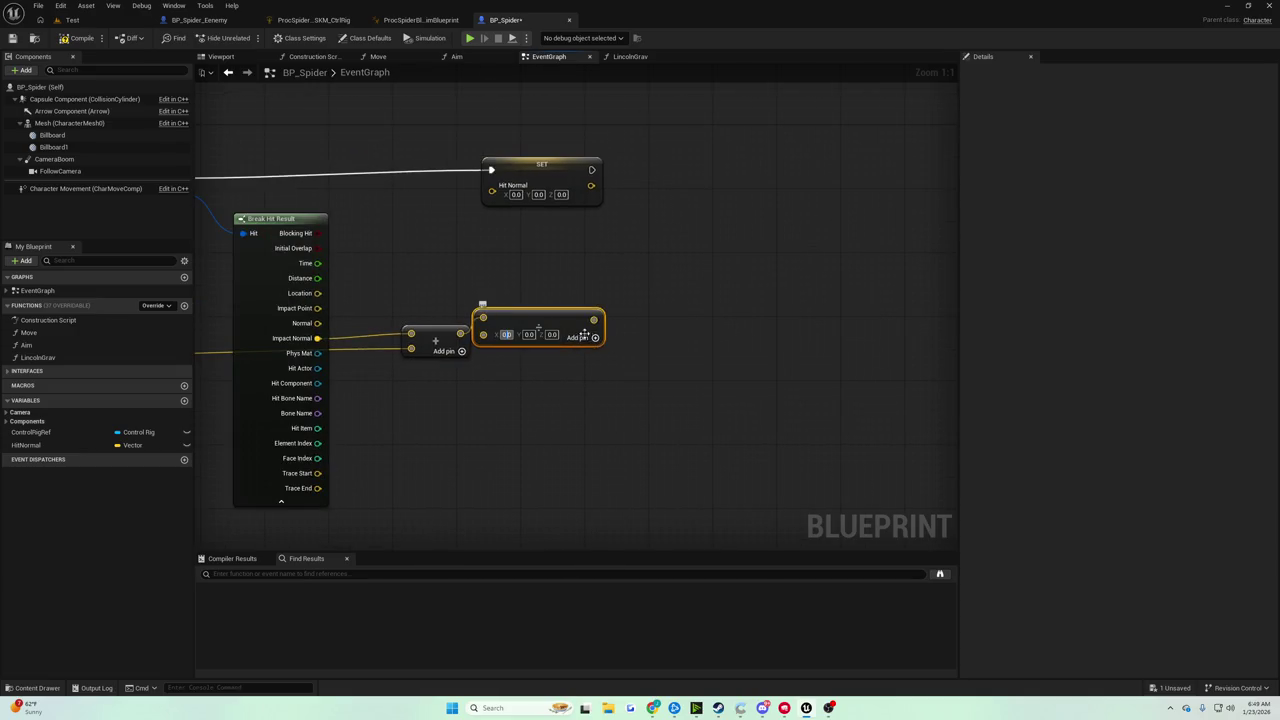
pyautogui.click(497, 335)
pyautogui.rightClick(497, 335)
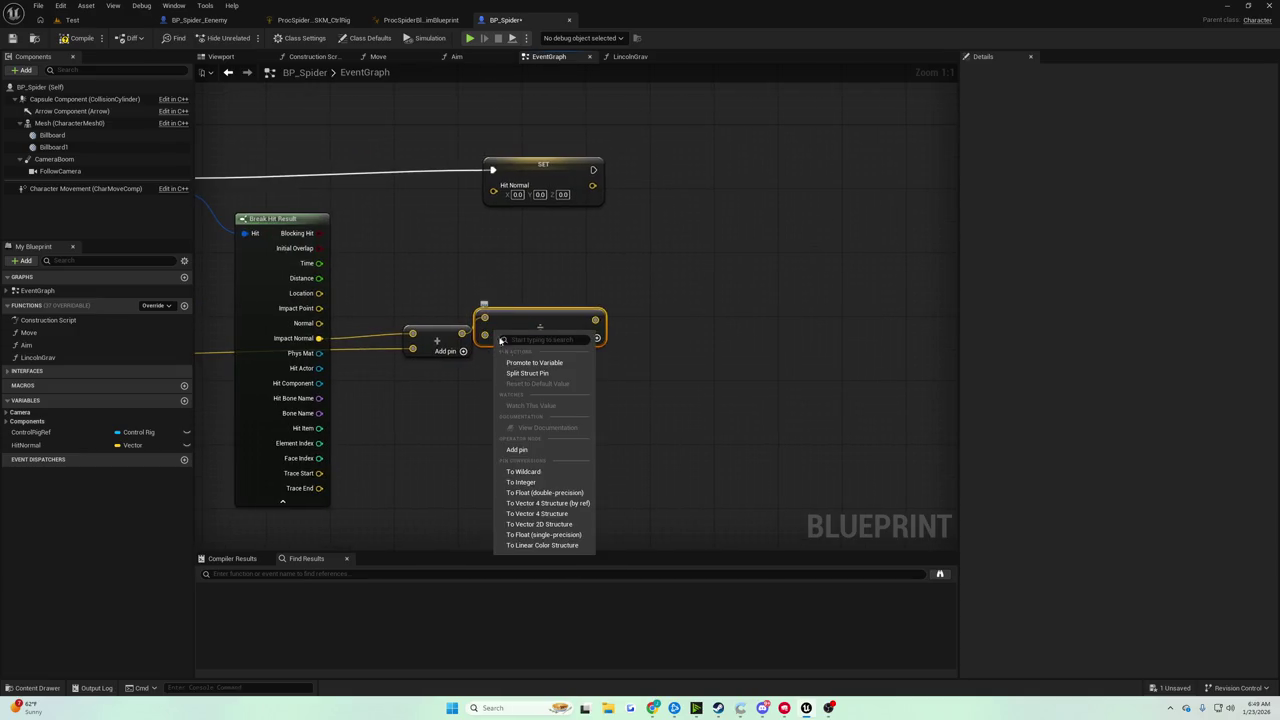
pyautogui.click(545, 492)
pyautogui.click(498, 334)
pyautogui.write('2')
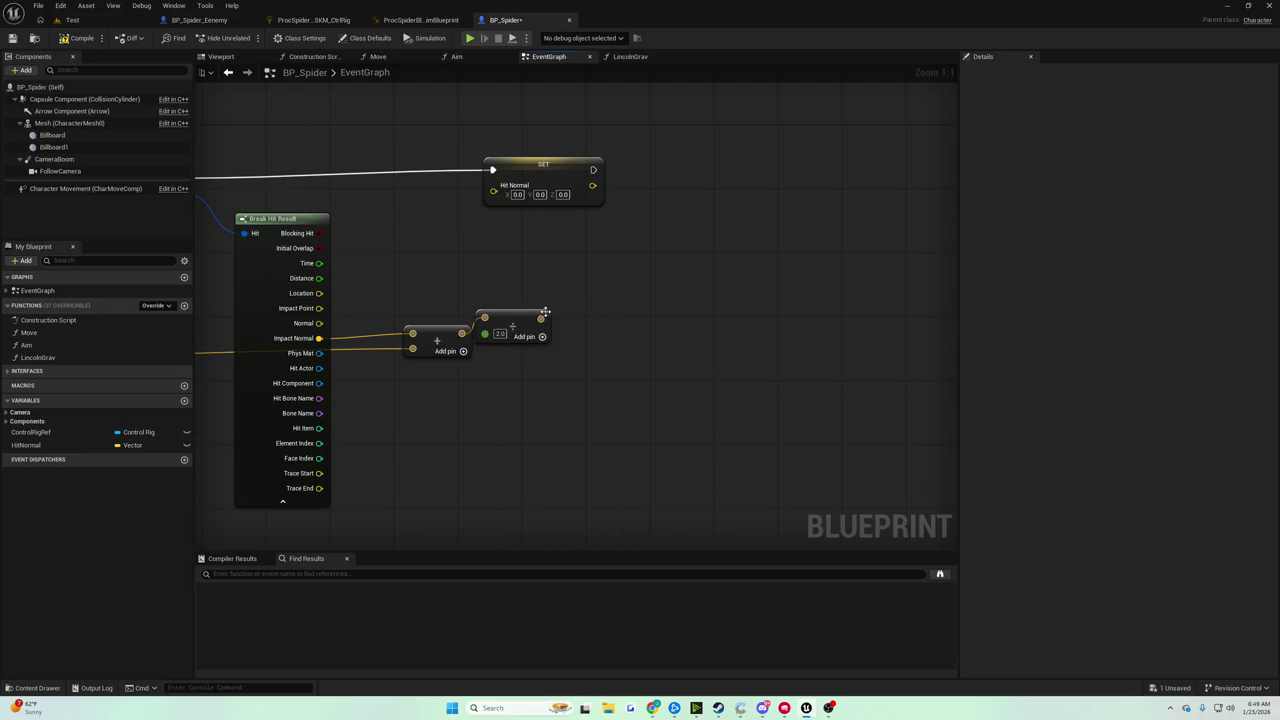
pyautogui.moveTo(541, 319); pyautogui.dragTo(493, 191)
# Save the blueprint and play-test the spider in the Test level
pyautogui.click(12, 38)
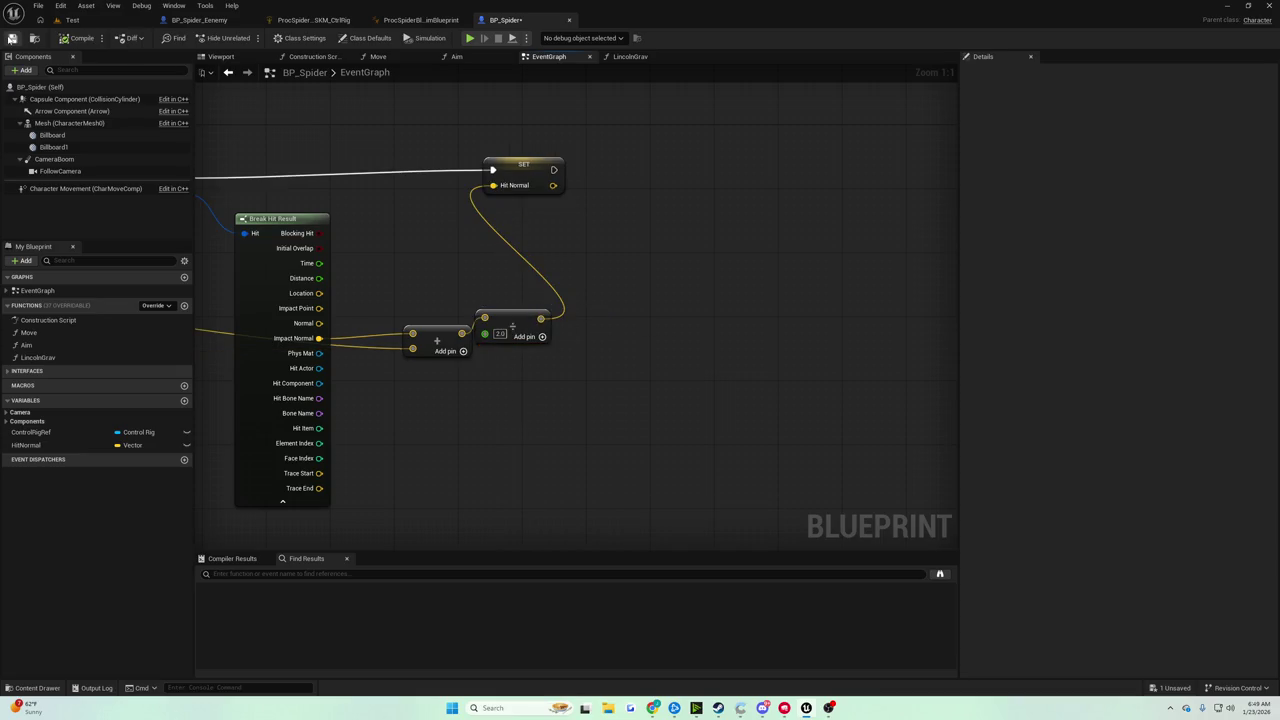
pyautogui.click(90, 20)
pyautogui.click(247, 38)
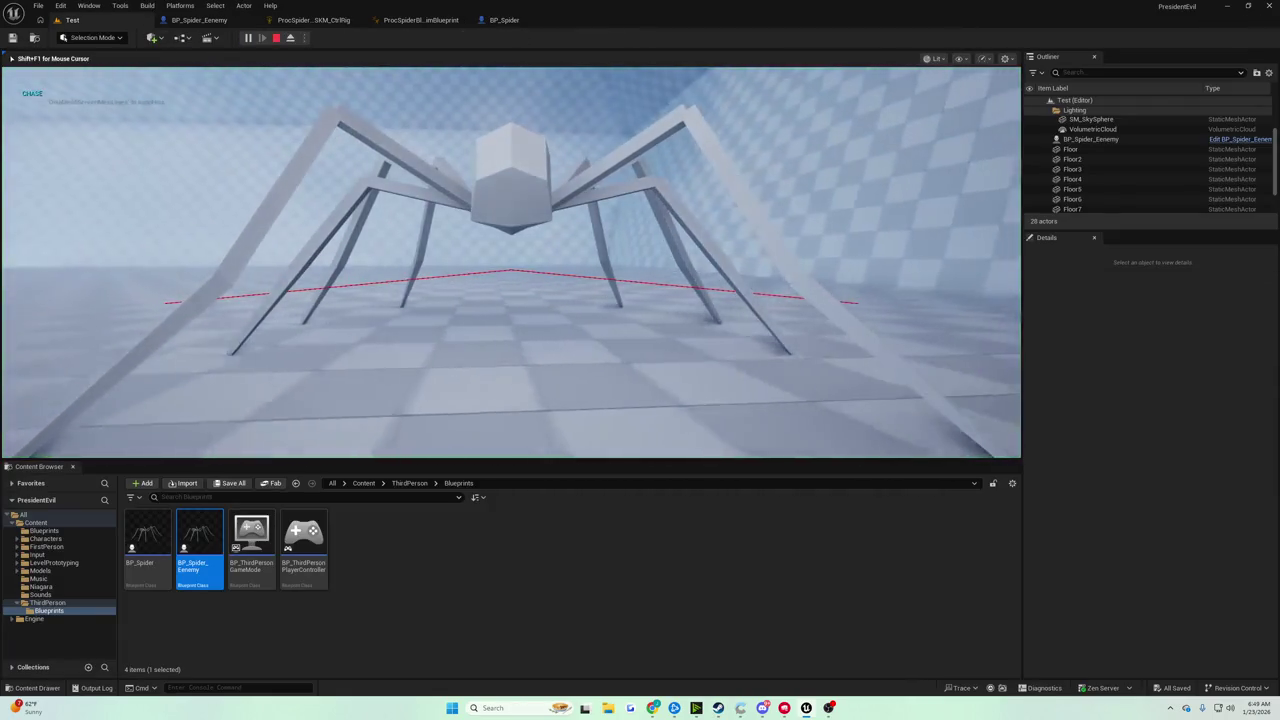
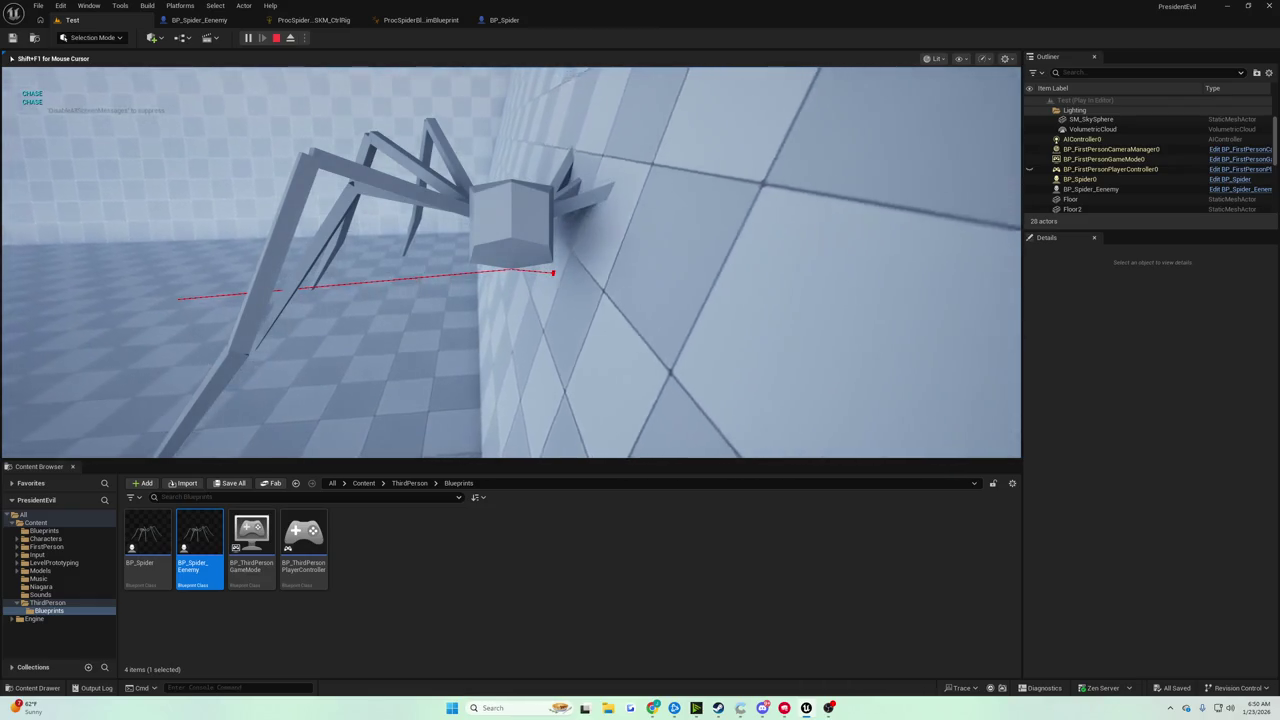
# End the running play session to get back to the Test level editor
pyautogui.press('Escape')
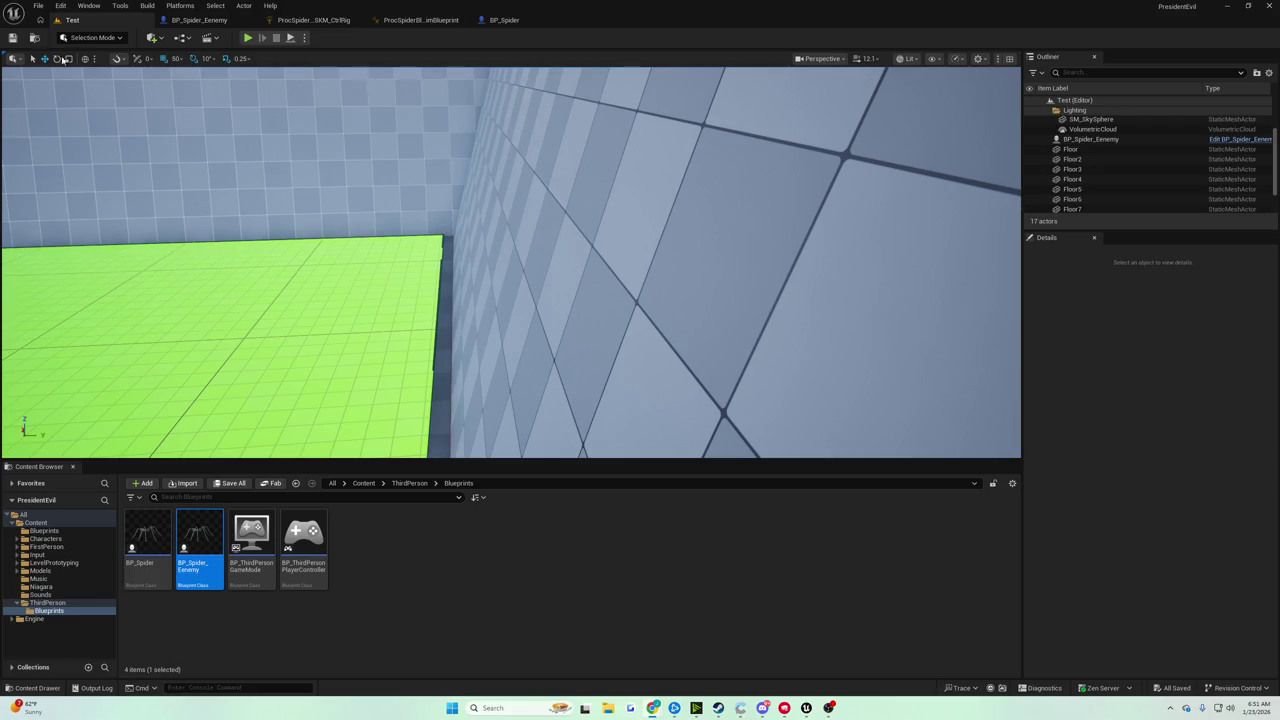
# Run a play-test of the spider in the Test level, then stop it
pyautogui.click(247, 37)
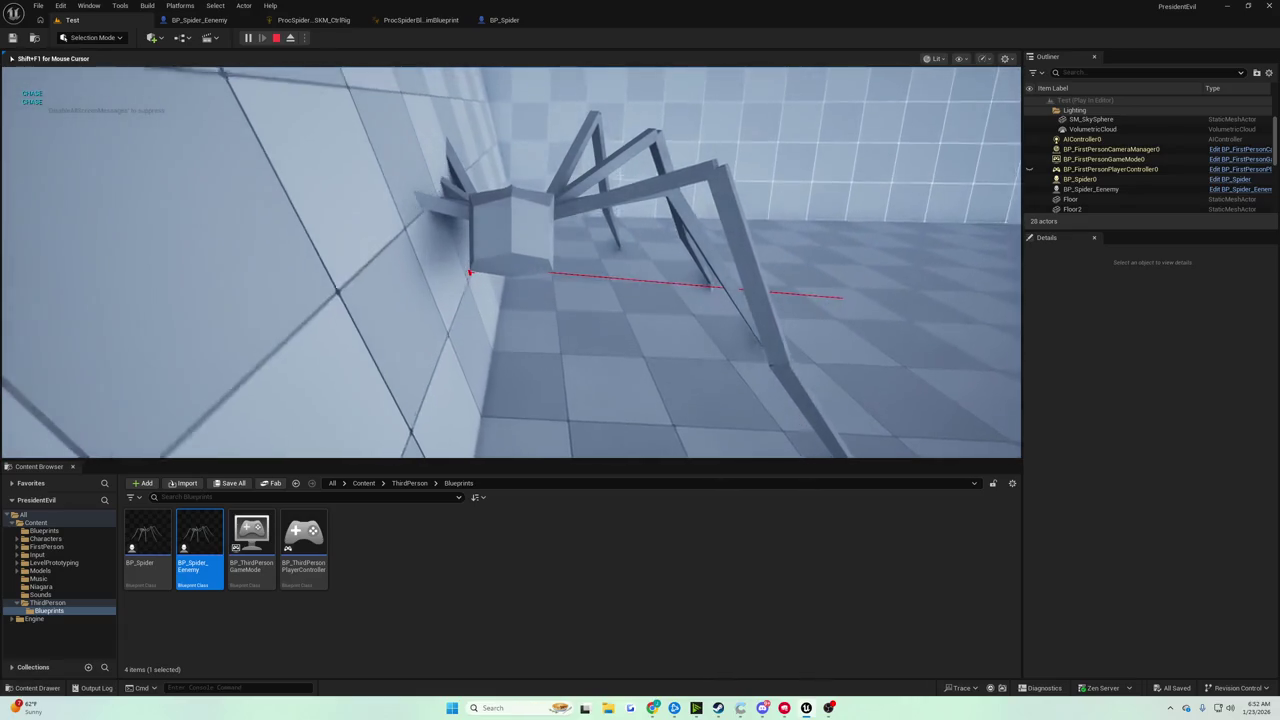
pyautogui.press('Escape')
# In BP_Spider's Viewport, select both Billboard and Billboard1 components
pyautogui.click(508, 19)
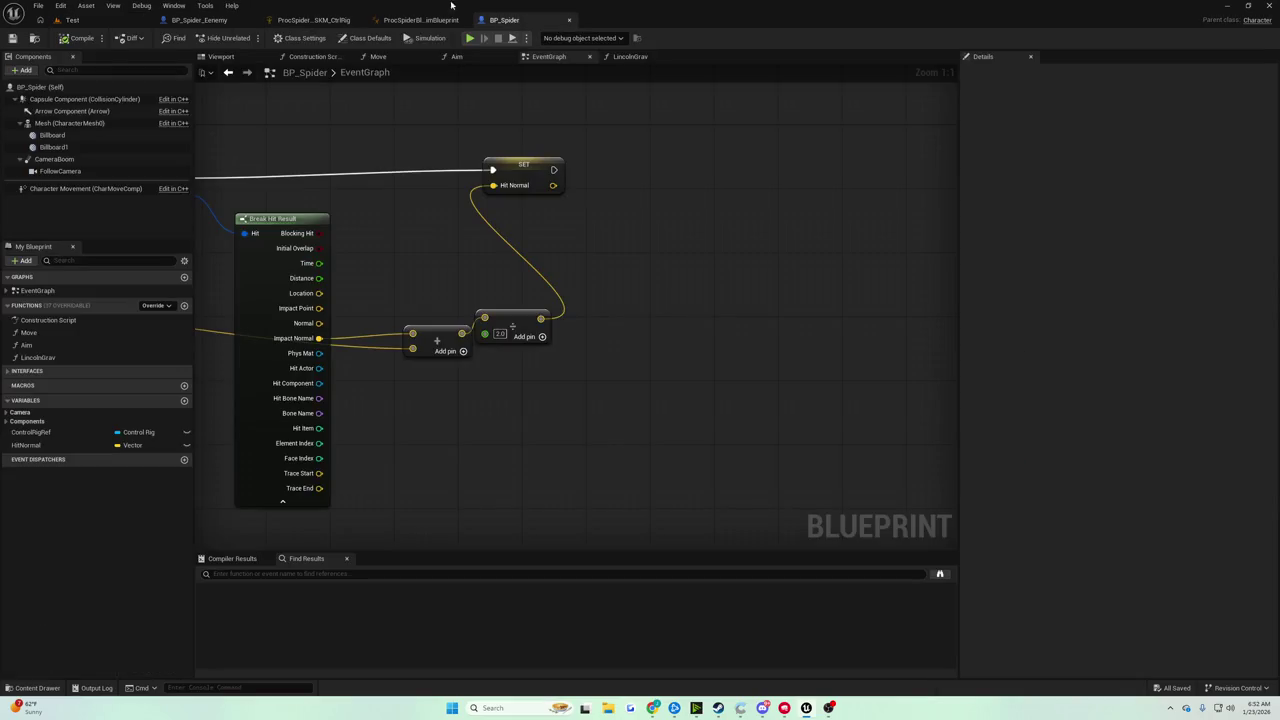
pyautogui.click(217, 58)
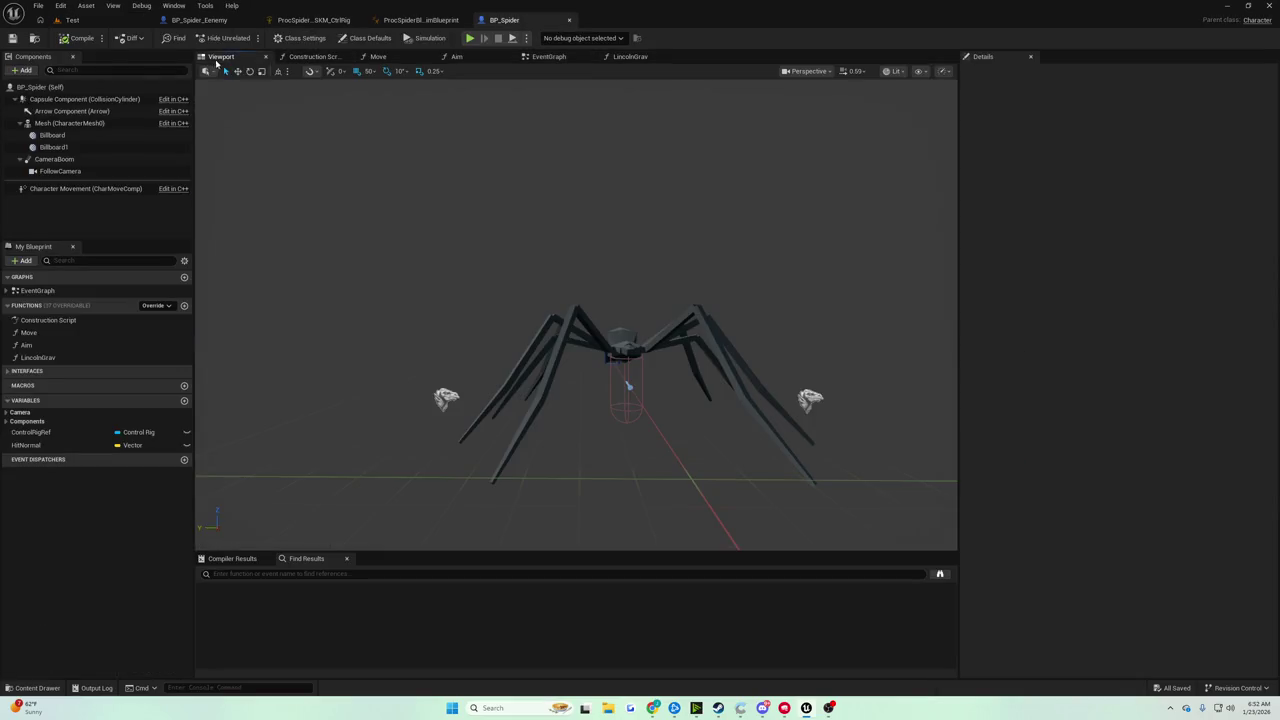
pyautogui.click(443, 388)
pyautogui.scroll(5, 443, 388)
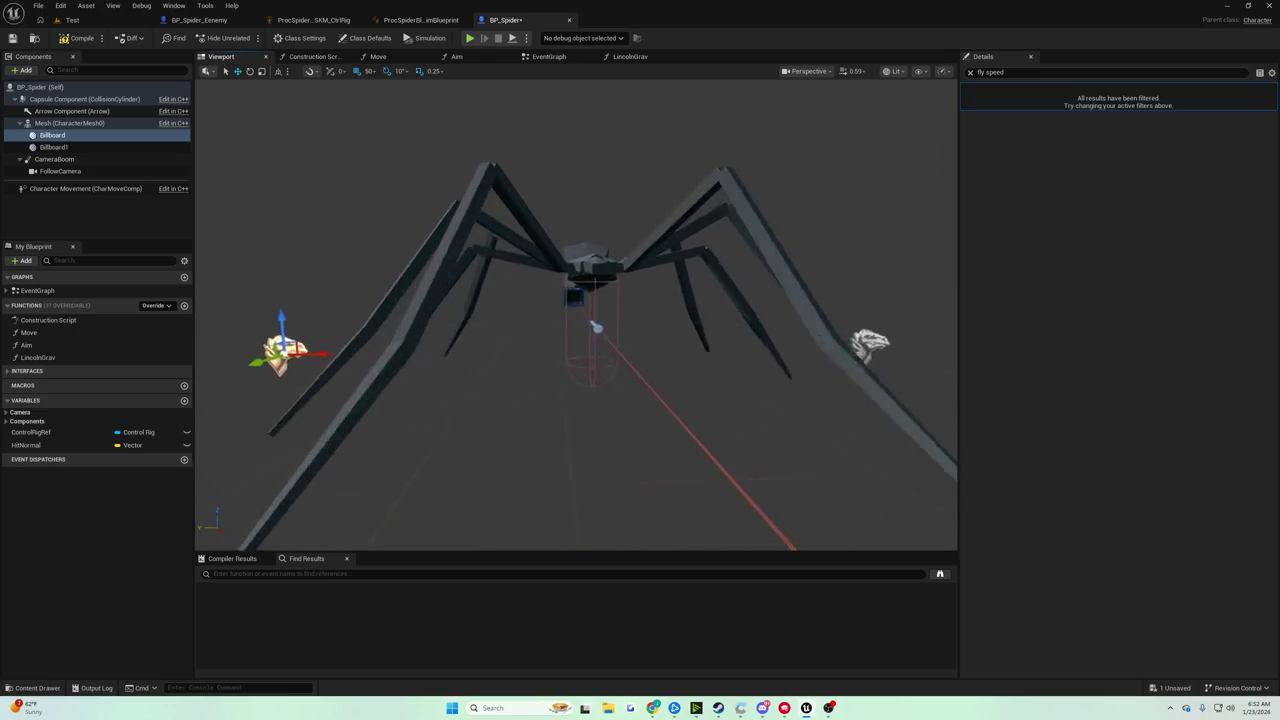
pyautogui.scroll(-3, 580, 397)
pyautogui.click(820, 365)
pyautogui.moveTo(700, 420); pyautogui.dragTo(700, 380)
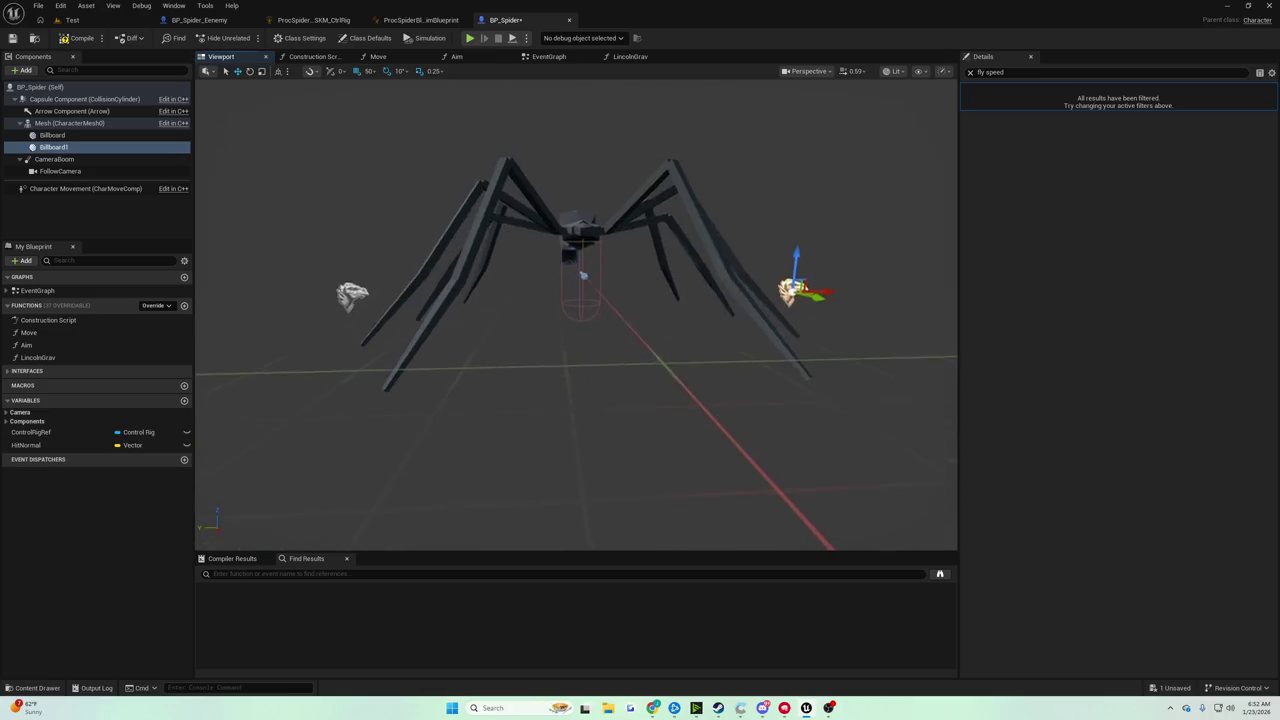
pyautogui.scroll(3, 580, 300)
pyautogui.scroll(-4, 580, 300)
pyautogui.click(495, 307)
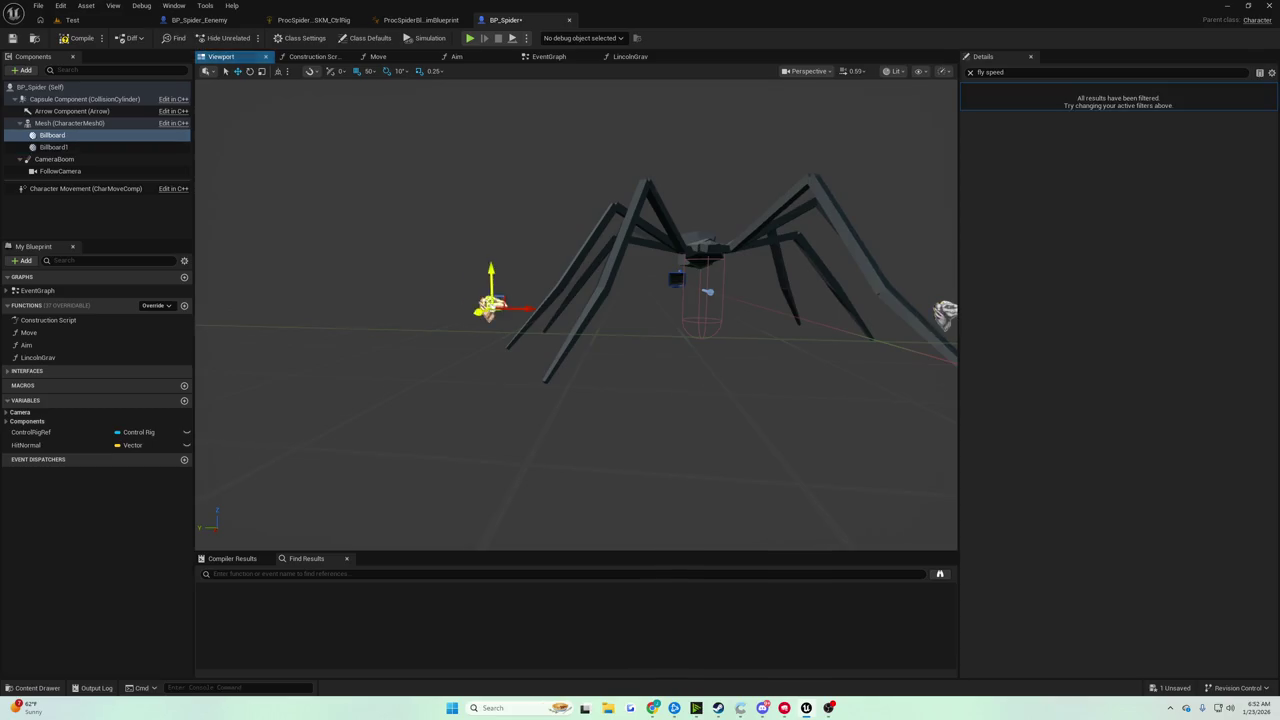
pyautogui.click(53, 147)
pyautogui.keyDown('shift'); pyautogui.click(40, 87); pyautogui.keyUp('shift')
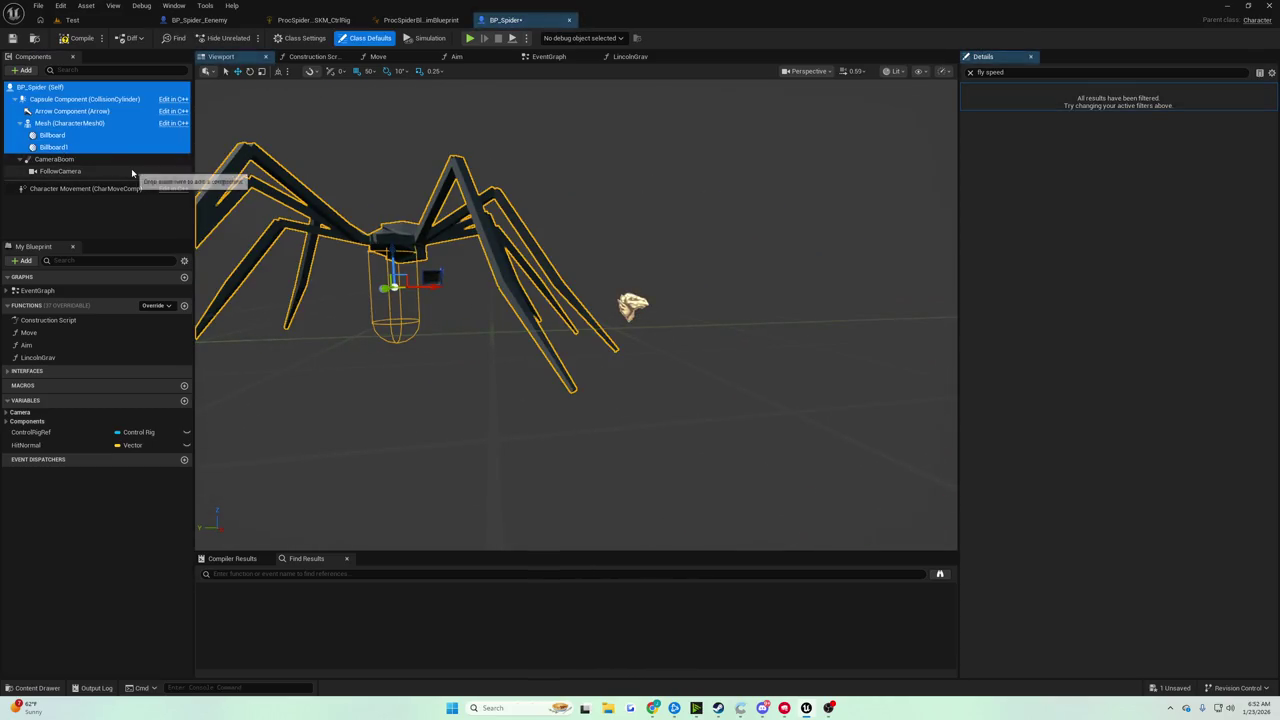
pyautogui.click(53, 147)
pyautogui.keyDown('ctrl'); pyautogui.click(52, 135); pyautogui.keyUp('ctrl')
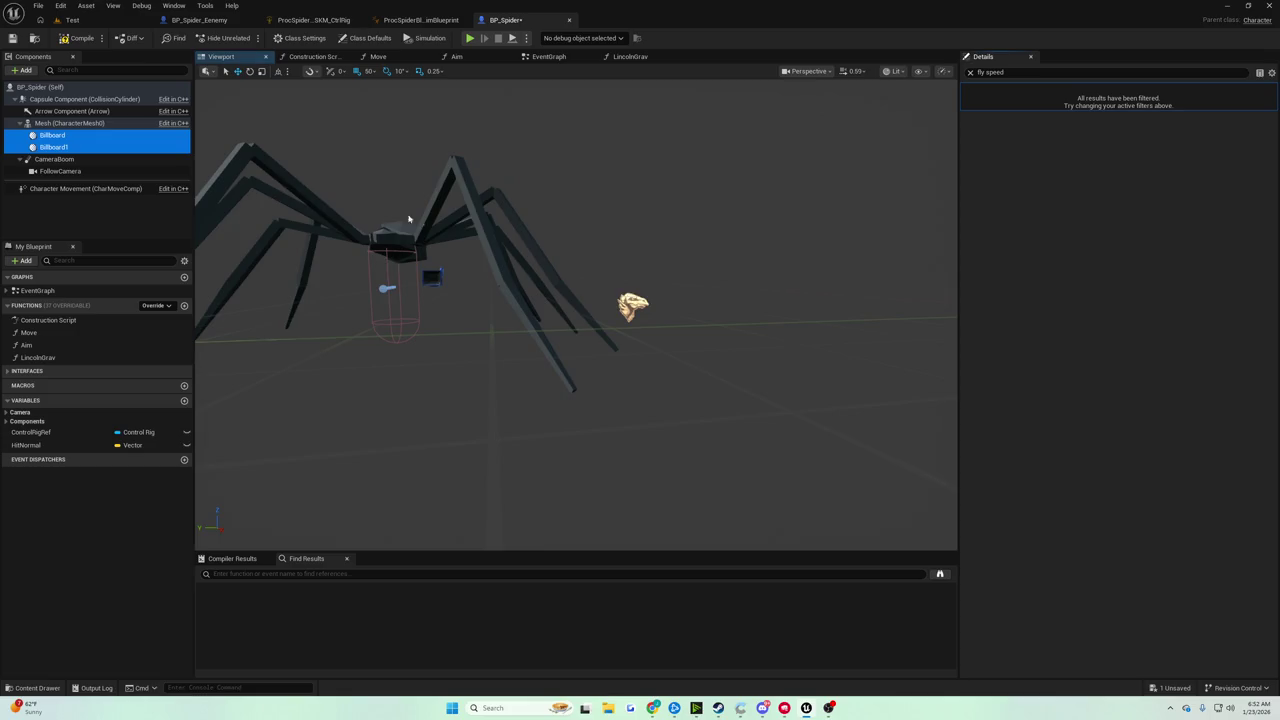
pyautogui.moveTo(408, 218)
pyautogui.mouseDown()
pyautogui.moveTo(390, 220)
pyautogui.moveTo(452, 228)
pyautogui.moveTo(440, 228)
pyautogui.moveTo(455, 215)
pyautogui.moveTo(403, 243)
pyautogui.mouseUp()
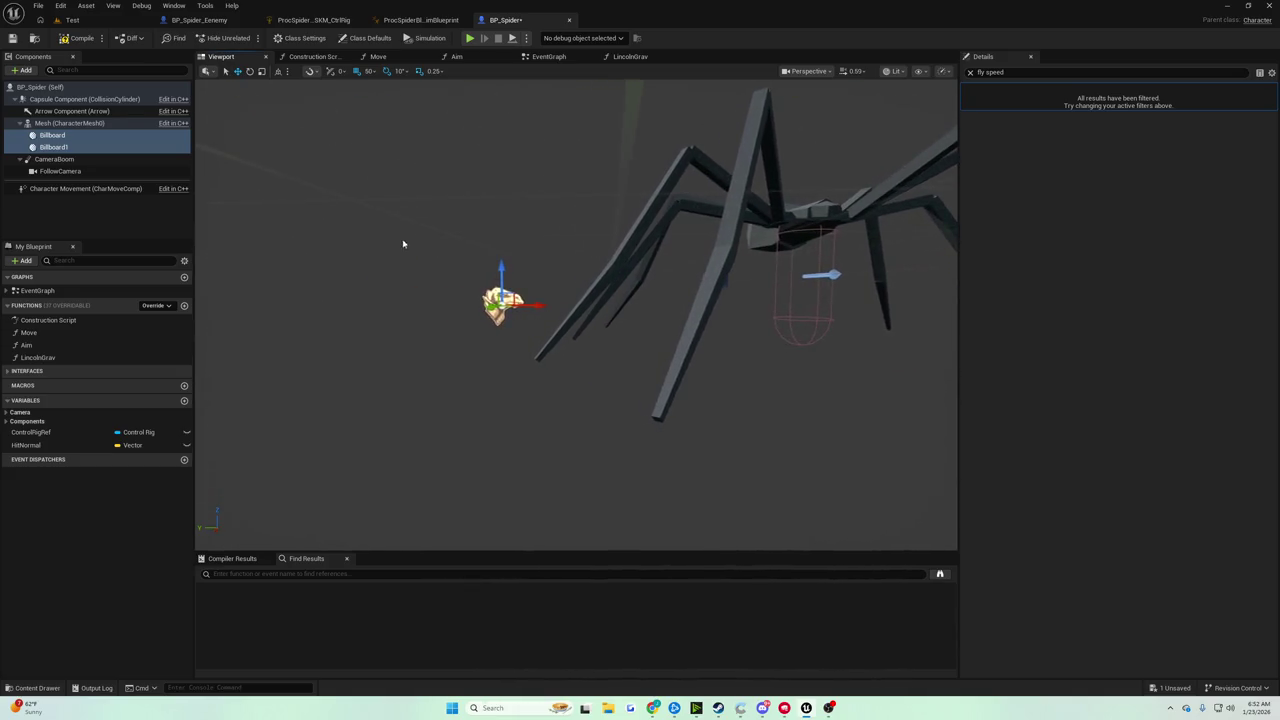
# Lower both billboards along Z using grid snap 10, and save BP_Spider
pyautogui.moveTo(500, 277)
pyautogui.mouseDown()
pyautogui.moveTo(504, 291)
pyautogui.moveTo(502, 262)
pyautogui.mouseUp()
pyautogui.click(366, 71)
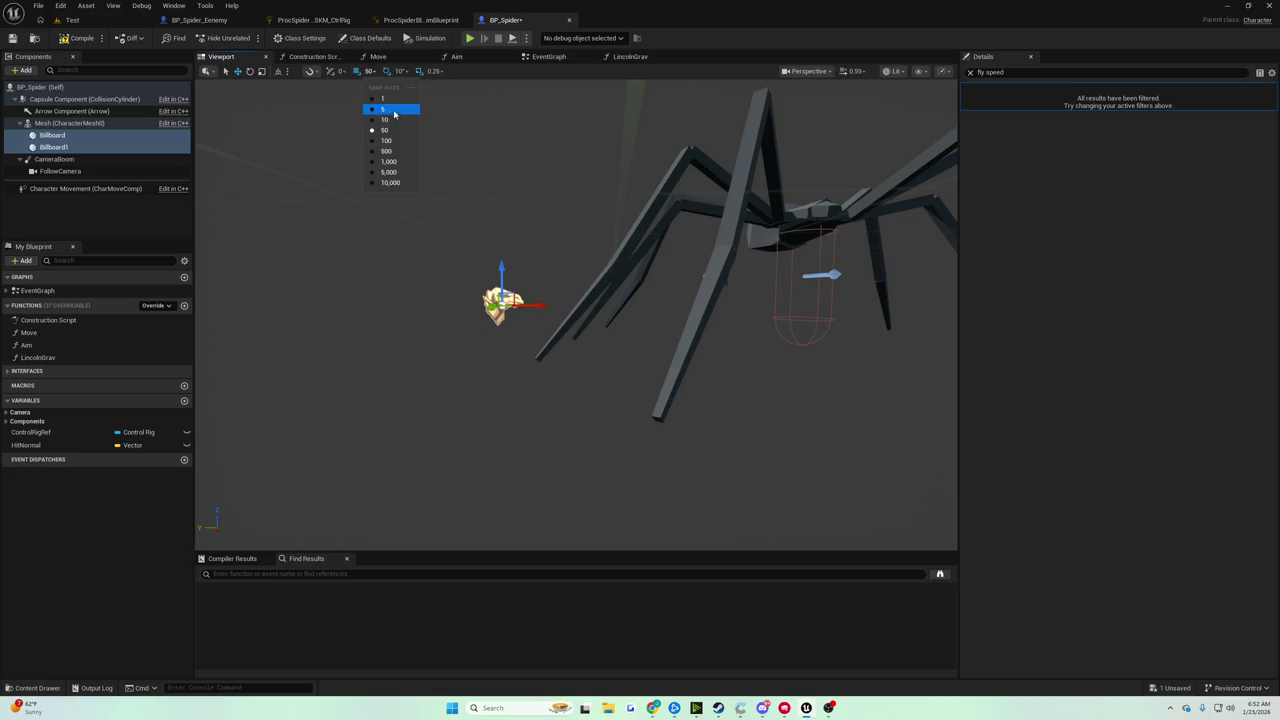
pyautogui.click(391, 124)
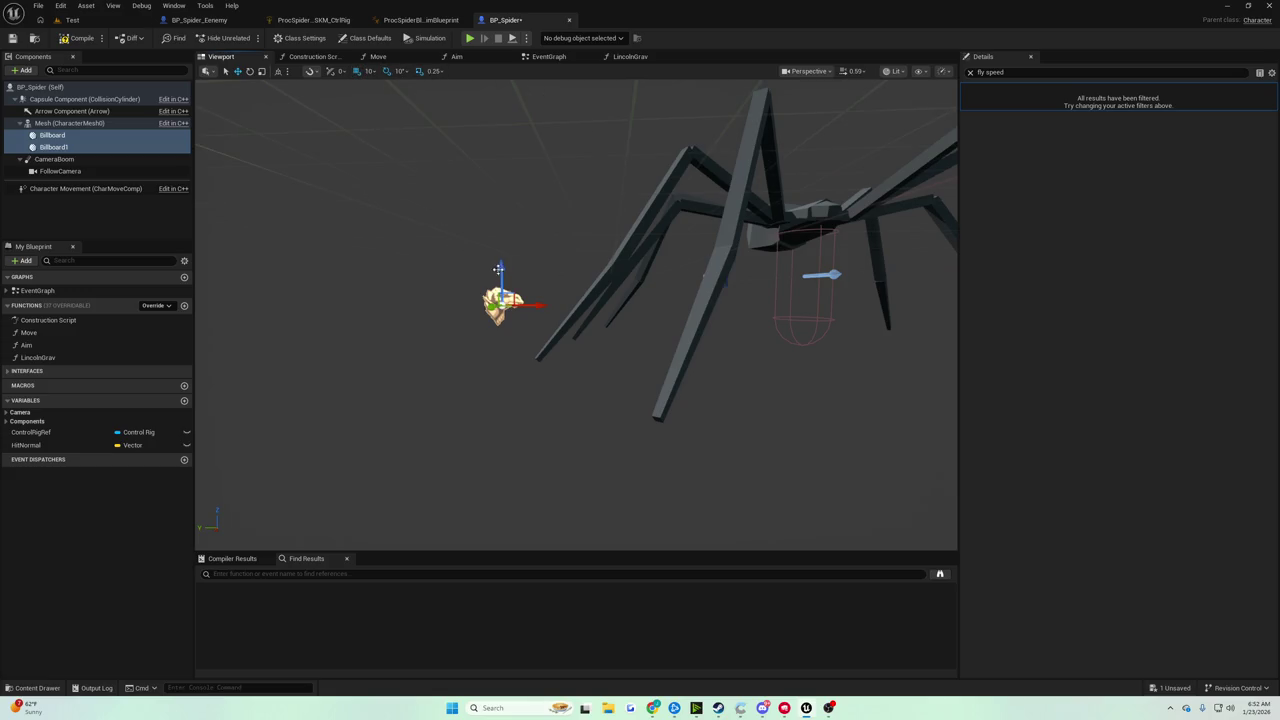
pyautogui.moveTo(501, 272); pyautogui.dragTo(501, 294)
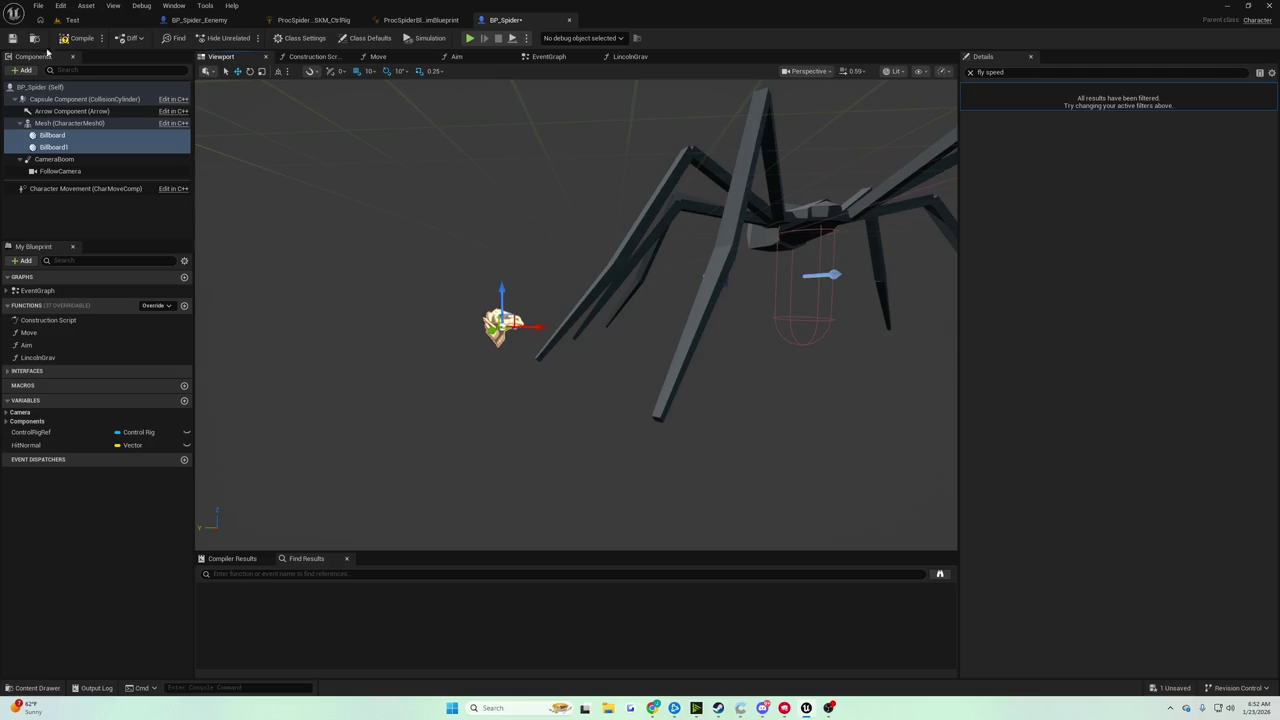
pyautogui.click(12, 38)
pyautogui.moveTo(500, 289); pyautogui.dragTo(498, 317)
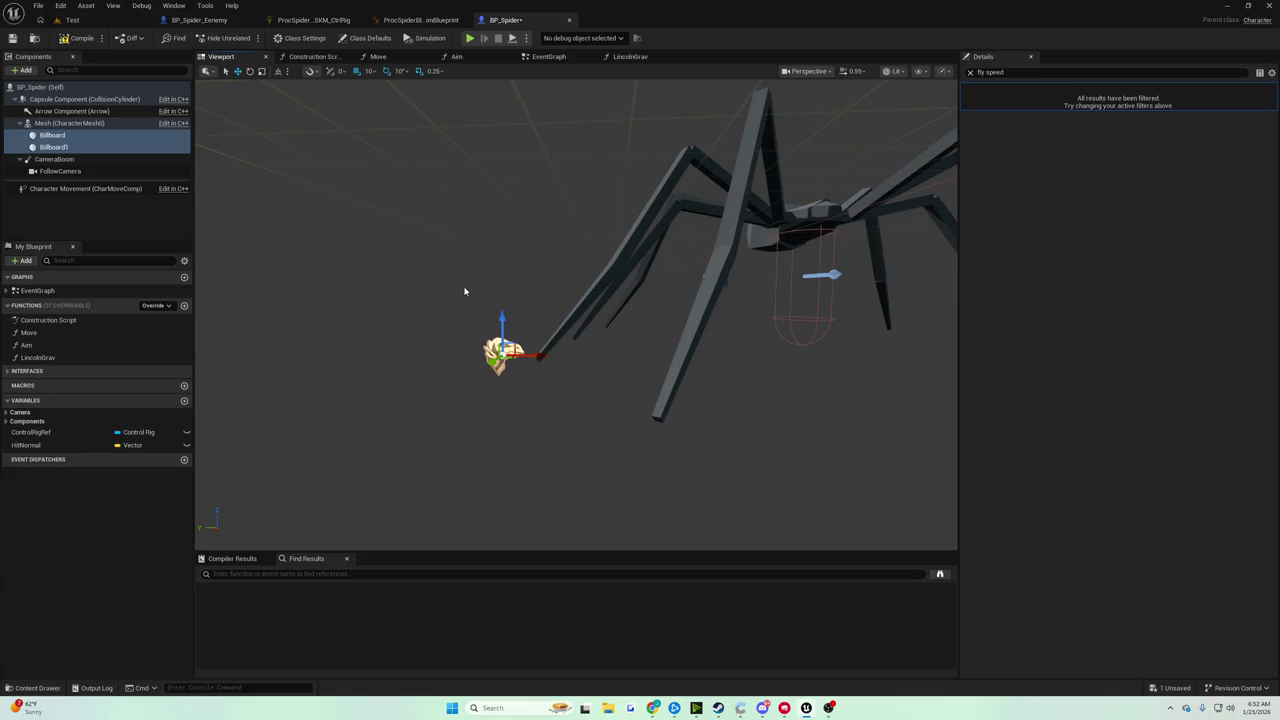
pyautogui.click(72, 20)
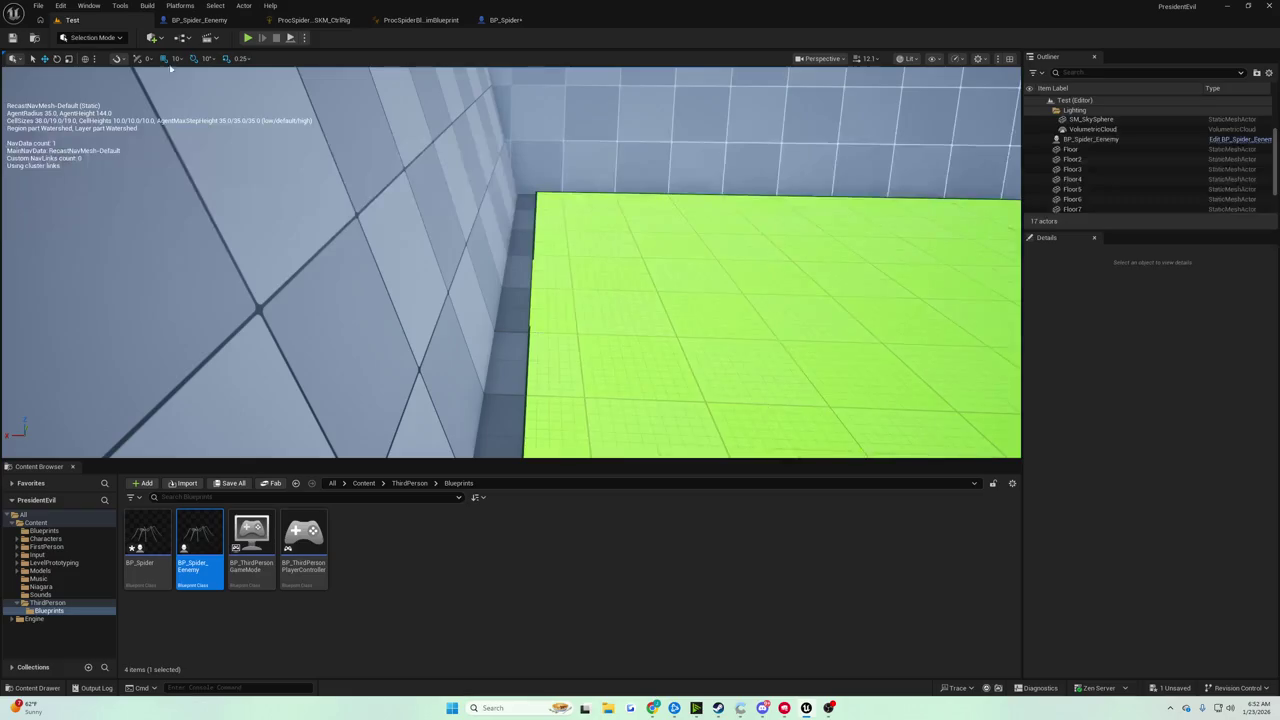
# Play-test the level with the lowered billboards, then reopen BP_Spider's viewport
pyautogui.click(246, 38)
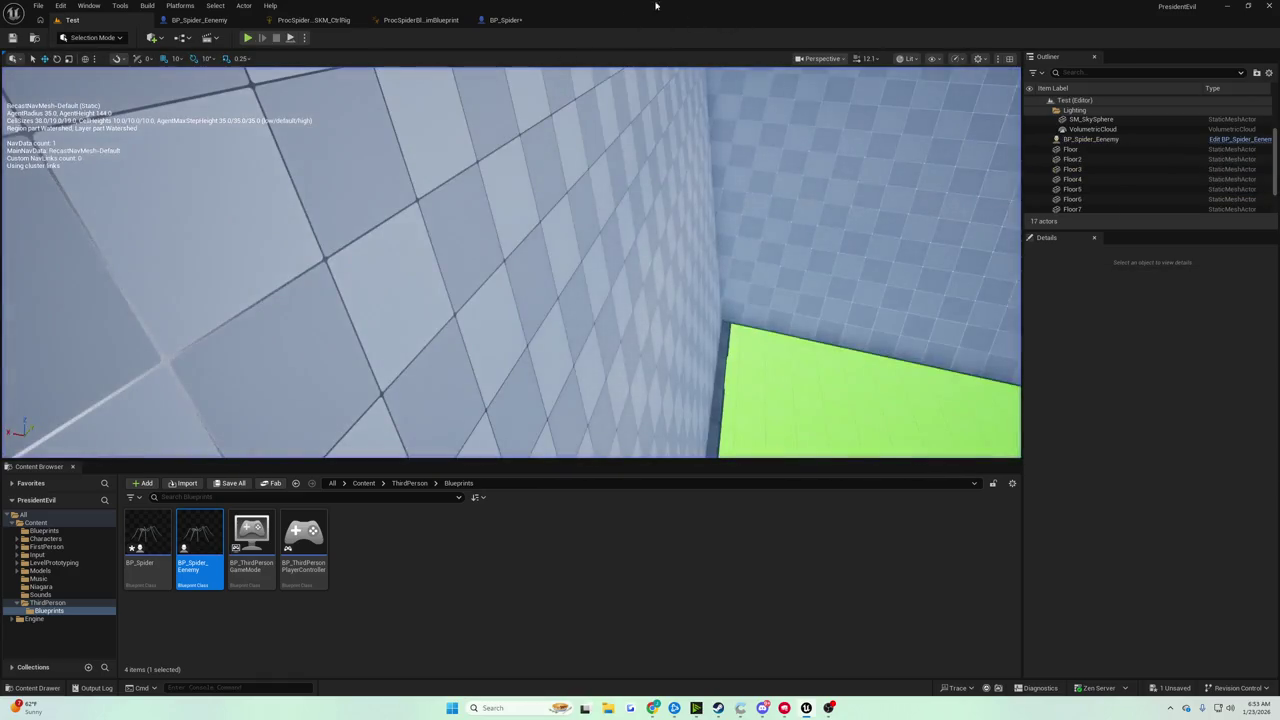
pyautogui.click(521, 22)
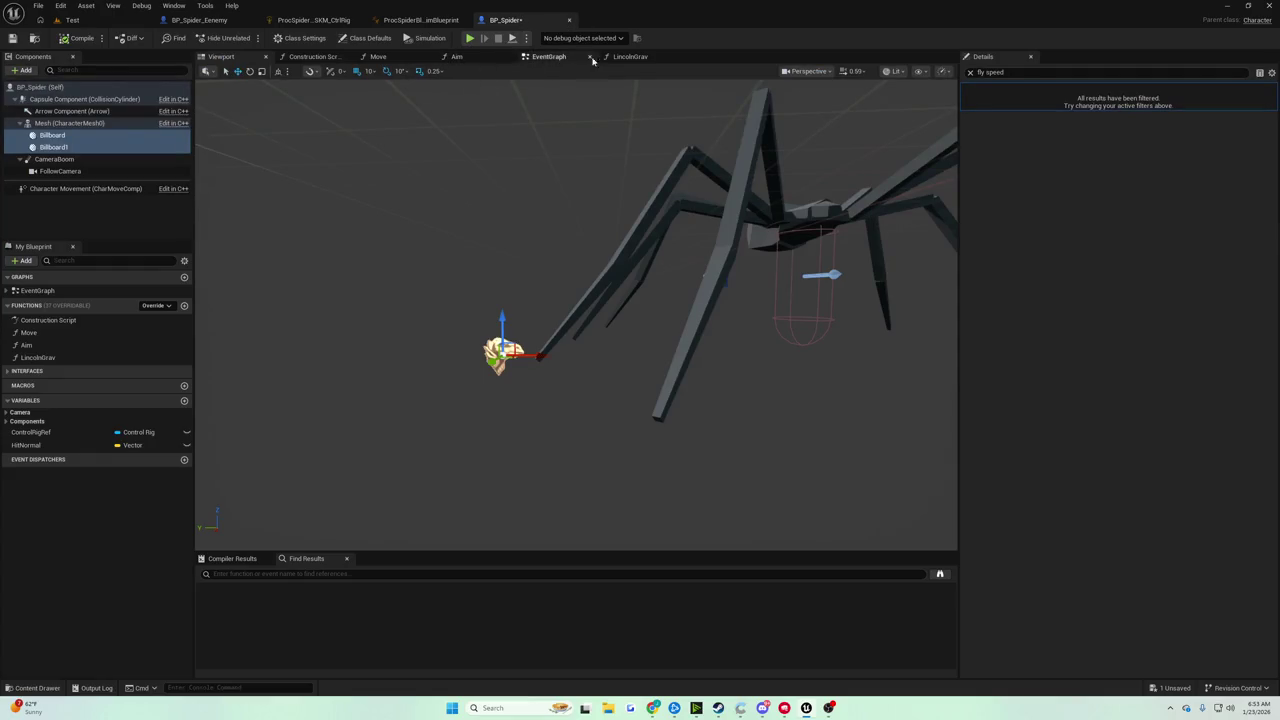
# In the EventGraph, add a Draw Debug Box node after SET Hit Normal
pyautogui.moveTo(600, 250)
pyautogui.mouseDown()
pyautogui.moveTo(370, 300)
pyautogui.moveTo(215, 303)
pyautogui.mouseUp()
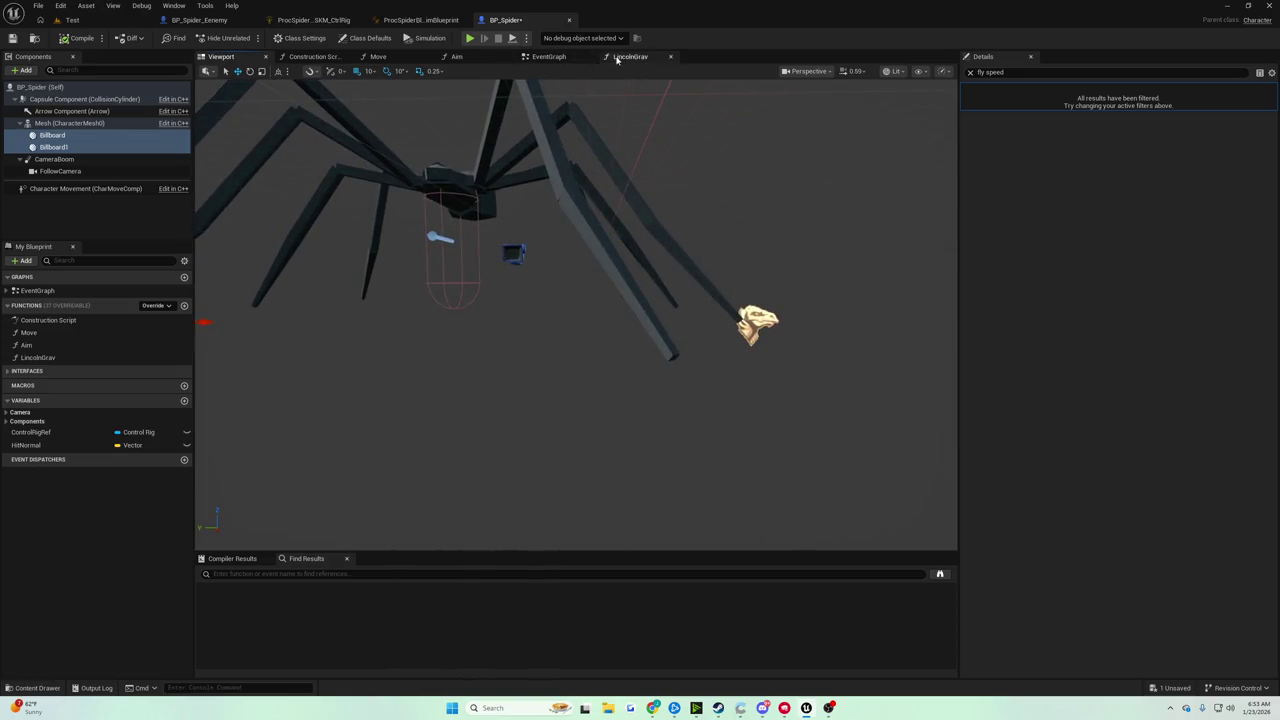
pyautogui.click(556, 58)
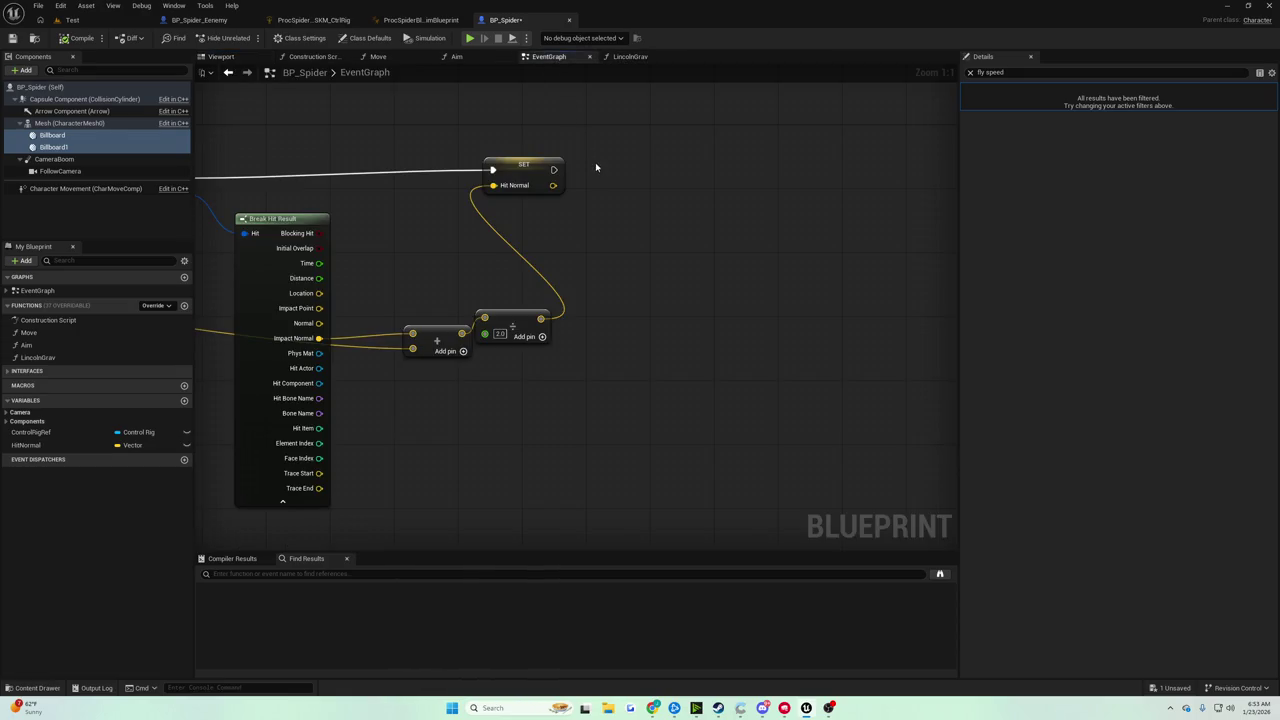
pyautogui.moveTo(595, 167); pyautogui.dragTo(733, 177)
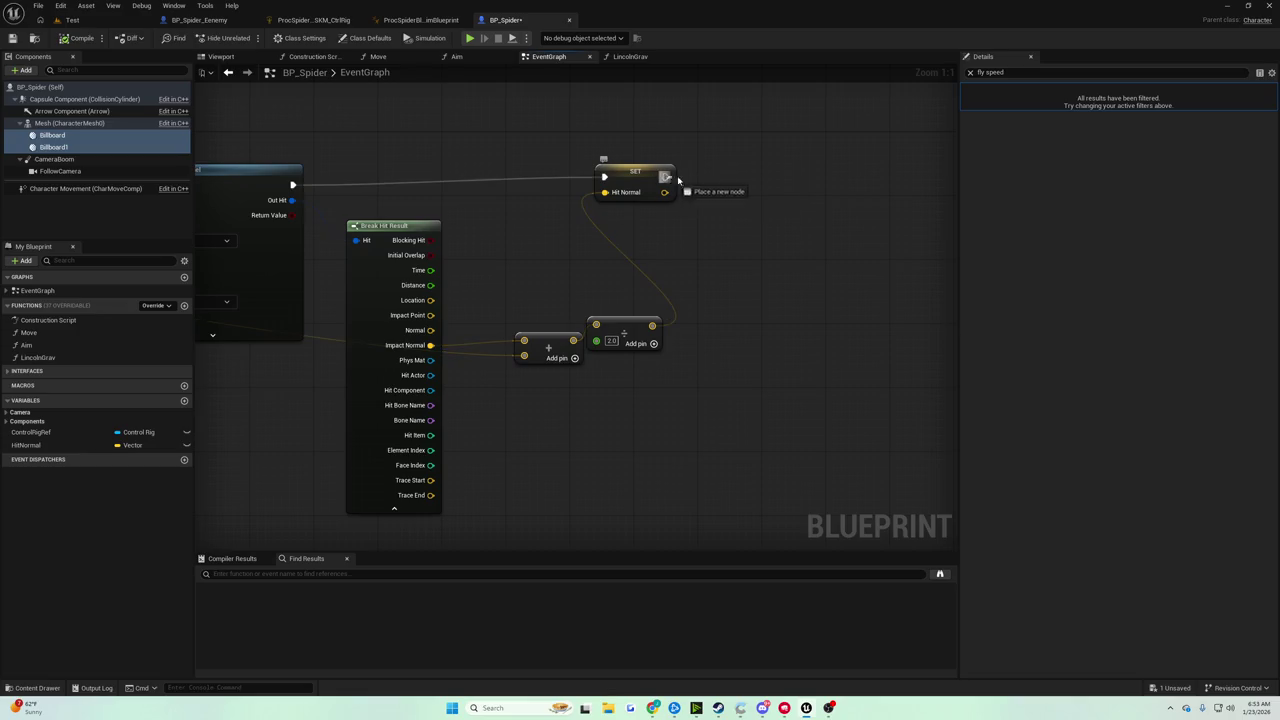
pyautogui.write('draw deub')
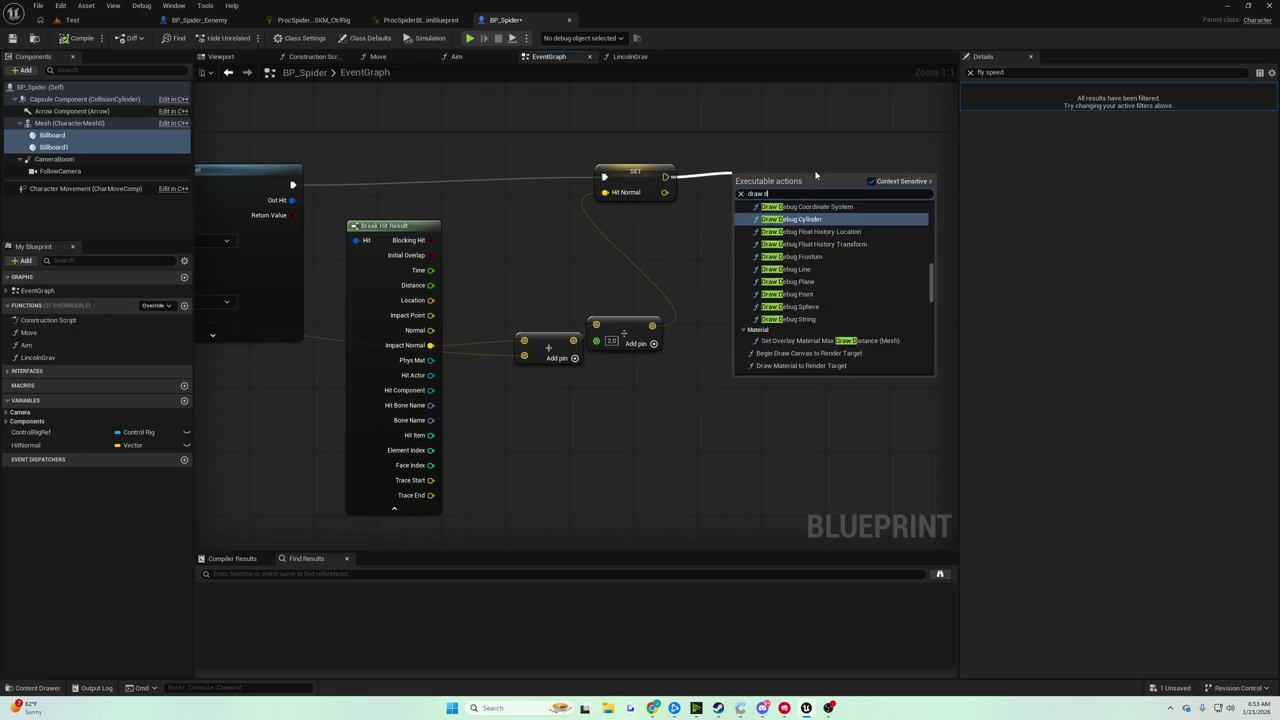
pyautogui.press('BackSpace')
pyautogui.write('bug')
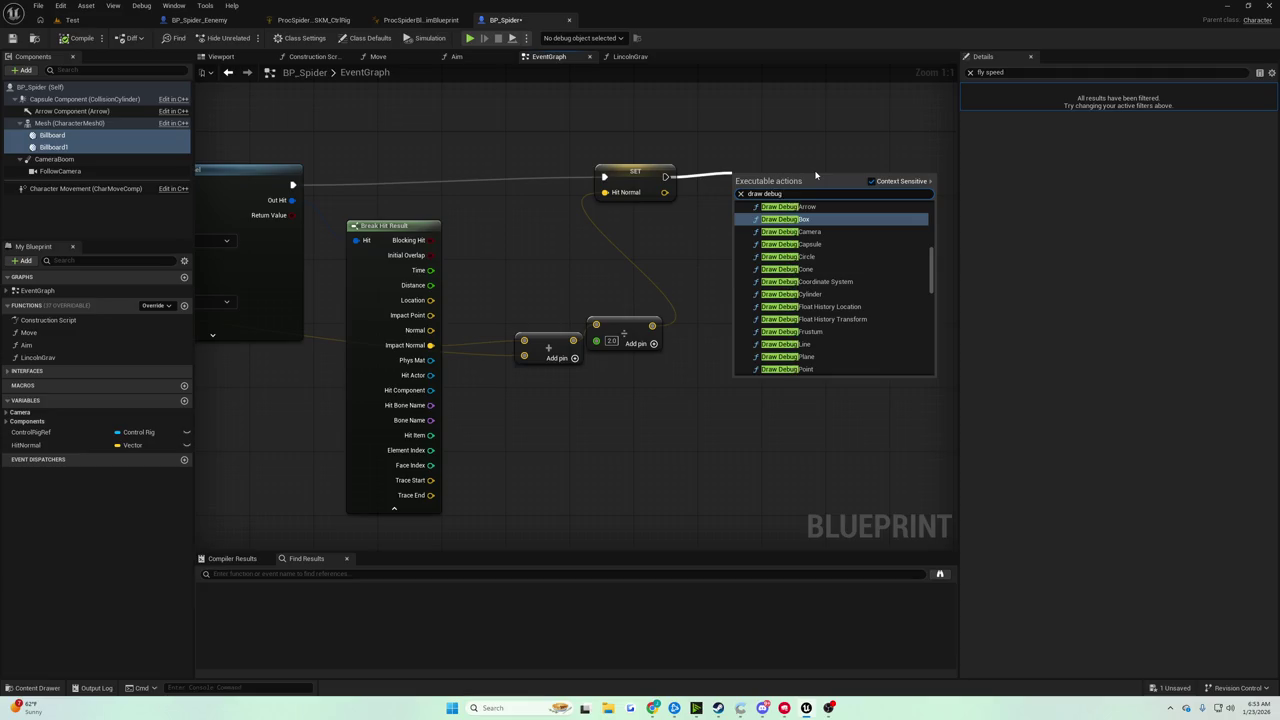
pyautogui.press('Return')
# Rearrange the Draw Debug Box and Add nodes, then delete the Draw Debug Box
pyautogui.moveTo(761, 200); pyautogui.dragTo(818, 187)
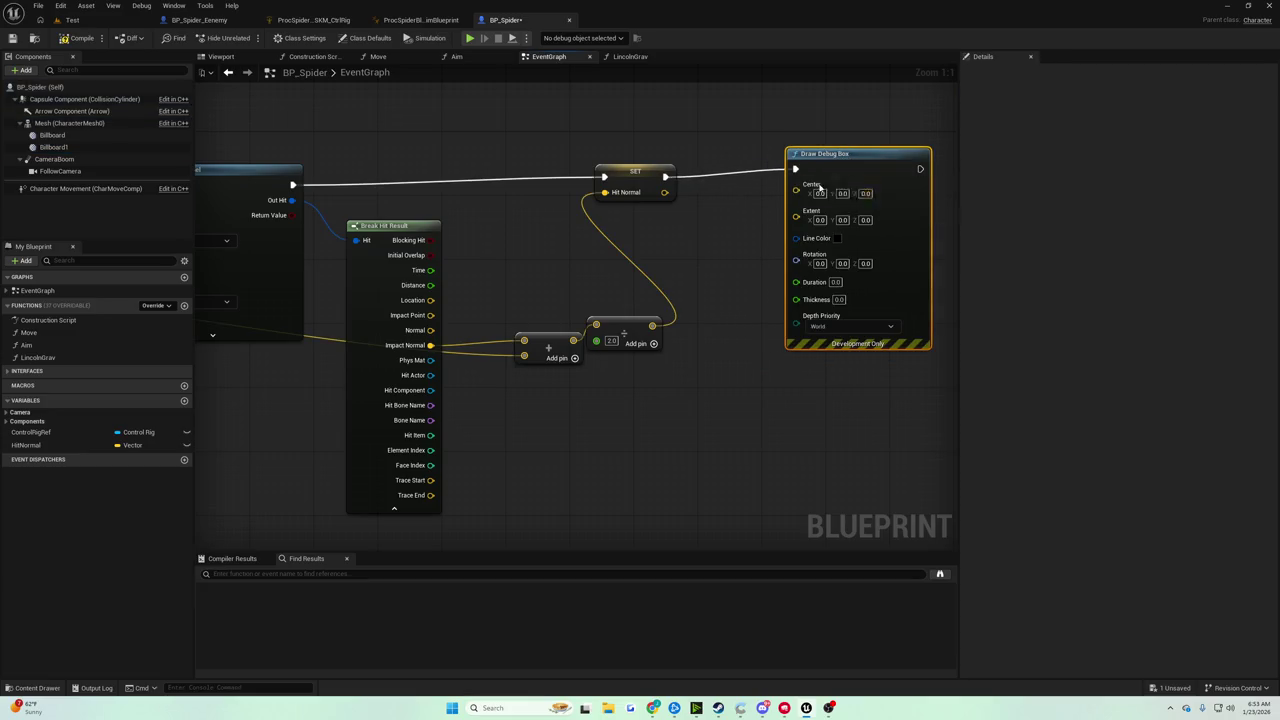
pyautogui.click(769, 233)
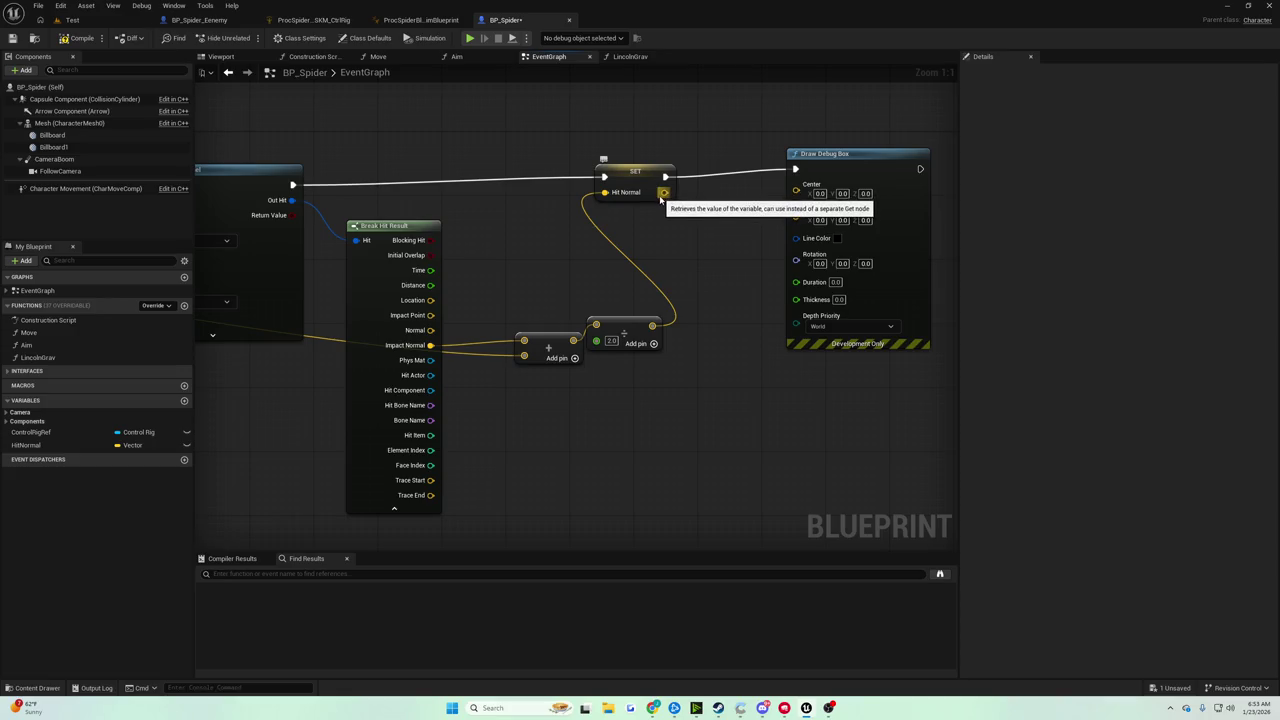
pyautogui.moveTo(546, 342)
pyautogui.mouseDown()
pyautogui.moveTo(545, 362)
pyautogui.moveTo(400, 398)
pyautogui.mouseUp()
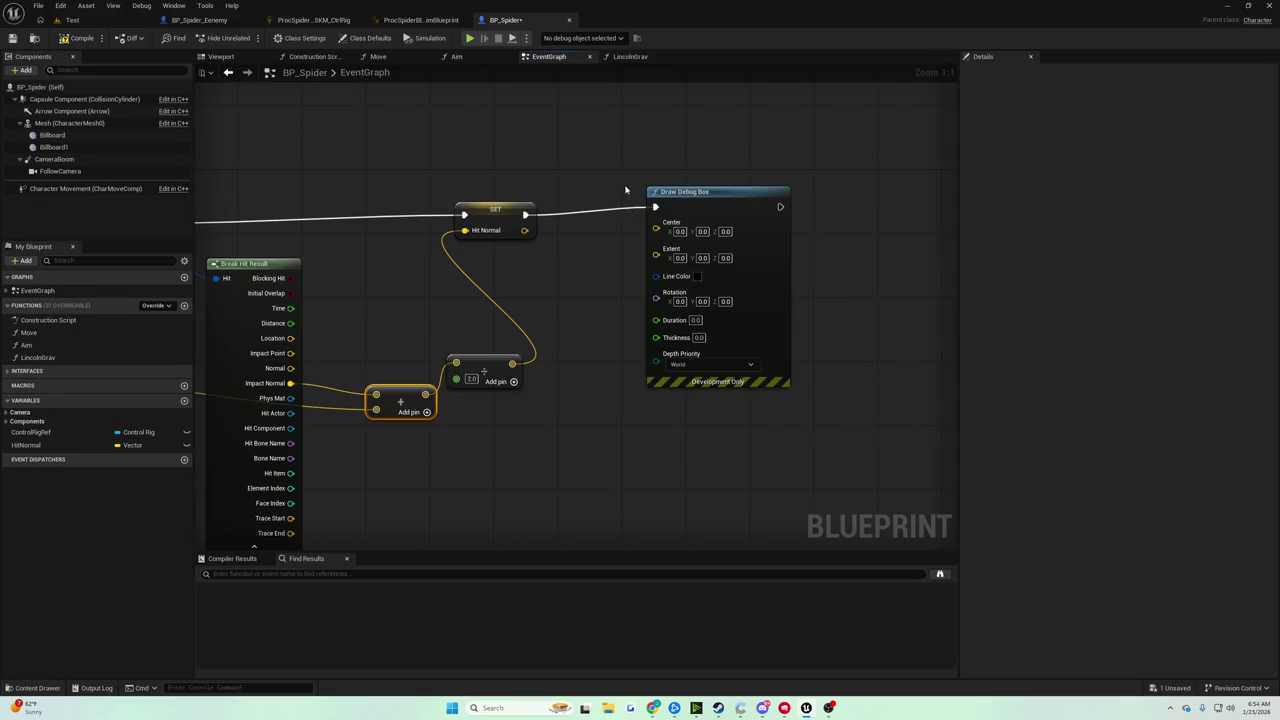
pyautogui.click(680, 192)
pyautogui.press('Delete')
# Add a Line Trace By Channel node after SET, keeping the Visibility channel
pyautogui.moveTo(525, 214); pyautogui.dragTo(641, 206)
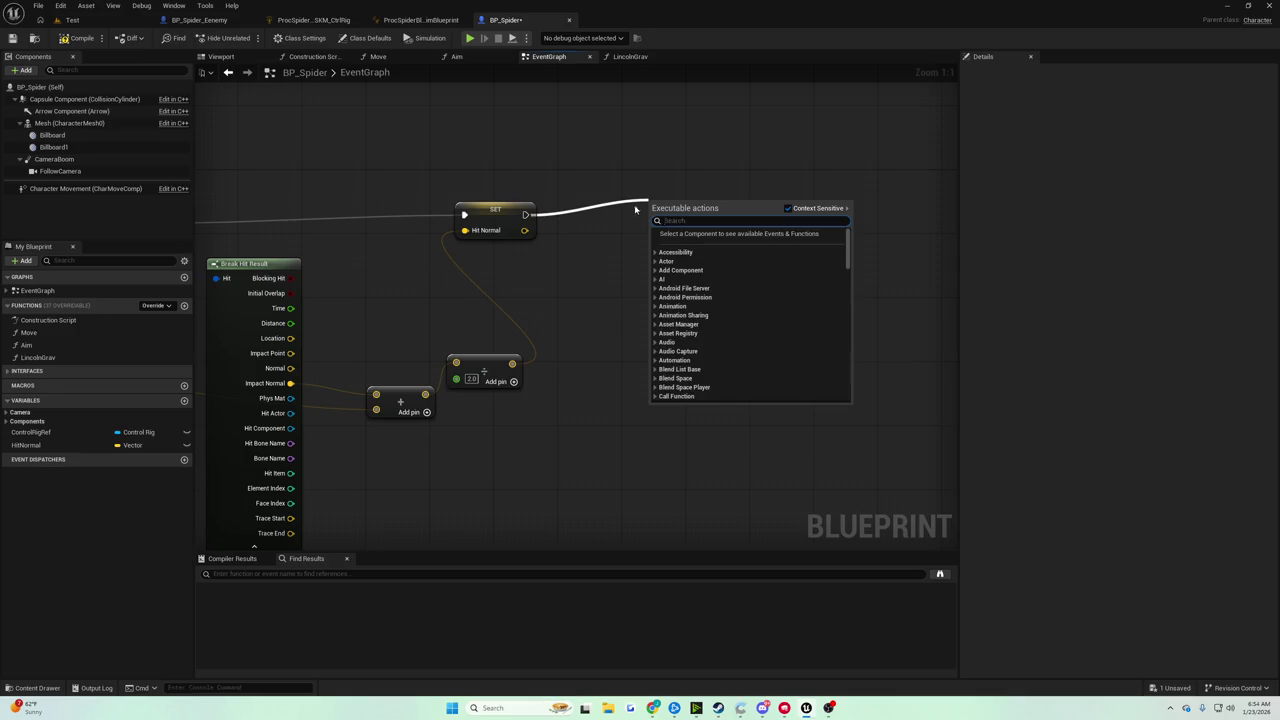
pyautogui.write('draw')
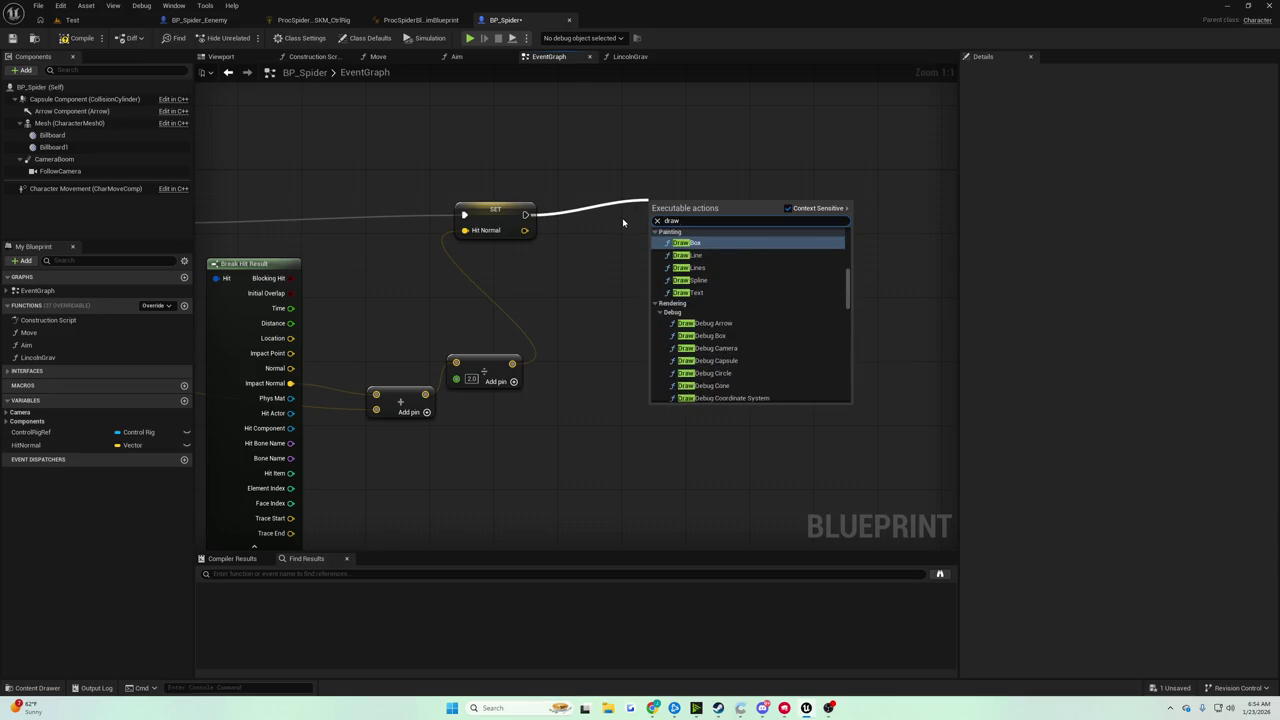
pyautogui.press('Escape')
pyautogui.moveTo(525, 214); pyautogui.dragTo(639, 209)
pyautogui.write('trace line by')
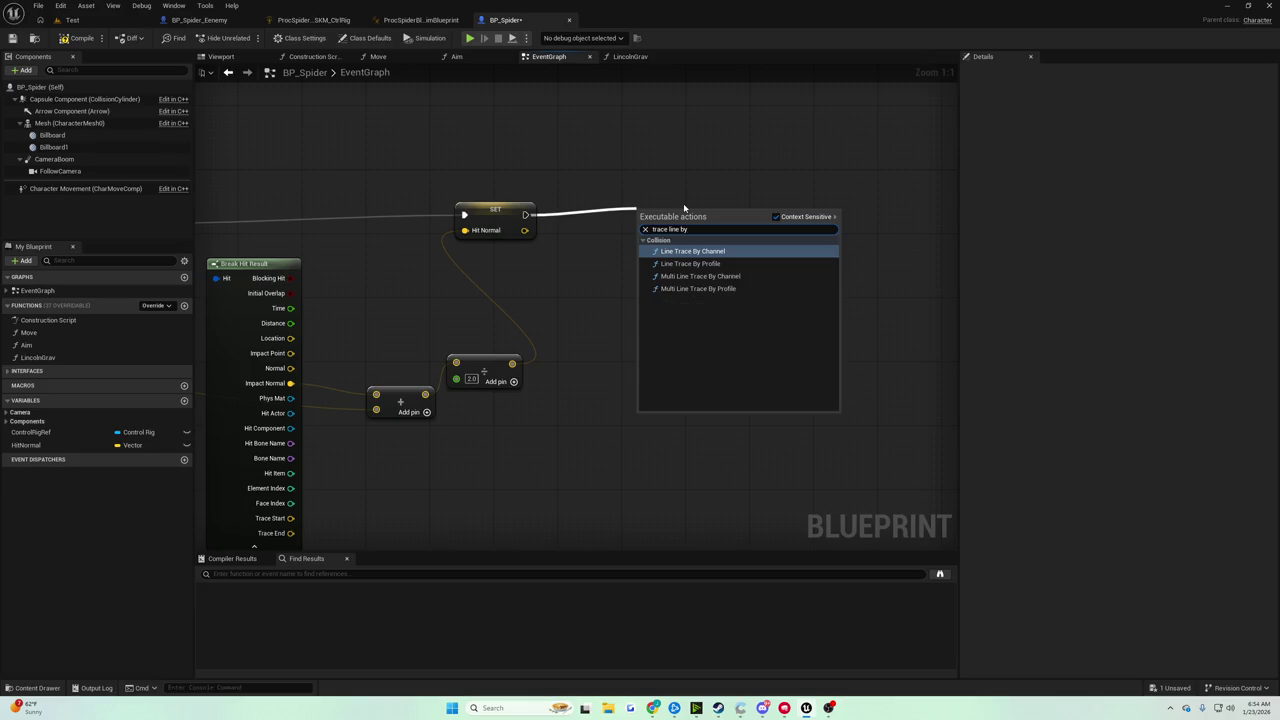
pyautogui.press('Return')
pyautogui.click(680, 302)
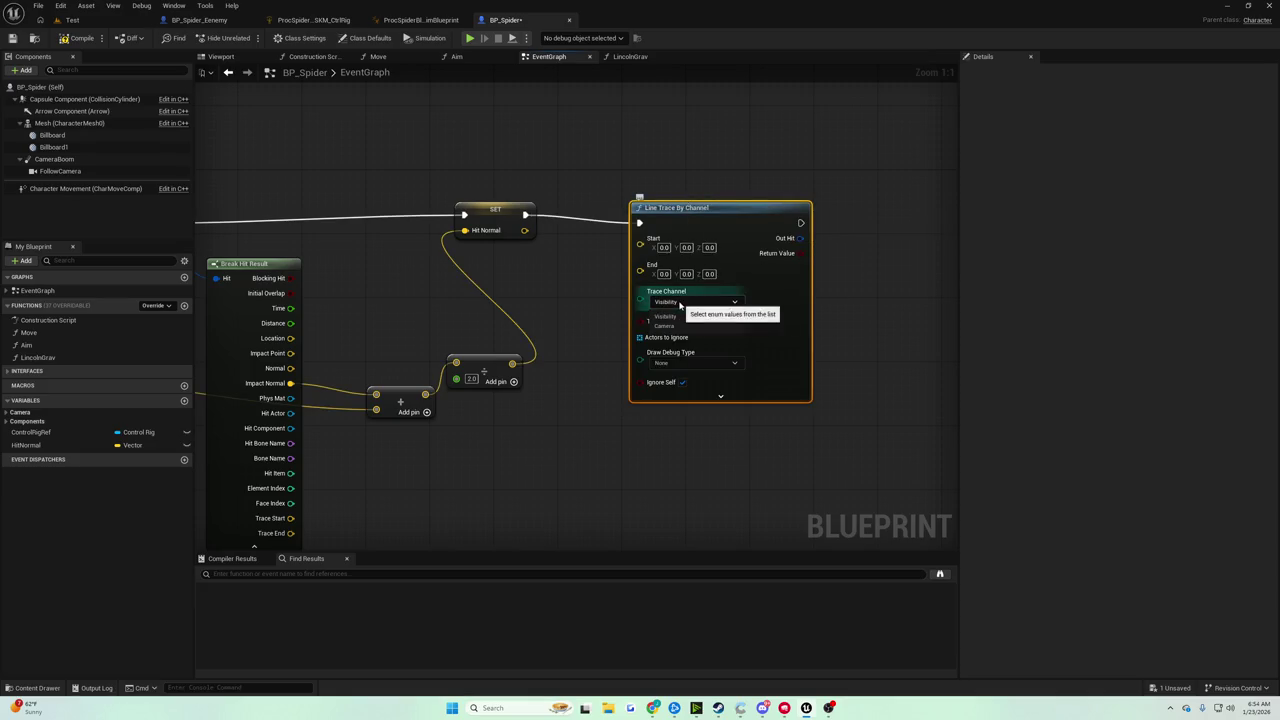
pyautogui.click(665, 316)
# Set the trace's Trace Color to magenta and Trace Hit Color to light blue
pyautogui.click(720, 396)
pyautogui.click(685, 399)
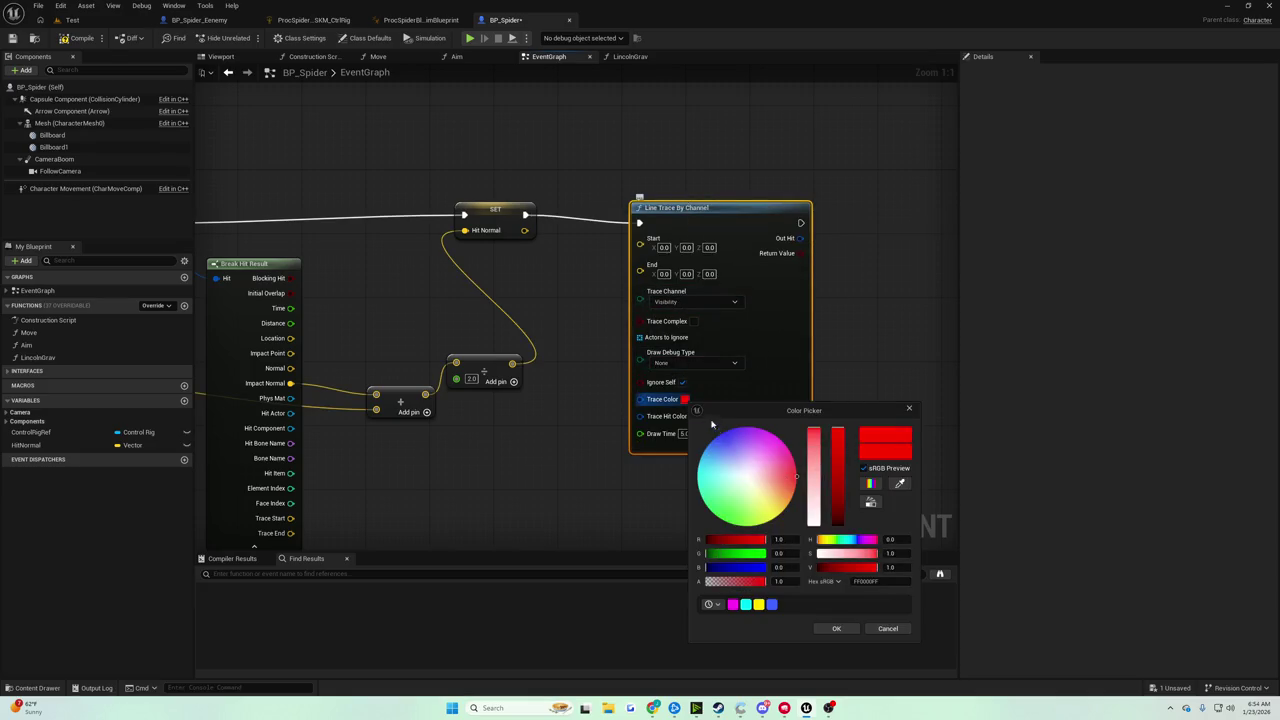
pyautogui.click(732, 604)
pyautogui.click(836, 628)
pyautogui.click(691, 416)
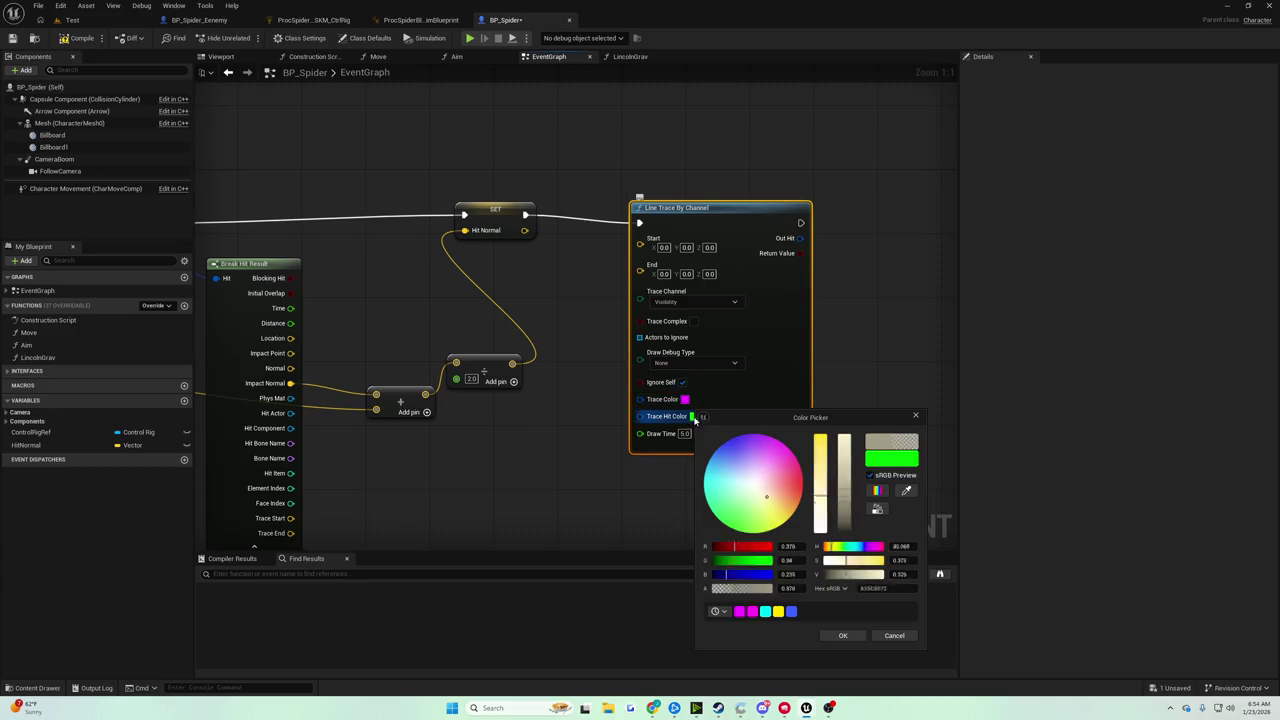
pyautogui.click(715, 514)
pyautogui.click(843, 635)
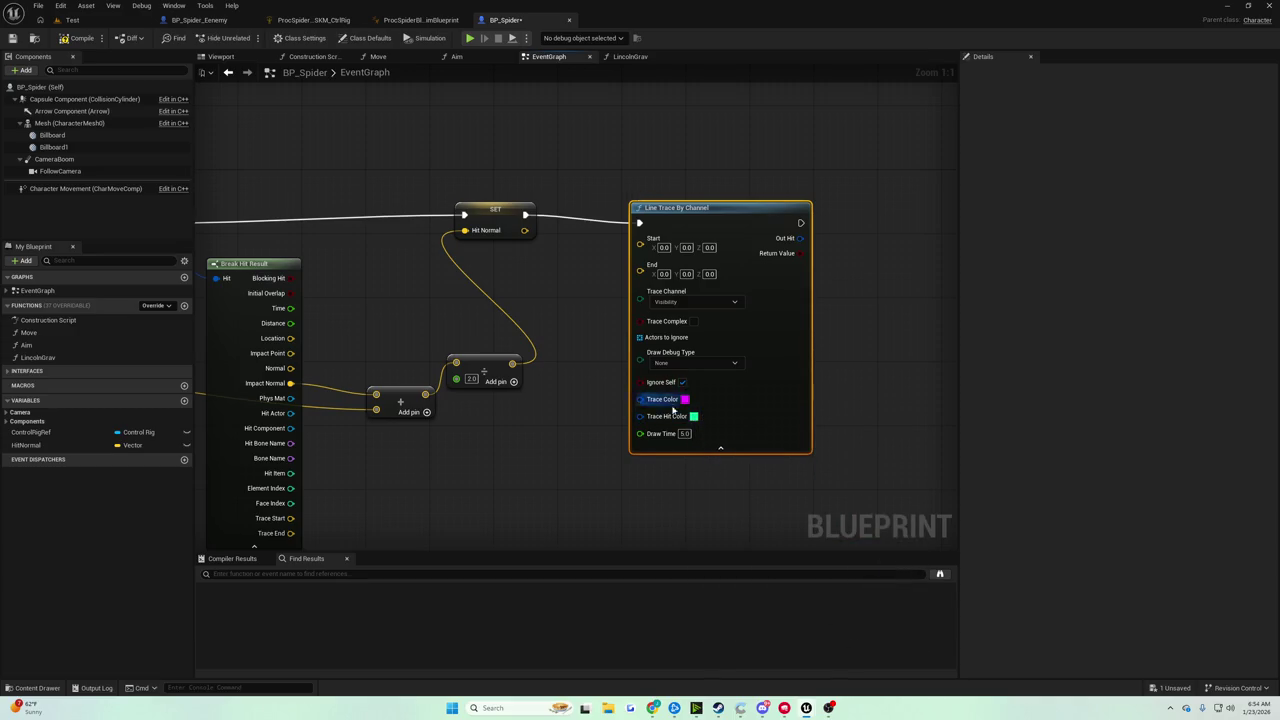
pyautogui.click(691, 416)
pyautogui.click(719, 452)
pyautogui.click(841, 635)
# Add a Draw Debug Line node after the SET node
pyautogui.moveTo(527, 213); pyautogui.dragTo(578, 178)
pyautogui.write('debug')
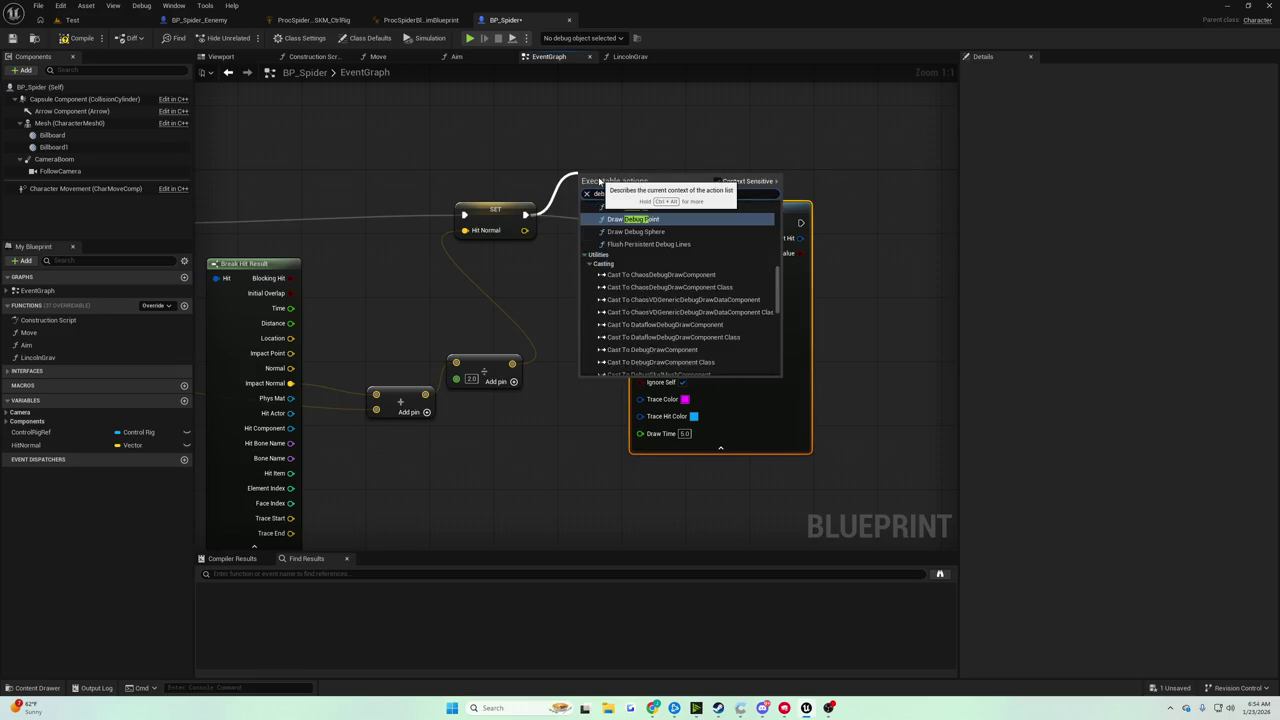
pyautogui.write(' line')
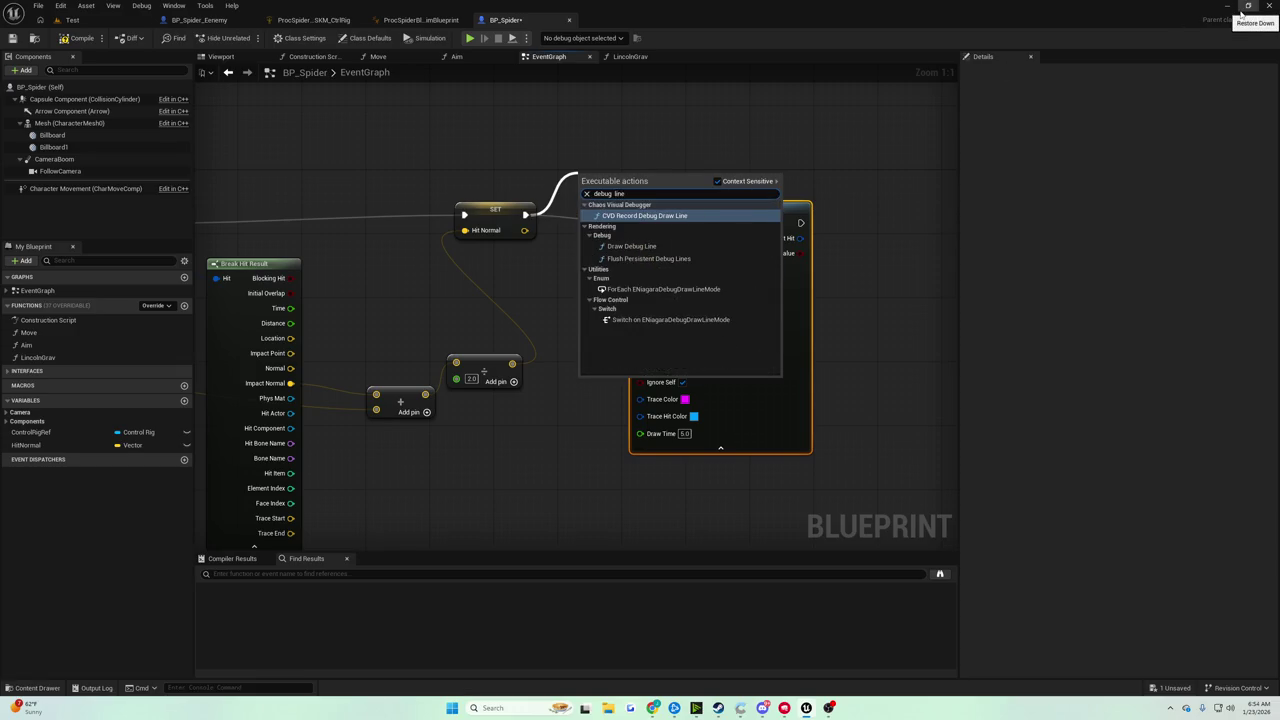
pyautogui.click(631, 246)
# Delete the Line Trace By Channel node and make the debug line yellow
pyautogui.moveTo(758, 210); pyautogui.dragTo(767, 210)
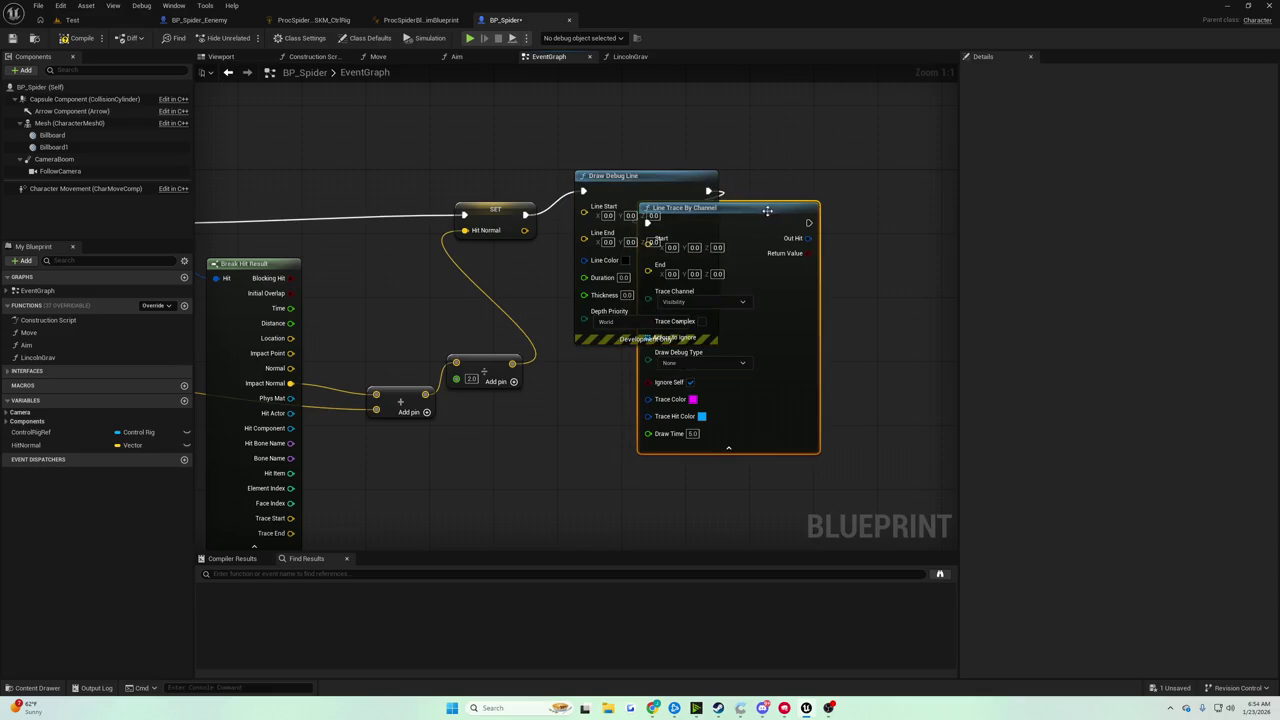
pyautogui.press('Delete')
pyautogui.moveTo(610, 176); pyautogui.dragTo(664, 174)
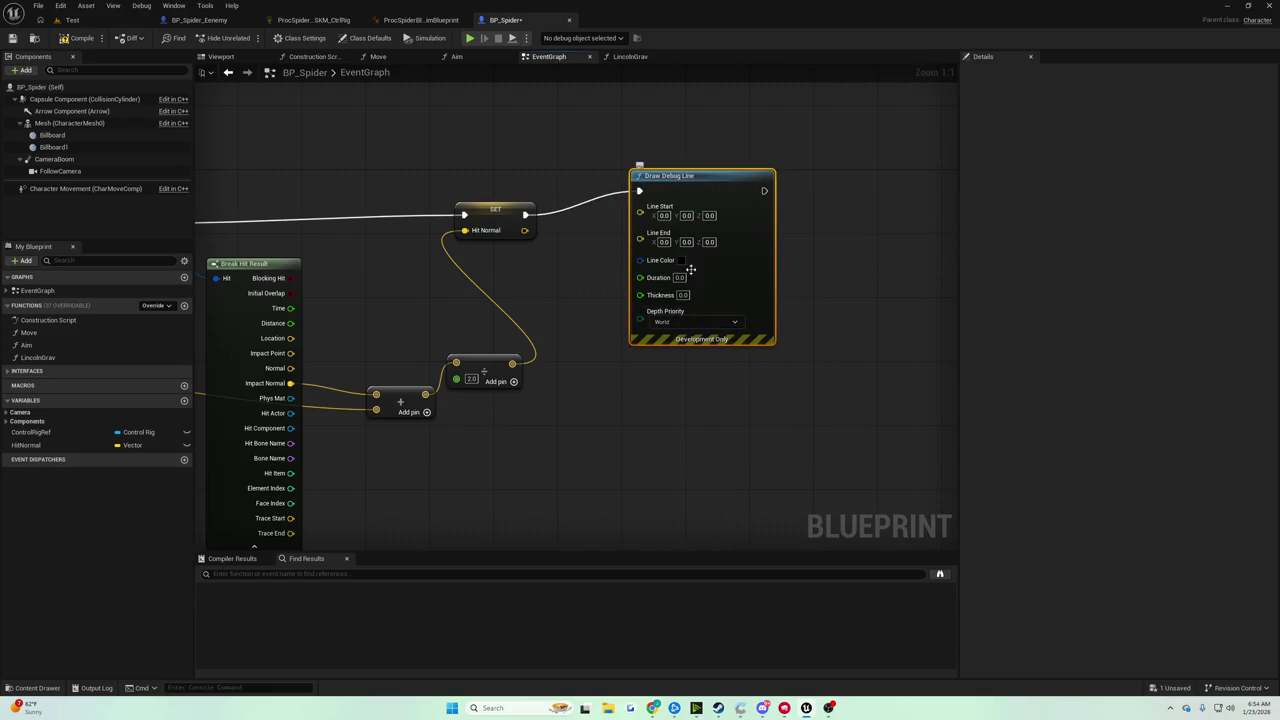
pyautogui.click(682, 260)
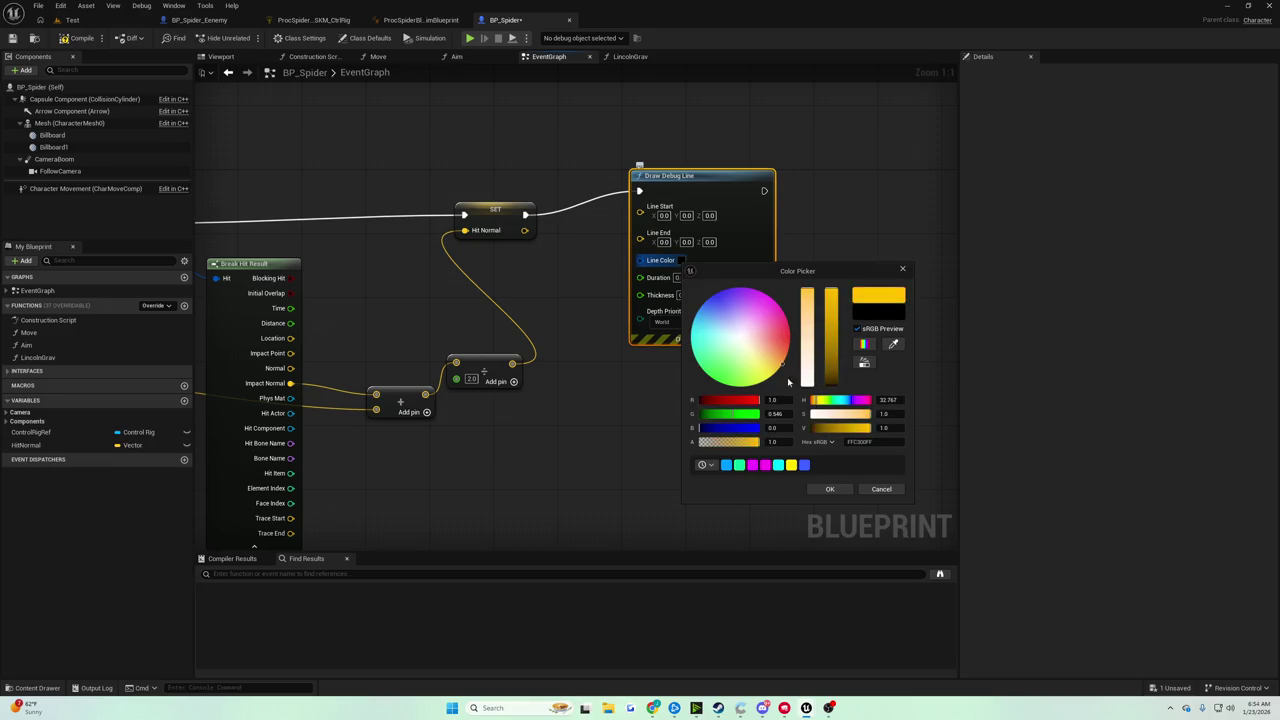
pyautogui.click(829, 489)
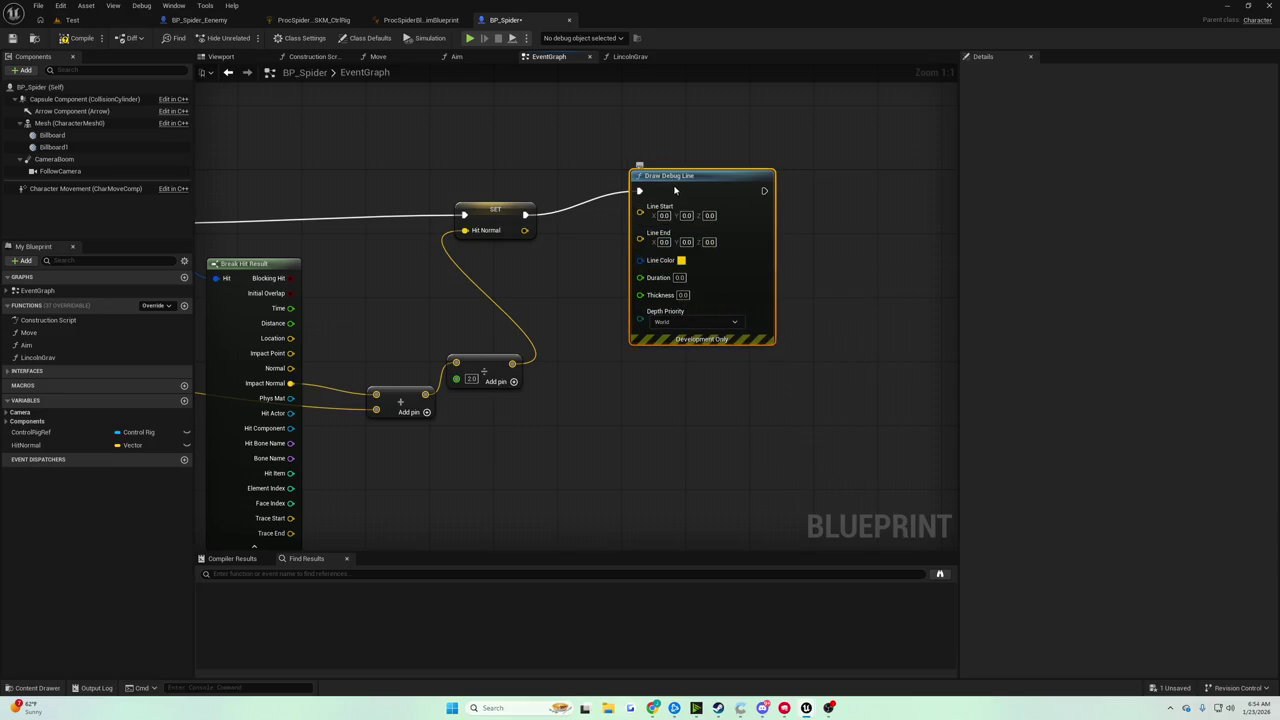
# Add a Get Actor Location node and wire it into Line Start
pyautogui.moveTo(675, 190)
pyautogui.mouseDown()
pyautogui.moveTo(690, 198)
pyautogui.moveTo(660, 206)
pyautogui.moveTo(675, 215)
pyautogui.mouseUp()
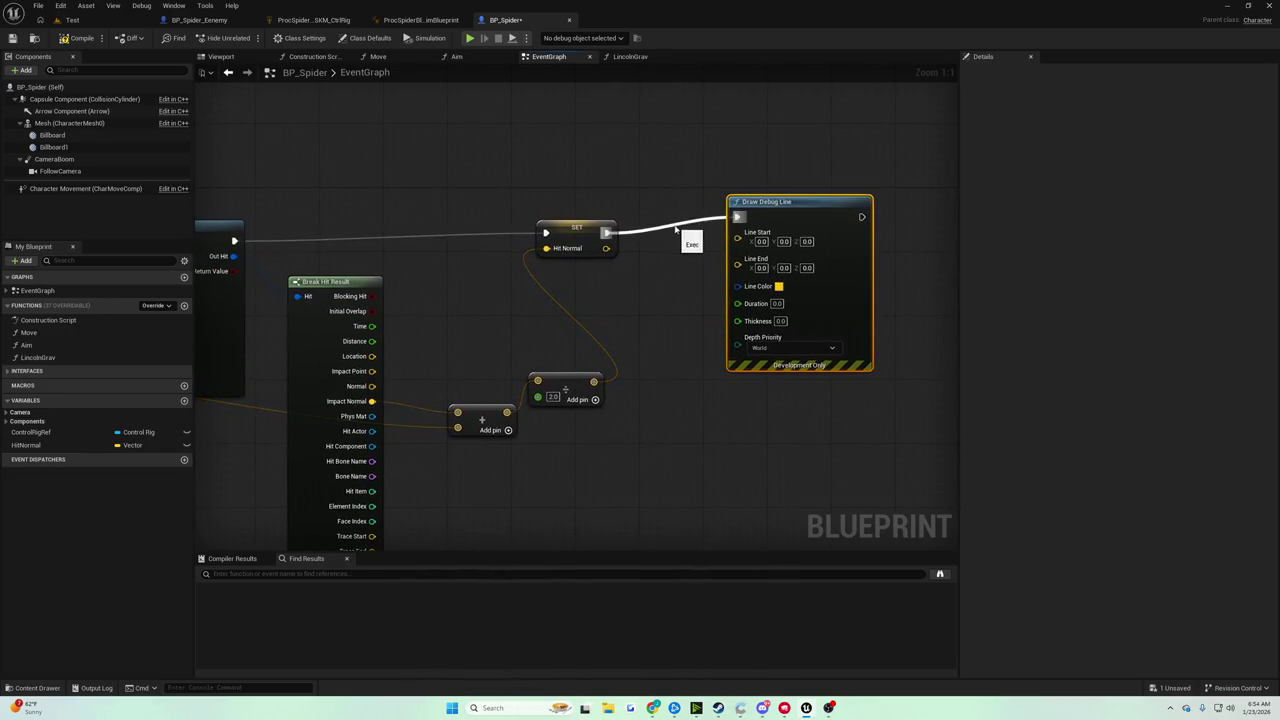
pyautogui.moveTo(565, 289); pyautogui.dragTo(616, 280)
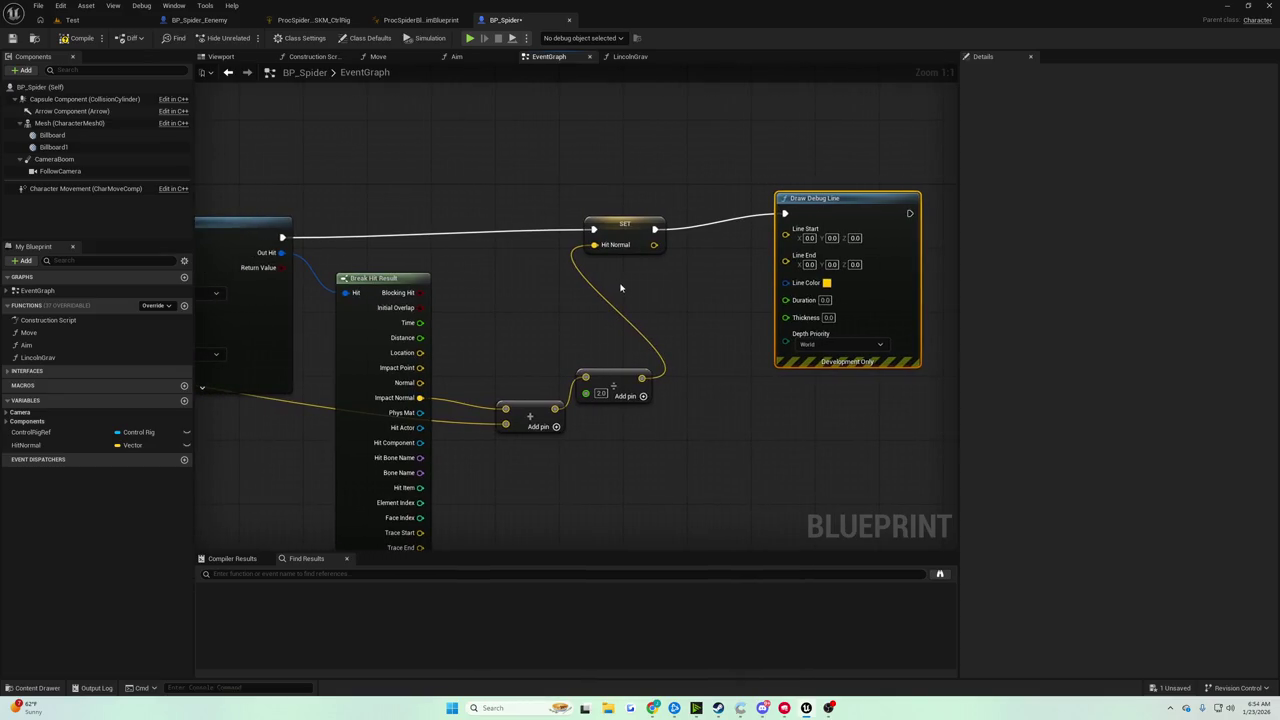
pyautogui.rightClick(620, 288)
pyautogui.write('get actor loctio')
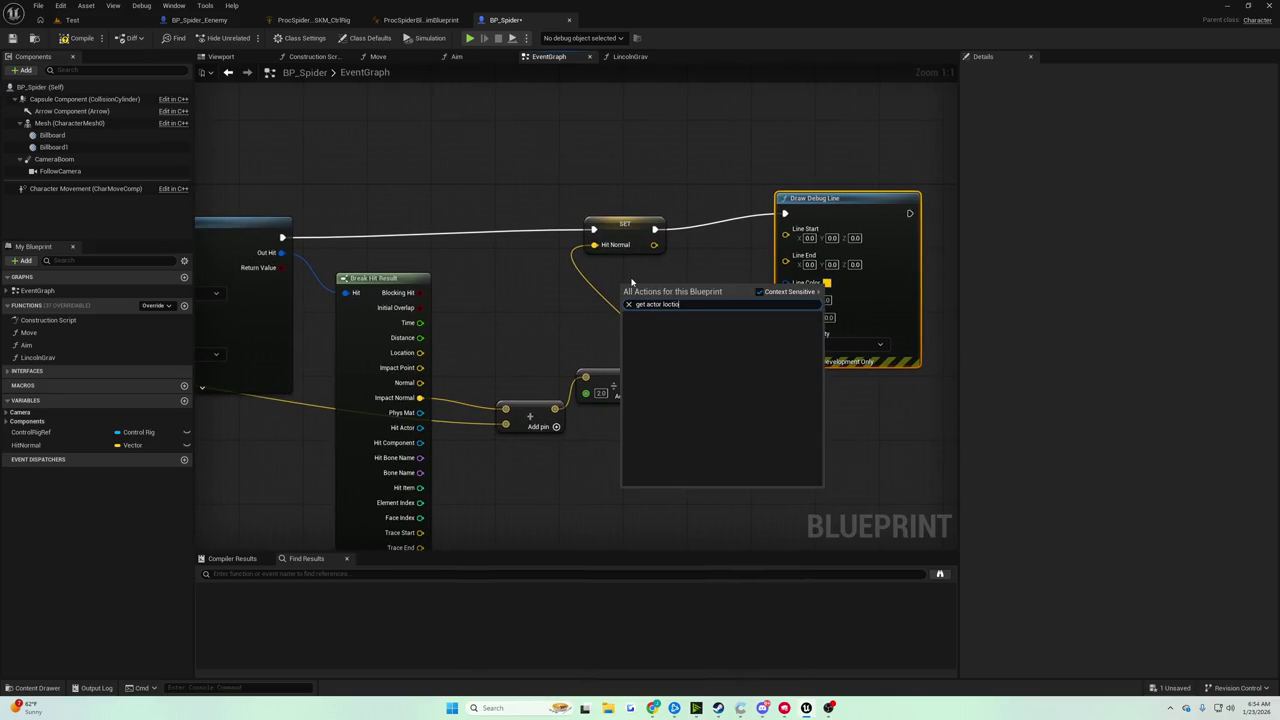
pyautogui.press('BackSpace')
pyautogui.press('BackSpace')
pyautogui.press('Return')
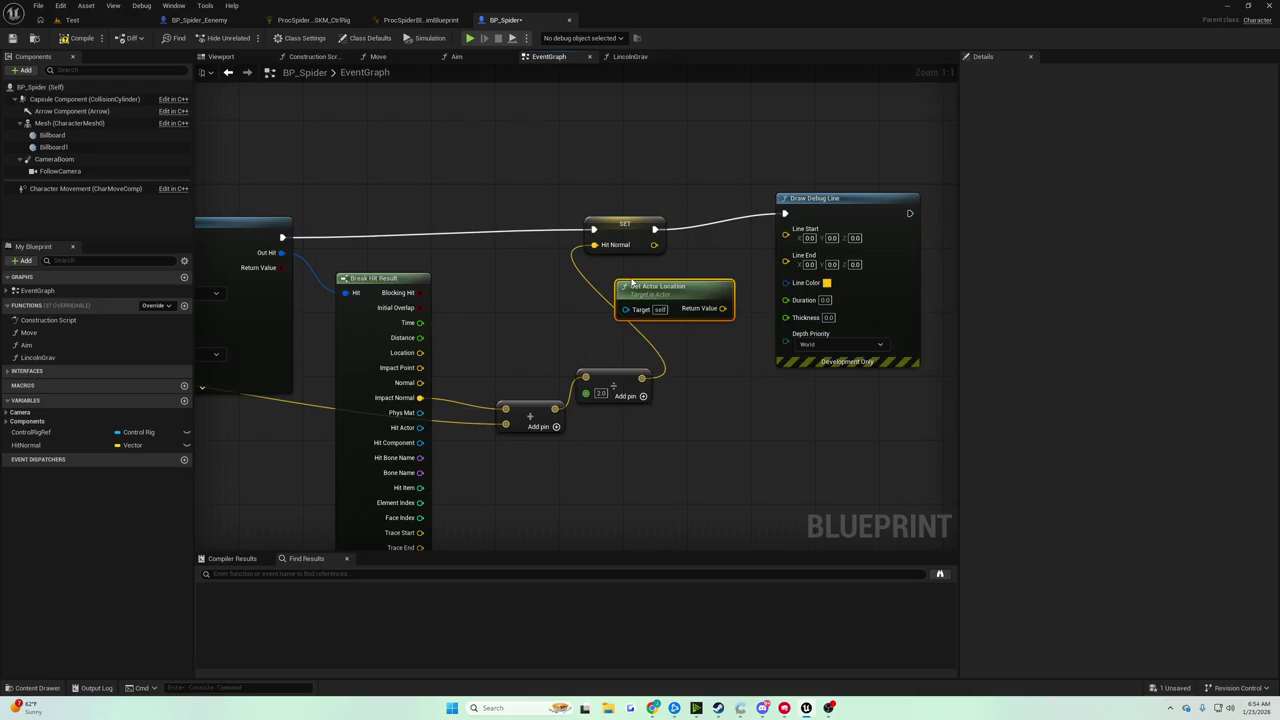
pyautogui.moveTo(640, 283); pyautogui.dragTo(612, 285)
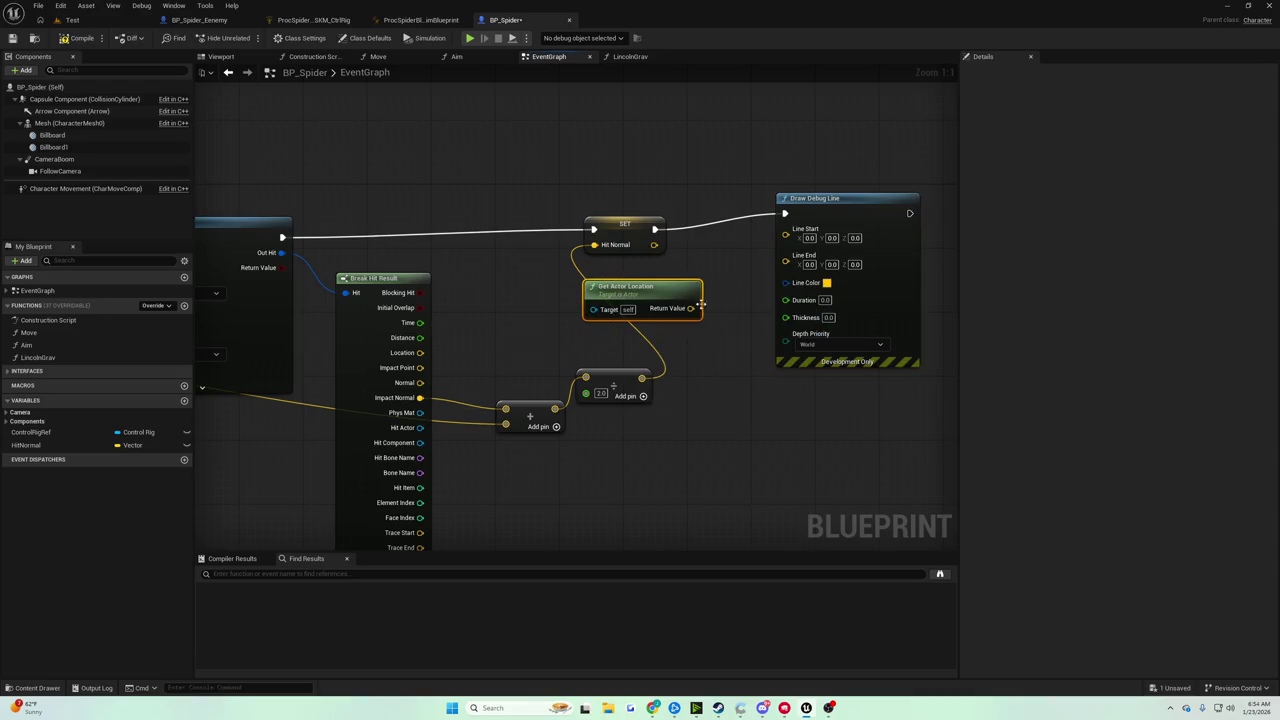
pyautogui.moveTo(702, 304)
pyautogui.mouseDown()
pyautogui.moveTo(786, 256)
pyautogui.moveTo(785, 229)
pyautogui.mouseUp()
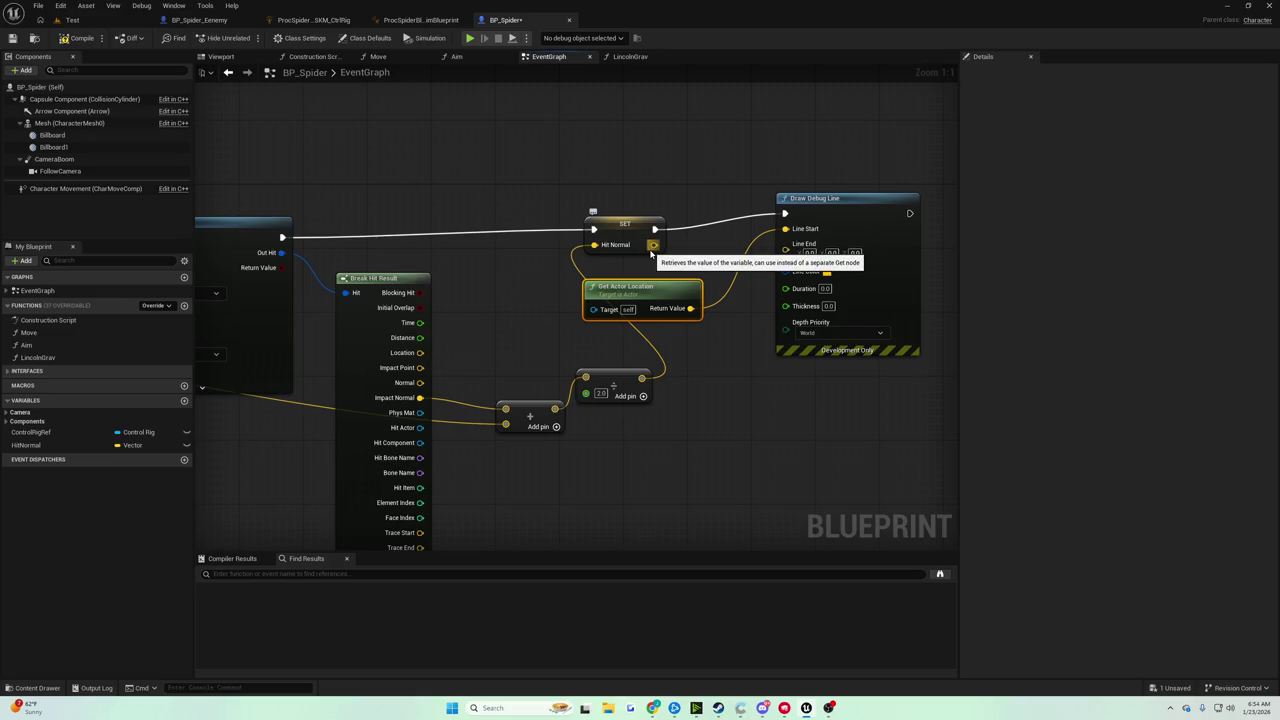
# Add a vector Add node off the actor location for Line End
pyautogui.moveTo(580, 271); pyautogui.dragTo(703, 250)
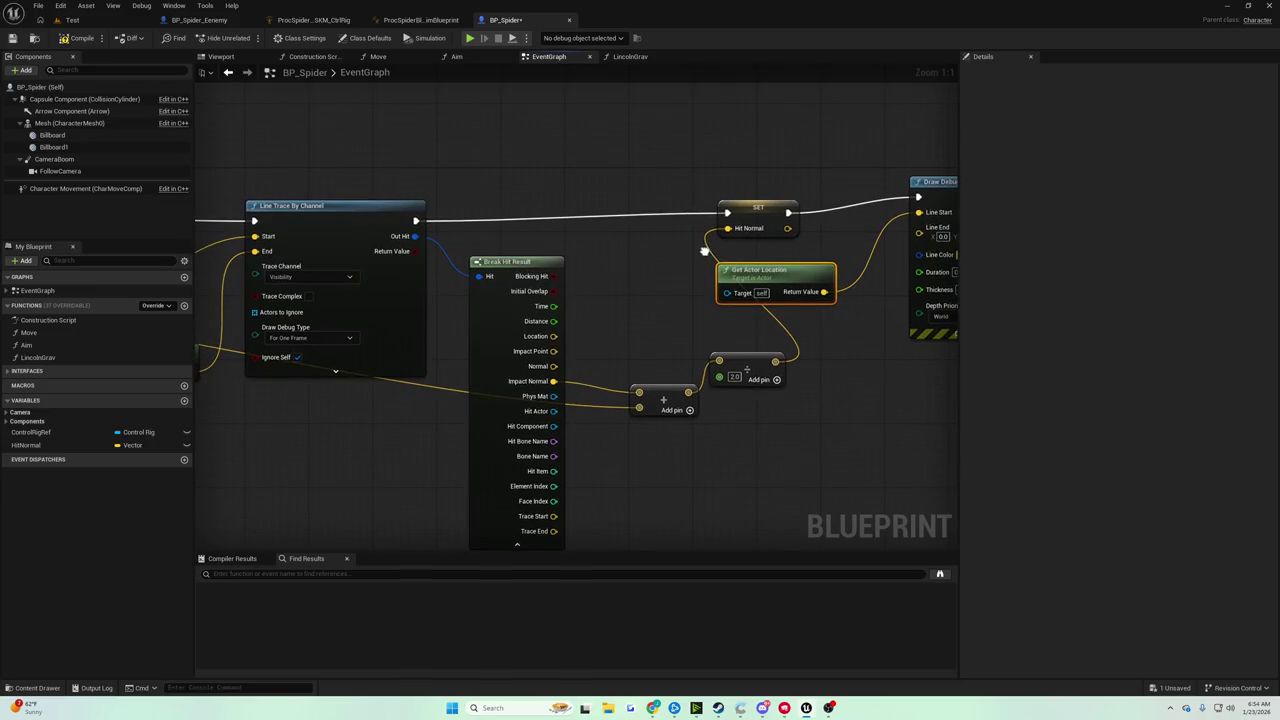
pyautogui.moveTo(704, 250)
pyautogui.mouseDown()
pyautogui.moveTo(887, 208)
pyautogui.moveTo(1130, 188)
pyautogui.mouseUp()
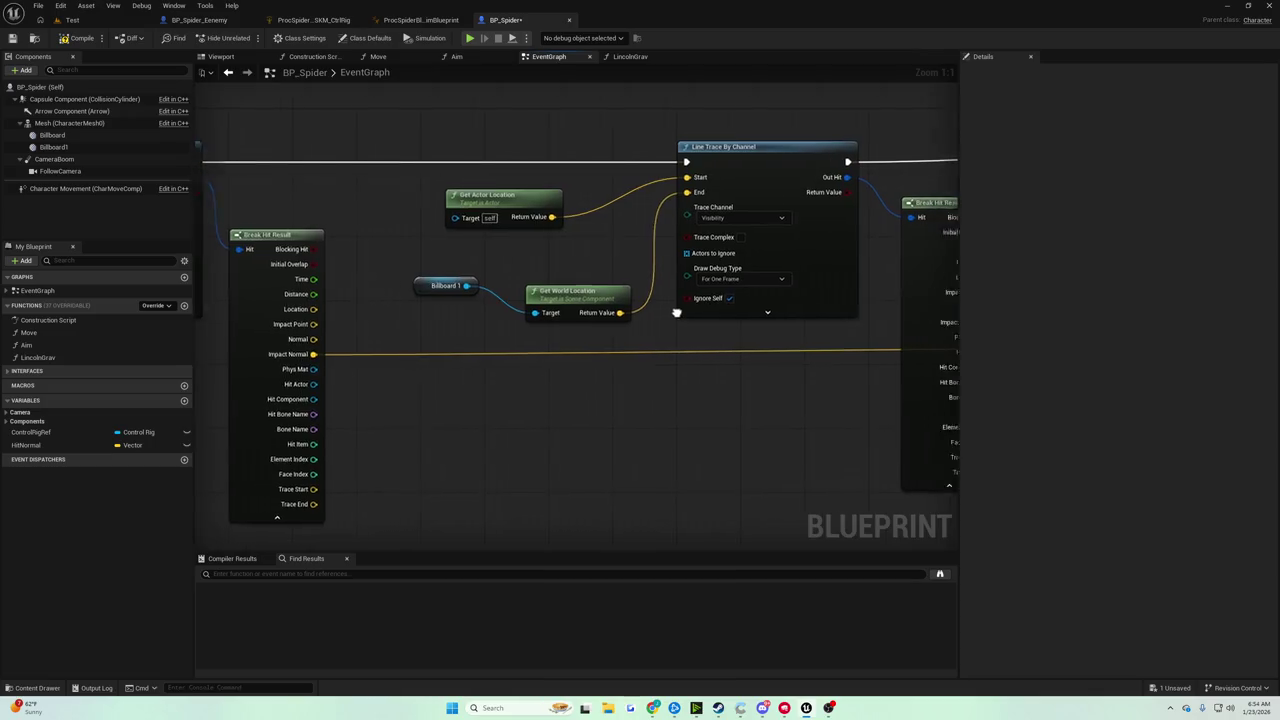
pyautogui.moveTo(759, 317)
pyautogui.mouseDown()
pyautogui.moveTo(318, 328)
pyautogui.moveTo(373, 323)
pyautogui.moveTo(345, 318)
pyautogui.moveTo(196, 333)
pyautogui.mouseUp()
pyautogui.moveTo(758, 150); pyautogui.dragTo(828, 141)
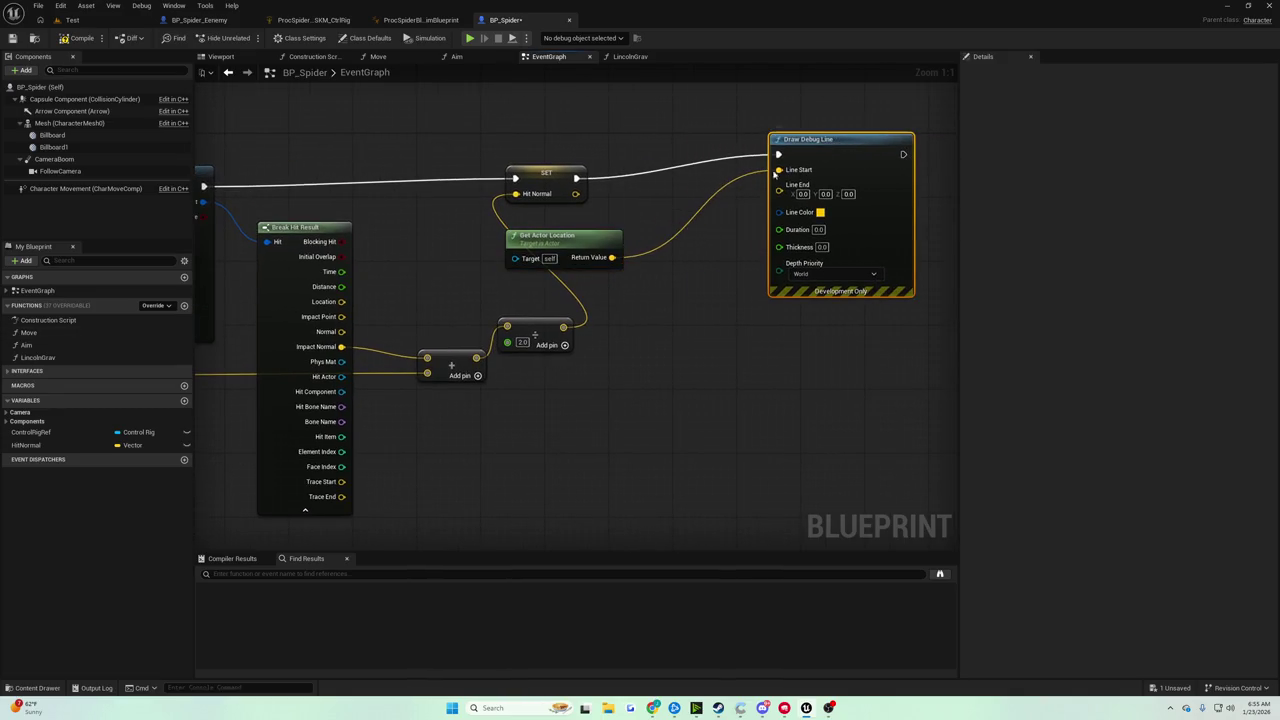
pyautogui.moveTo(612, 257); pyautogui.dragTo(663, 280)
pyautogui.write('+')
pyautogui.click(686, 326)
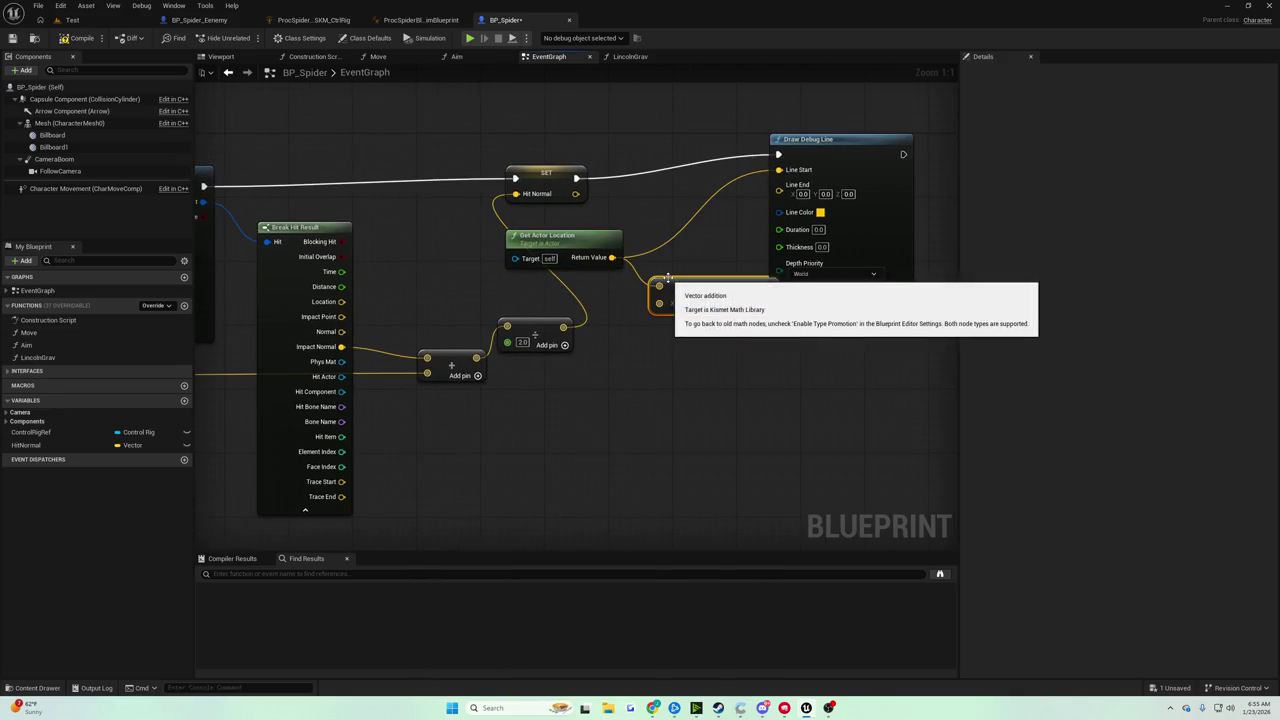
pyautogui.moveTo(811, 162); pyautogui.dragTo(899, 186)
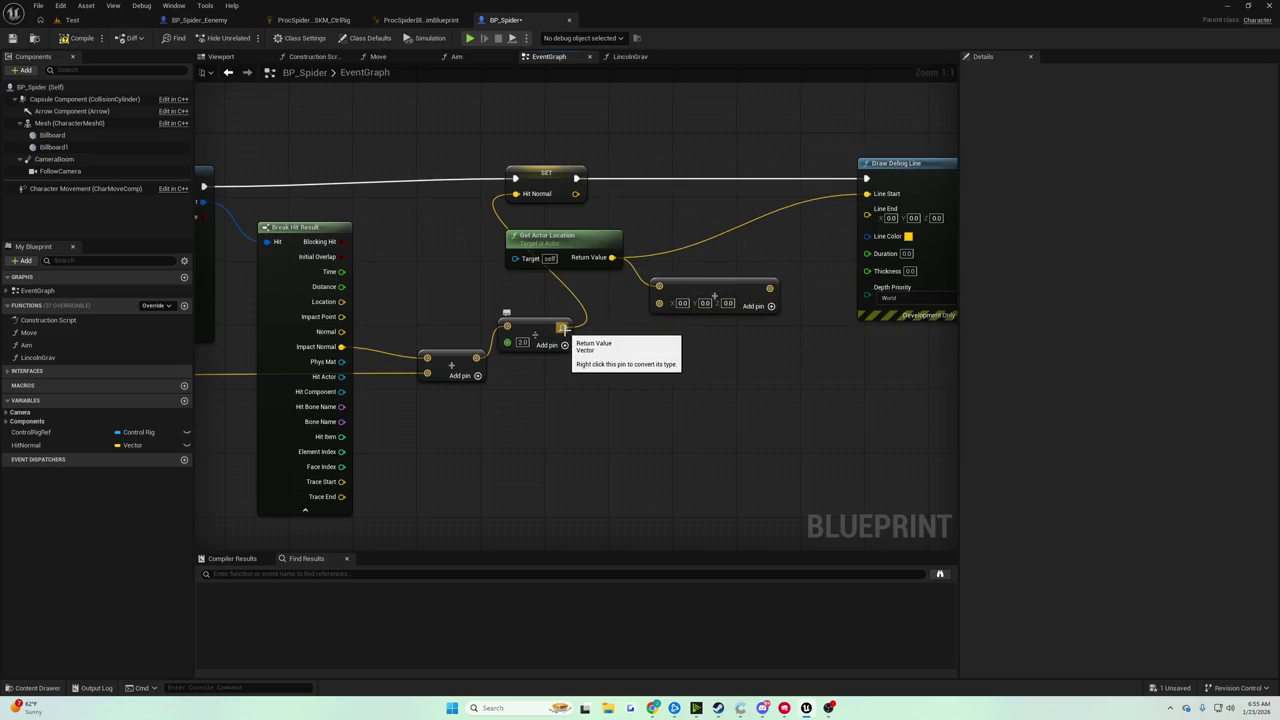
# Multiply the normal by 500, feed it into the Add node, and set Duration 1
pyautogui.moveTo(564, 329); pyautogui.dragTo(622, 374)
pyautogui.write('+')
pyautogui.press('Return')
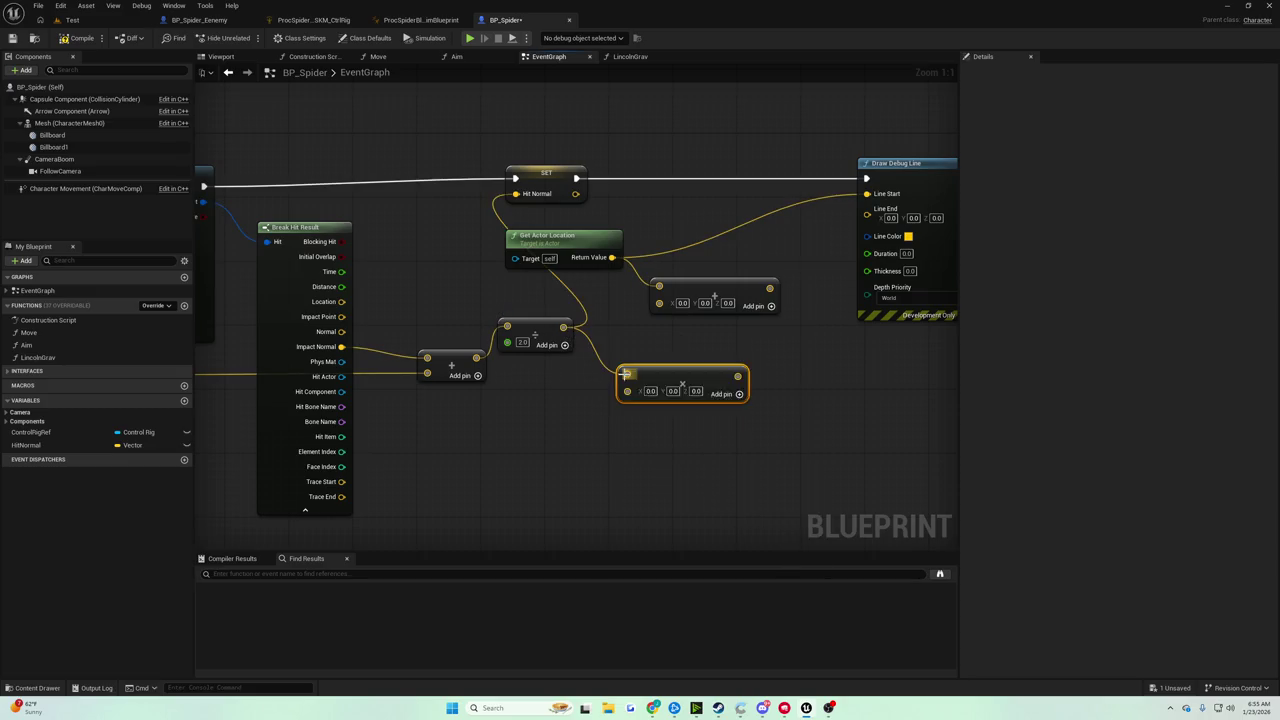
pyautogui.rightClick(635, 401)
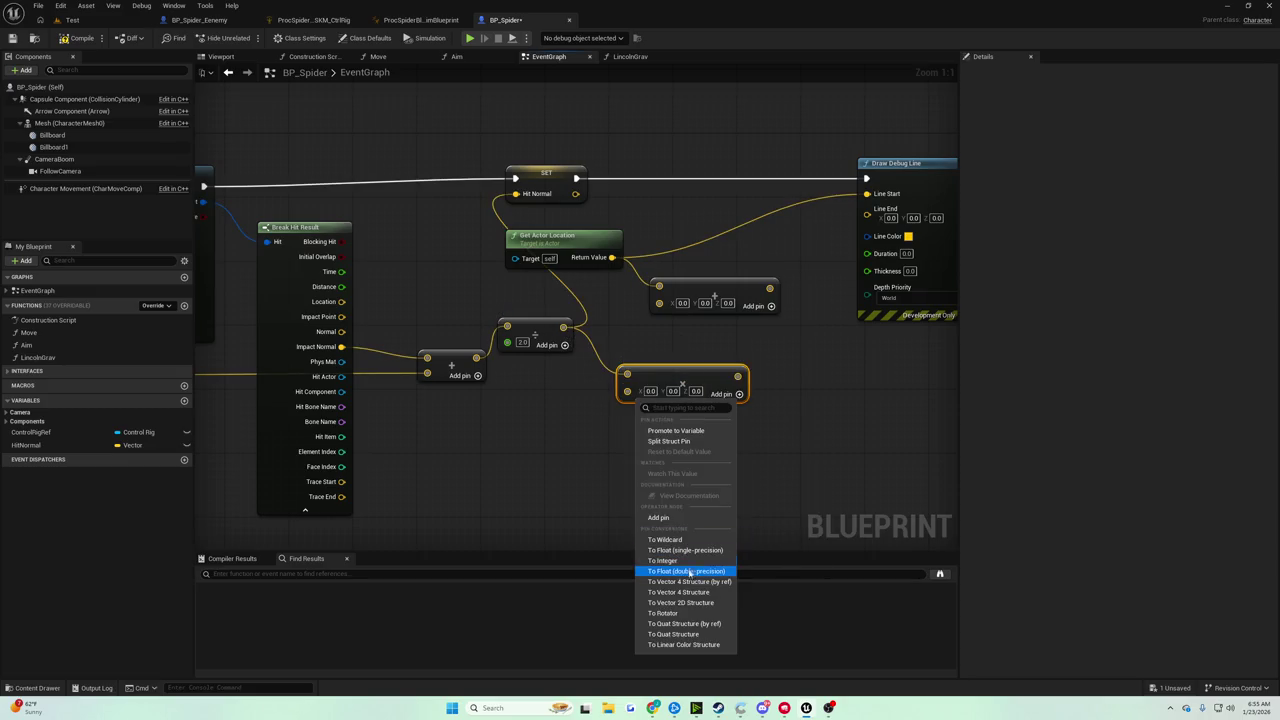
pyautogui.click(686, 577)
pyautogui.click(642, 390)
pyautogui.write('500')
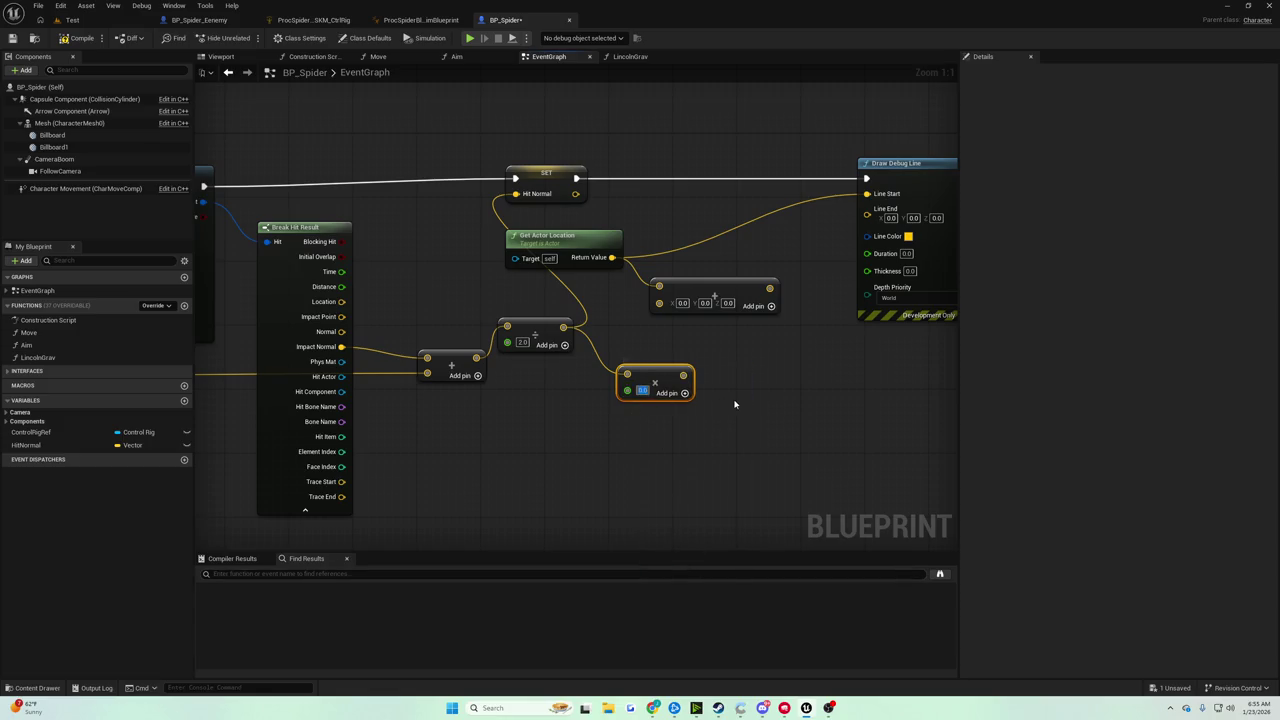
pyautogui.press('Return')
pyautogui.moveTo(690, 375)
pyautogui.mouseDown()
pyautogui.moveTo(659, 301)
pyautogui.moveTo(869, 217)
pyautogui.mouseUp()
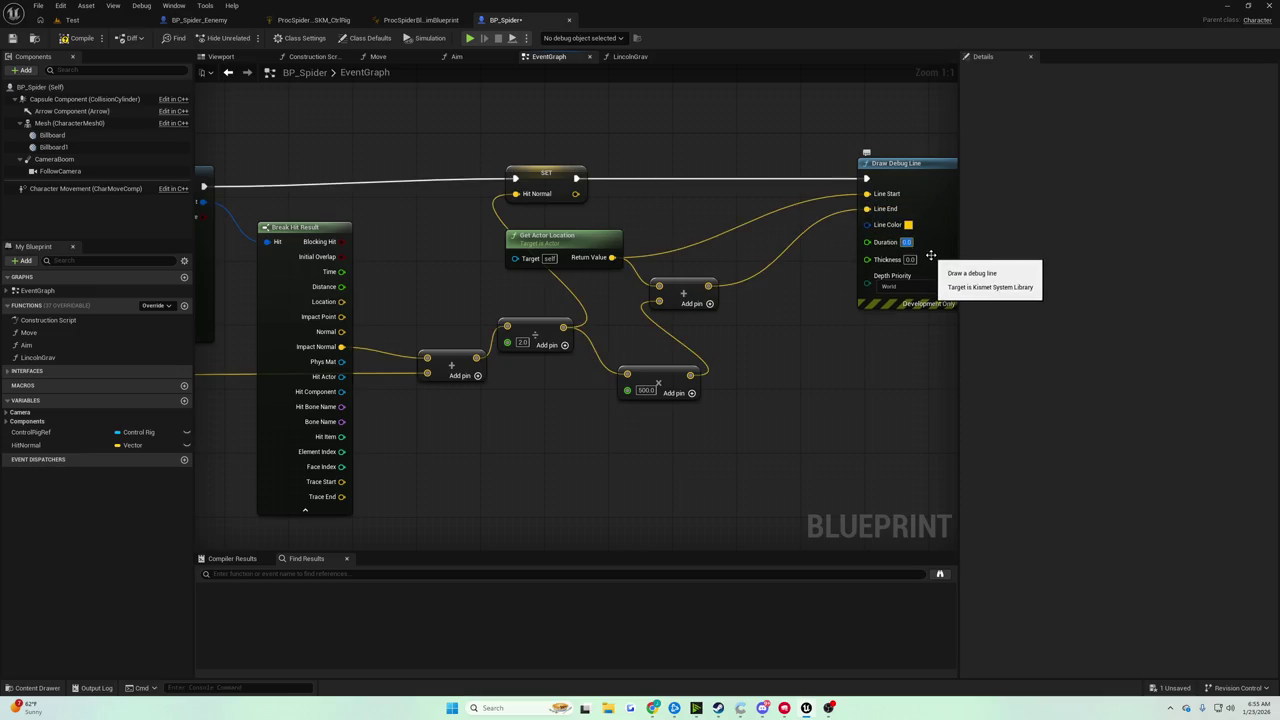
pyautogui.write('1')
pyautogui.press('Tab')
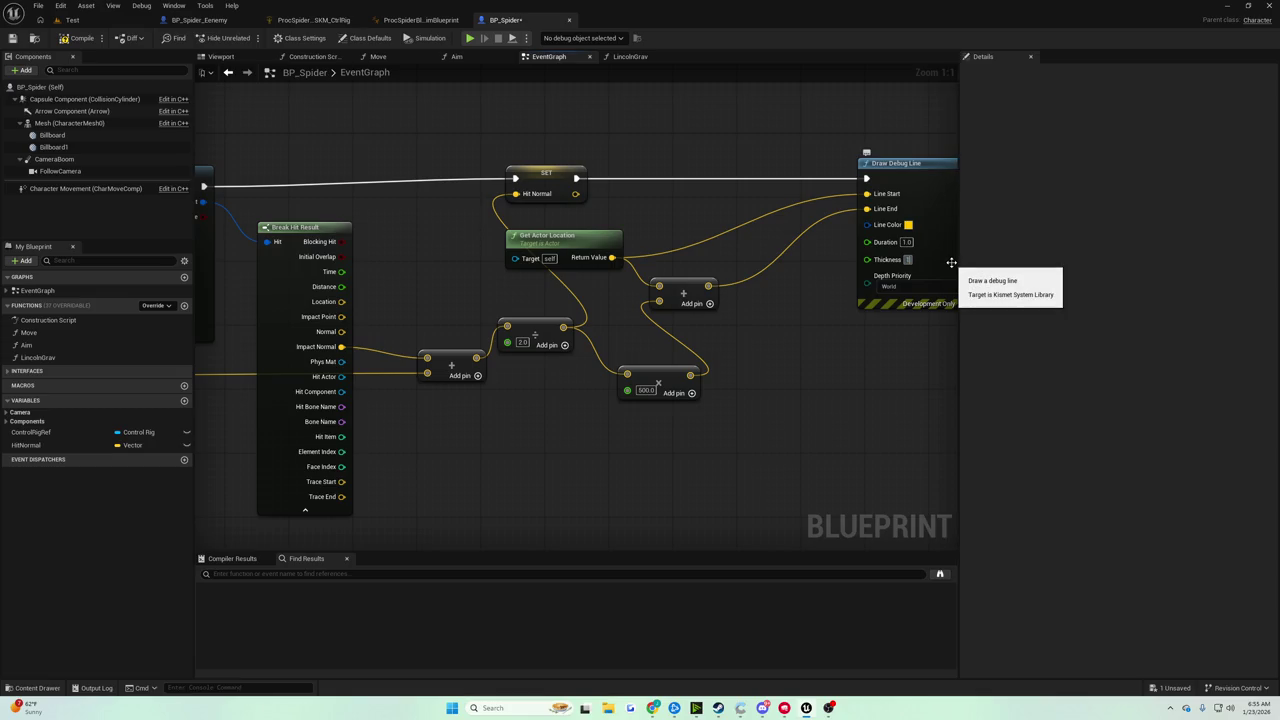
# Play the Test level to watch the yellow debug normal lines, then return to BP_Spider
pyautogui.click(72, 20)
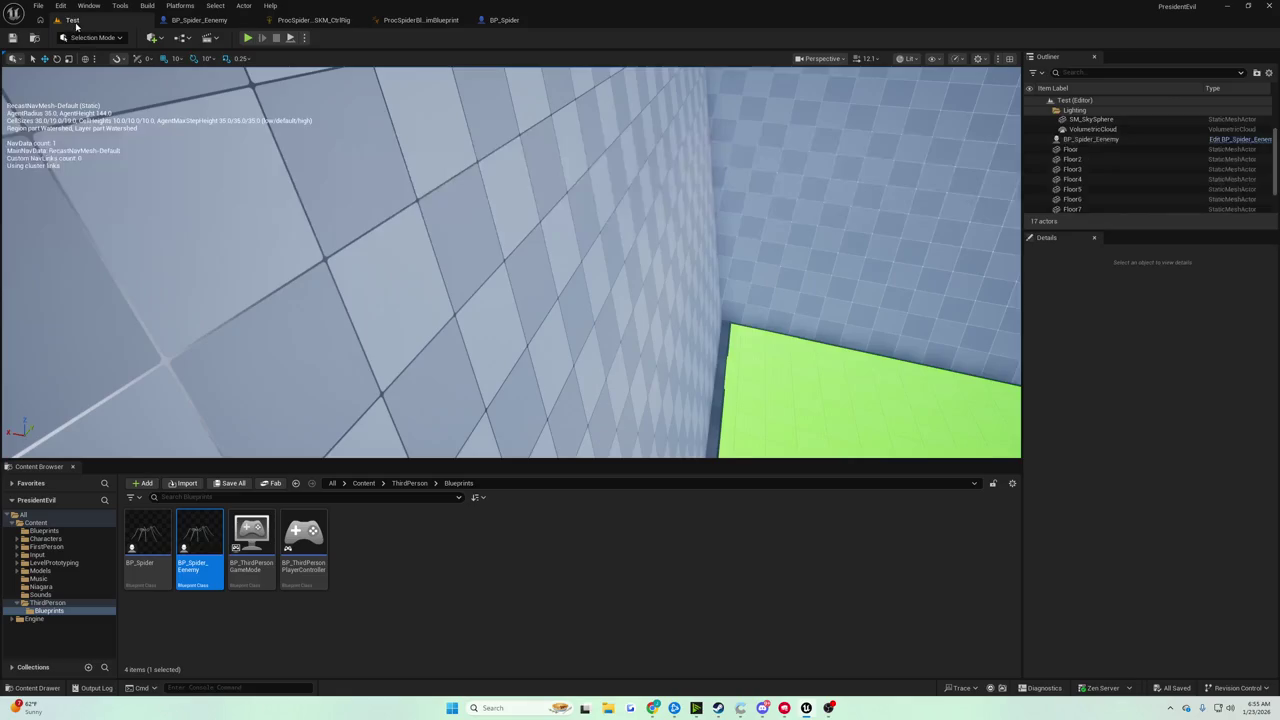
pyautogui.click(248, 38)
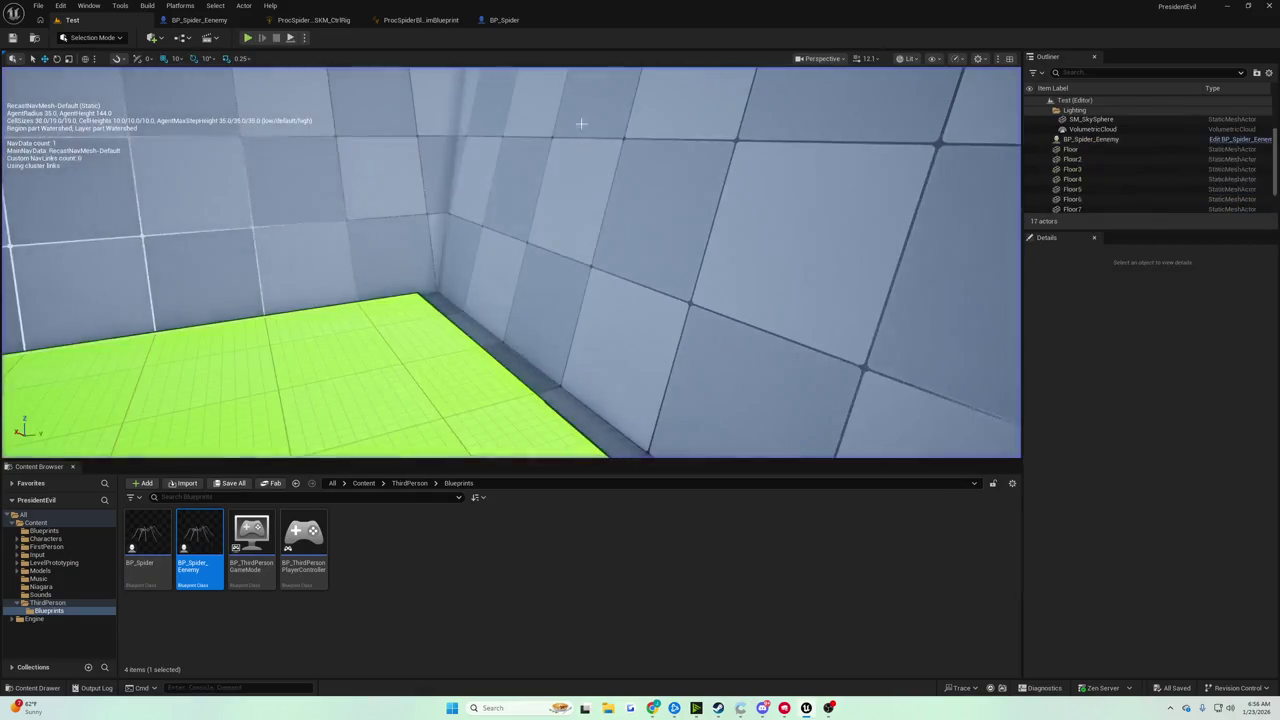
pyautogui.click(504, 20)
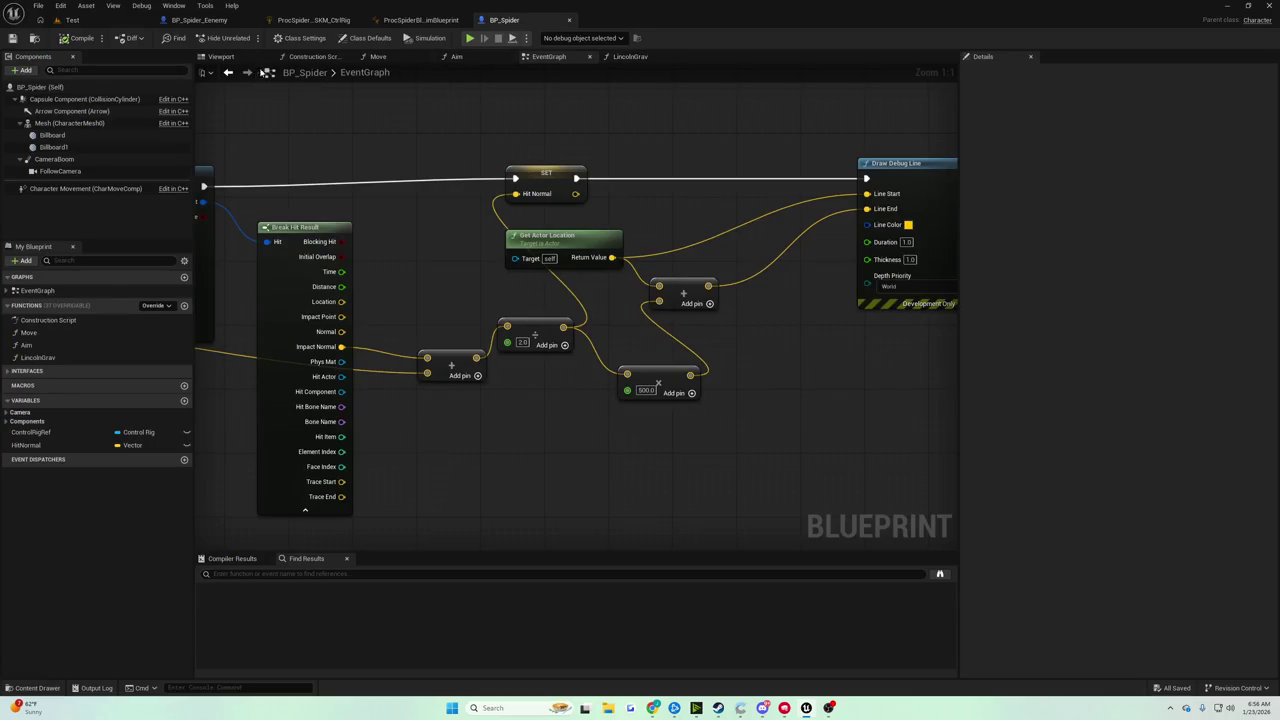
pyautogui.click(236, 58)
pyautogui.moveTo(587, 190)
pyautogui.mouseDown()
pyautogui.moveTo(500, 200)
pyautogui.moveTo(505, 240)
pyautogui.moveTo(505, 215)
pyautogui.moveTo(480, 210)
pyautogui.moveTo(552, 259)
pyautogui.mouseUp()
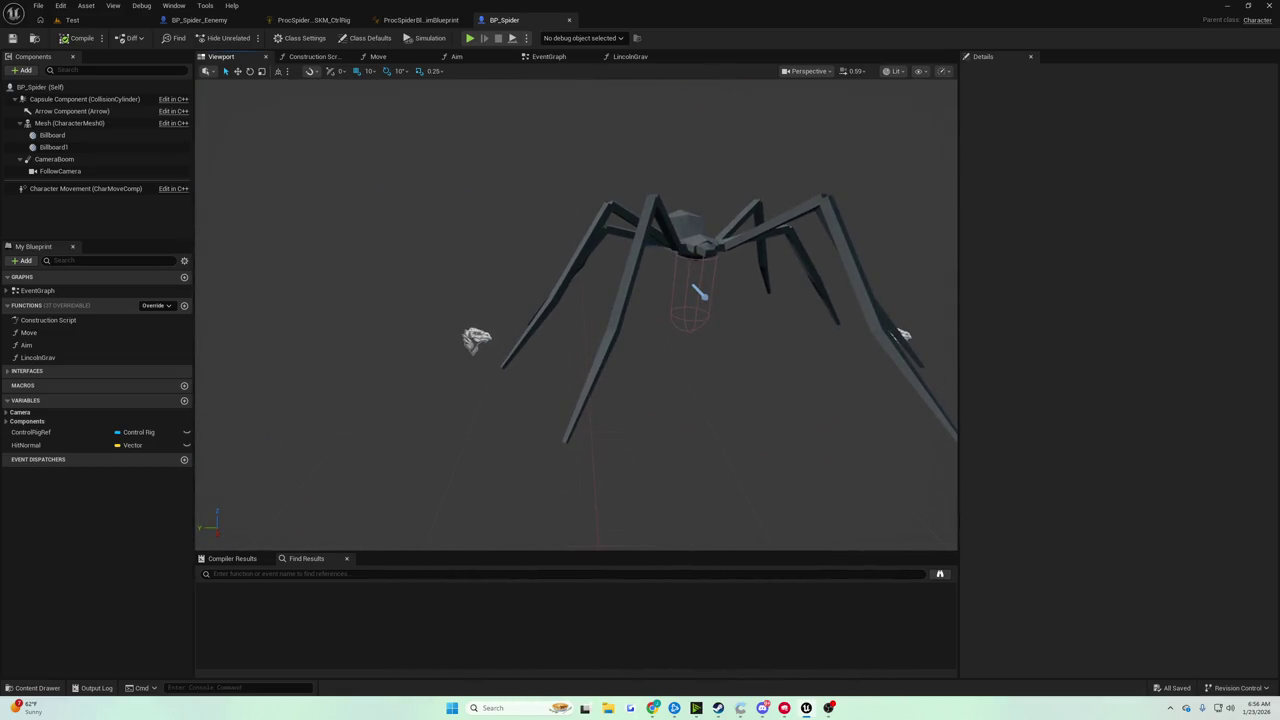
pyautogui.click(476, 338)
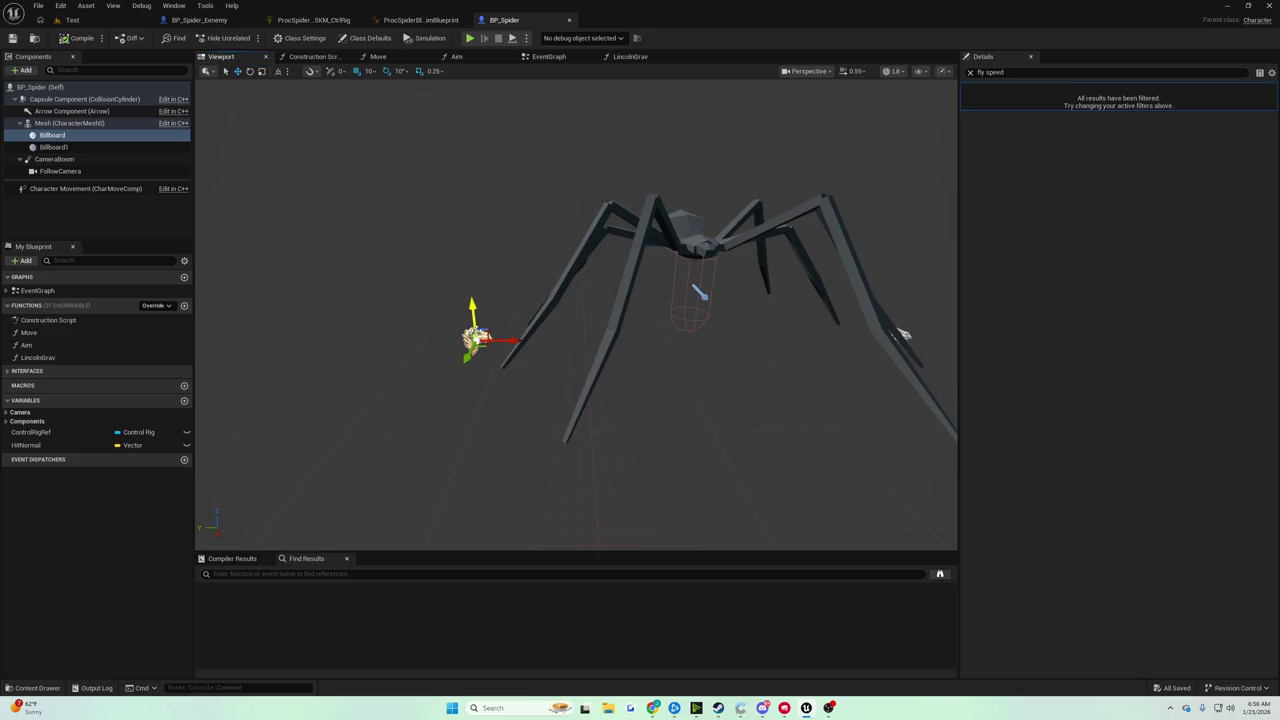
pyautogui.moveTo(476, 338)
pyautogui.mouseDown()
pyautogui.moveTo(530, 334)
pyautogui.moveTo(490, 336)
pyautogui.mouseUp()
pyautogui.moveTo(477, 333); pyautogui.dragTo(480, 328)
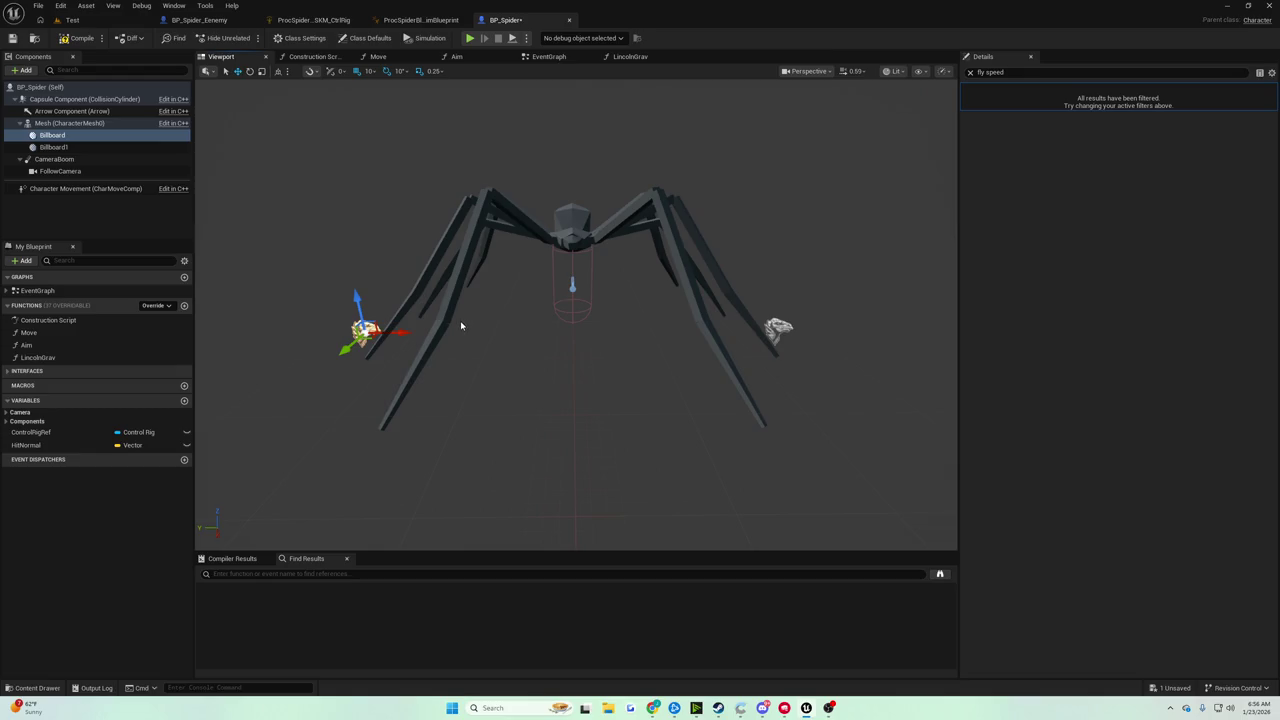
pyautogui.press('w')
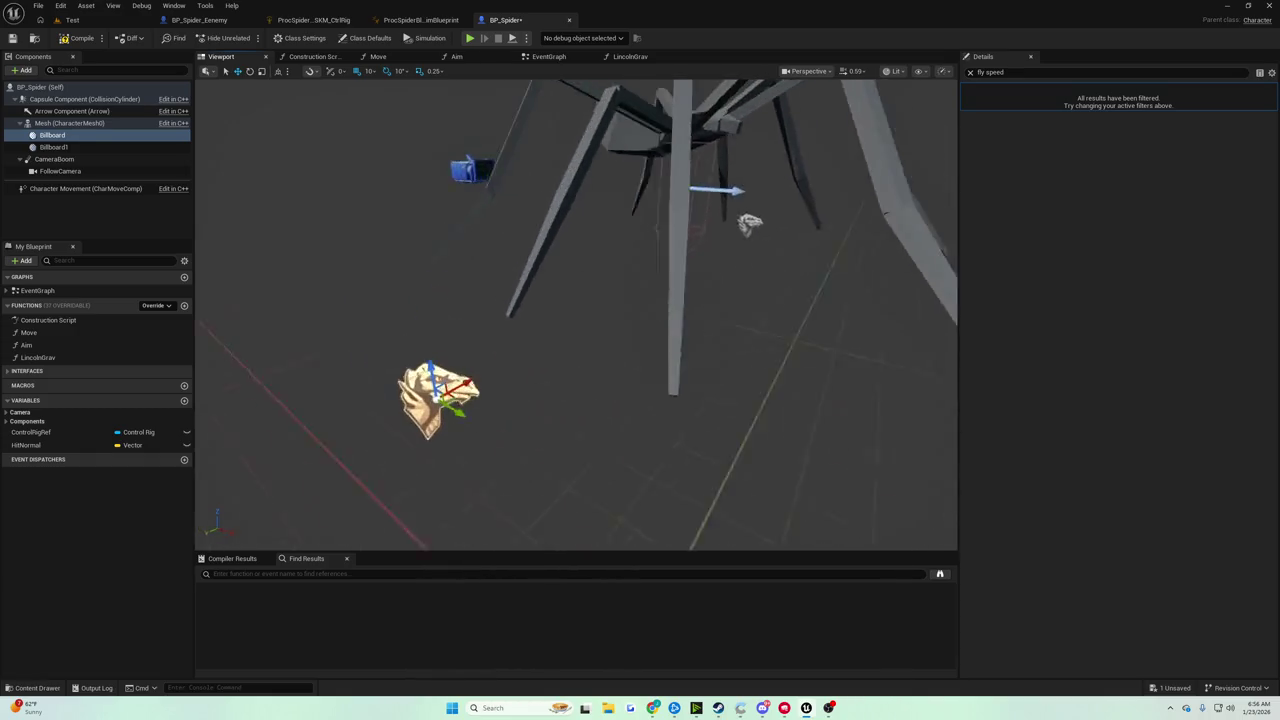
pyautogui.press('f')
pyautogui.press('w')
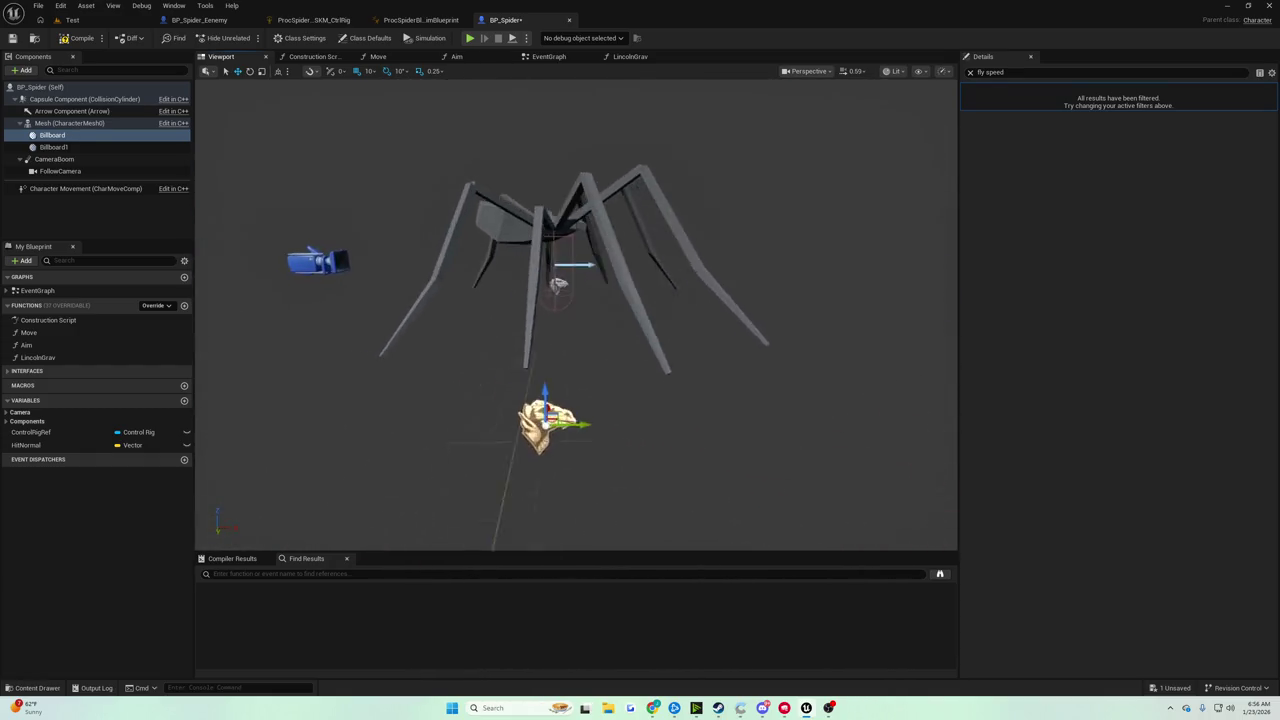
pyautogui.press('f')
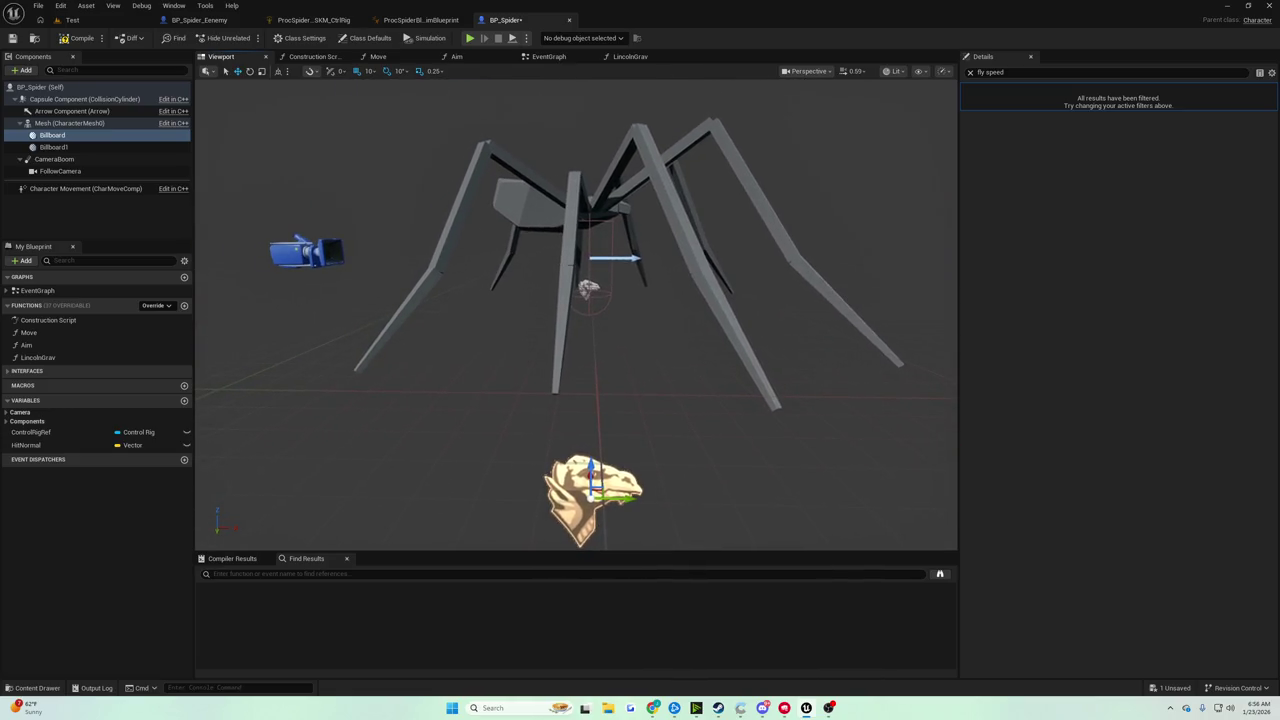
pyautogui.moveTo(595, 472)
pyautogui.mouseDown()
pyautogui.moveTo(595, 520)
pyautogui.moveTo(595, 458)
pyautogui.moveTo(595, 510)
pyautogui.moveTo(570, 480)
pyautogui.moveTo(560, 420)
pyautogui.mouseUp()
pyautogui.click(545, 385)
pyautogui.scroll(3, 551, 386)
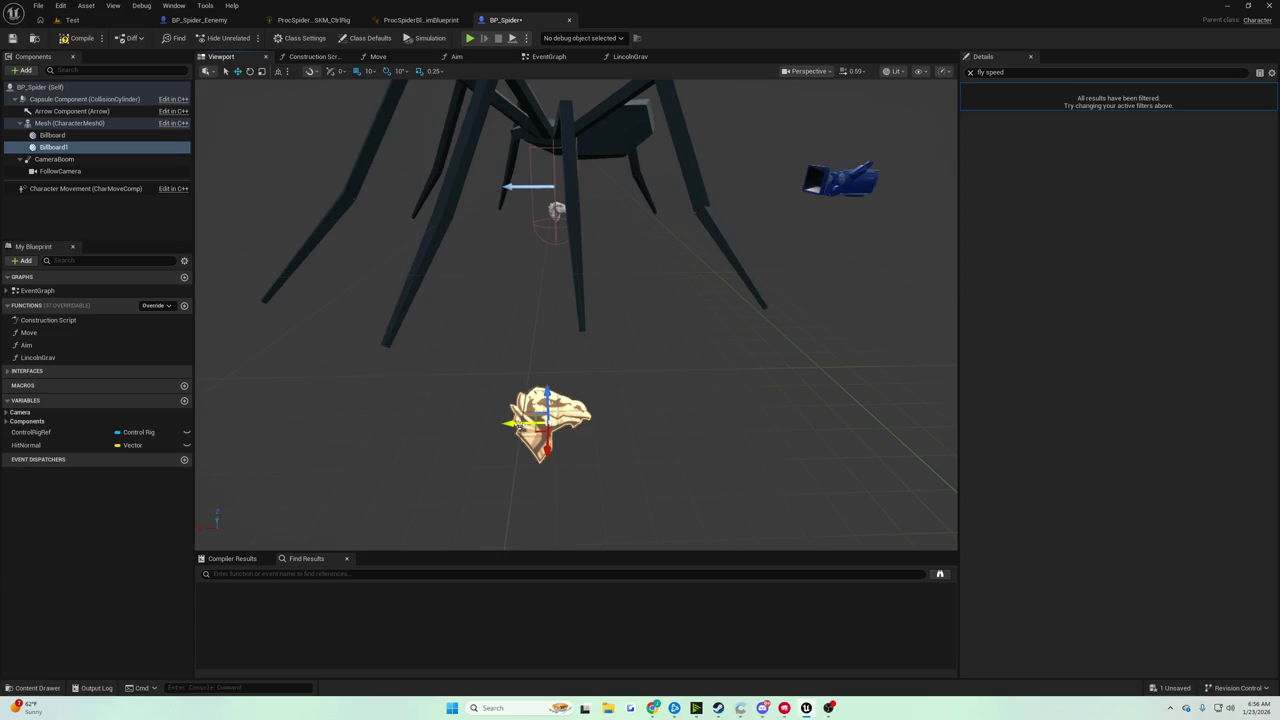
pyautogui.moveTo(548, 420); pyautogui.dragTo(592, 420)
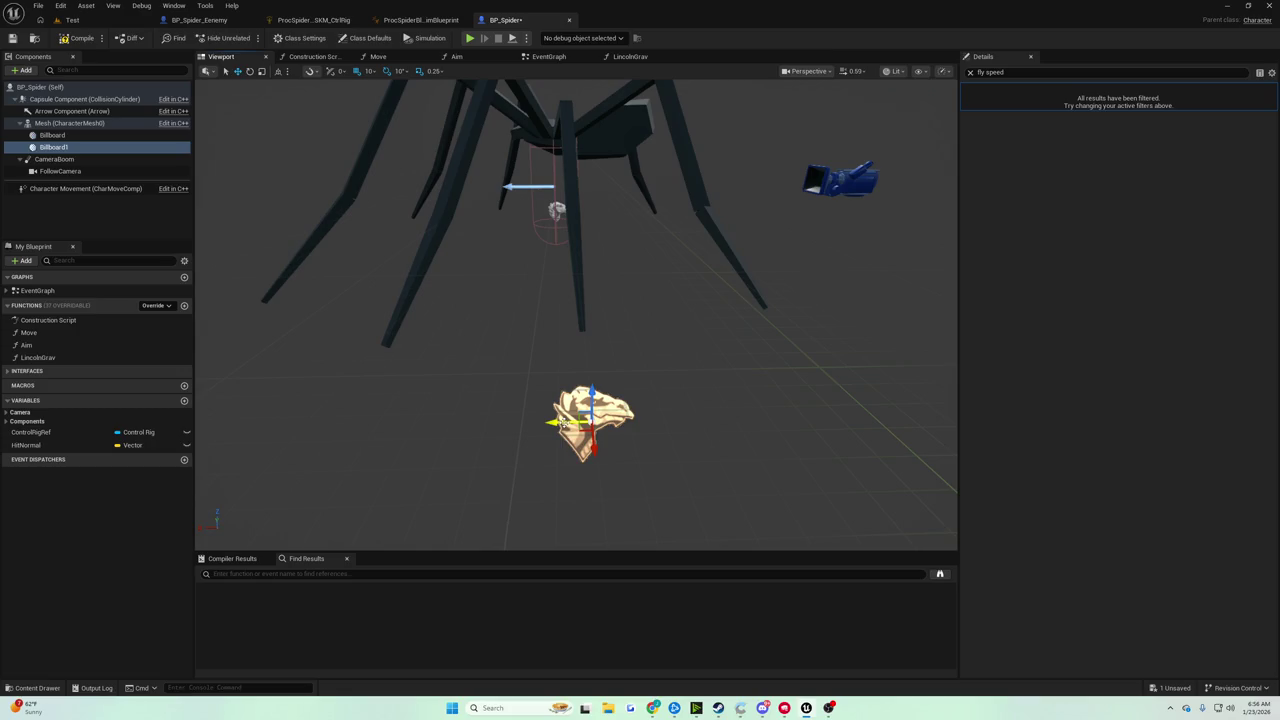
pyautogui.hotkey('ctrl', 'z')
pyautogui.moveTo(600, 470)
pyautogui.mouseDown()
pyautogui.moveTo(570, 450)
pyautogui.moveTo(630, 410)
pyautogui.mouseUp()
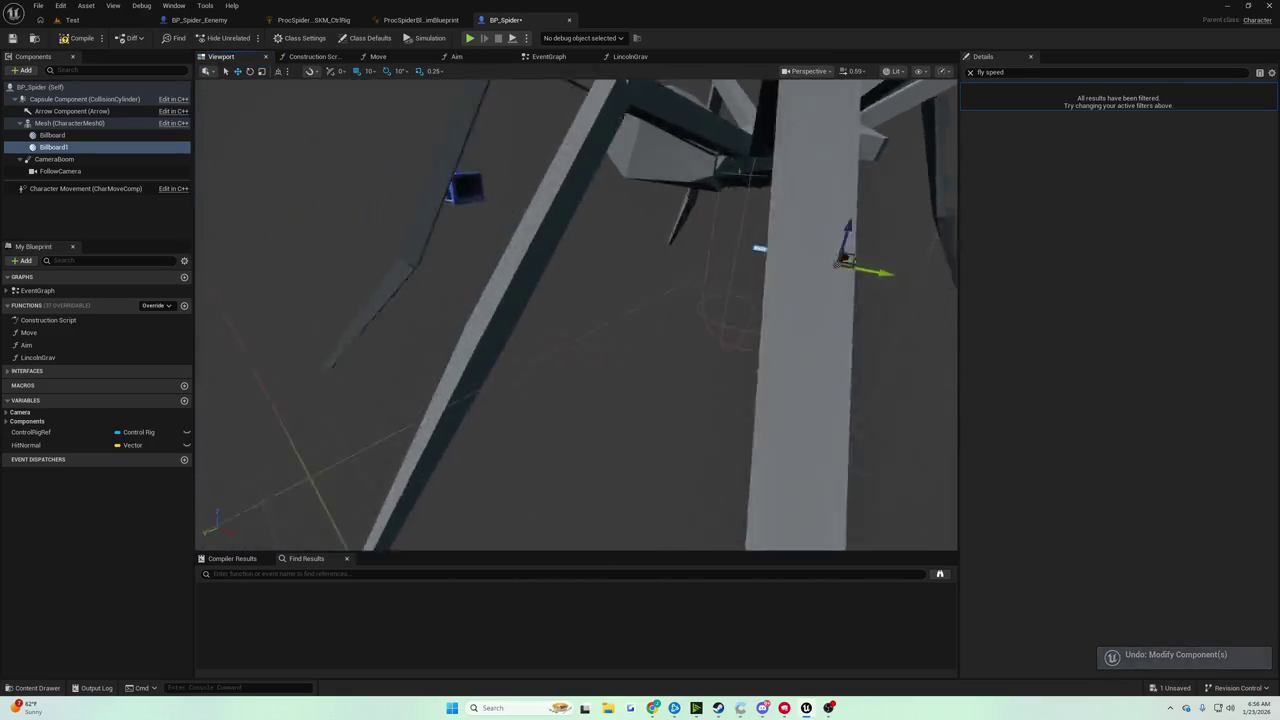
pyautogui.scroll(-5, 594, 364)
pyautogui.click(603, 410)
pyautogui.press('f')
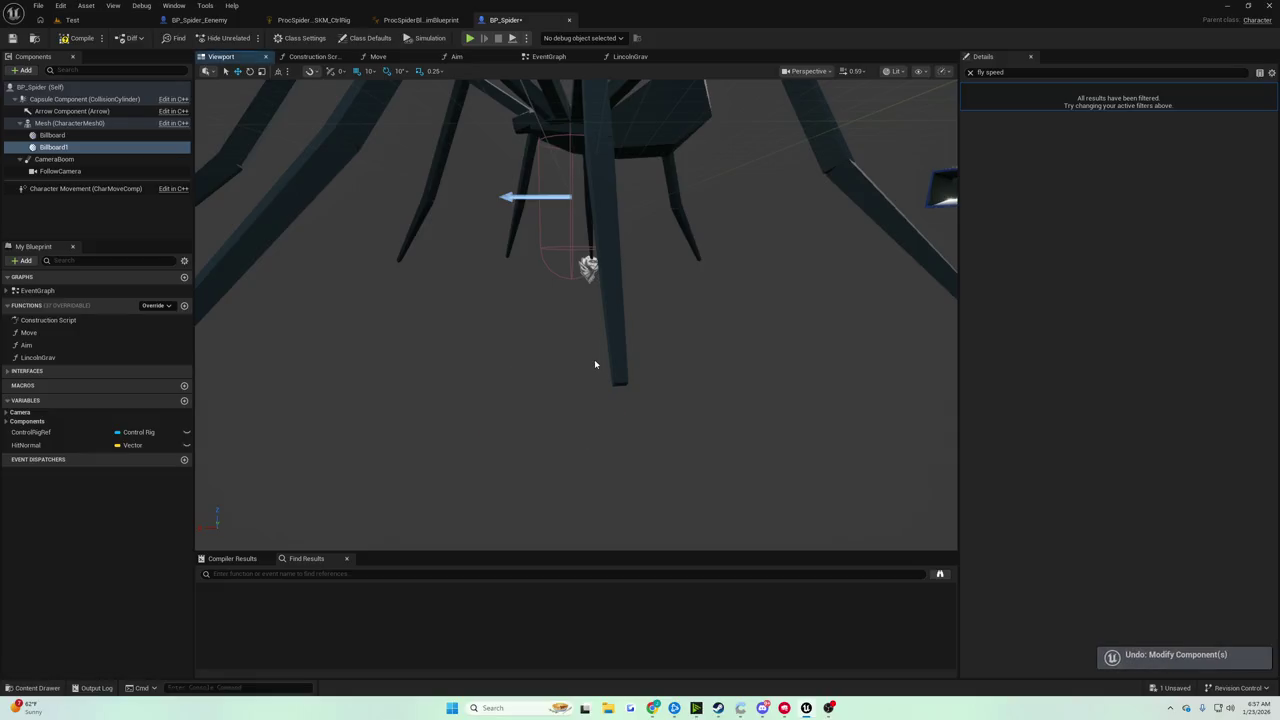
pyautogui.moveTo(594, 364)
pyautogui.mouseDown()
pyautogui.moveTo(594, 410)
pyautogui.moveTo(588, 360)
pyautogui.mouseUp()
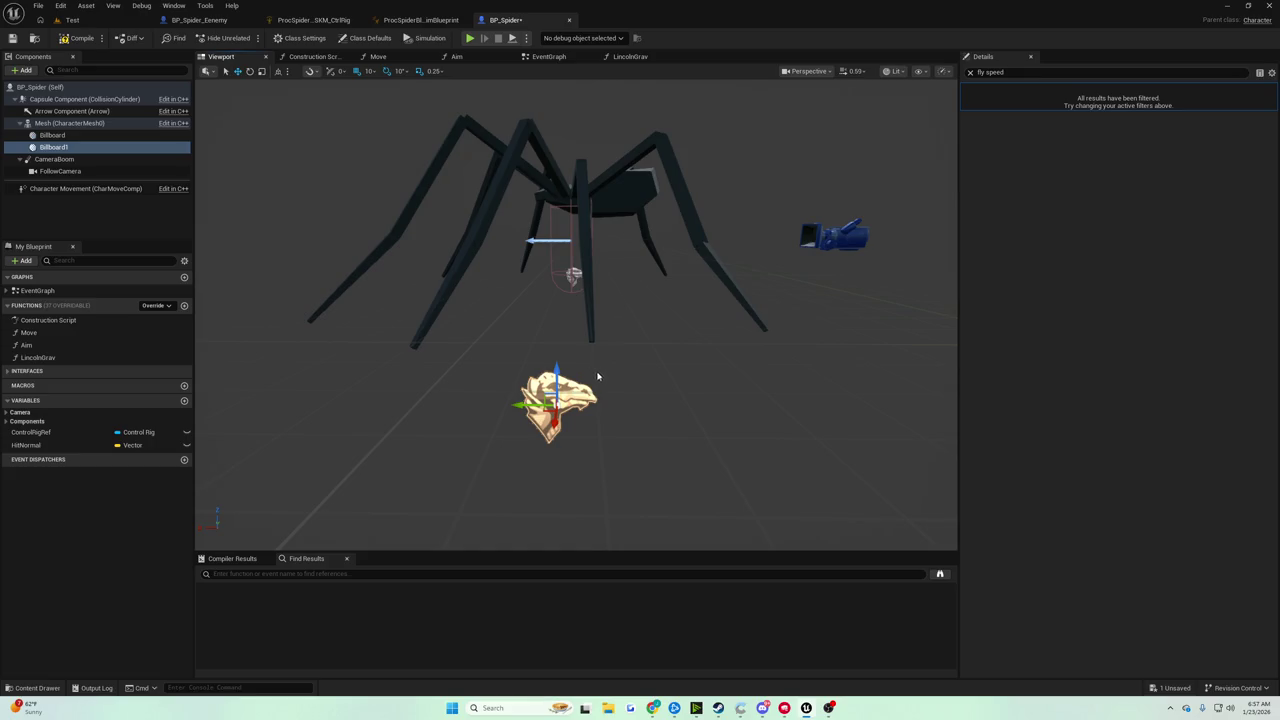
pyautogui.moveTo(557, 382); pyautogui.dragTo(460, 380)
pyautogui.click(494, 380)
pyautogui.moveTo(791, 376); pyautogui.dragTo(791, 376)
pyautogui.click(836, 384)
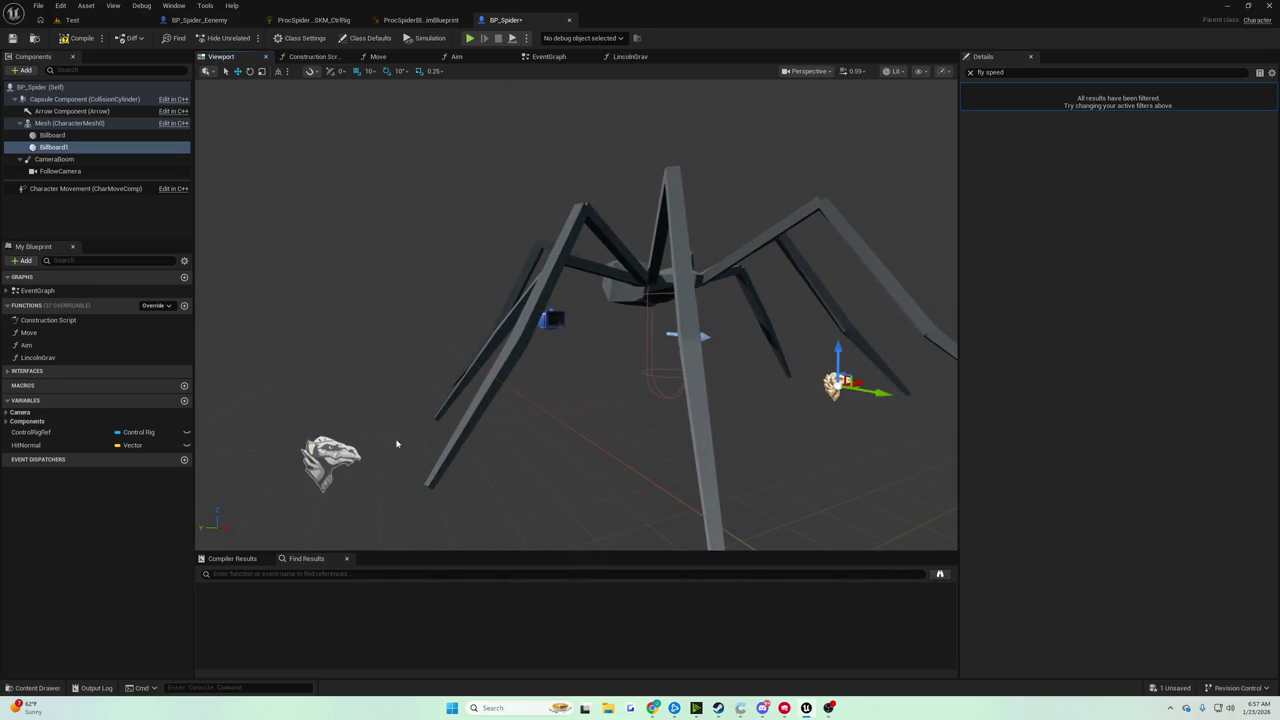
pyautogui.keyDown('ctrl'); pyautogui.click(326, 447); pyautogui.keyUp('ctrl')
pyautogui.moveTo(346, 441); pyautogui.dragTo(346, 441)
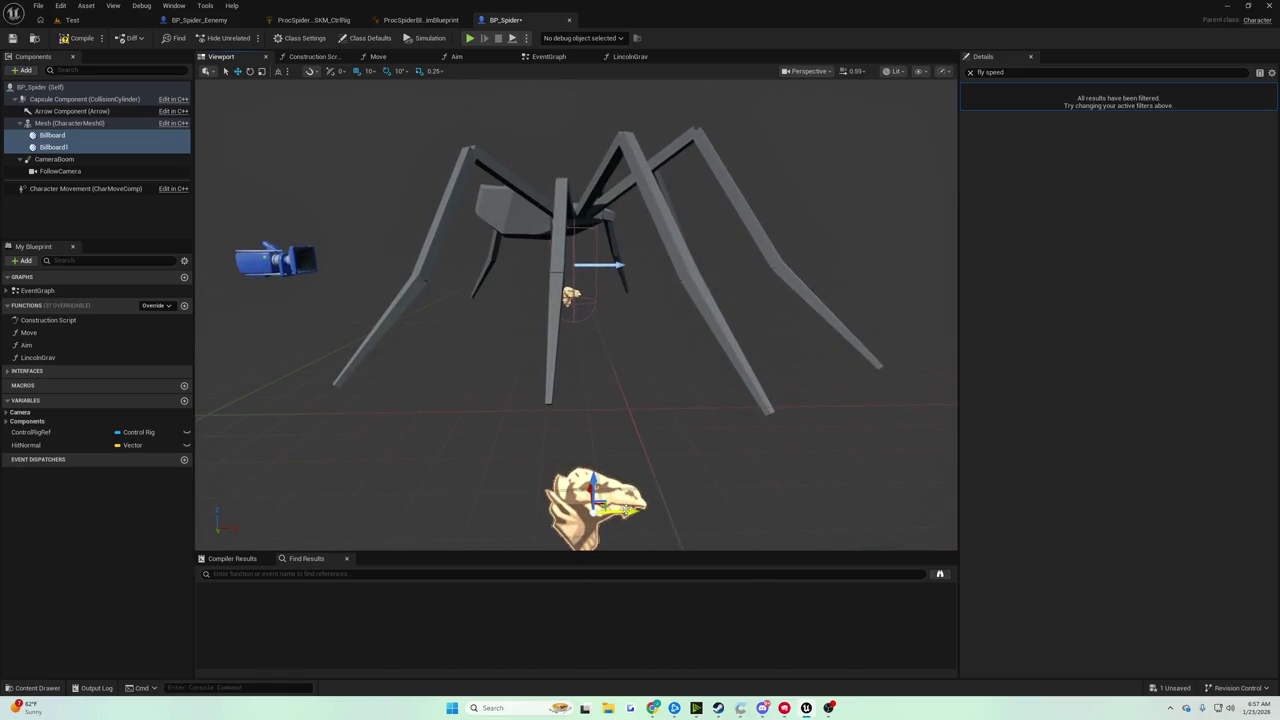
pyautogui.moveTo(594, 492)
pyautogui.mouseDown()
pyautogui.moveTo(467, 492)
pyautogui.moveTo(245, 430)
pyautogui.moveTo(808, 443)
pyautogui.moveTo(240, 420)
pyautogui.moveTo(209, 386)
pyautogui.moveTo(657, 346)
pyautogui.moveTo(231, 306)
pyautogui.moveTo(474, 314)
pyautogui.moveTo(906, 358)
pyautogui.moveTo(860, 300)
pyautogui.moveTo(800, 380)
pyautogui.moveTo(773, 337)
pyautogui.mouseUp()
pyautogui.hotkey('ctrl', 'z')
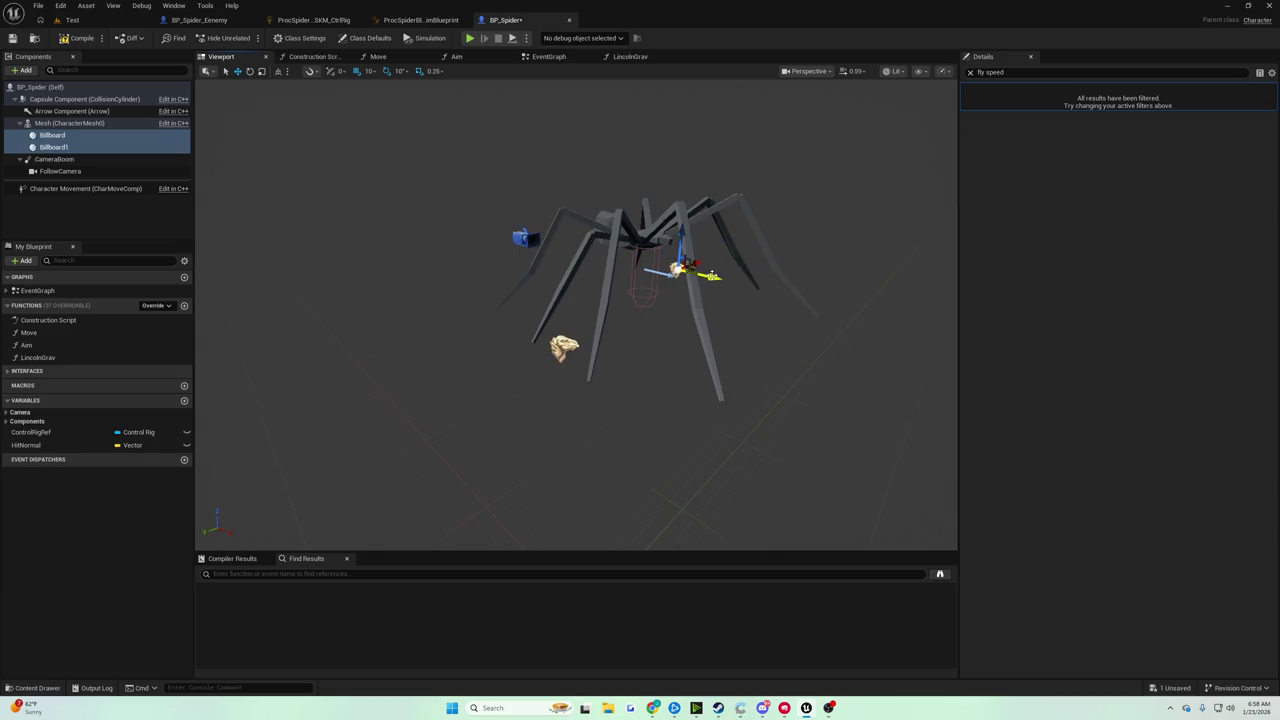
# Undo the earlier billboard move and select only the Billboard component
pyautogui.hotkey('ctrl', 'z')
pyautogui.moveTo(712, 274)
pyautogui.mouseDown()
pyautogui.moveTo(727, 330)
pyautogui.moveTo(680, 338)
pyautogui.moveTo(715, 318)
pyautogui.moveTo(661, 326)
pyautogui.moveTo(628, 351)
pyautogui.mouseUp()
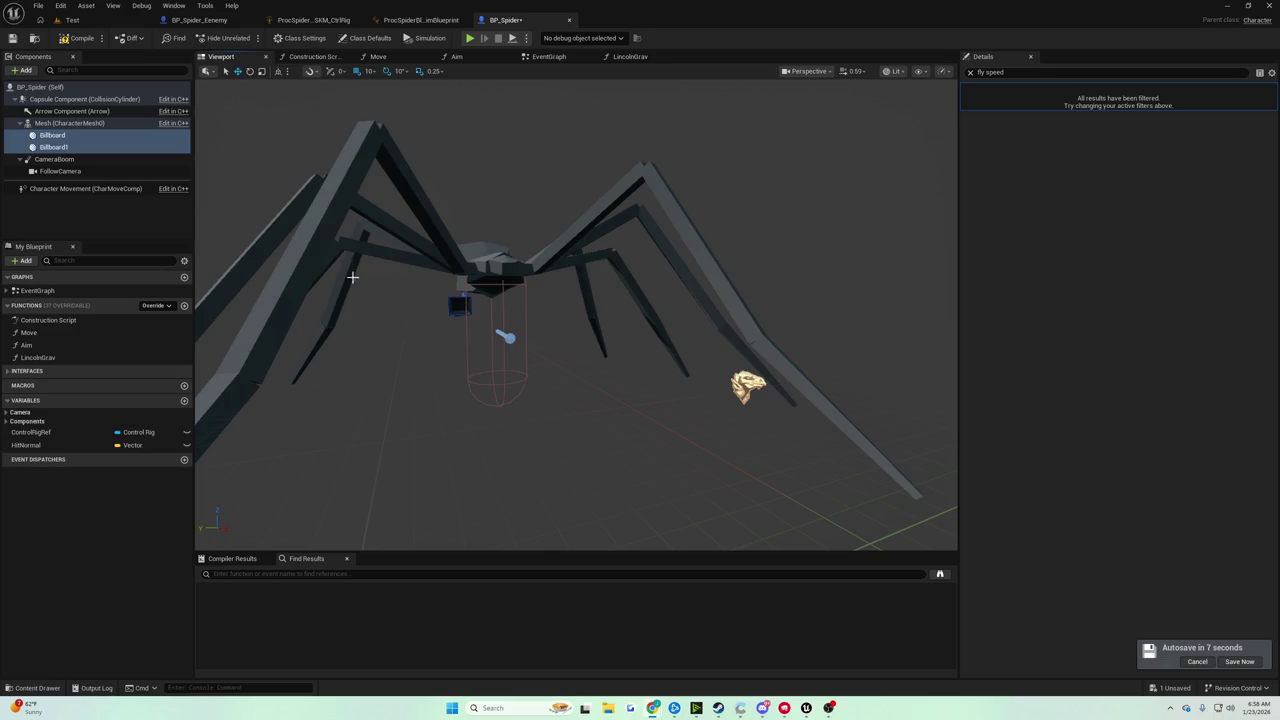
pyautogui.press('w')
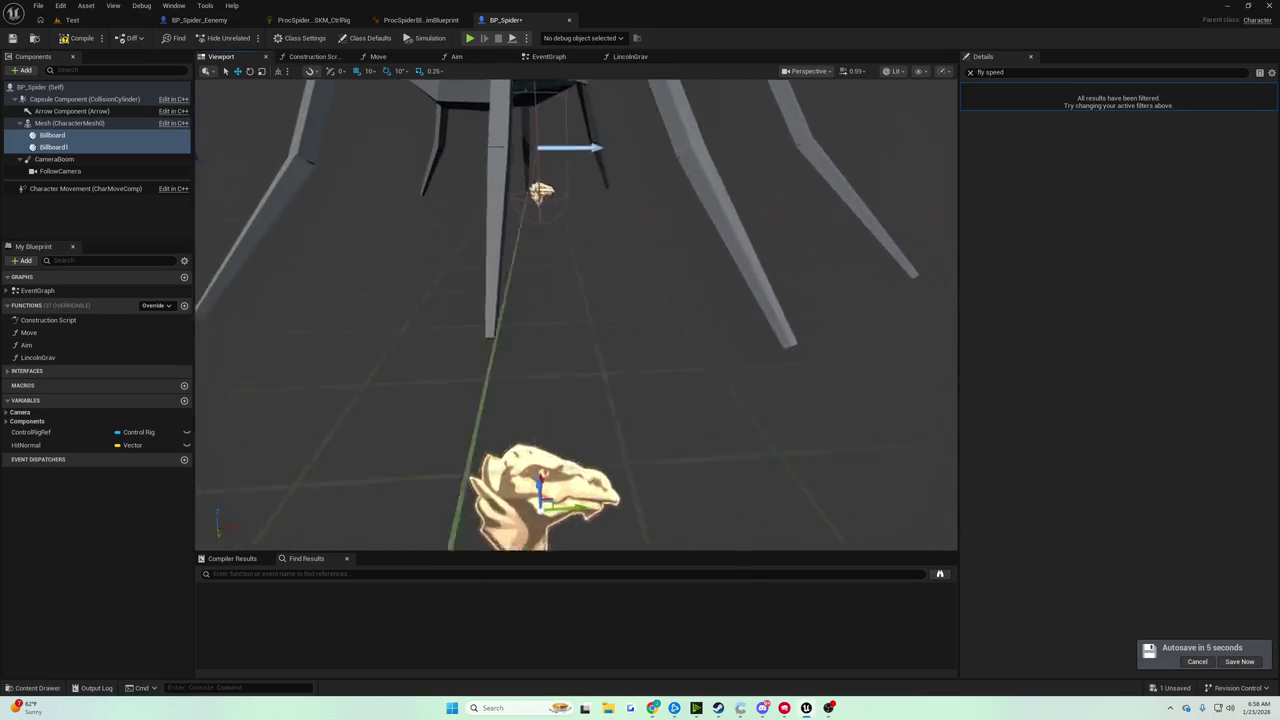
pyautogui.press('s')
pyautogui.click(52, 135)
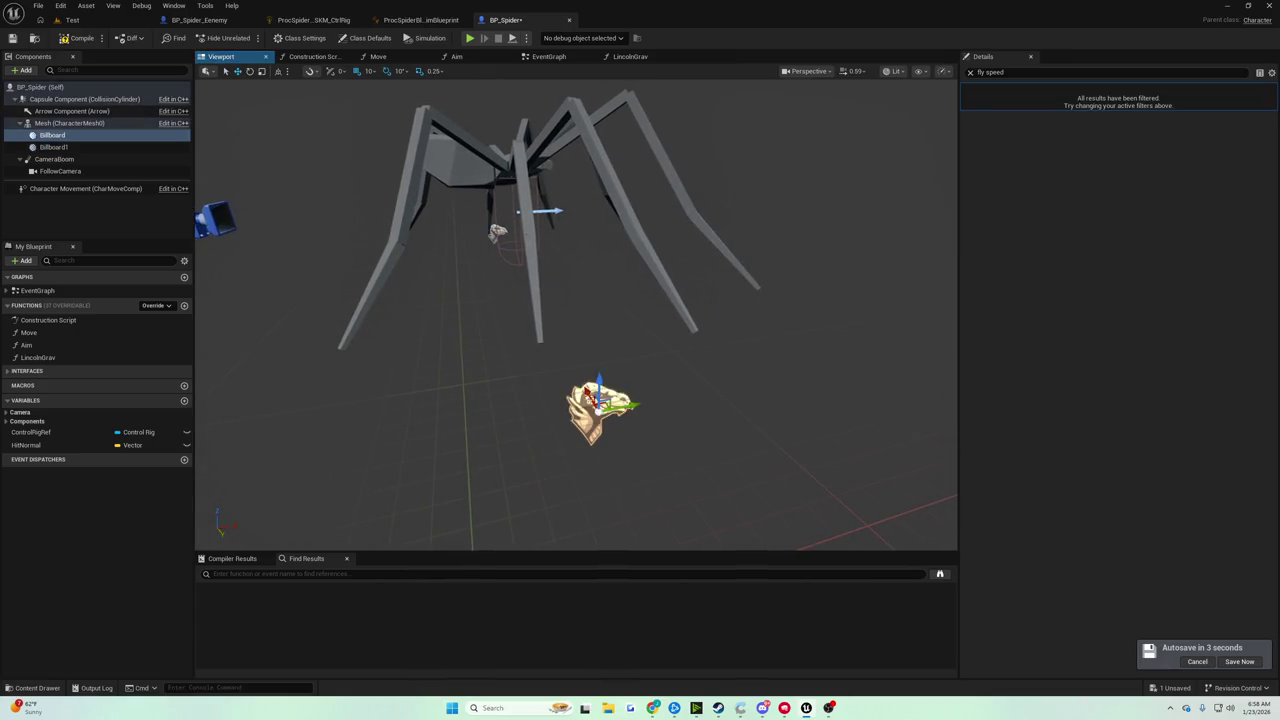
pyautogui.press('w')
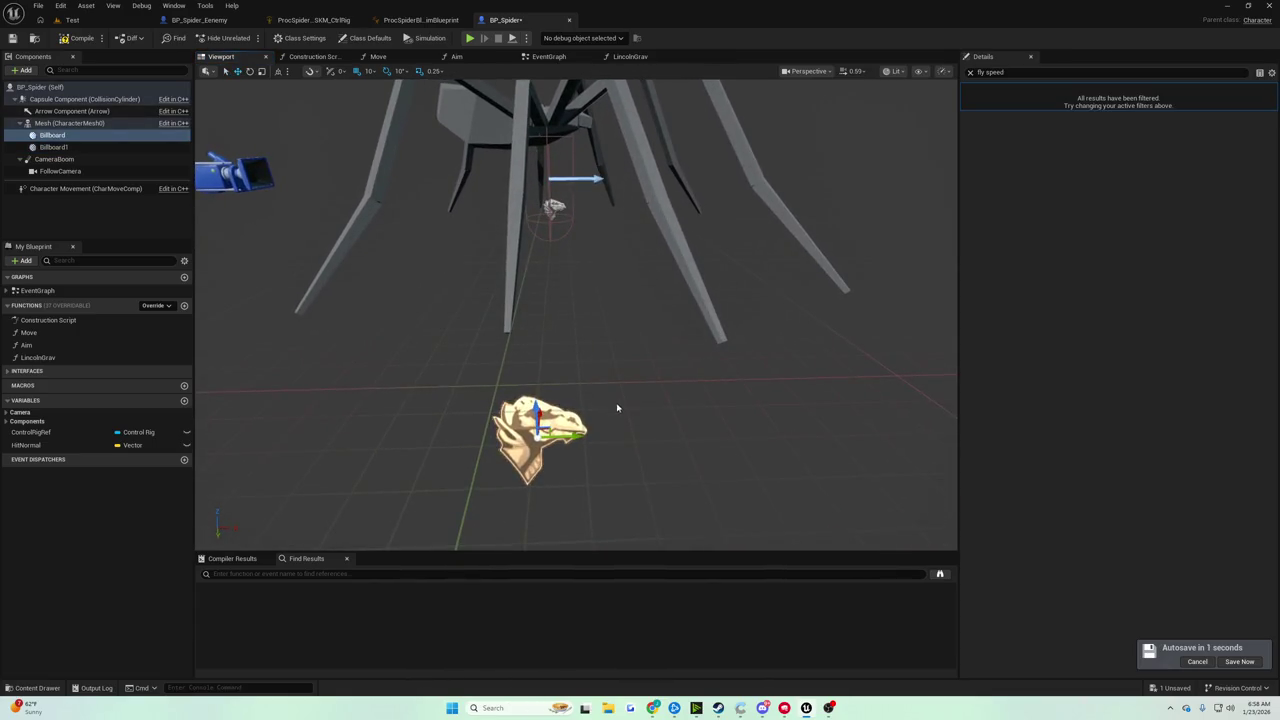
pyautogui.press('d')
# Set the move snap step to 50 and select Billboard1
pyautogui.click(373, 76)
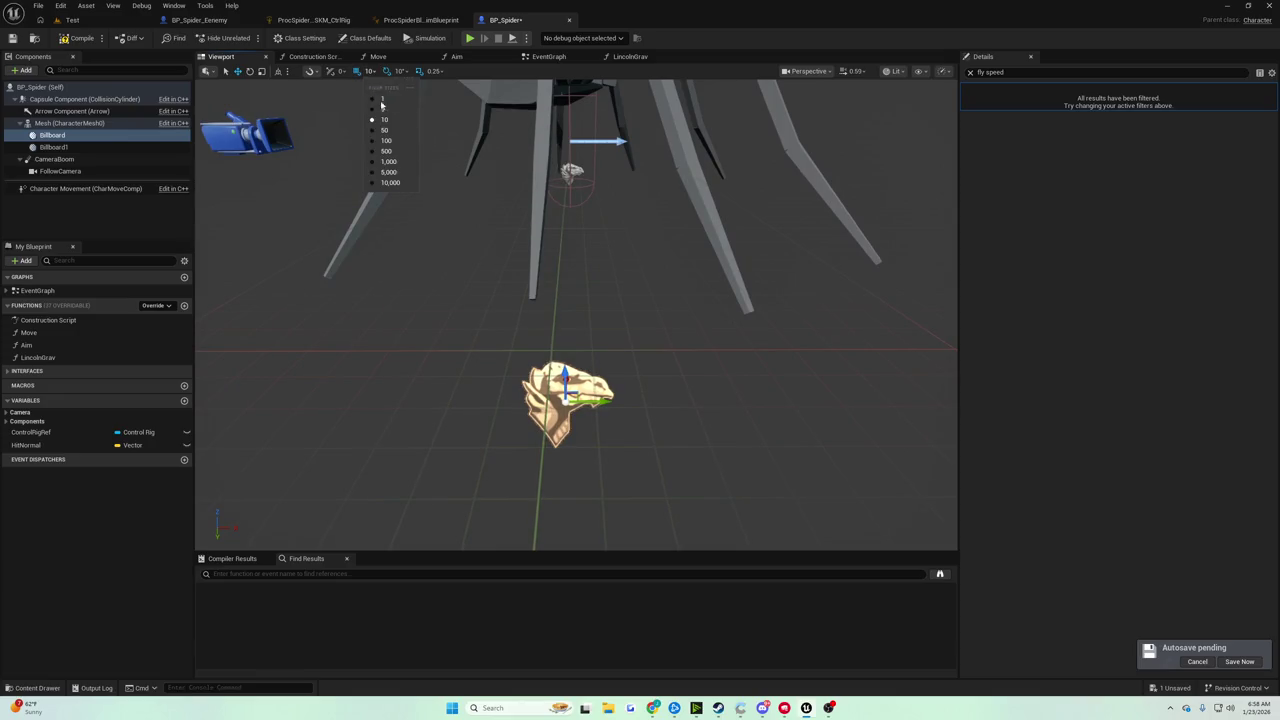
pyautogui.click(386, 131)
pyautogui.press('w')
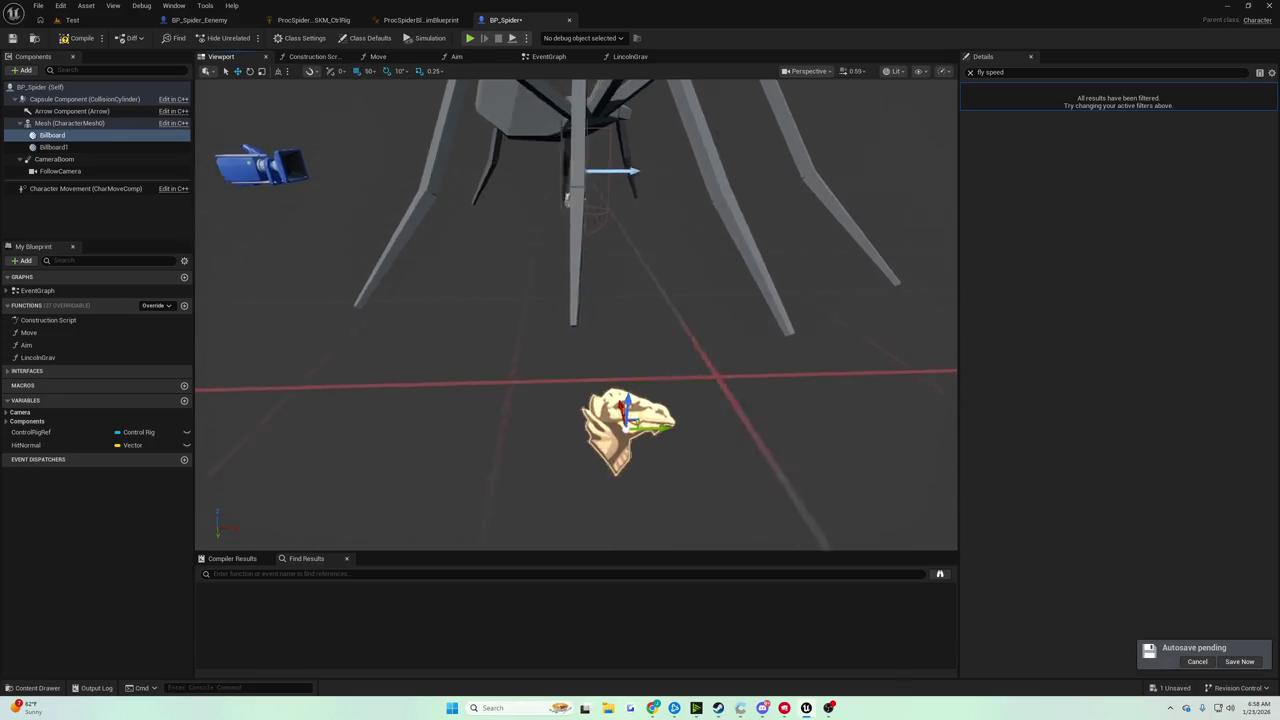
pyautogui.moveTo(563, 195); pyautogui.dragTo(637, 411)
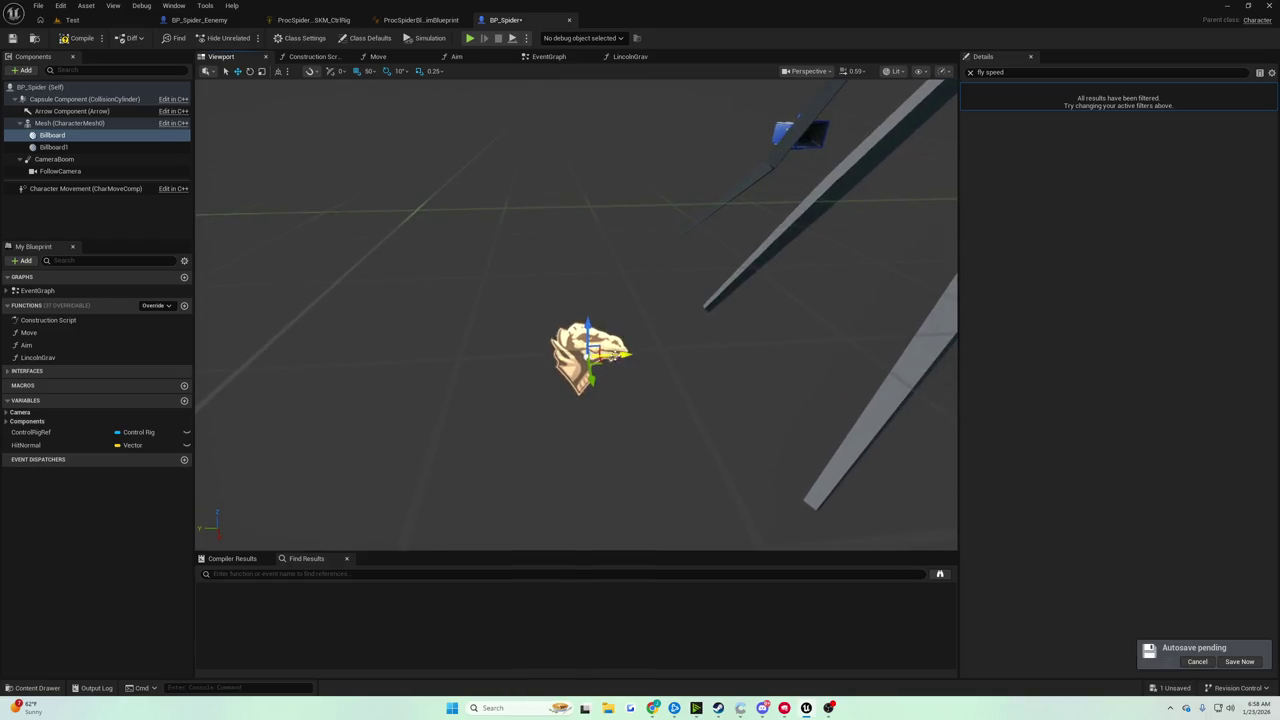
pyautogui.moveTo(715, 335)
pyautogui.mouseDown()
pyautogui.moveTo(660, 410)
pyautogui.moveTo(585, 392)
pyautogui.mouseUp()
pyautogui.click(648, 392)
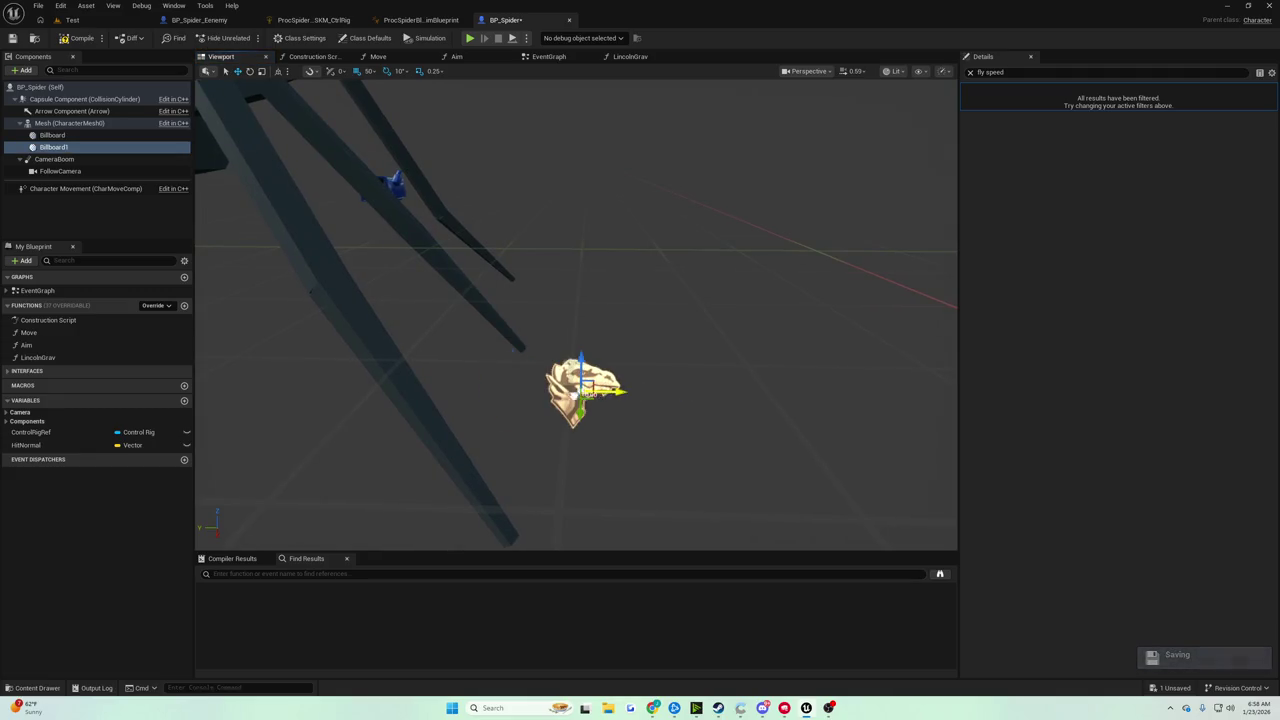
pyautogui.moveTo(269, 271)
pyautogui.mouseDown()
pyautogui.moveTo(300, 300)
pyautogui.moveTo(269, 271)
pyautogui.mouseUp()
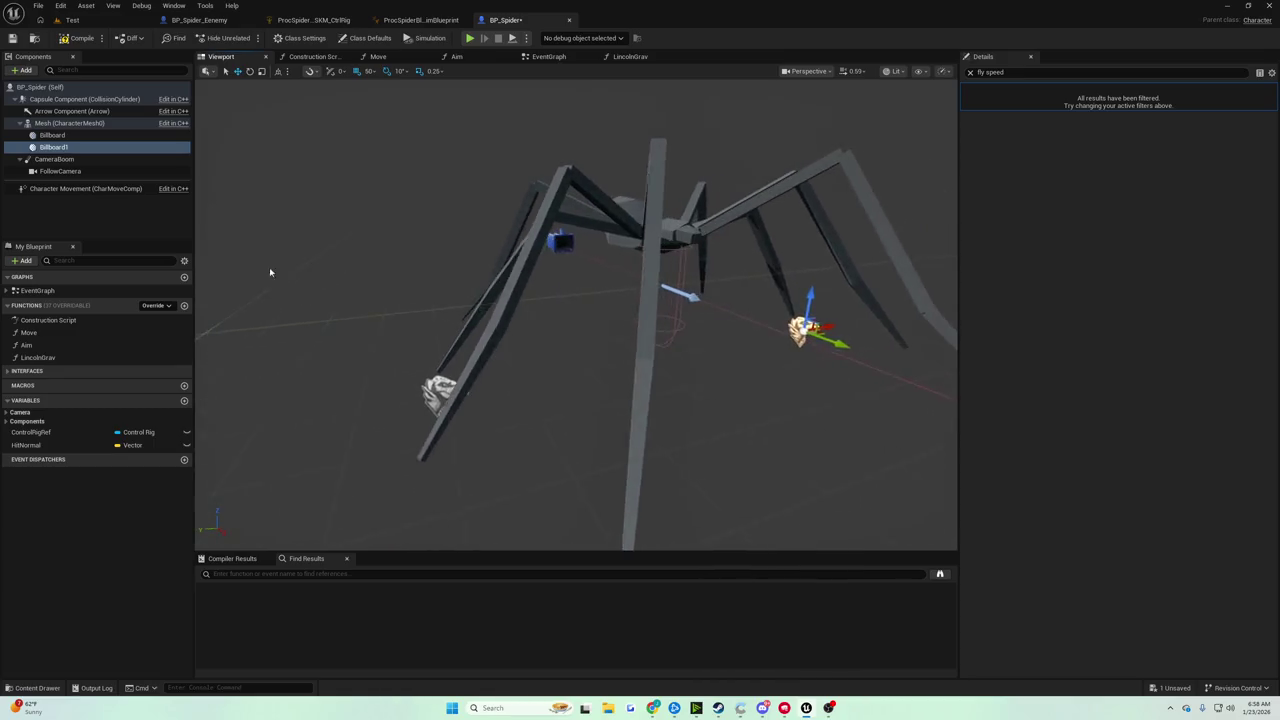
# Duplicate Billboard1 into Billboard2 and move it away from the original
pyautogui.click(53, 147)
pyautogui.rightClick(75, 148)
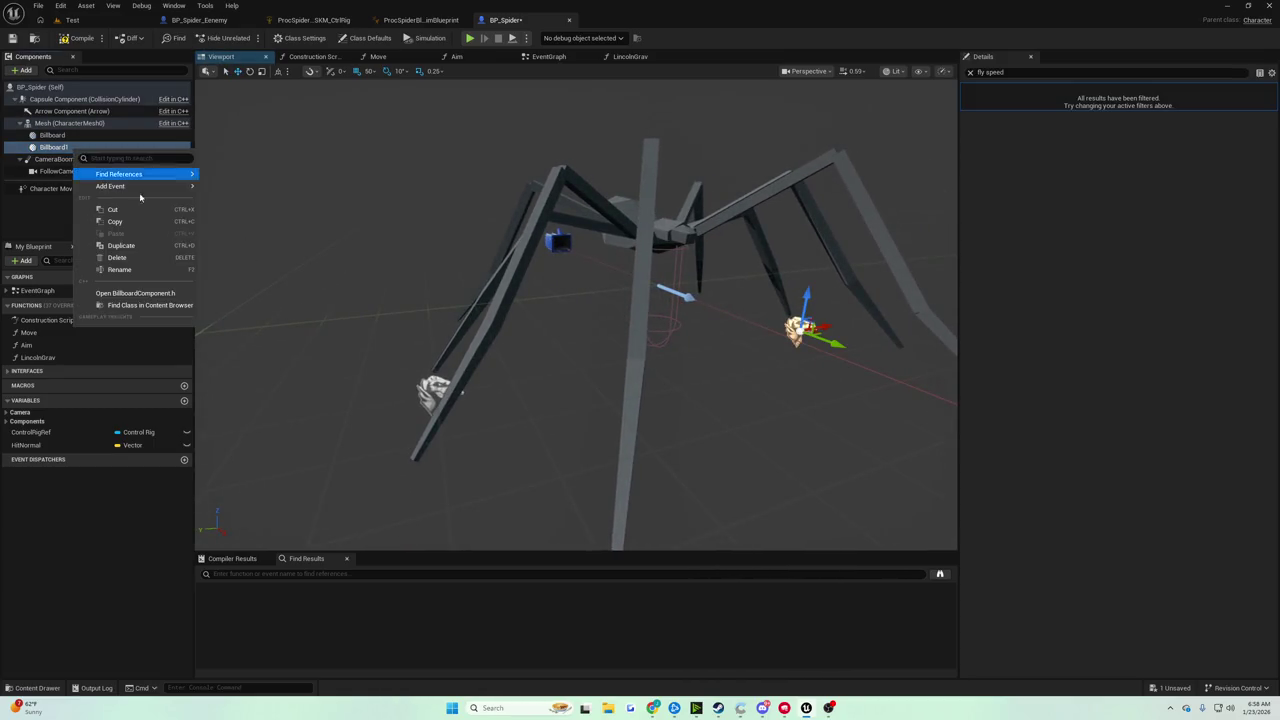
pyautogui.click(130, 246)
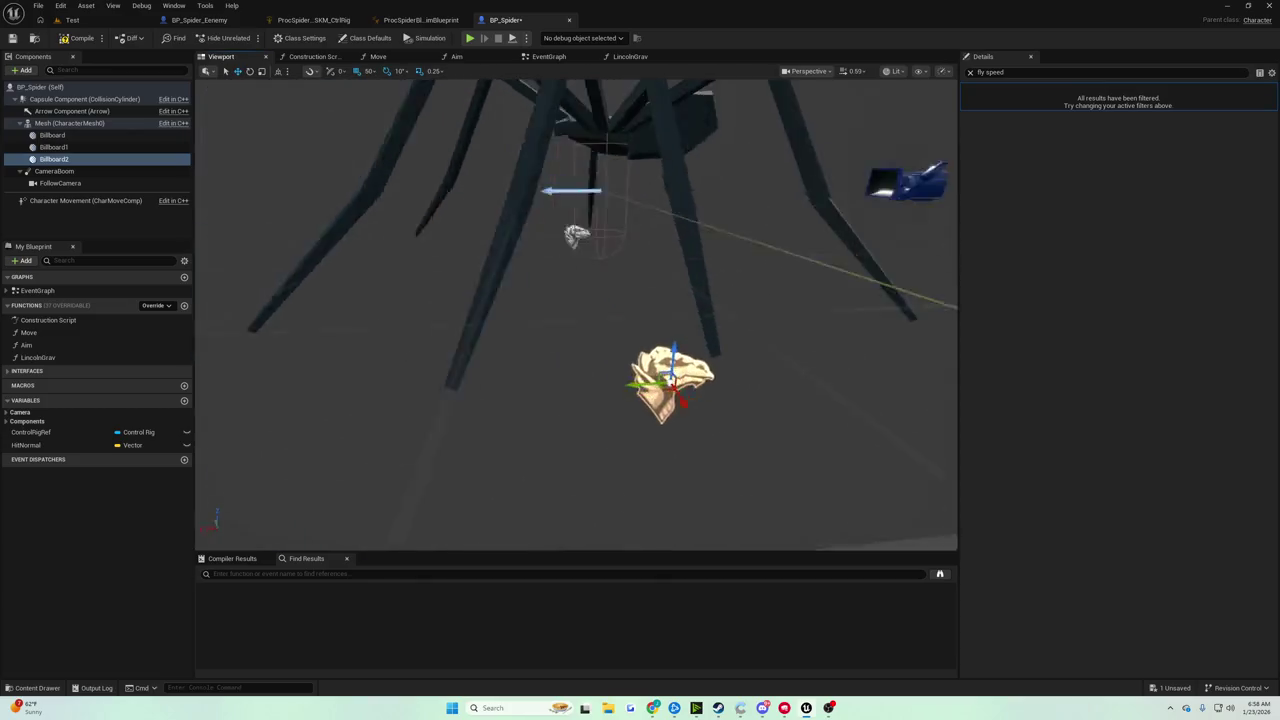
pyautogui.moveTo(430, 314); pyautogui.dragTo(380, 316)
pyautogui.moveTo(760, 384); pyautogui.dragTo(432, 370)
pyautogui.scroll(-6, 576, 310)
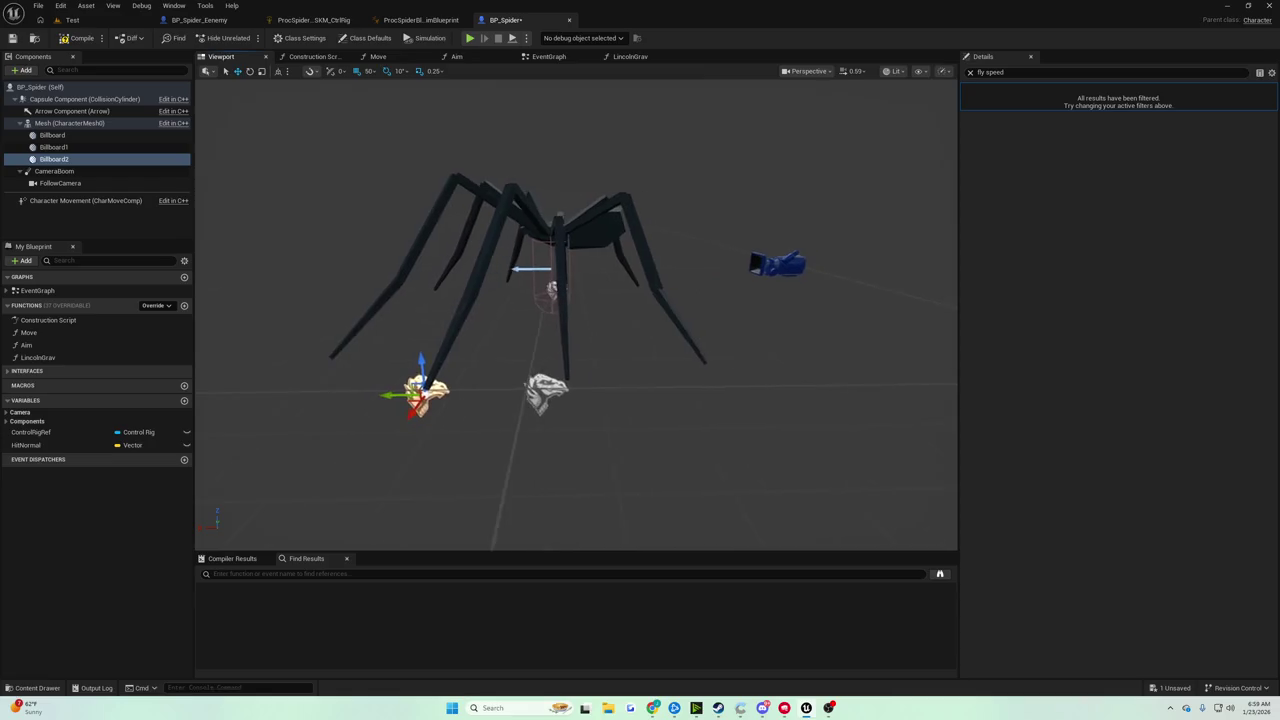
pyautogui.moveTo(549, 288)
pyautogui.mouseDown()
pyautogui.moveTo(727, 304)
pyautogui.moveTo(560, 380)
pyautogui.mouseUp()
# Duplicate Billboard into Billboard3 and move it to the right
pyautogui.click(495, 424)
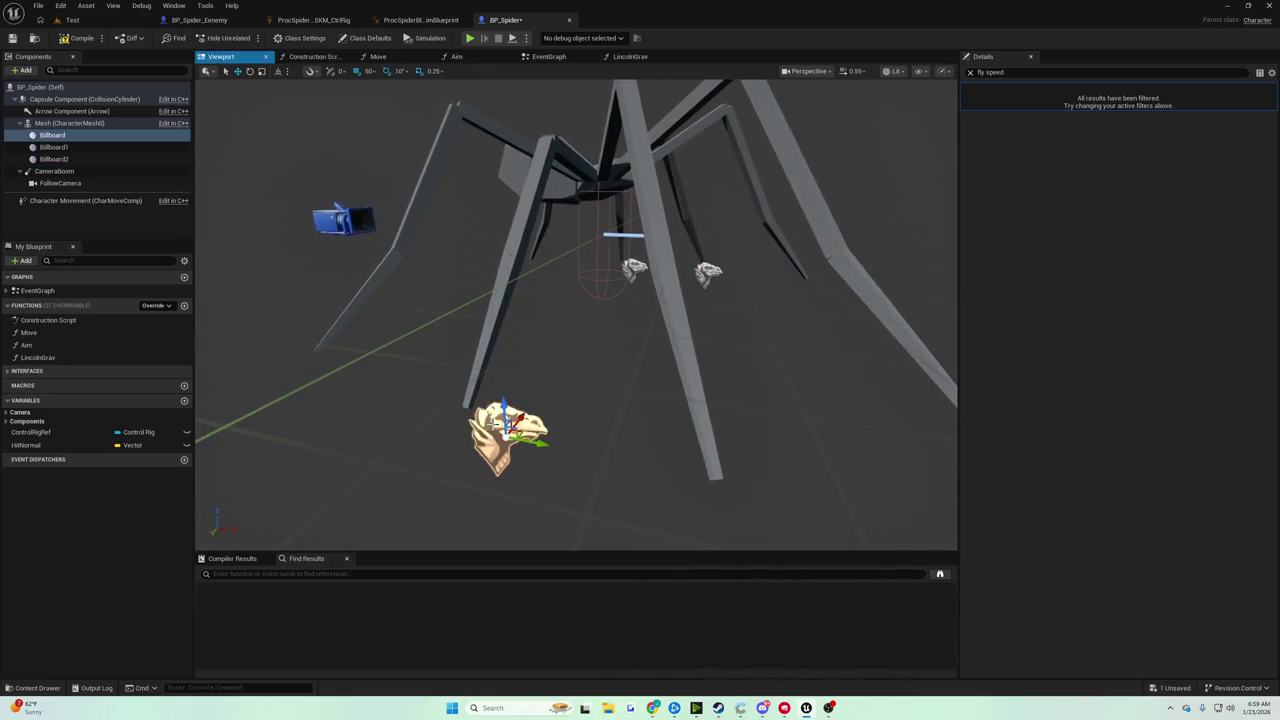
pyautogui.rightClick(71, 136)
pyautogui.click(115, 229)
pyautogui.moveTo(560, 330)
pyautogui.mouseDown()
pyautogui.moveTo(500, 300)
pyautogui.moveTo(397, 329)
pyautogui.moveTo(420, 330)
pyautogui.mouseUp()
pyautogui.moveTo(503, 398); pyautogui.dragTo(638, 389)
# Duplicate Billboard into Billboard4 and move it to the left
pyautogui.moveTo(622, 307); pyautogui.dragTo(620, 306)
pyautogui.click(598, 408)
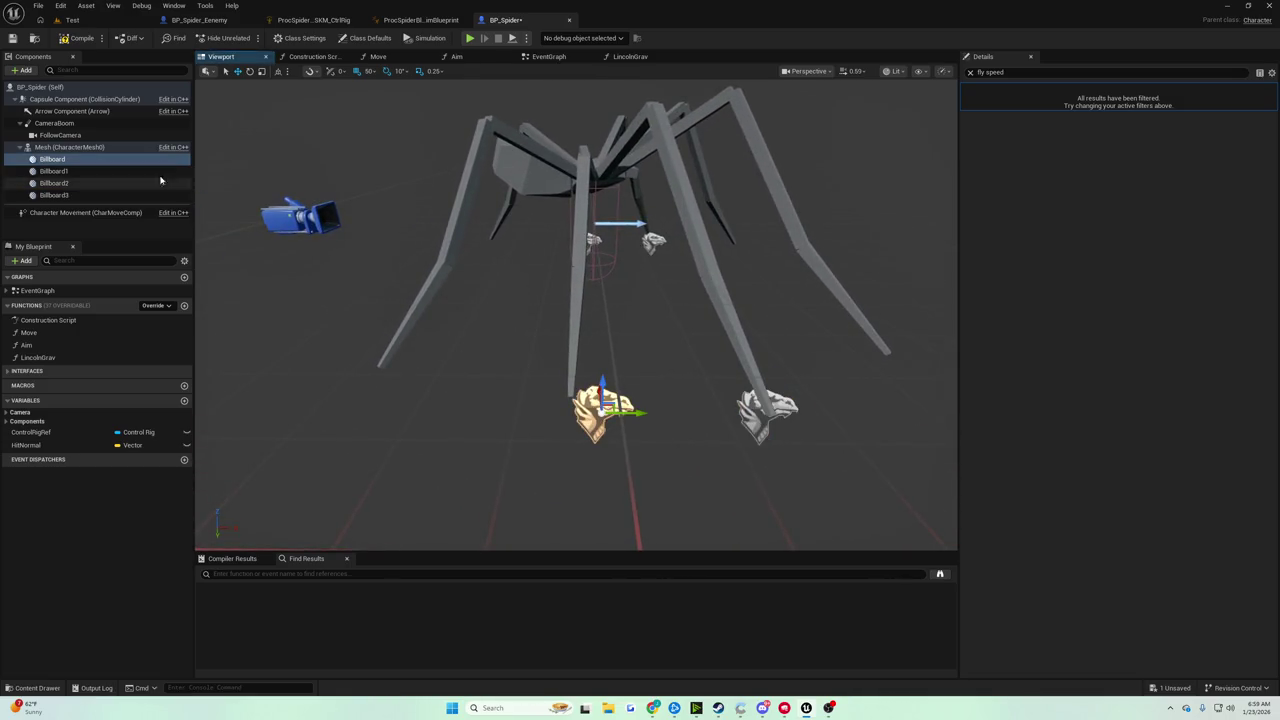
pyautogui.rightClick(78, 161)
pyautogui.click(140, 257)
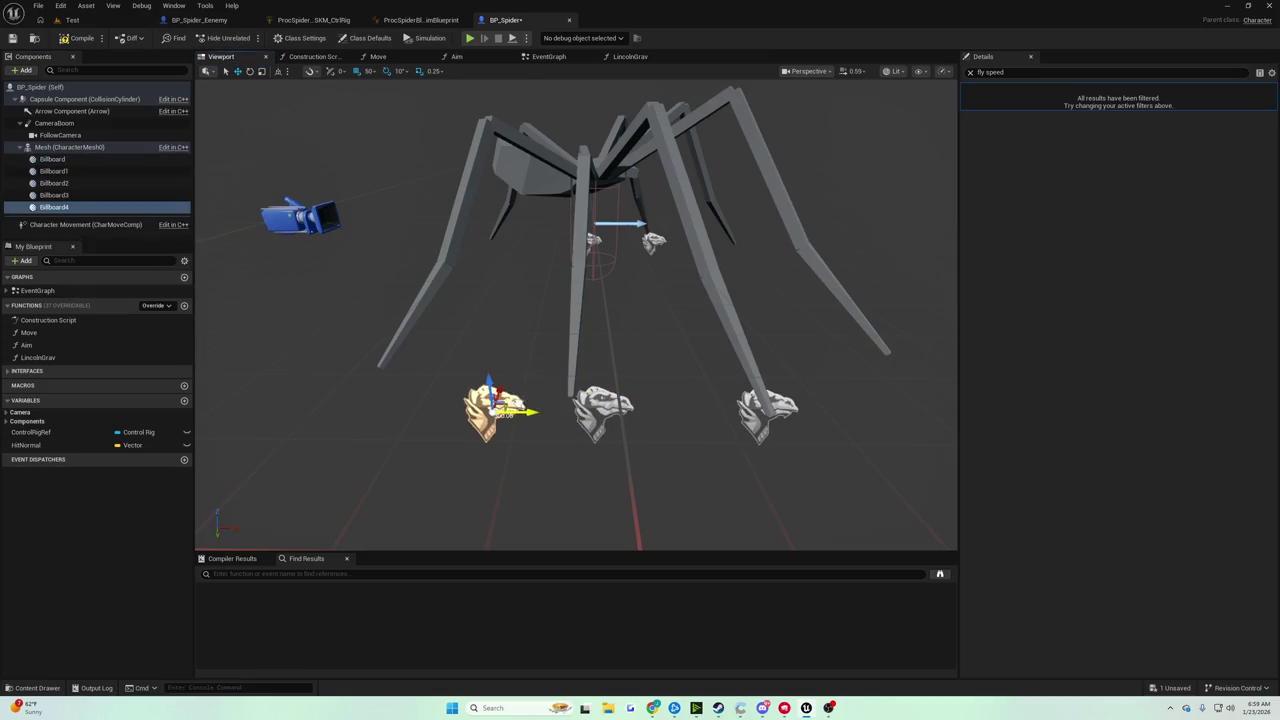
pyautogui.moveTo(540, 386); pyautogui.dragTo(418, 383)
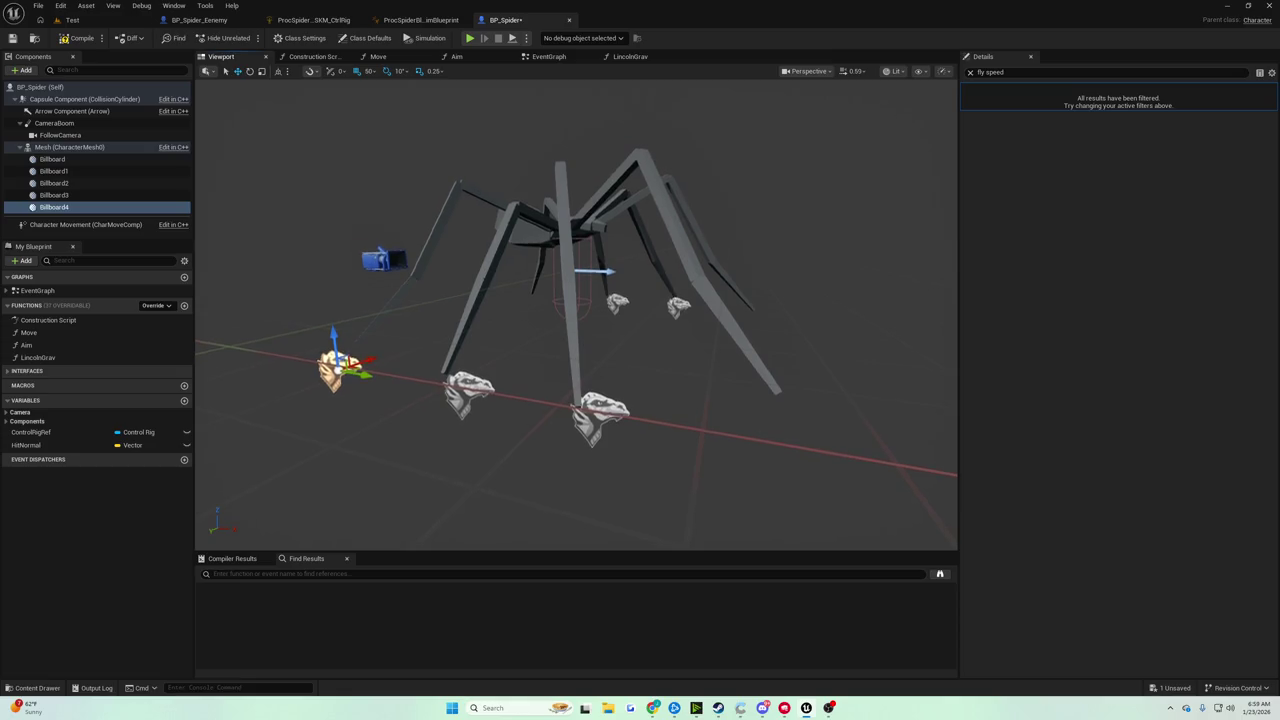
# Duplicate Billboard3 into Billboard5 and move it to another foot position
pyautogui.moveTo(418, 383); pyautogui.dragTo(418, 383)
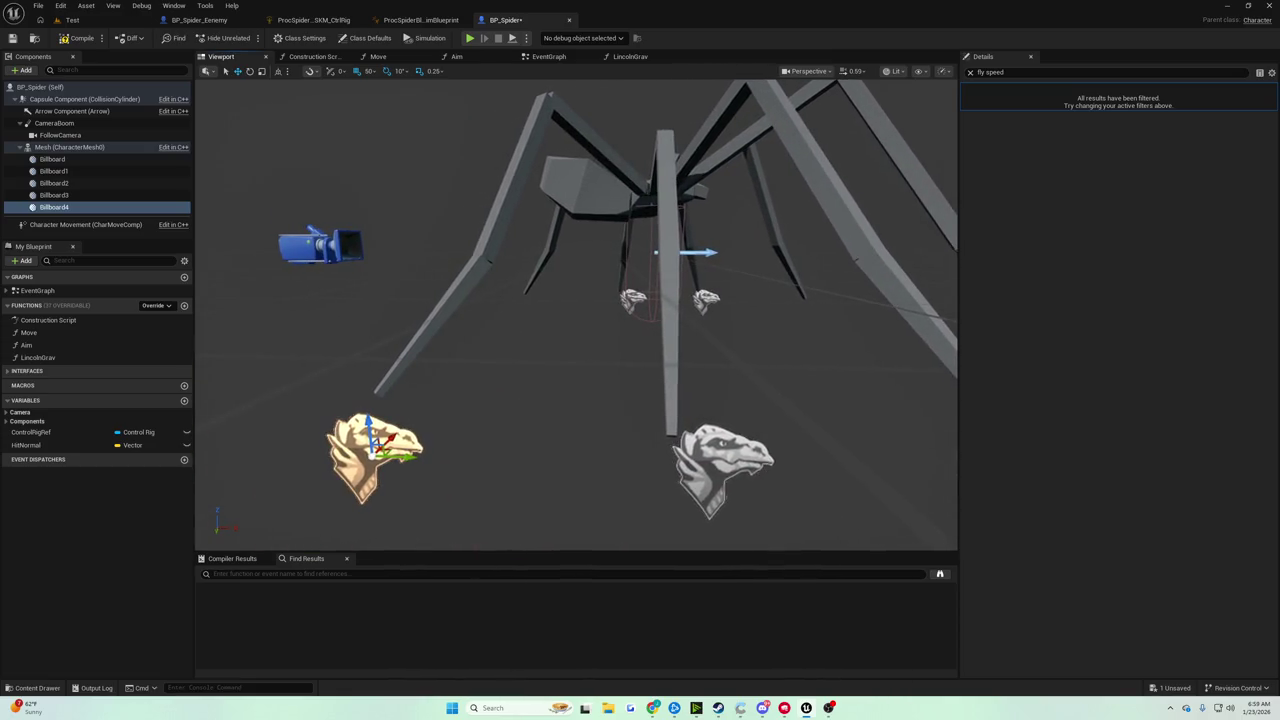
pyautogui.scroll(-5, 576, 314)
pyautogui.scroll(2, 576, 314)
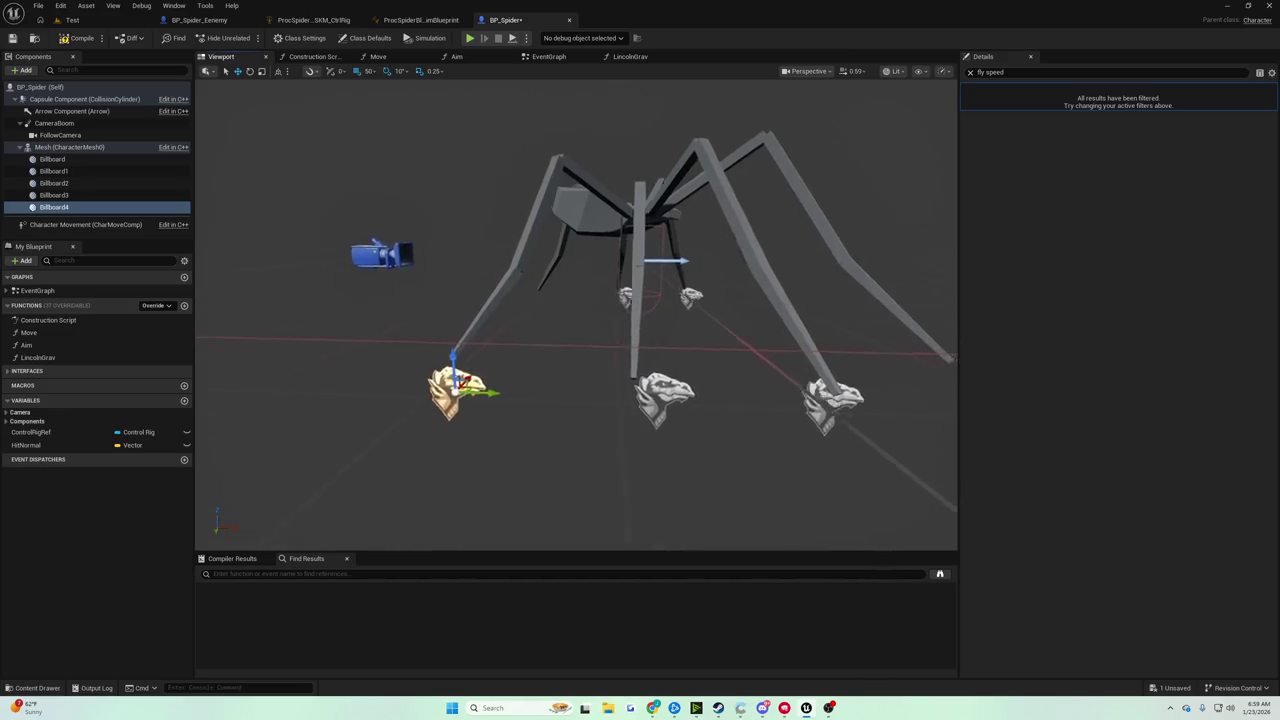
pyautogui.moveTo(590, 388); pyautogui.dragTo(590, 388)
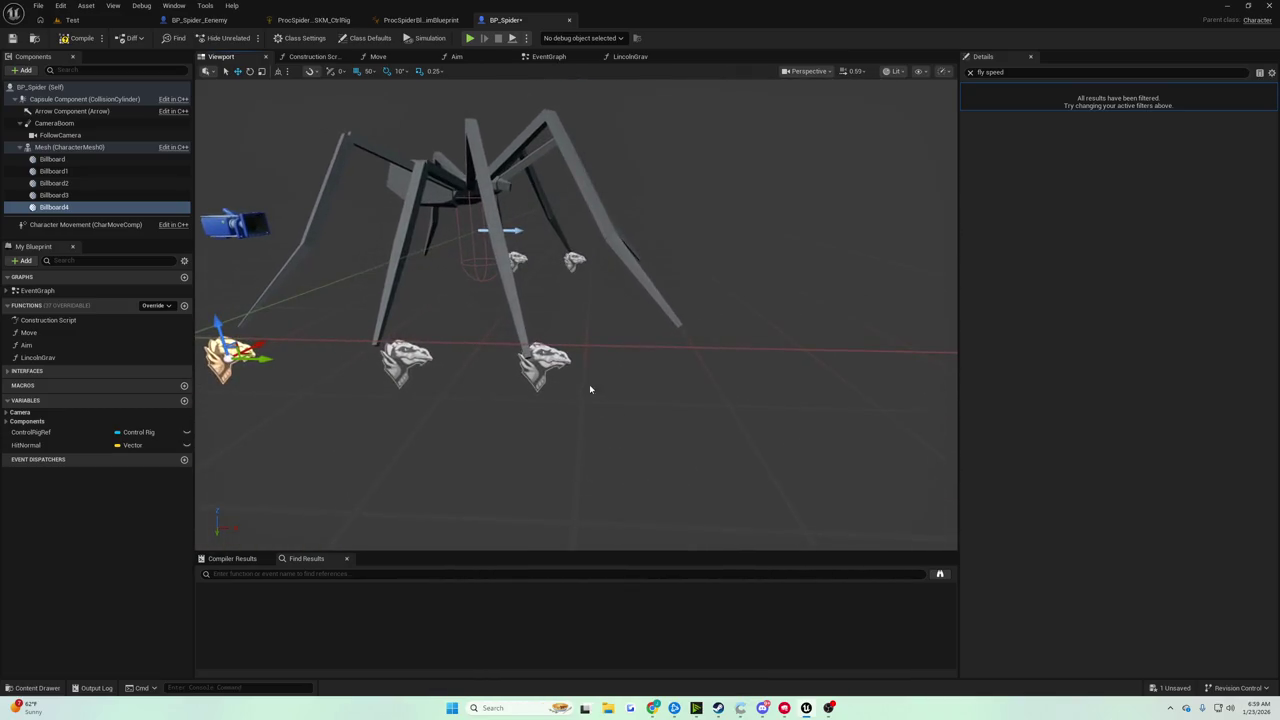
pyautogui.click(556, 350)
pyautogui.rightClick(98, 197)
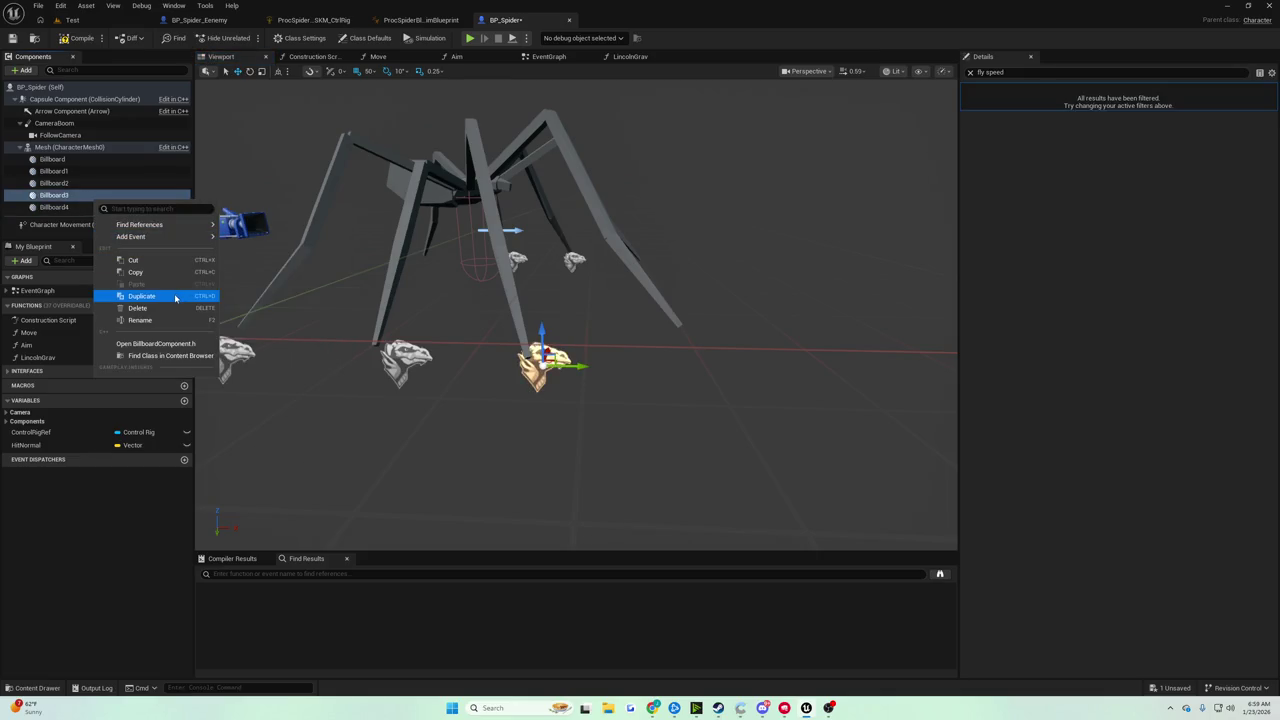
pyautogui.click(141, 296)
pyautogui.moveTo(429, 392)
pyautogui.mouseDown()
pyautogui.moveTo(460, 388)
pyautogui.moveTo(429, 392)
pyautogui.mouseUp()
pyautogui.moveTo(424, 385)
pyautogui.keyDown('alt'); pyautogui.mouseDown()
pyautogui.moveTo(527, 440)
pyautogui.moveTo(540, 425)
pyautogui.moveTo(510, 430)
pyautogui.moveTo(565, 400)
pyautogui.mouseUp(); pyautogui.keyUp('alt')
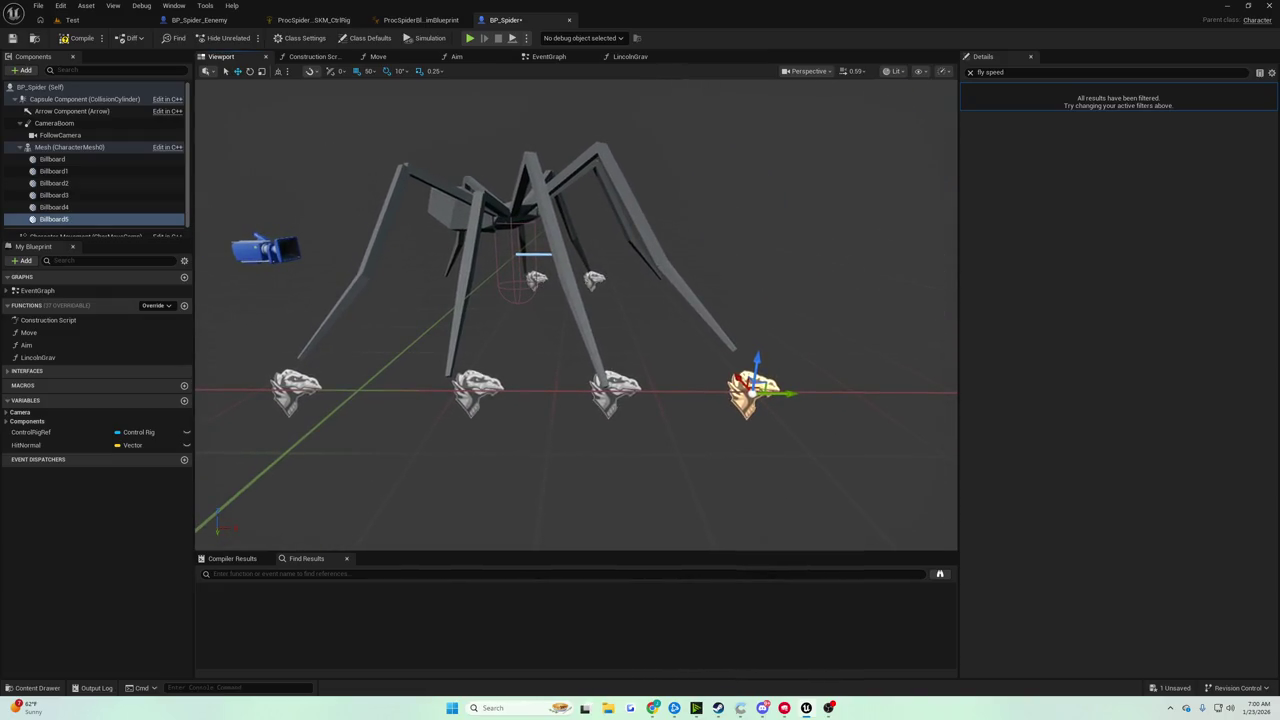
# Settle Billboard5 into its final spot near the spider's left legs
pyautogui.keyDown('alt'); pyautogui.moveTo(565, 400); pyautogui.dragTo(605, 410); pyautogui.keyUp('alt')
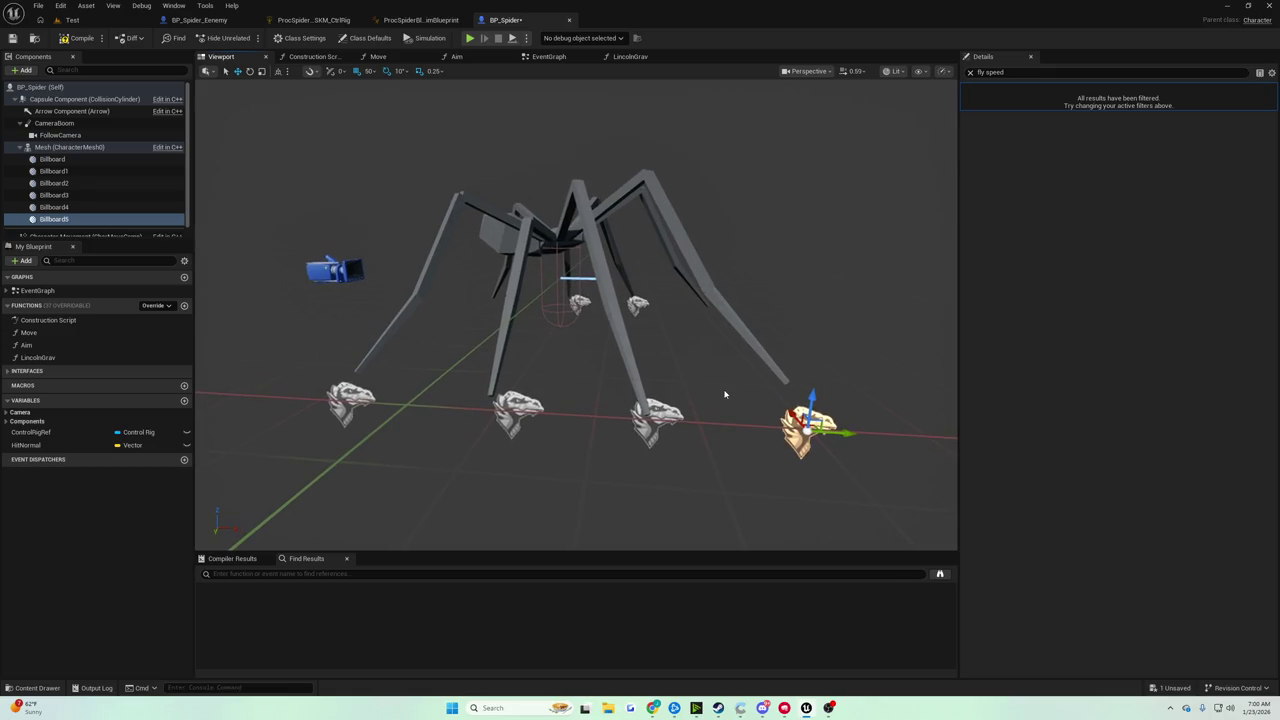
pyautogui.moveTo(725, 394); pyautogui.dragTo(688, 394)
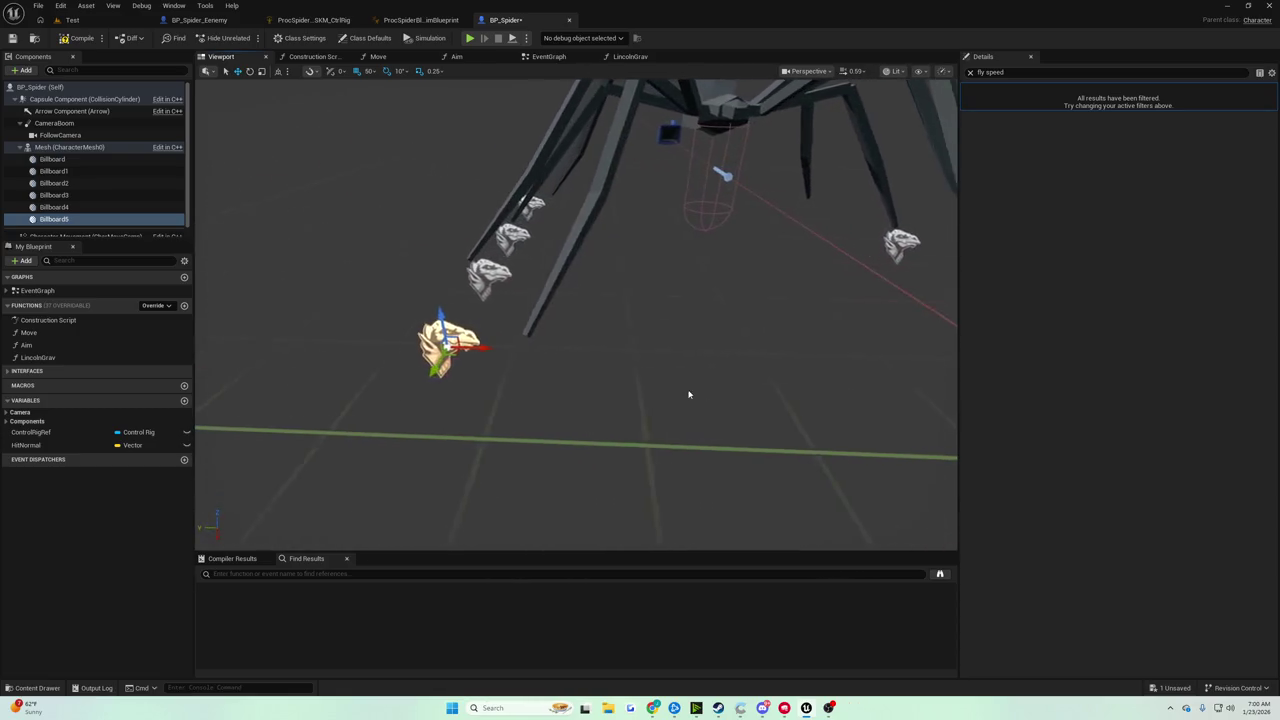
pyautogui.moveTo(478, 345)
pyautogui.mouseDown()
pyautogui.moveTo(325, 405)
pyautogui.moveTo(560, 422)
pyautogui.mouseUp()
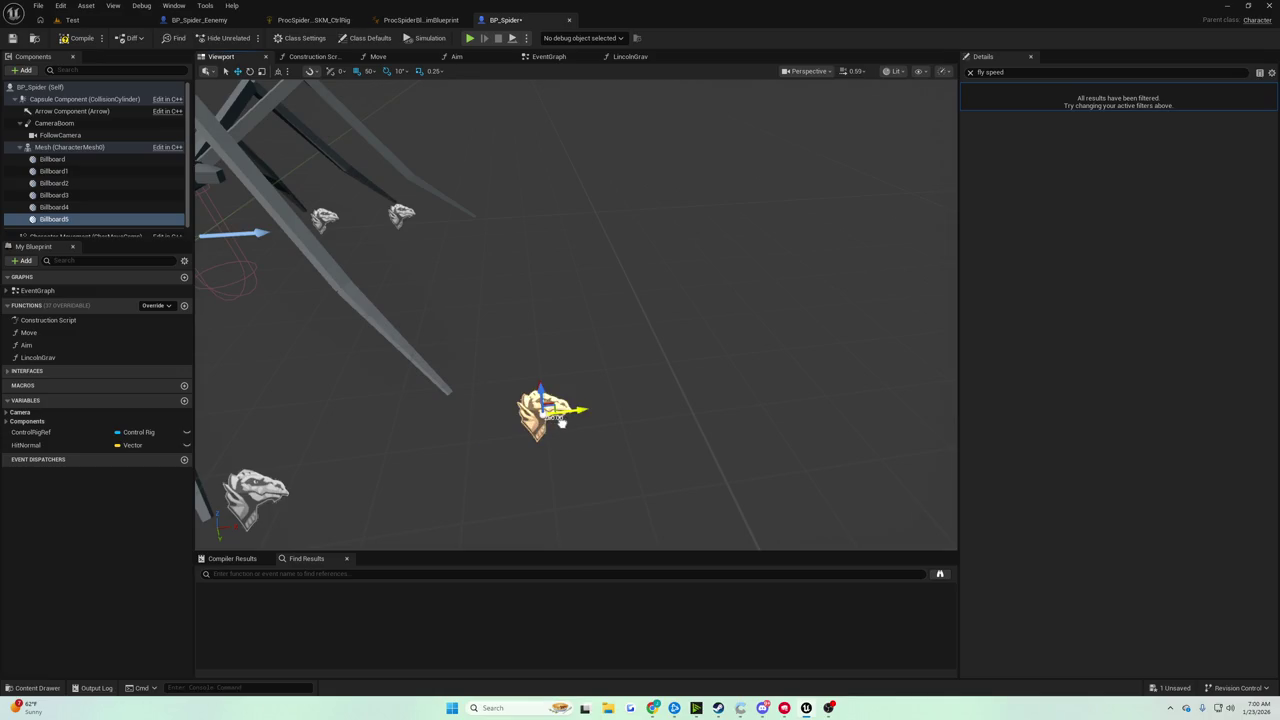
pyautogui.moveTo(560, 422); pyautogui.dragTo(561, 422)
pyautogui.moveTo(600, 300)
pyautogui.mouseDown()
pyautogui.moveTo(560, 380)
pyautogui.moveTo(580, 446)
pyautogui.mouseUp()
# Duplicate Billboard2 as Billboard6 and nudge it slightly left near a leg
pyautogui.click(677, 458)
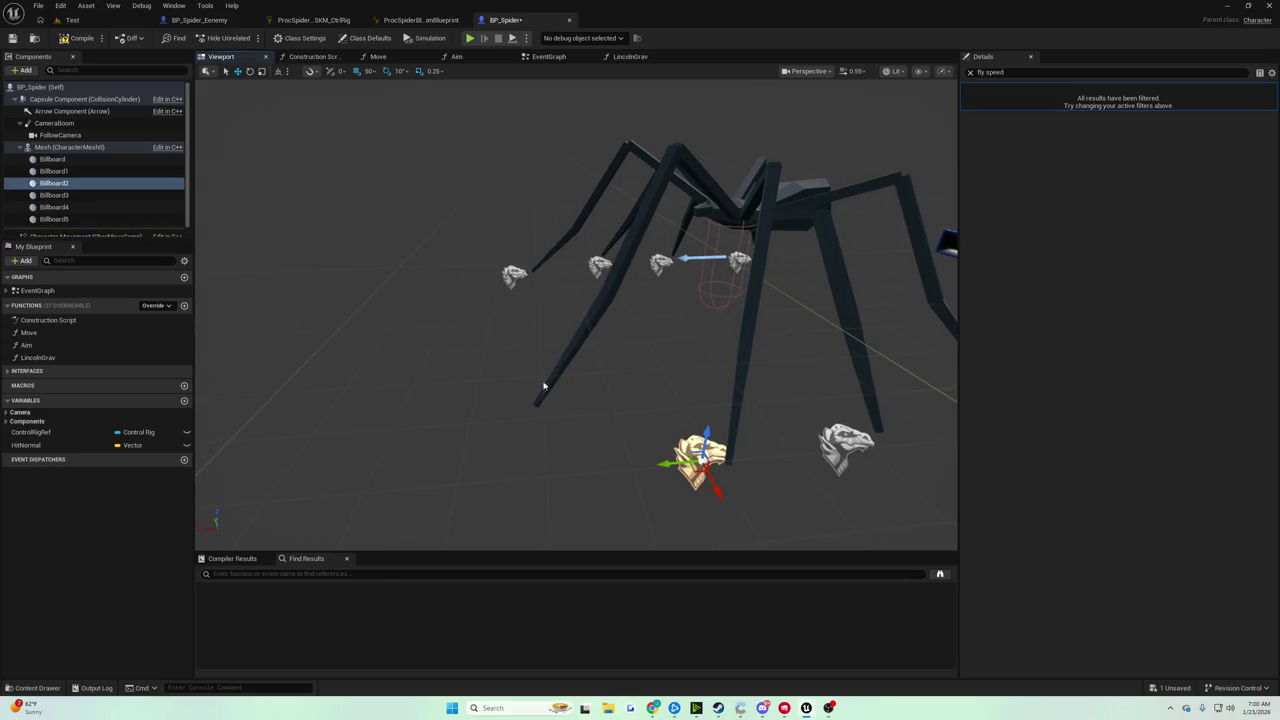
pyautogui.rightClick(78, 183)
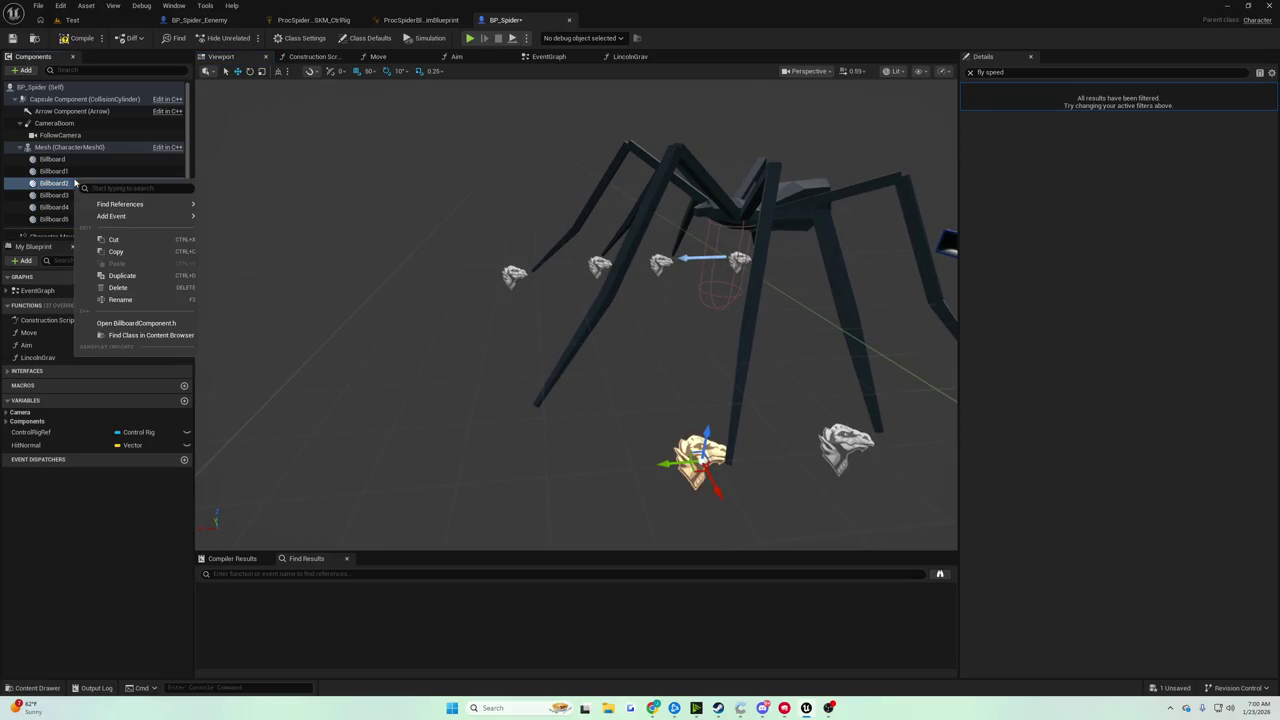
pyautogui.click(137, 277)
pyautogui.moveTo(272, 291); pyautogui.dragTo(290, 310)
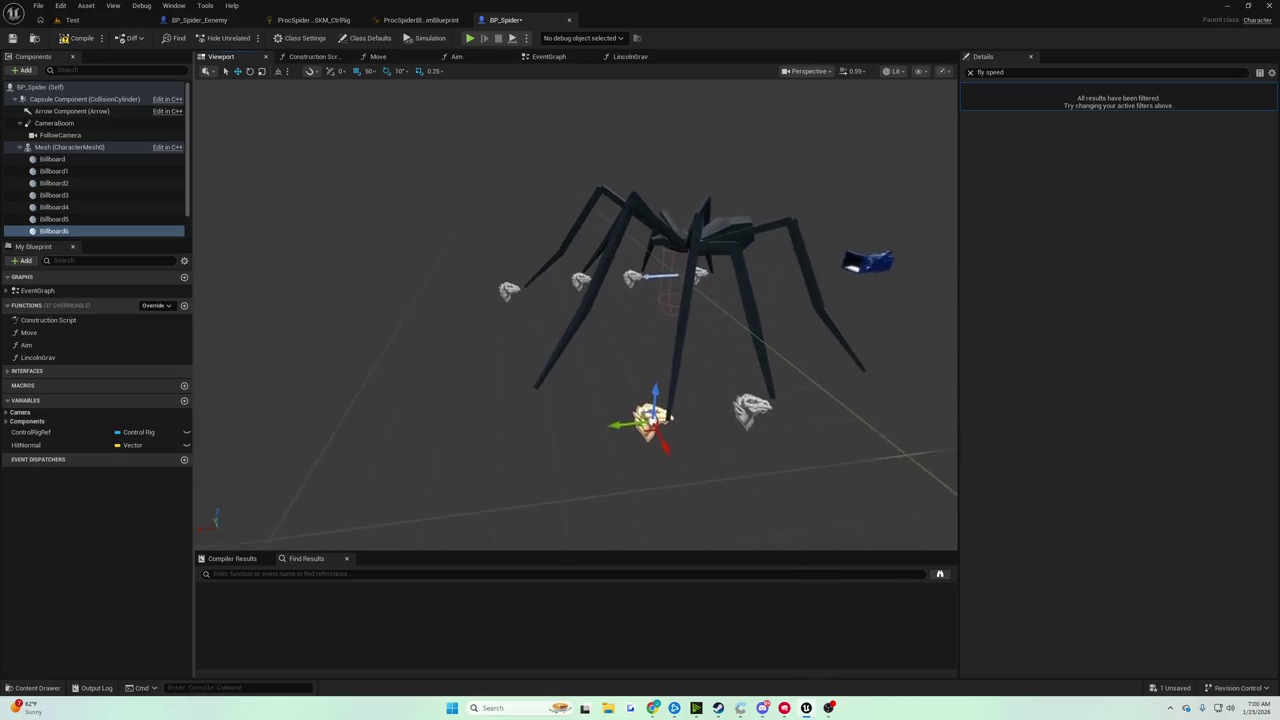
pyautogui.moveTo(407, 346); pyautogui.dragTo(407, 346)
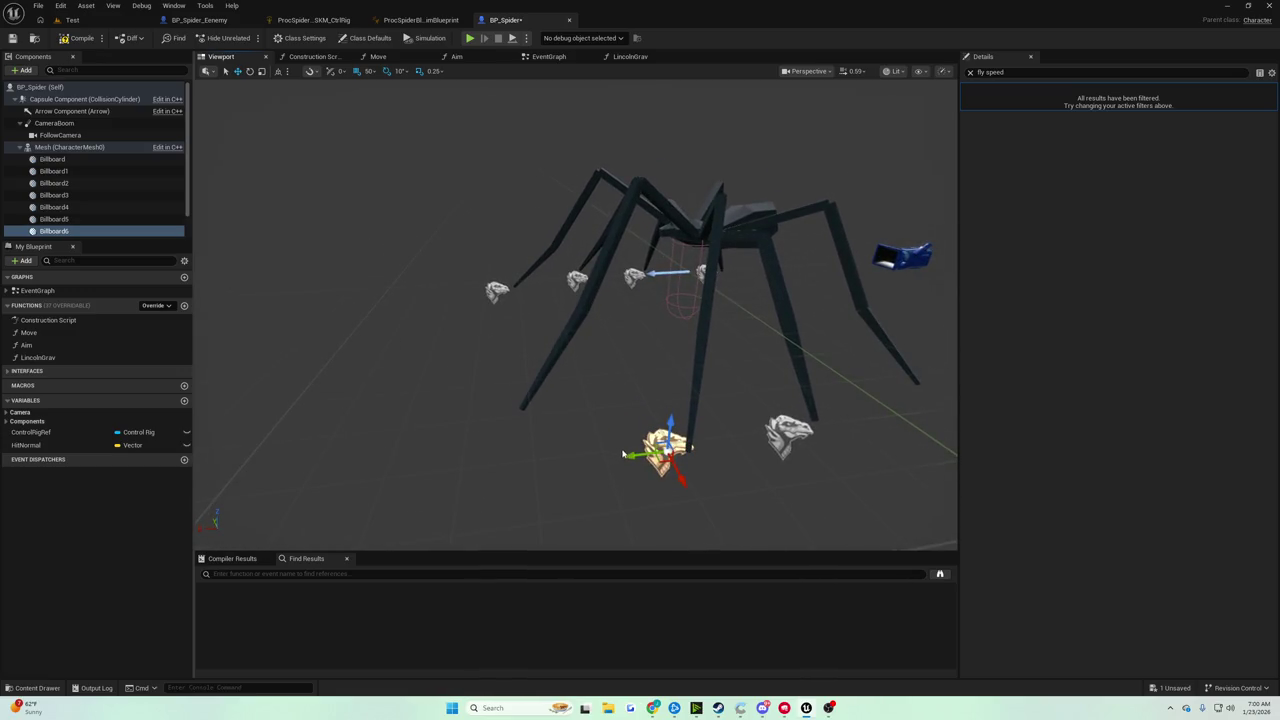
pyautogui.moveTo(578, 450)
pyautogui.mouseDown()
pyautogui.moveTo(517, 438)
pyautogui.moveTo(560, 440)
pyautogui.moveTo(525, 494)
pyautogui.mouseUp()
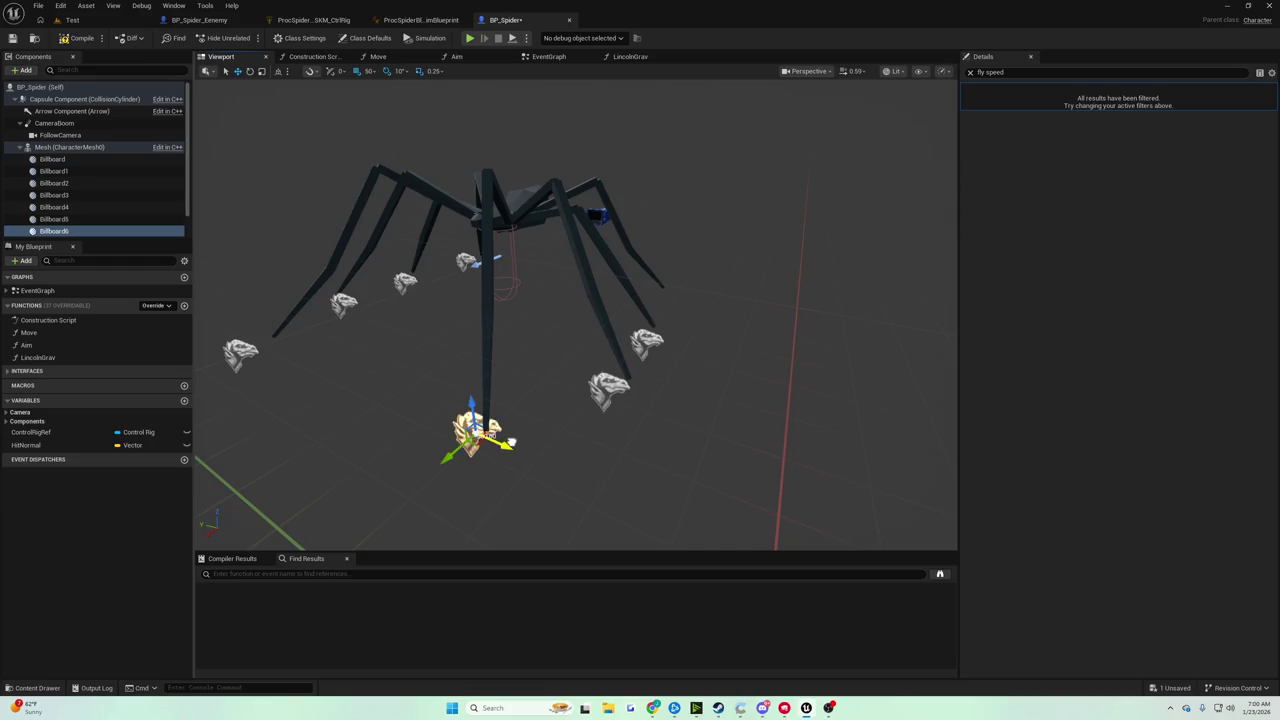
pyautogui.moveTo(580, 476)
pyautogui.mouseDown()
pyautogui.moveTo(442, 428)
pyautogui.moveTo(494, 449)
pyautogui.mouseUp()
# Move Billboard5 right along X and check Billboard6's placement close up
pyautogui.click(455, 378)
pyautogui.moveTo(470, 378); pyautogui.dragTo(517, 376)
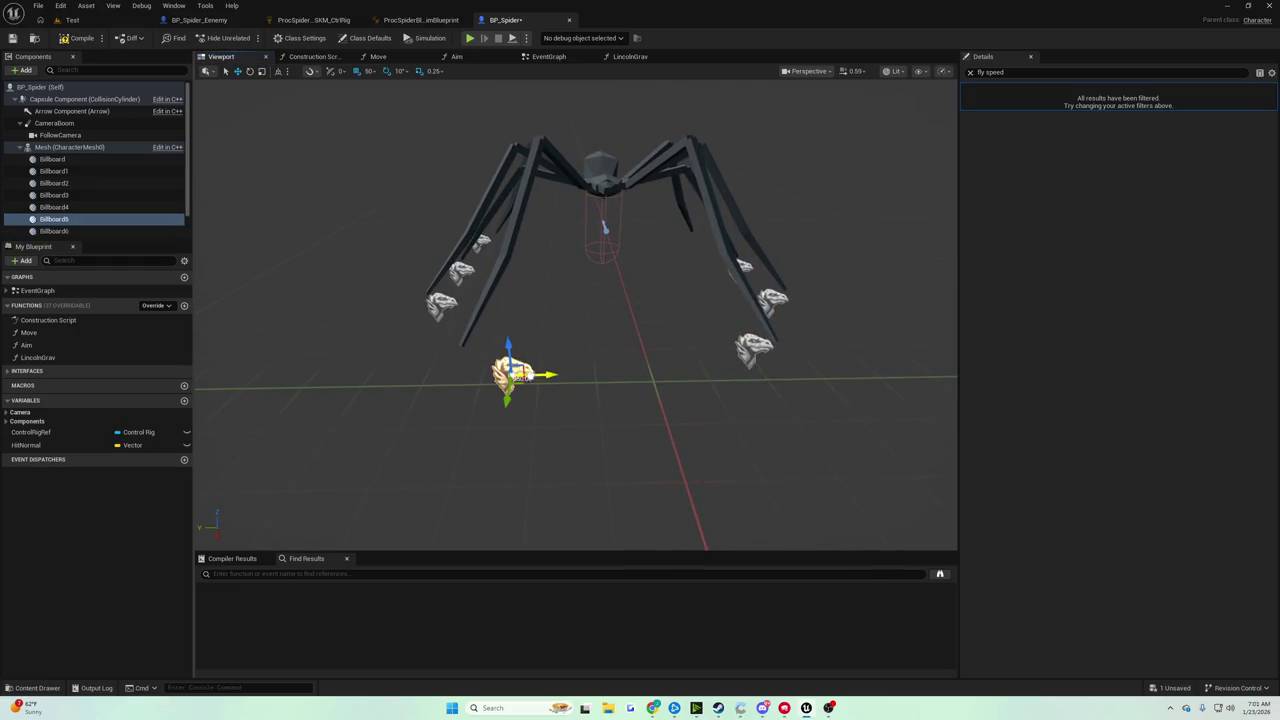
pyautogui.click(755, 348)
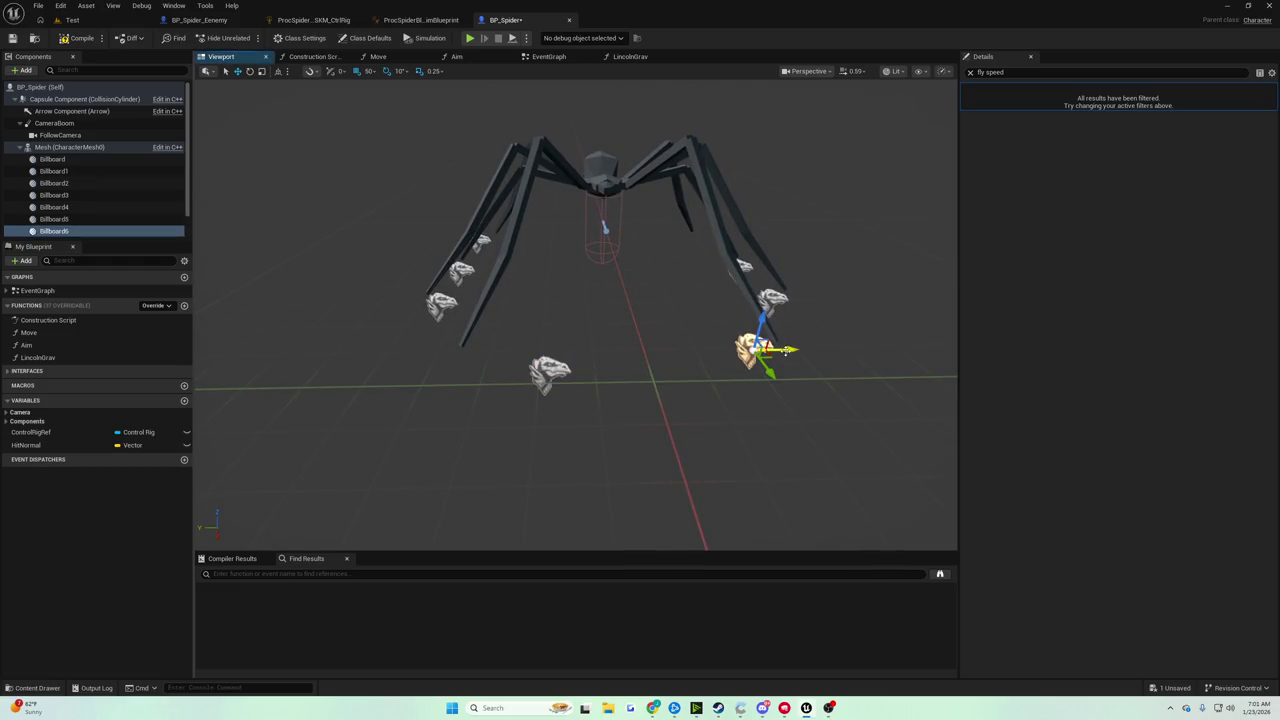
pyautogui.moveTo(721, 361)
pyautogui.mouseDown()
pyautogui.moveTo(660, 270)
pyautogui.moveTo(620, 310)
pyautogui.moveTo(530, 310)
pyautogui.moveTo(610, 390)
pyautogui.moveTo(560, 330)
pyautogui.moveTo(482, 295)
pyautogui.moveTo(488, 378)
pyautogui.mouseUp()
pyautogui.click(493, 291)
# Duplicate Billboard1 into Billboard7, keeping the default name
pyautogui.click(488, 378)
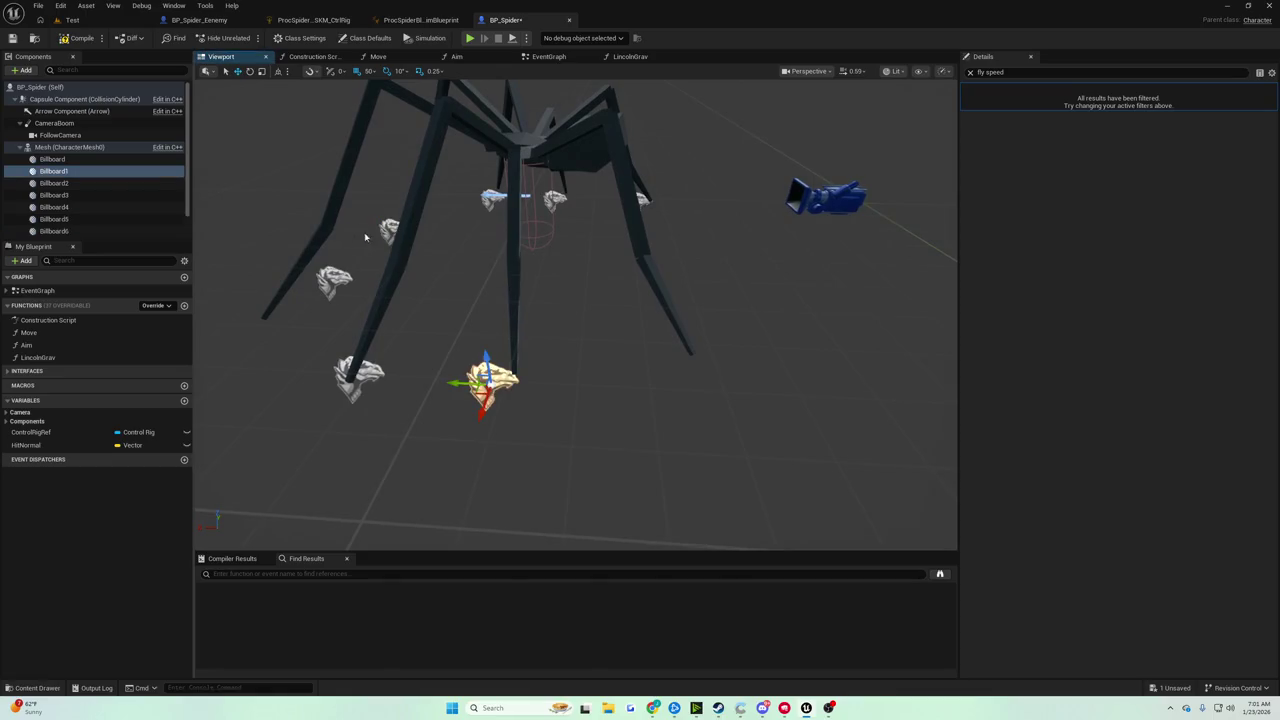
pyautogui.rightClick(68, 174)
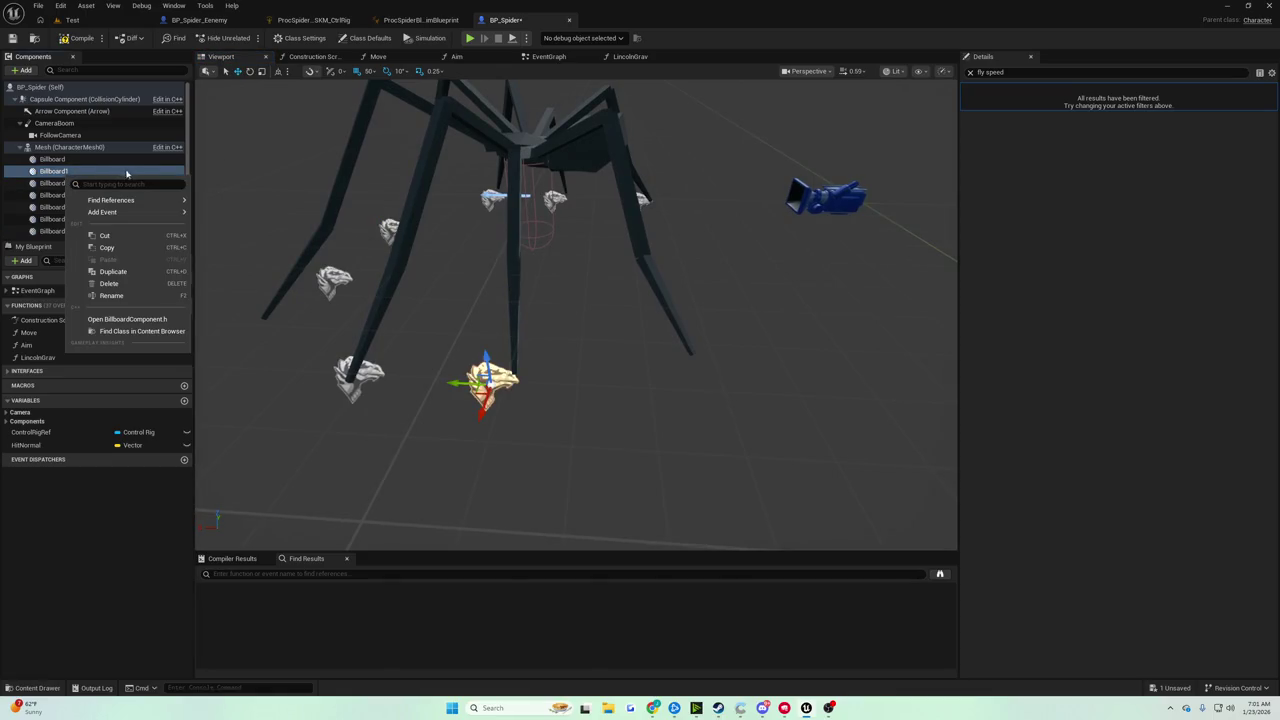
pyautogui.click(113, 271)
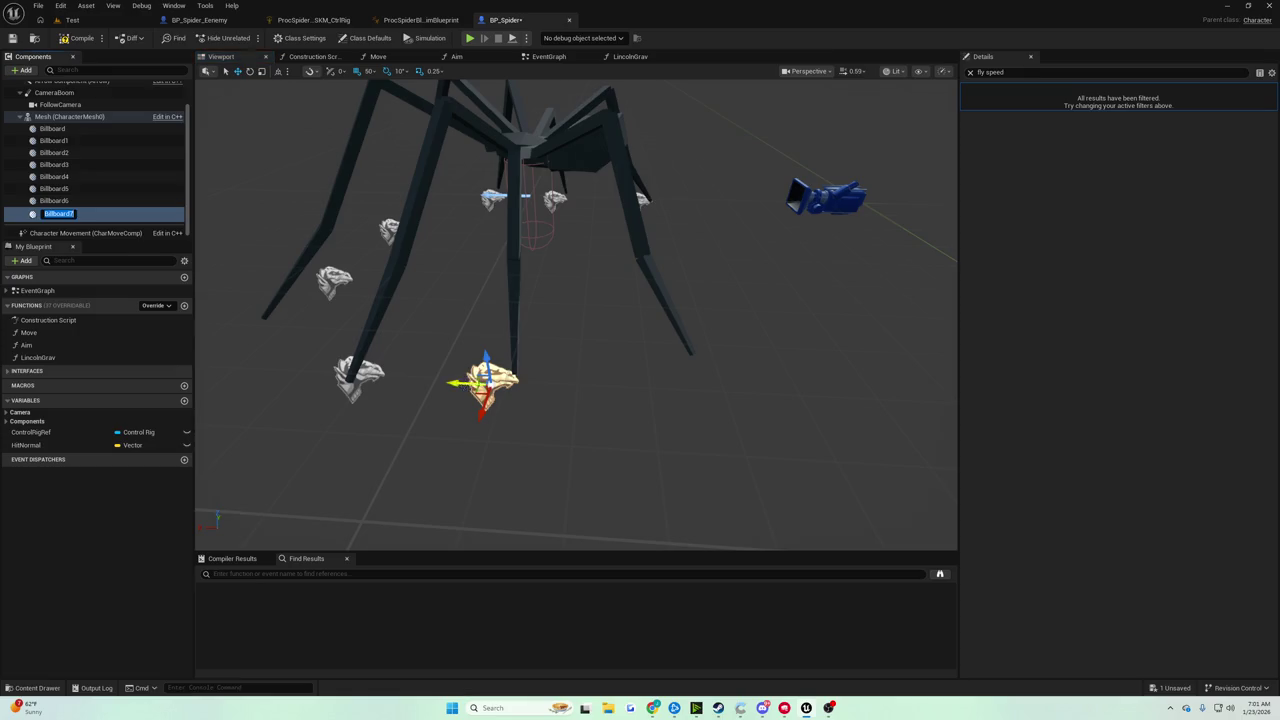
pyautogui.press('Return')
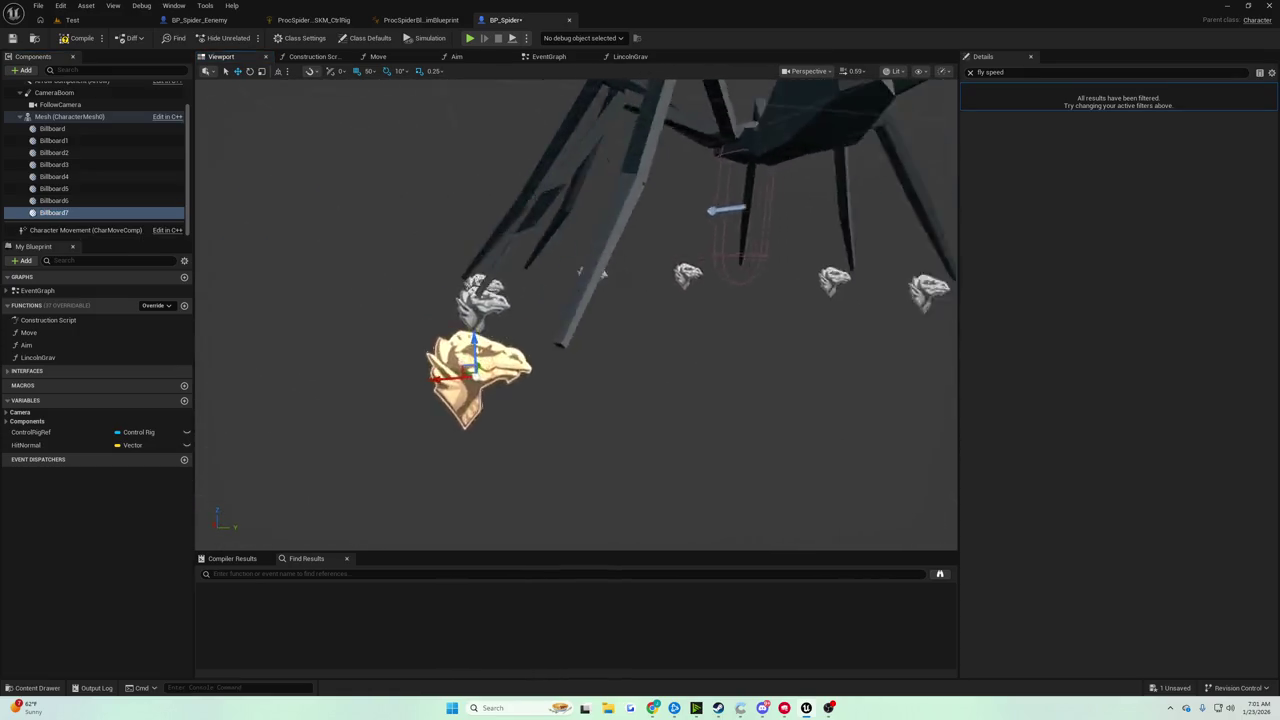
# Orbit around the spider to inspect the leg markers from several angles, including below
pyautogui.moveTo(604, 272)
pyautogui.mouseDown()
pyautogui.moveTo(825, 540)
pyautogui.moveTo(540, 330)
pyautogui.moveTo(355, 350)
pyautogui.mouseUp()
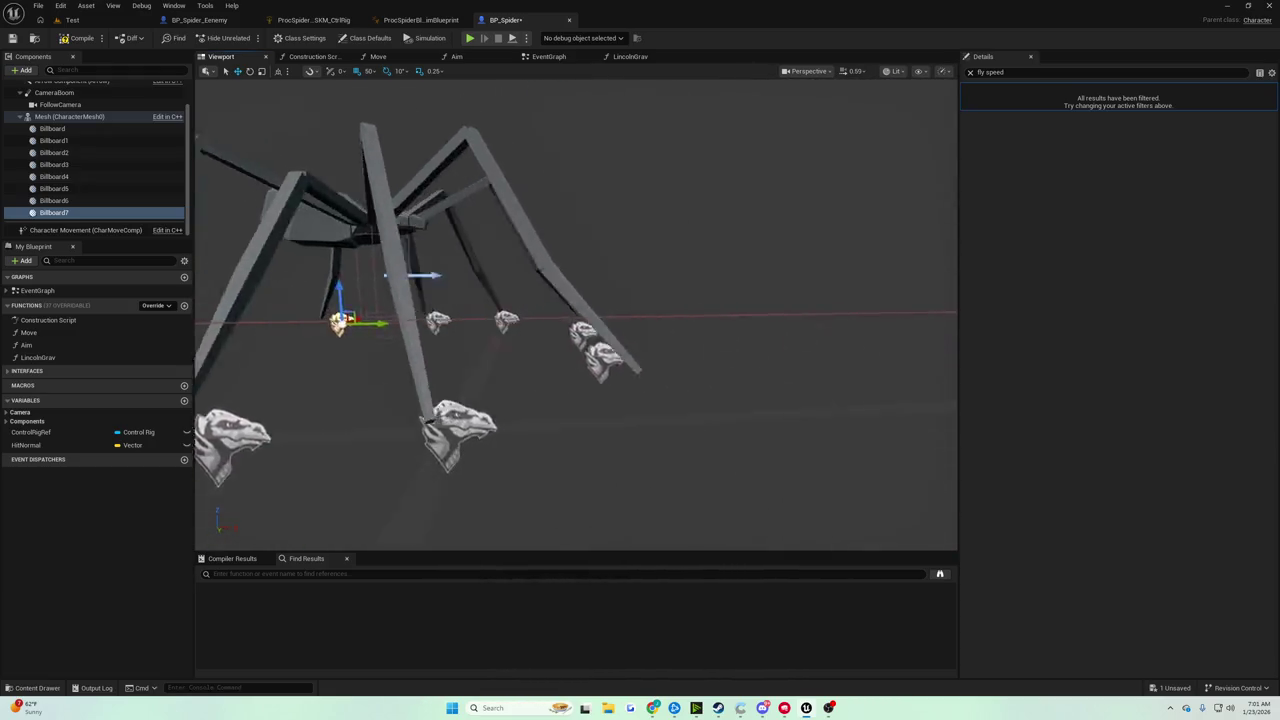
pyautogui.moveTo(221, 82); pyautogui.dragTo(221, 82)
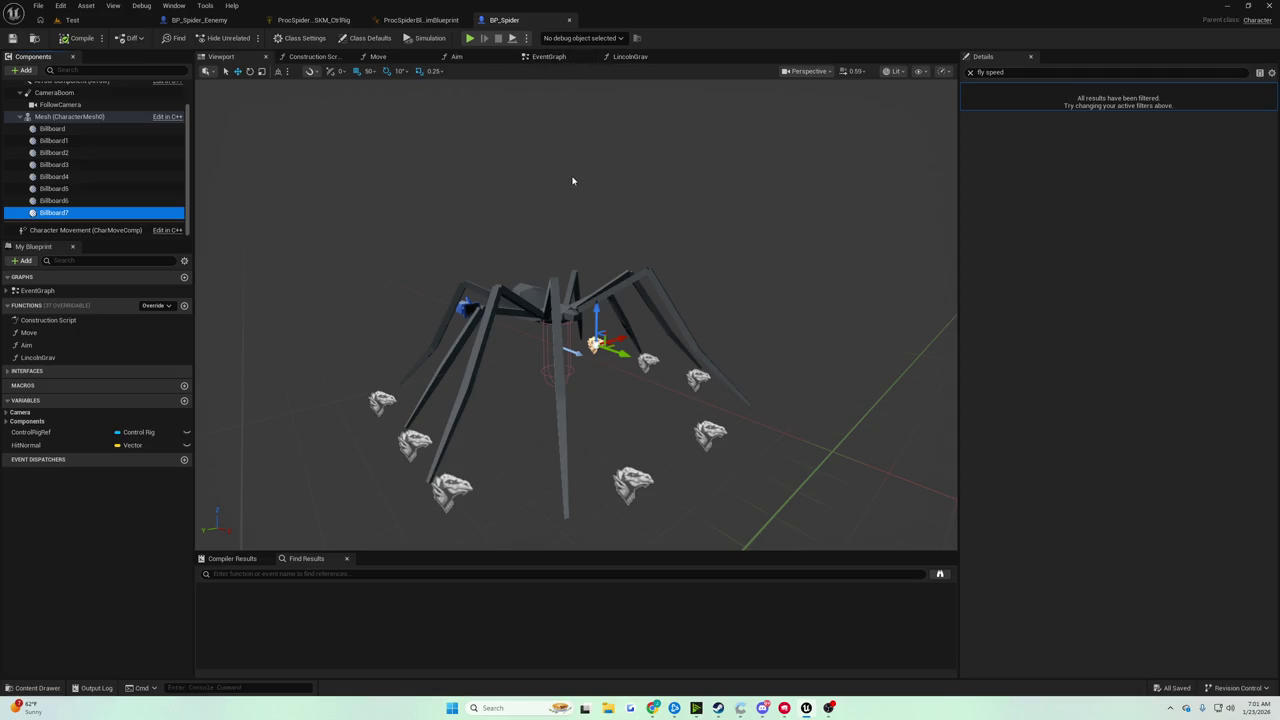
pyautogui.moveTo(572, 180); pyautogui.dragTo(559, 140)
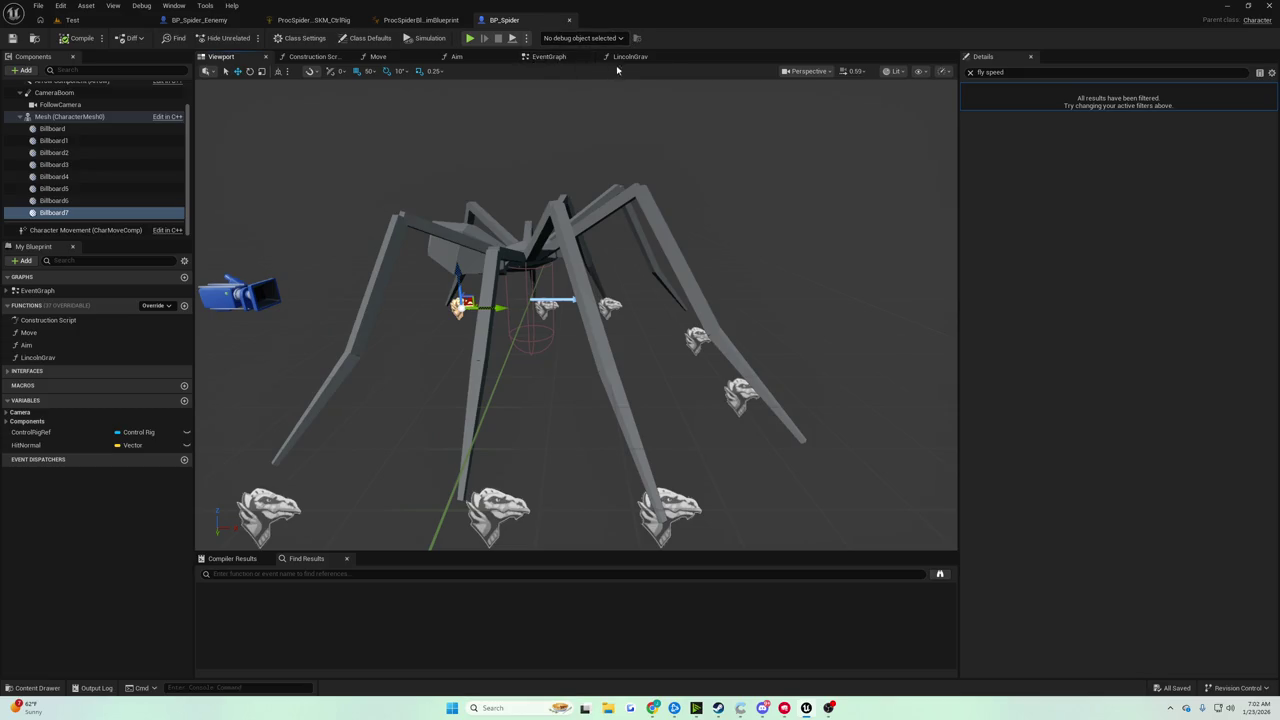
pyautogui.moveTo(621, 209); pyautogui.dragTo(621, 209)
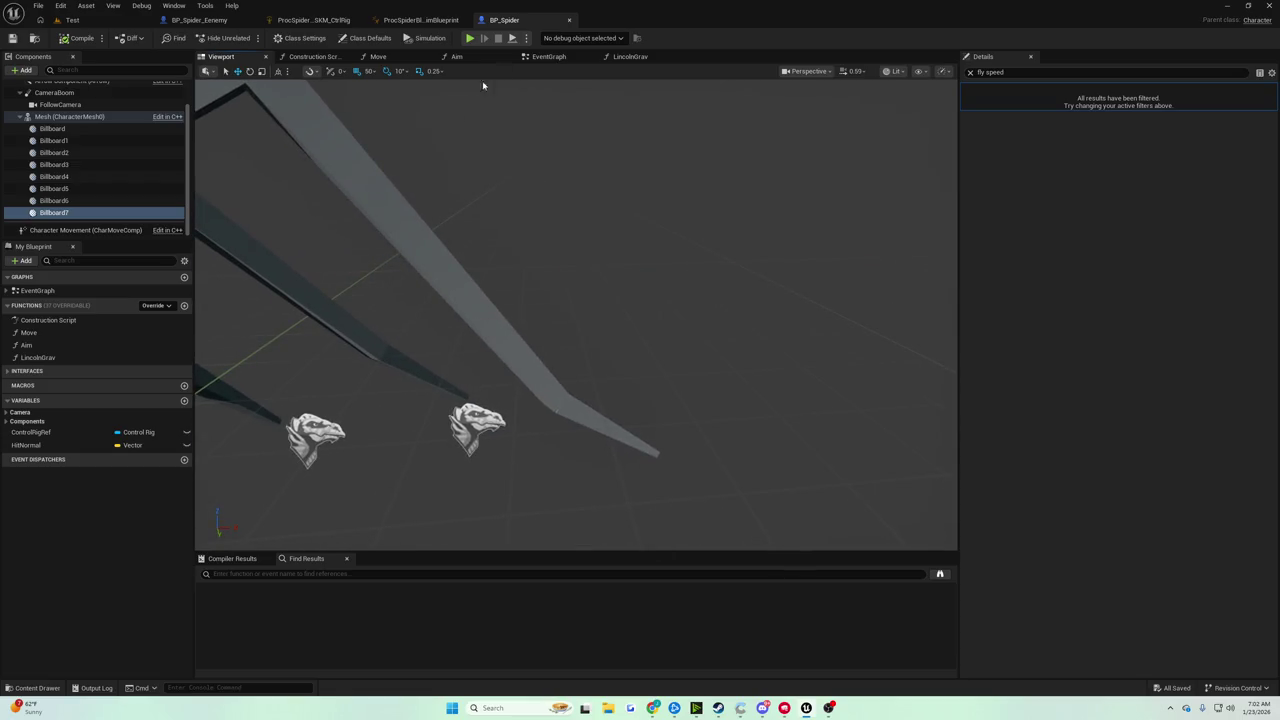
pyautogui.moveTo(483, 90); pyautogui.dragTo(483, 90)
pyautogui.moveTo(196, 485); pyautogui.dragTo(196, 485)
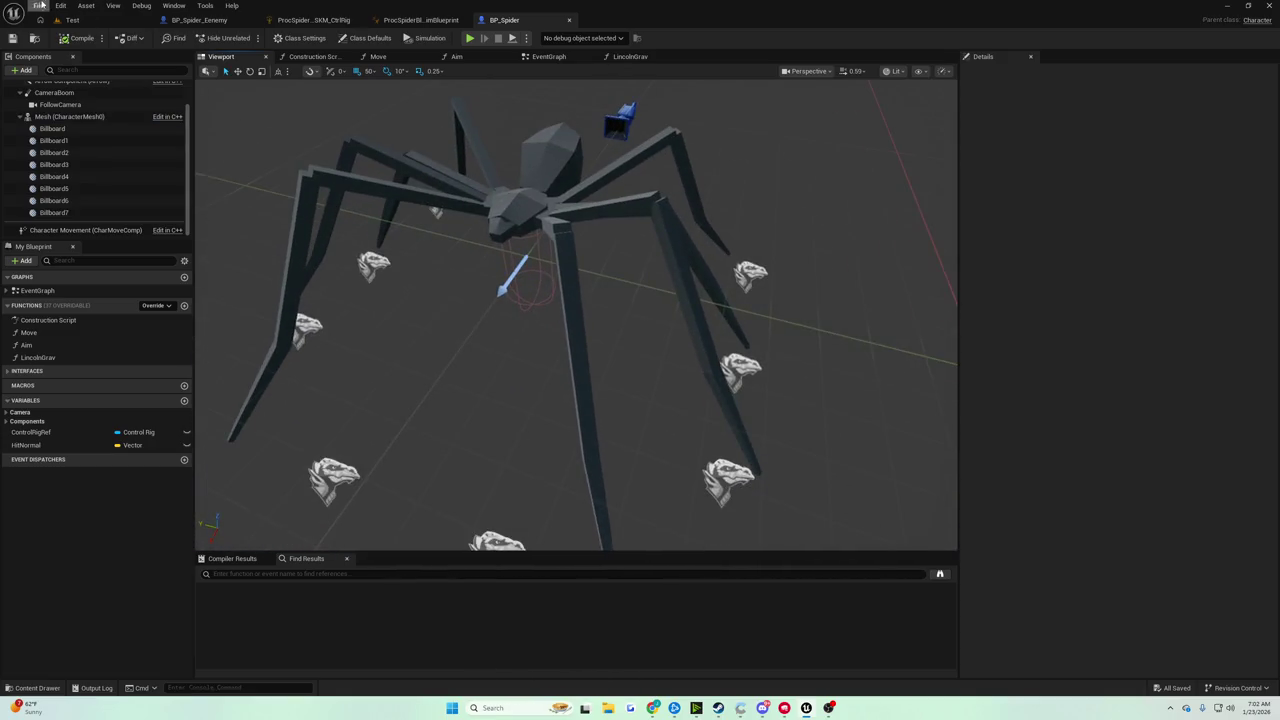
pyautogui.moveTo(553, 131); pyautogui.dragTo(553, 131)
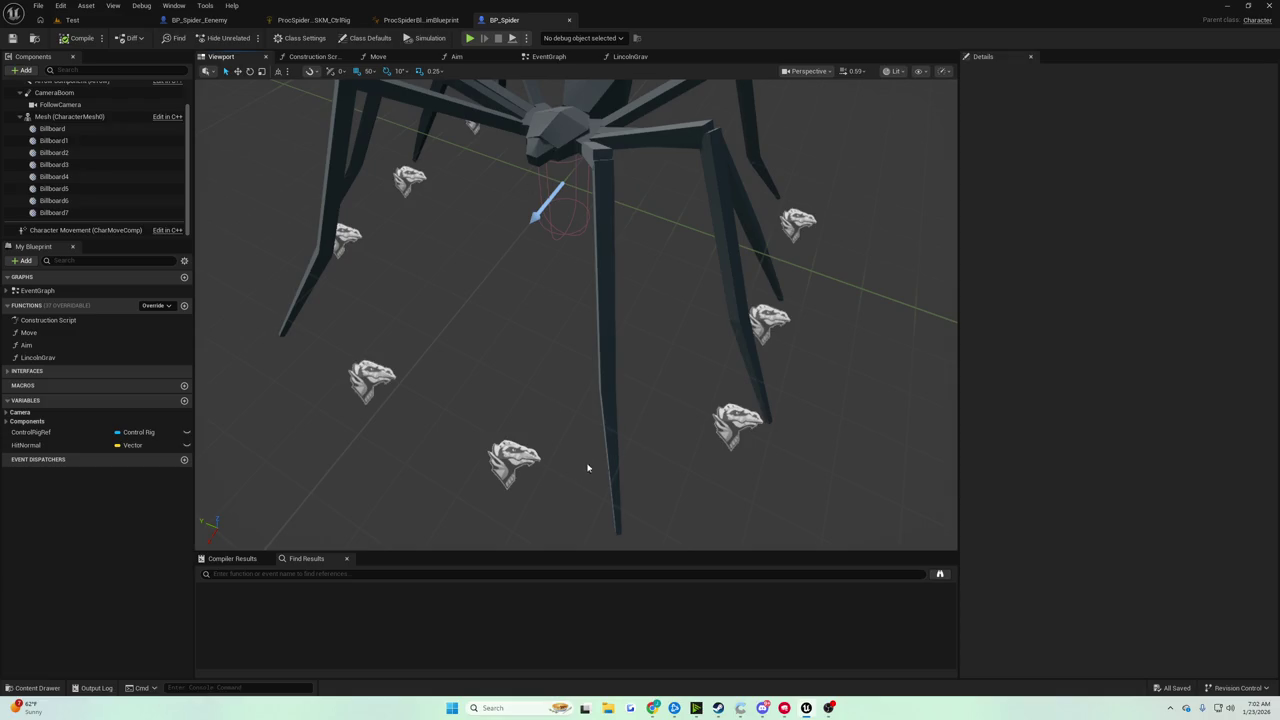
# In the EventGraph, move the Lincoln Grav call lower and pan to the Add and Draw Debug Line nodes
pyautogui.click(559, 58)
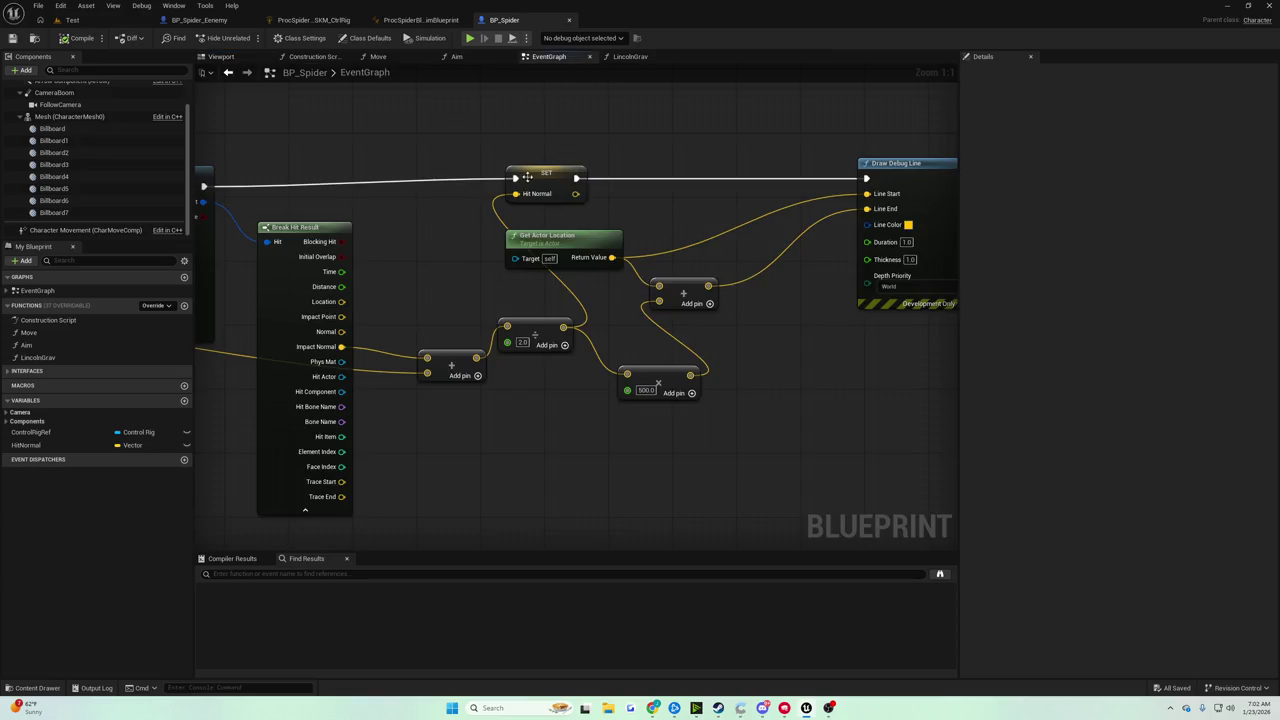
pyautogui.scroll(-2, 472, 173)
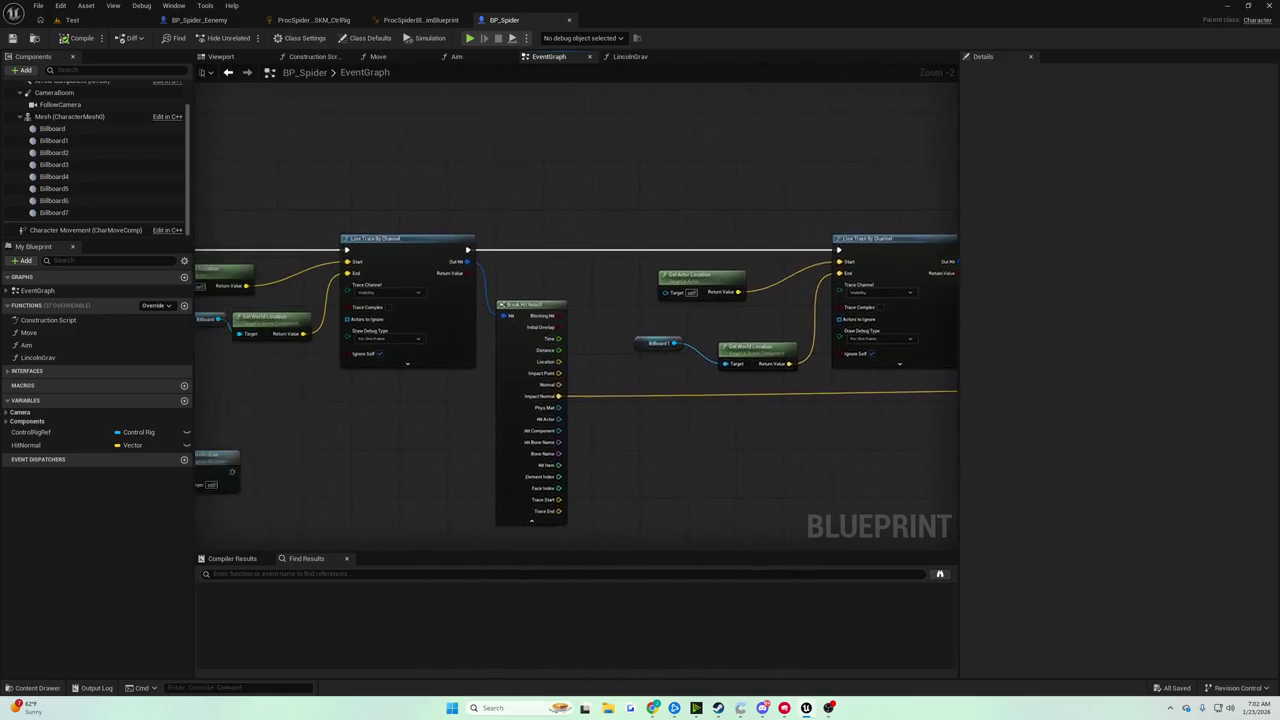
pyautogui.scroll(-1, 895, 248)
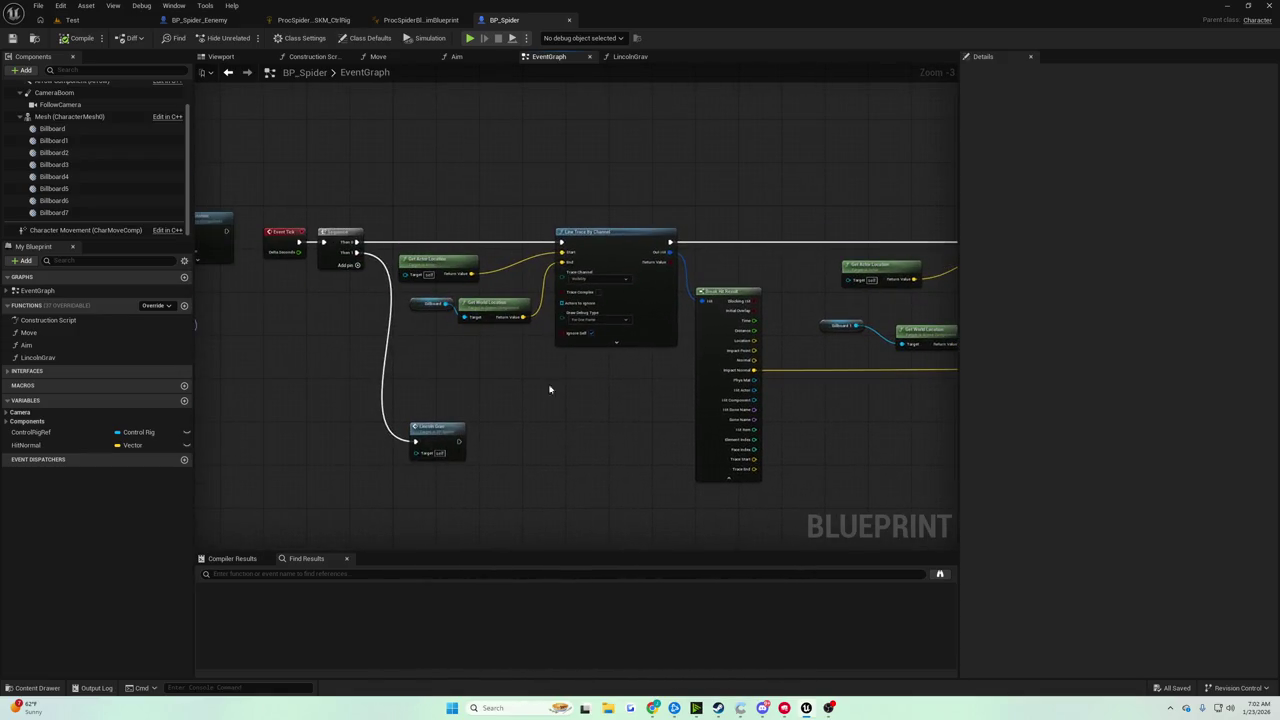
pyautogui.moveTo(441, 428); pyautogui.dragTo(310, 465)
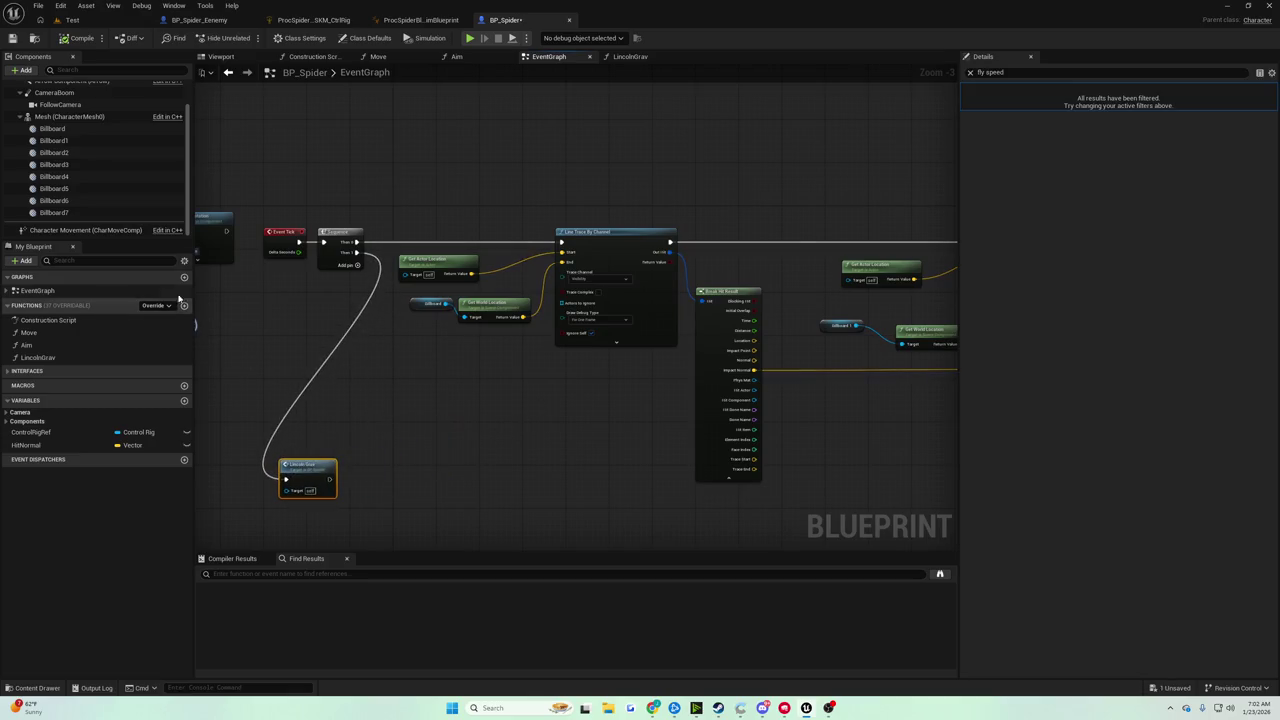
pyautogui.scroll(2, 300, 250)
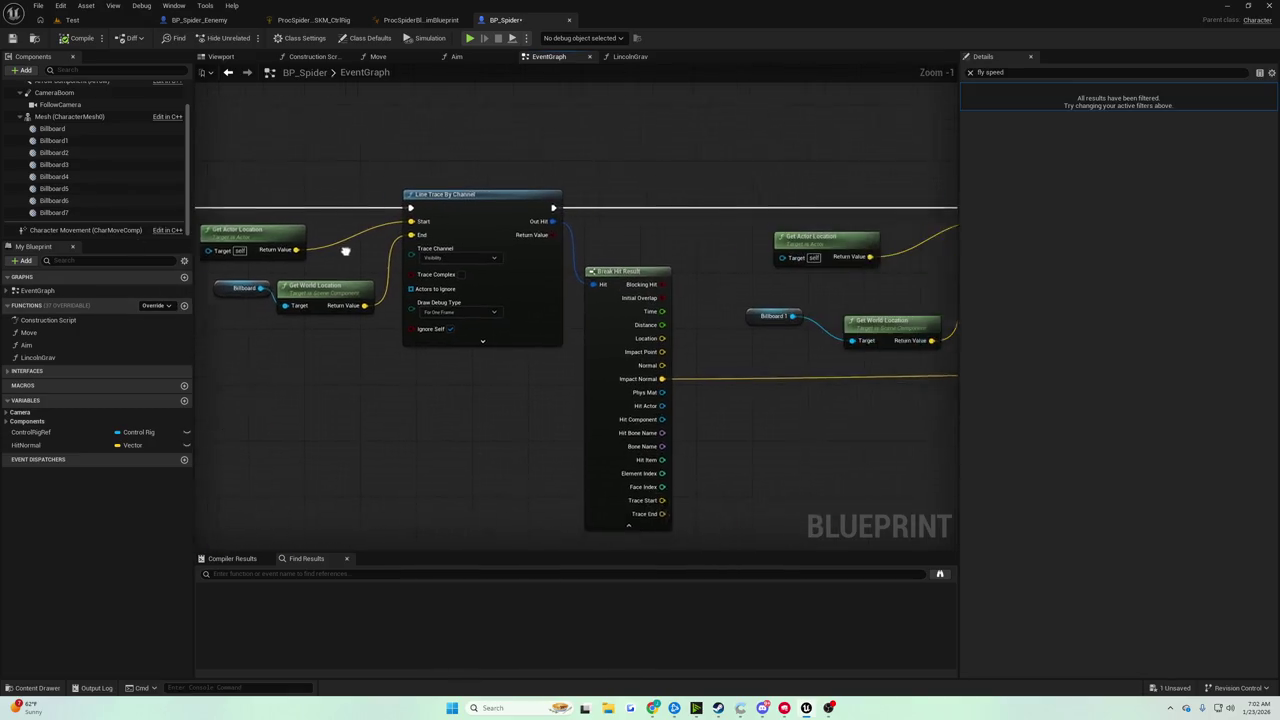
pyautogui.scroll(-2, 910, 286)
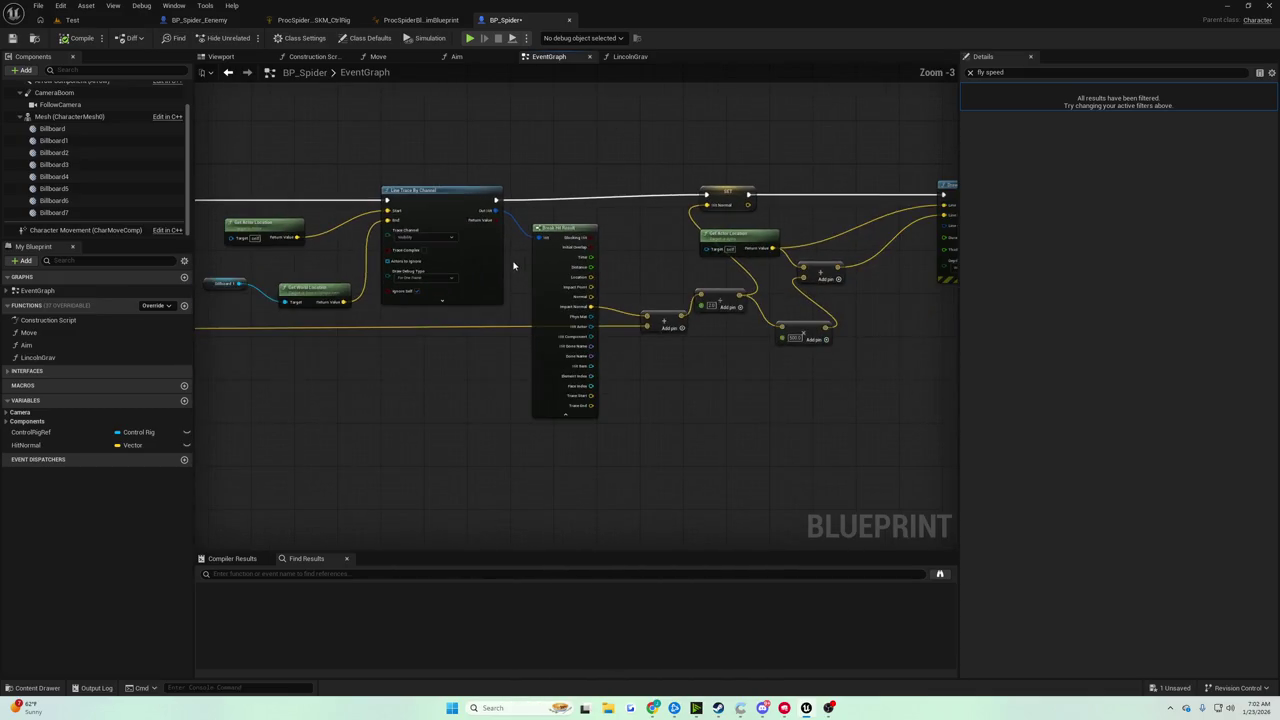
pyautogui.scroll(3, 505, 290)
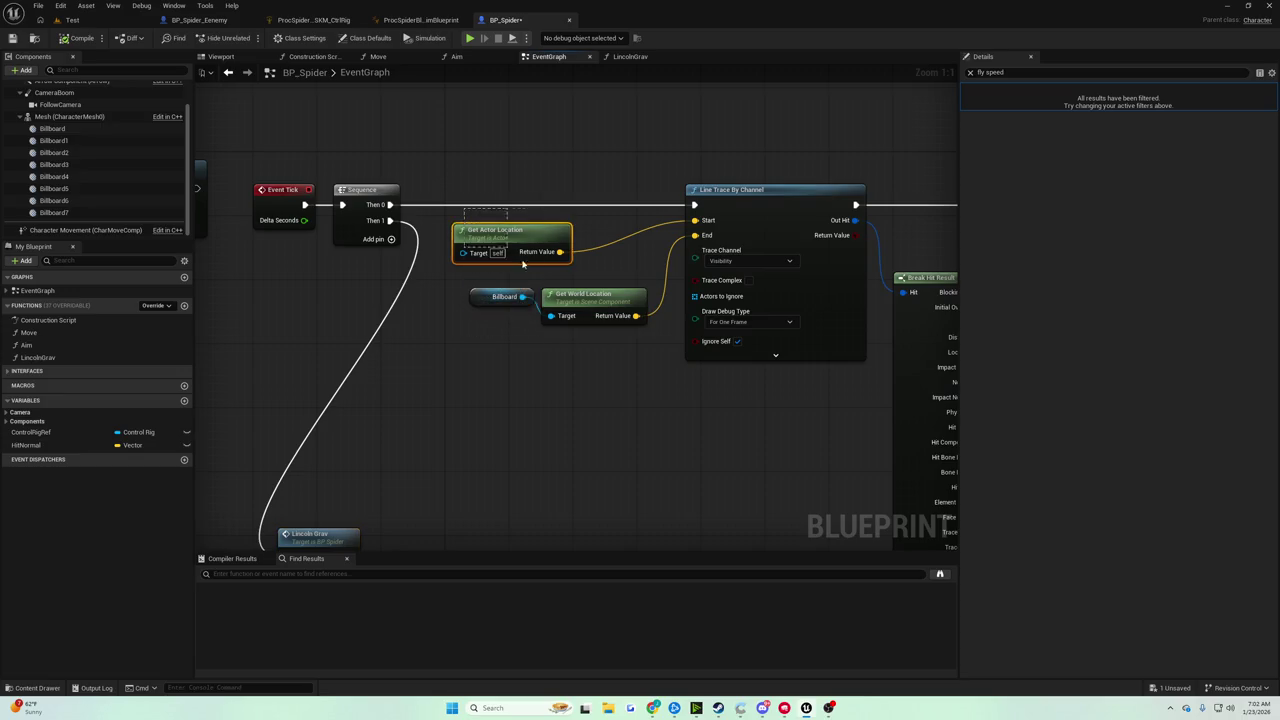
pyautogui.scroll(-2, 596, 344)
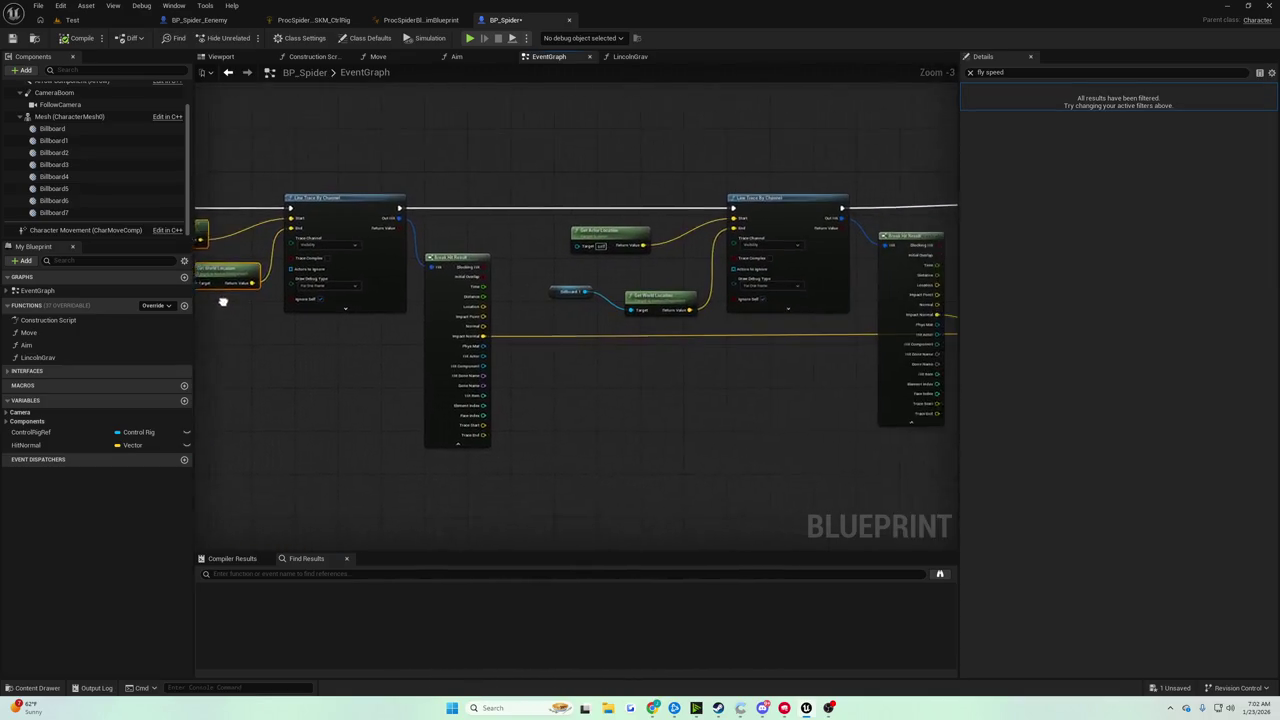
pyautogui.moveTo(880, 400); pyautogui.dragTo(682, 400)
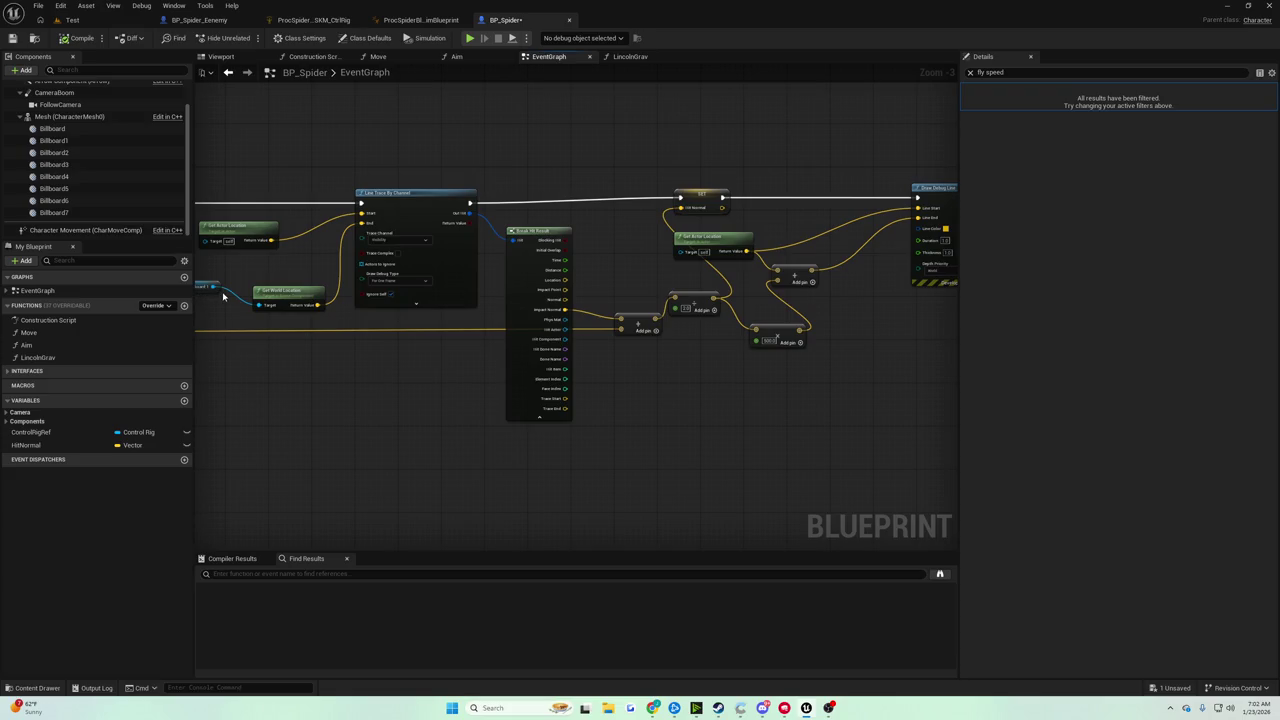
pyautogui.moveTo(762, 239); pyautogui.dragTo(607, 261)
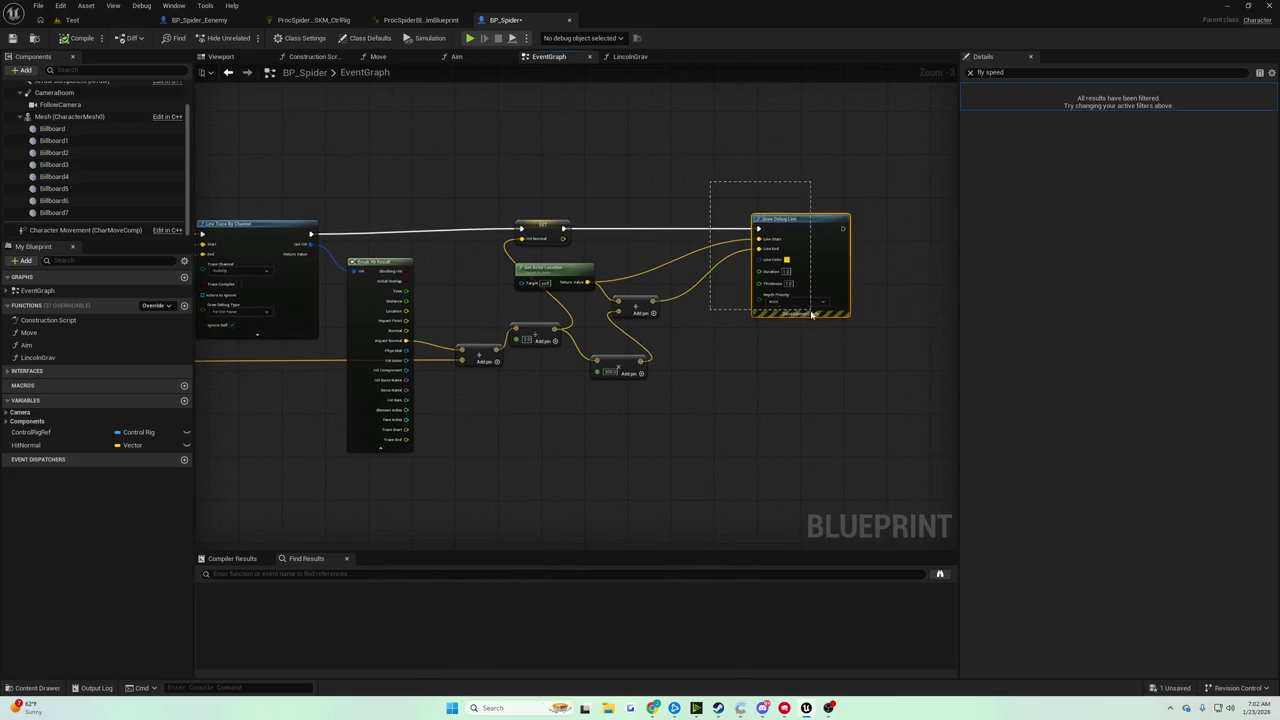
# Delete the second line trace nodes but undo it, then move Lincoln Grav nearer the Sequence
pyautogui.moveTo(811, 314); pyautogui.dragTo(811, 314)
pyautogui.moveTo(650, 268); pyautogui.dragTo(489, 358)
pyautogui.scroll(-1, 451, 388)
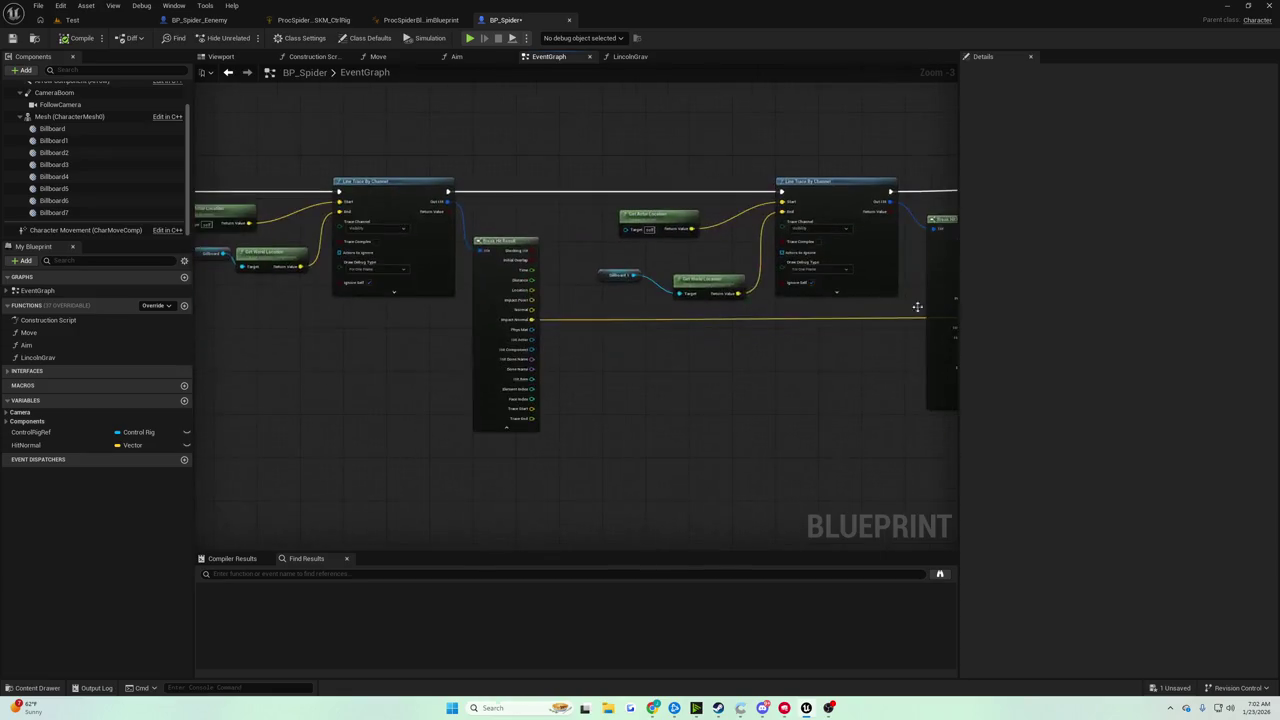
pyautogui.moveTo(566, 287); pyautogui.dragTo(724, 387)
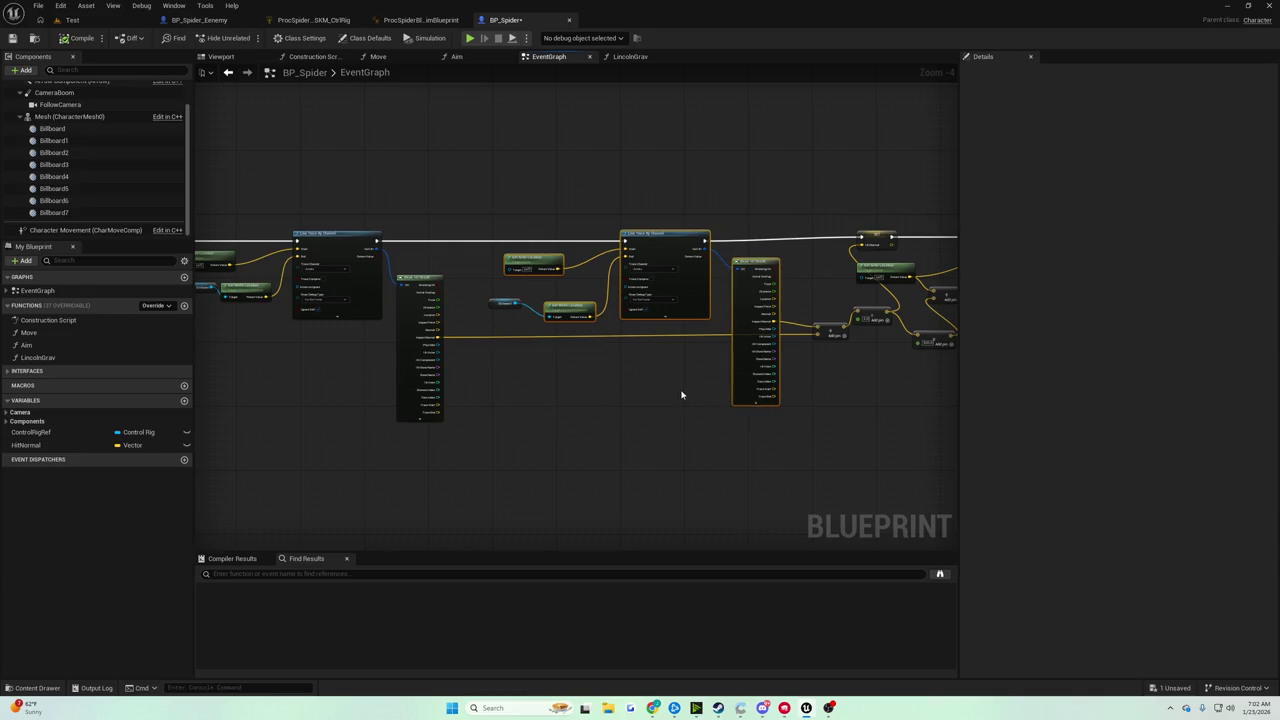
pyautogui.press('Delete')
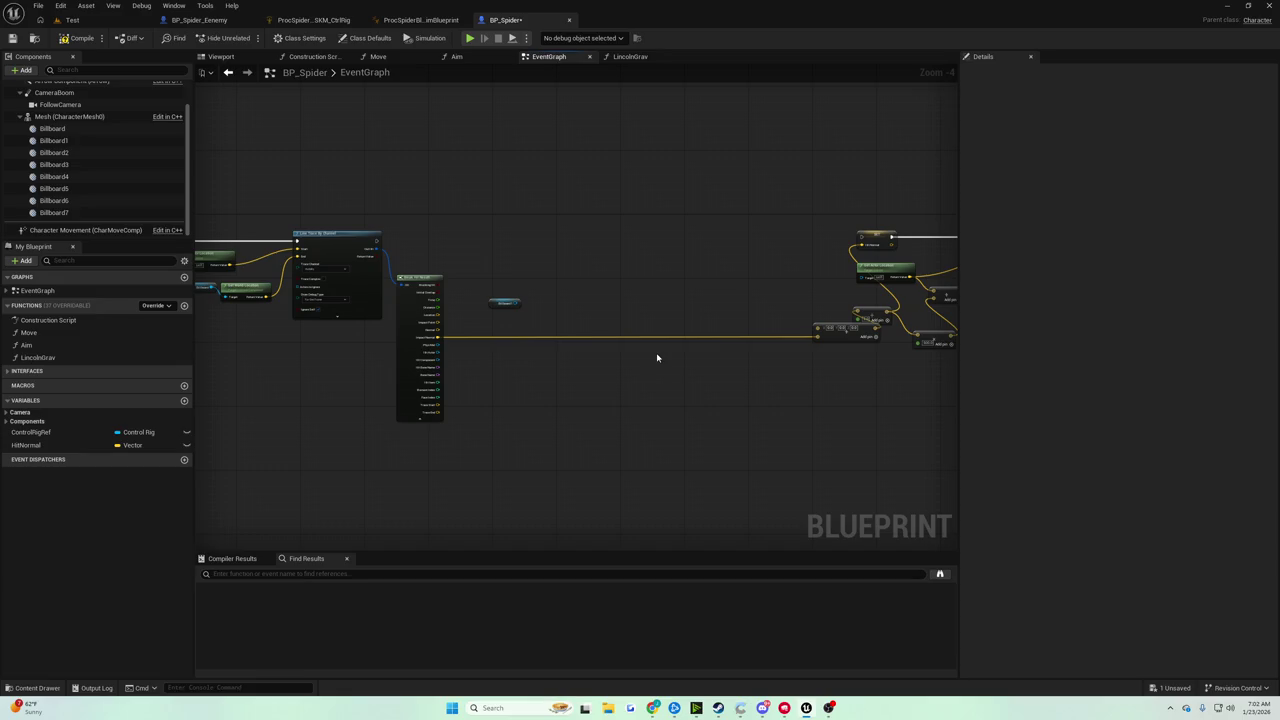
pyautogui.hotkey('ctrl', 'z')
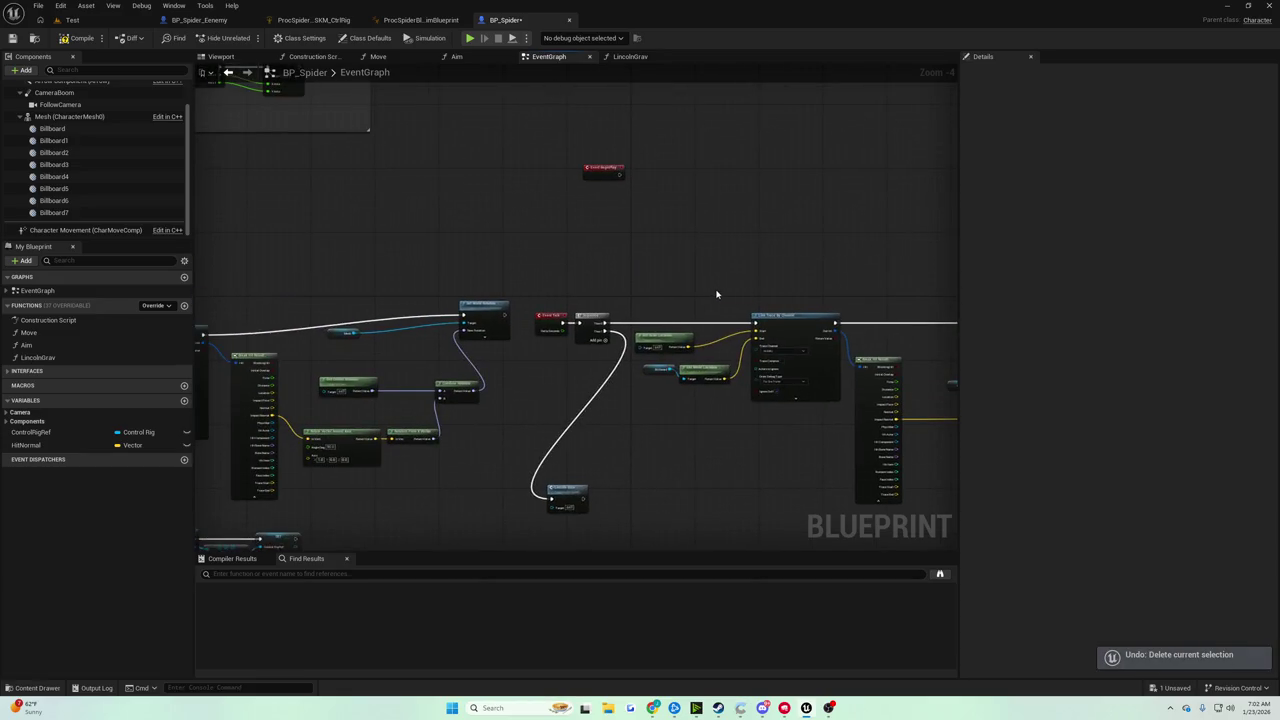
pyautogui.moveTo(711, 297); pyautogui.dragTo(703, 246)
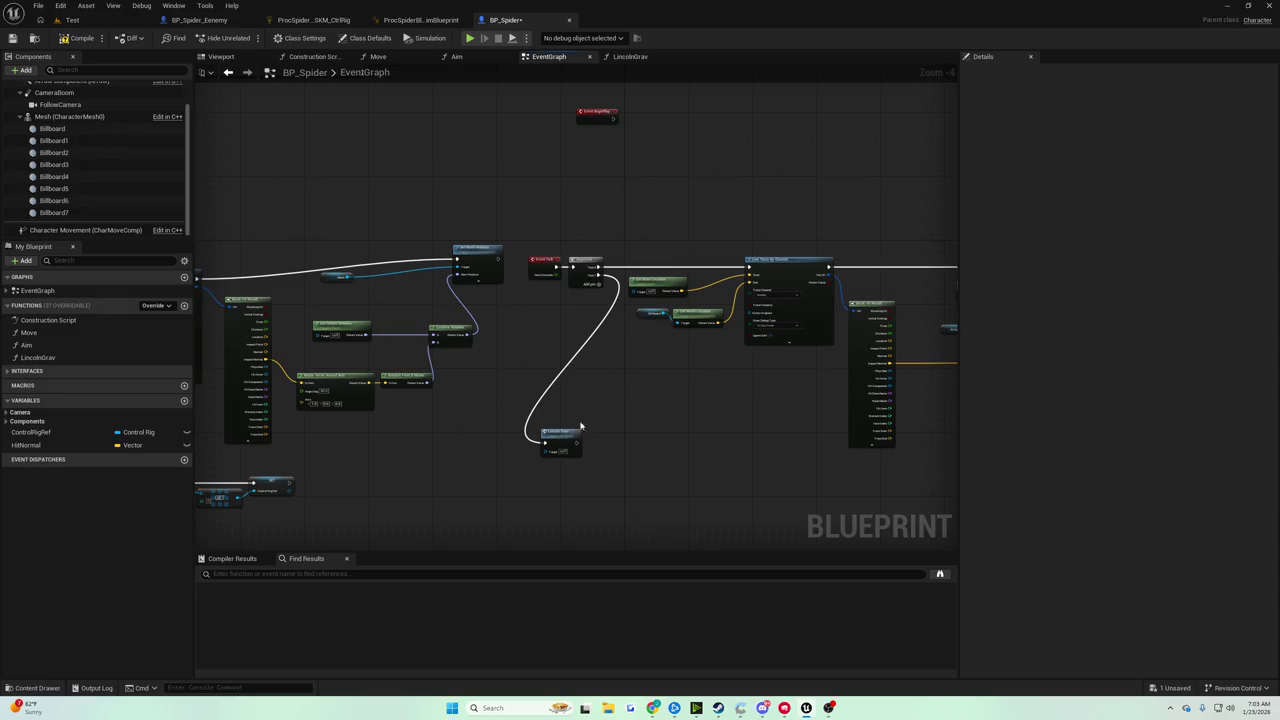
pyautogui.moveTo(580, 427); pyautogui.dragTo(660, 387)
pyautogui.click(612, 253)
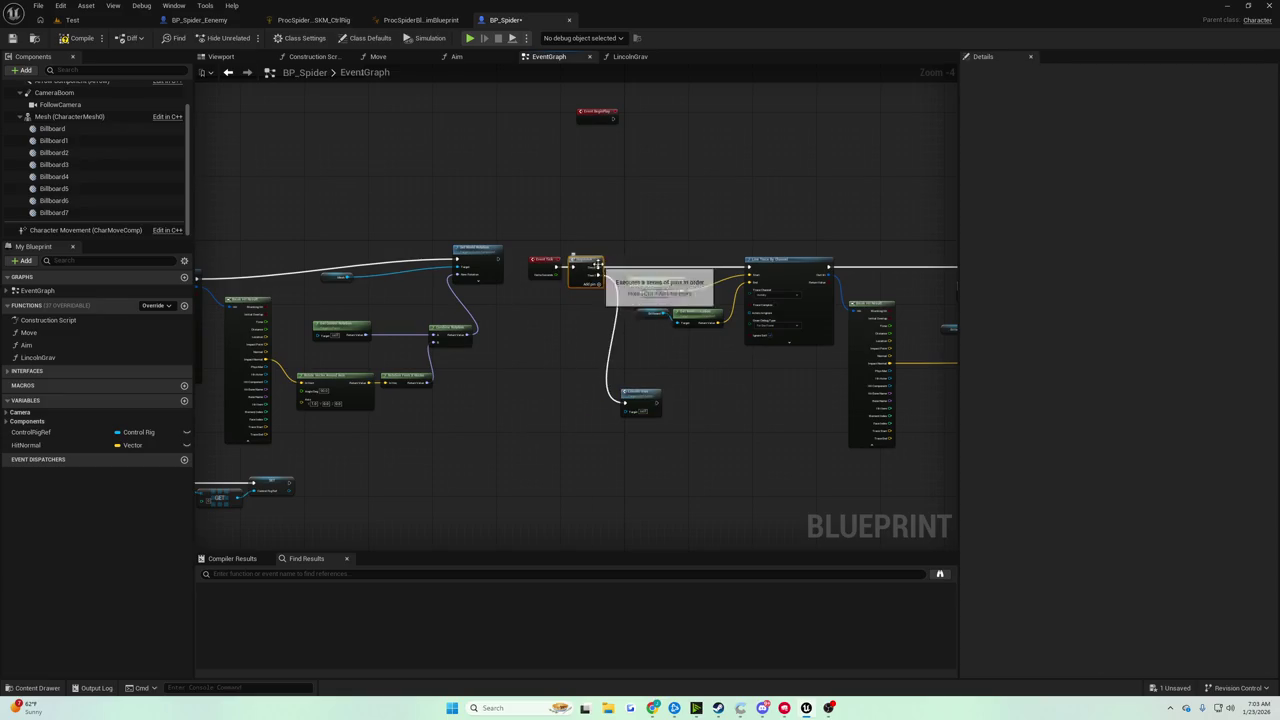
pyautogui.scroll(3, 598, 264)
pyautogui.scroll(-4, 500, 225)
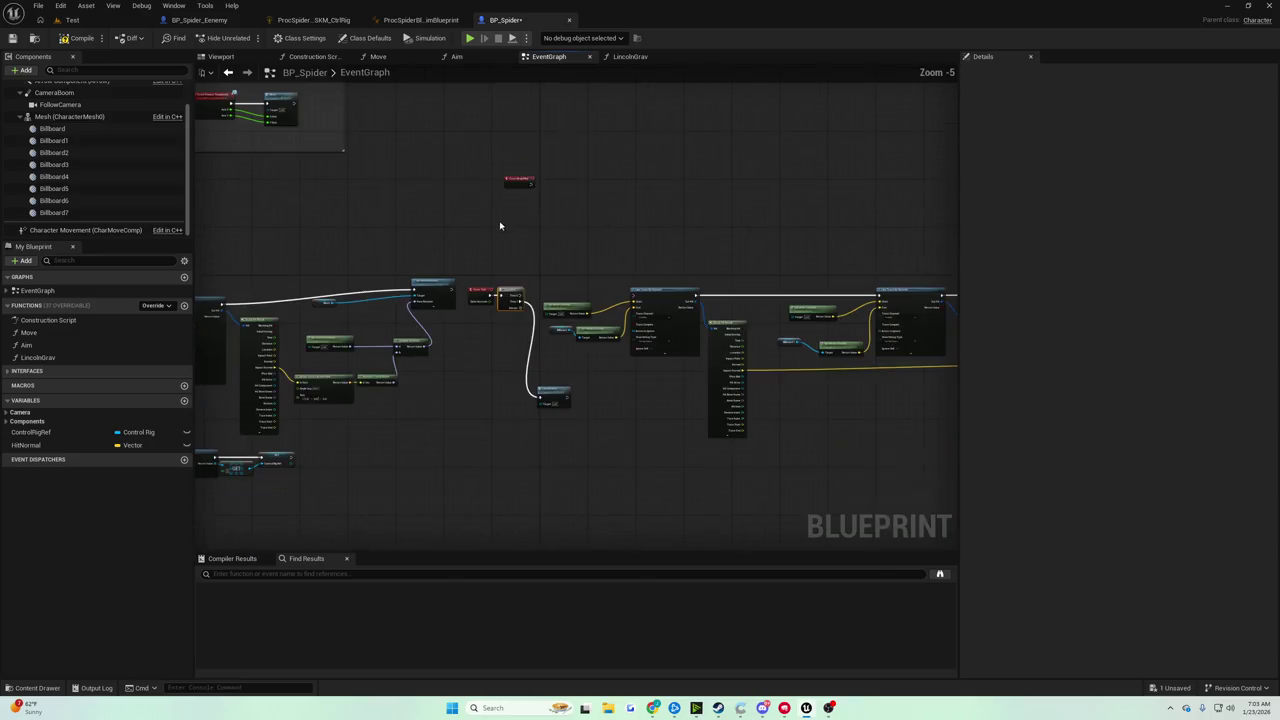
pyautogui.scroll(6, 515, 287)
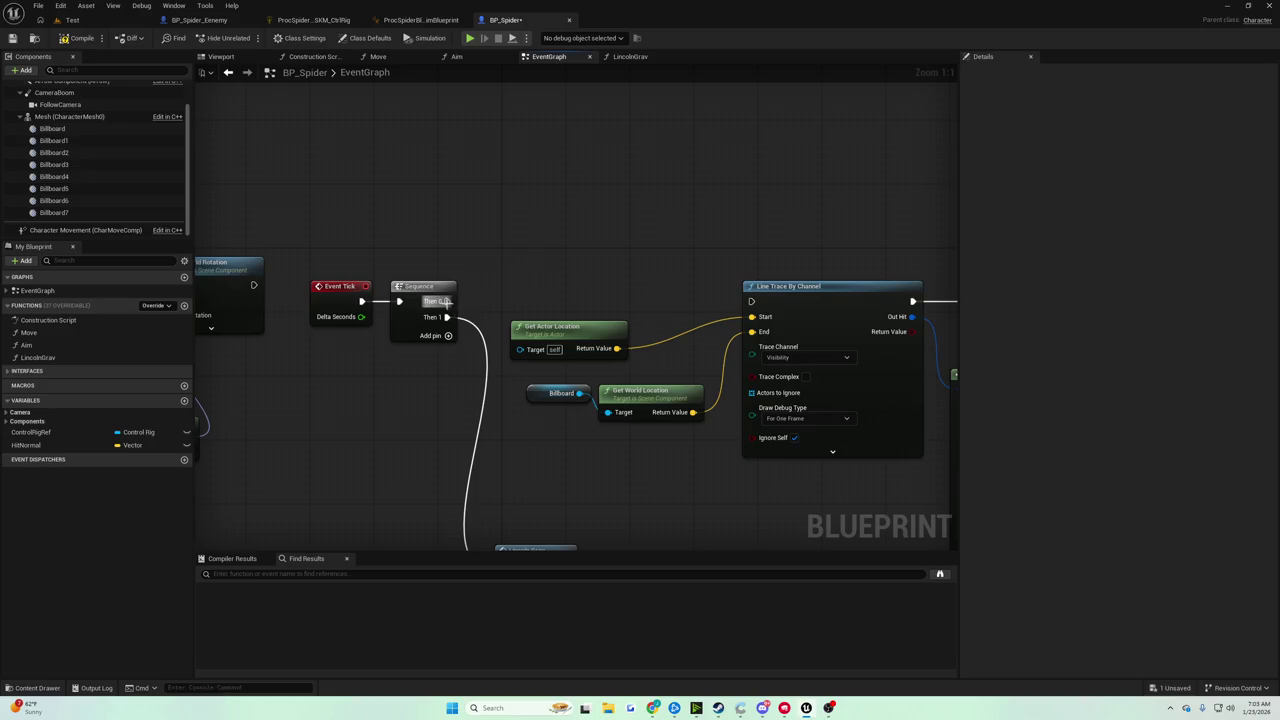
# Add a For Loop off the Sequence's Then 0 output, undoing an accidental For Each Loop
pyautogui.moveTo(443, 301); pyautogui.dragTo(524, 222)
pyautogui.write('for each')
pyautogui.click(594, 244)
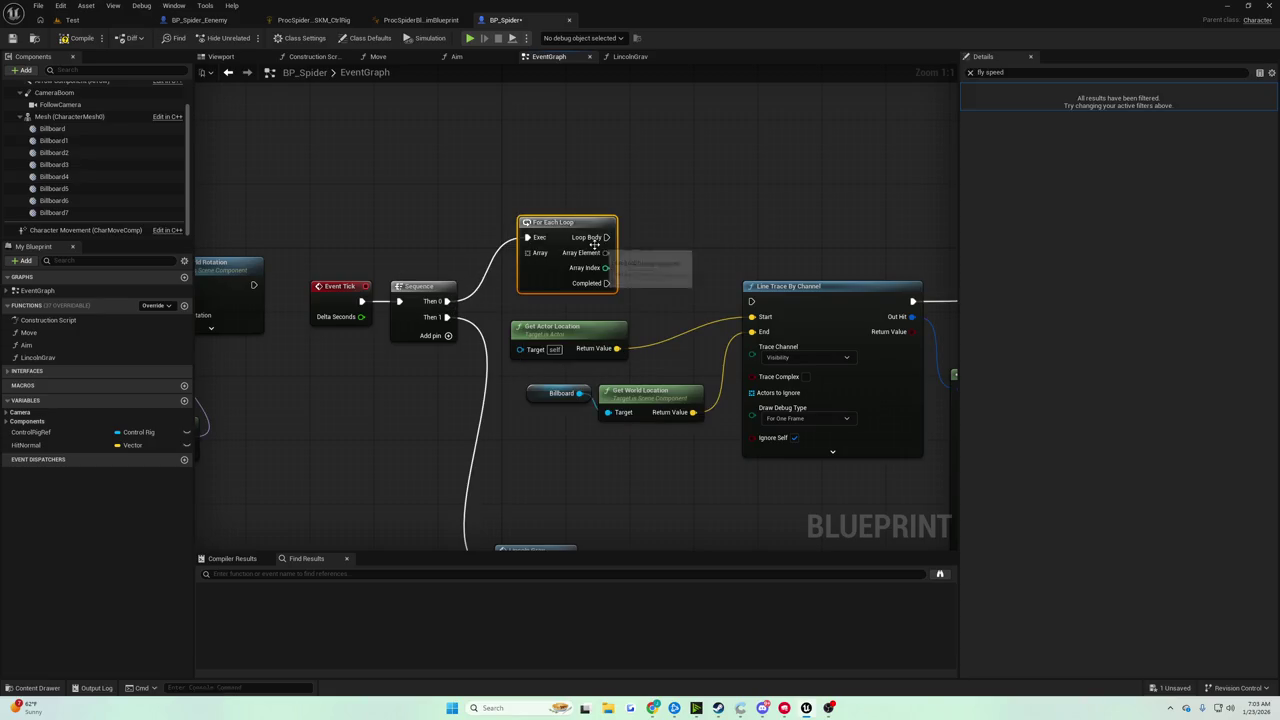
pyautogui.hotkey('ctrl', 'z')
pyautogui.moveTo(447, 301); pyautogui.dragTo(516, 237)
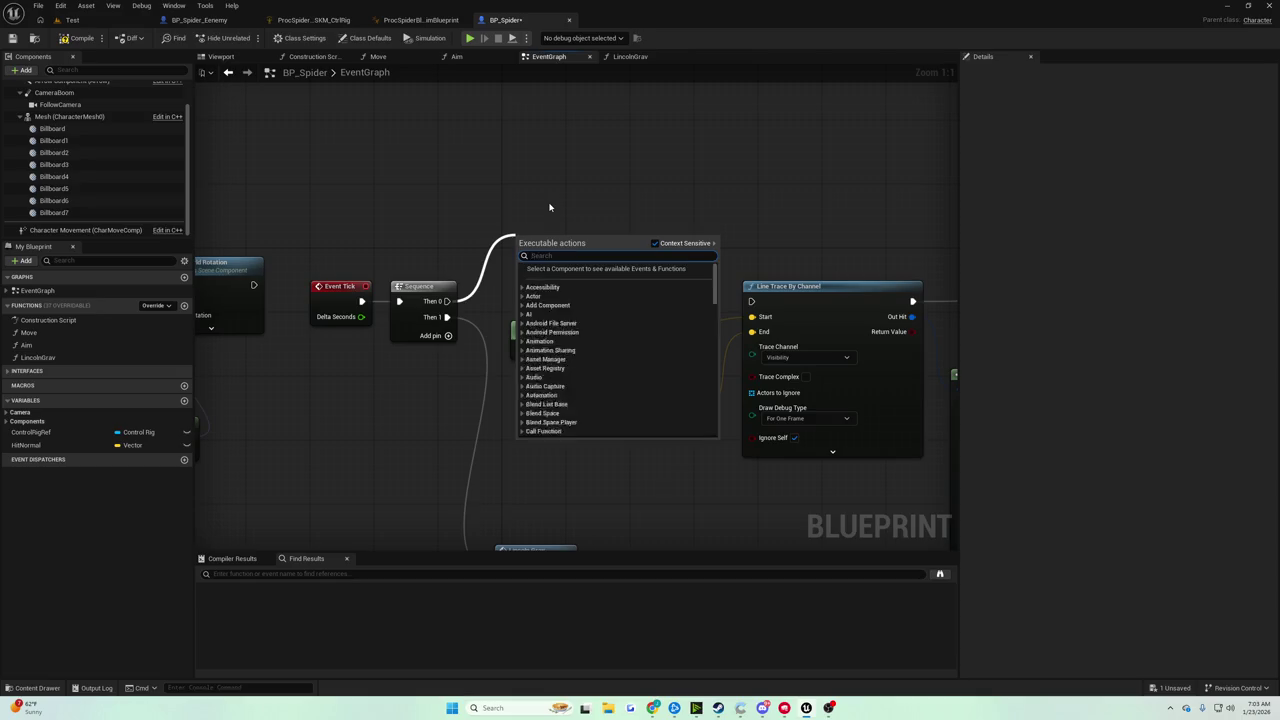
pyautogui.write('for loop')
pyautogui.press('Down')
pyautogui.press('Down')
pyautogui.press('Down')
pyautogui.press('Return')
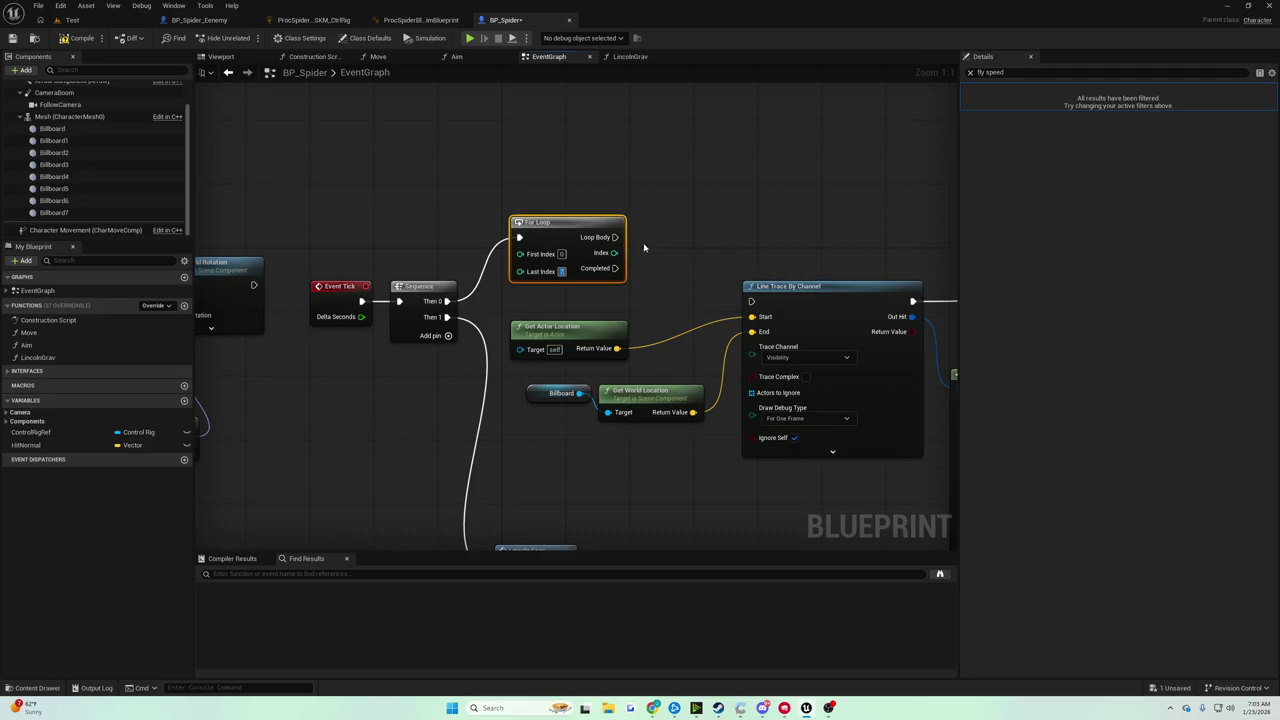
# Drive a new Line Trace By Channel from the For Loop's Loop Body, placed above the existing trace
pyautogui.moveTo(644, 247)
pyautogui.mouseDown()
pyautogui.moveTo(718, 211)
pyautogui.moveTo(703, 319)
pyautogui.mouseUp()
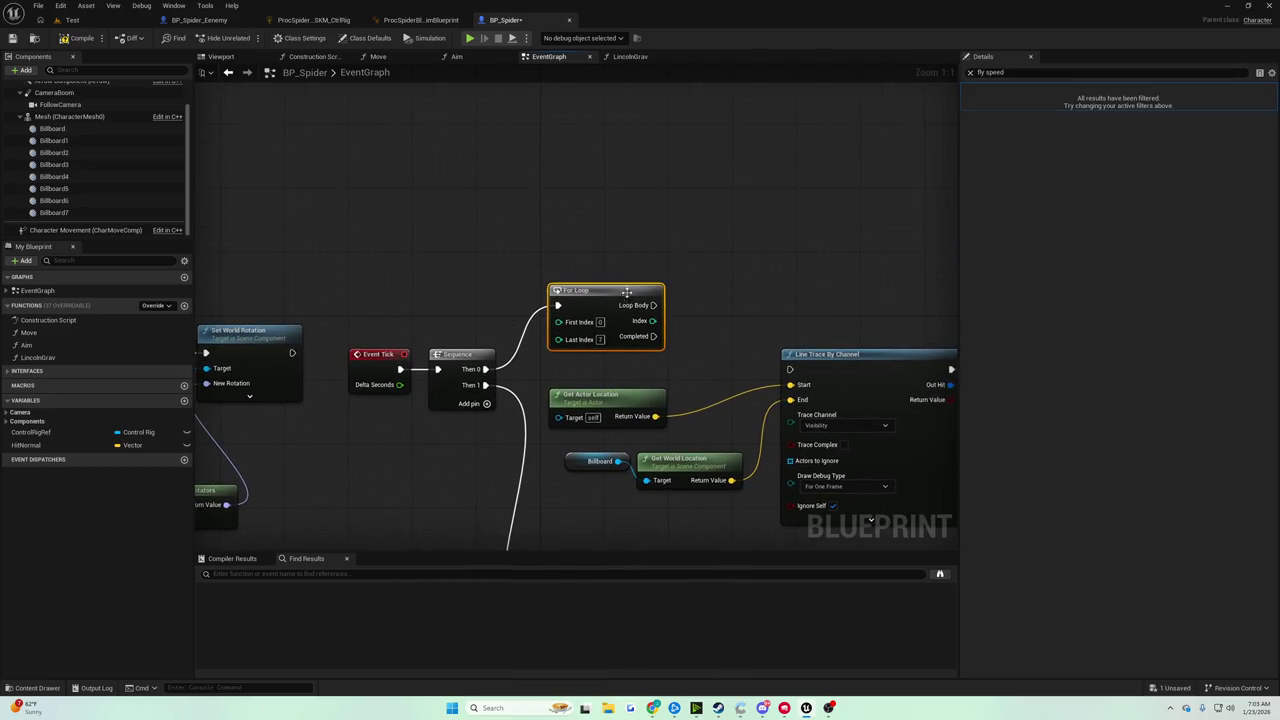
pyautogui.click(586, 246)
pyautogui.moveTo(604, 292)
pyautogui.mouseDown()
pyautogui.moveTo(599, 242)
pyautogui.moveTo(620, 188)
pyautogui.mouseUp()
pyautogui.moveTo(773, 228); pyautogui.dragTo(706, 235)
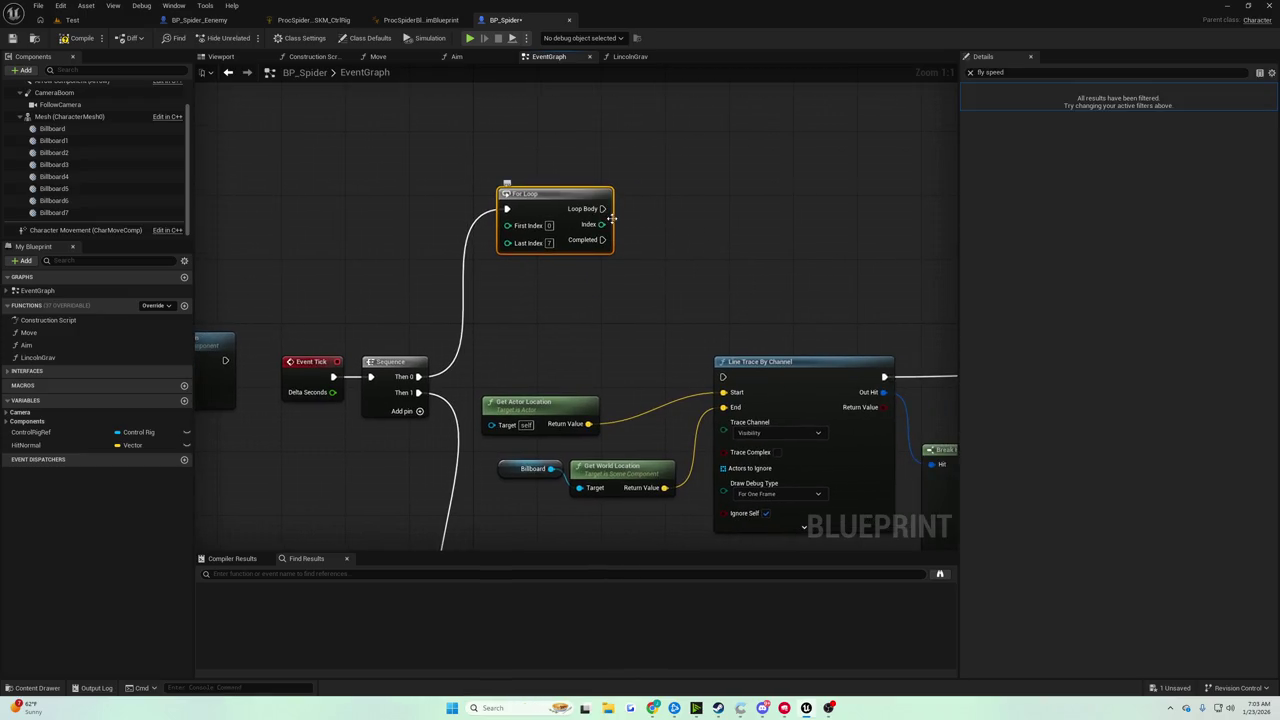
pyautogui.moveTo(601, 208); pyautogui.dragTo(674, 209)
pyautogui.write('line trace by ca')
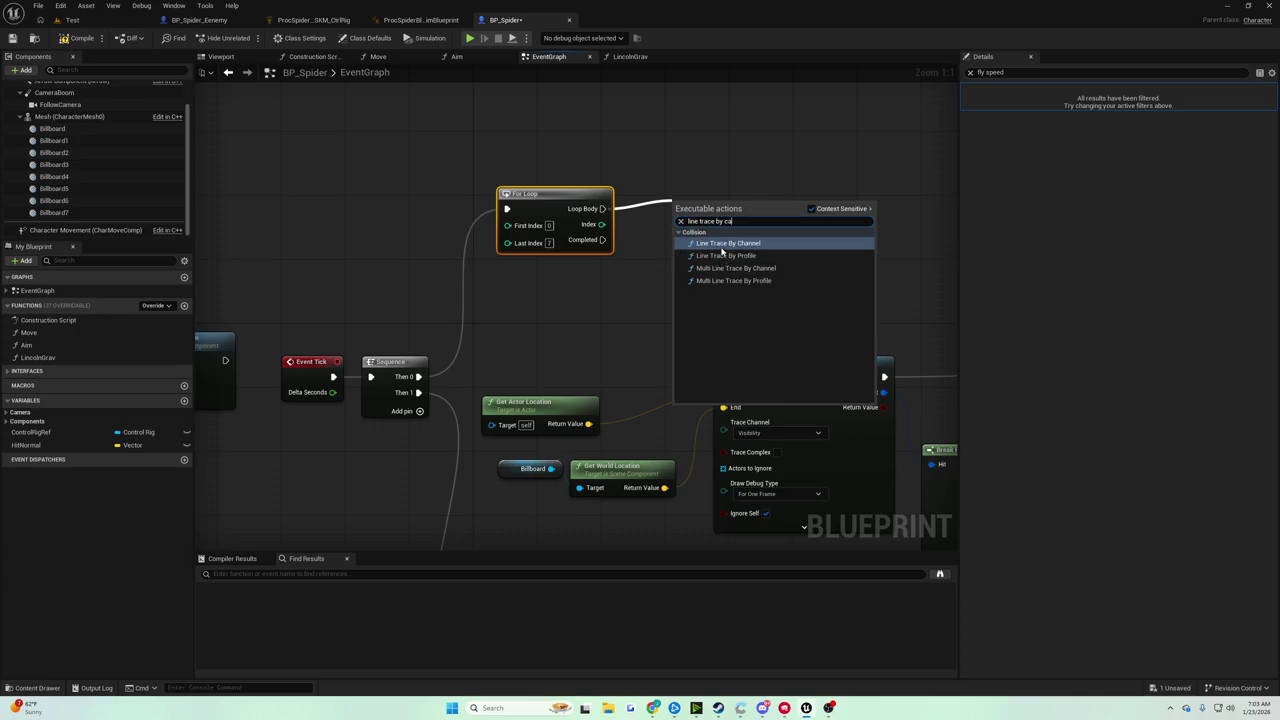
pyautogui.click(712, 256)
pyautogui.moveTo(719, 214); pyautogui.dragTo(735, 143)
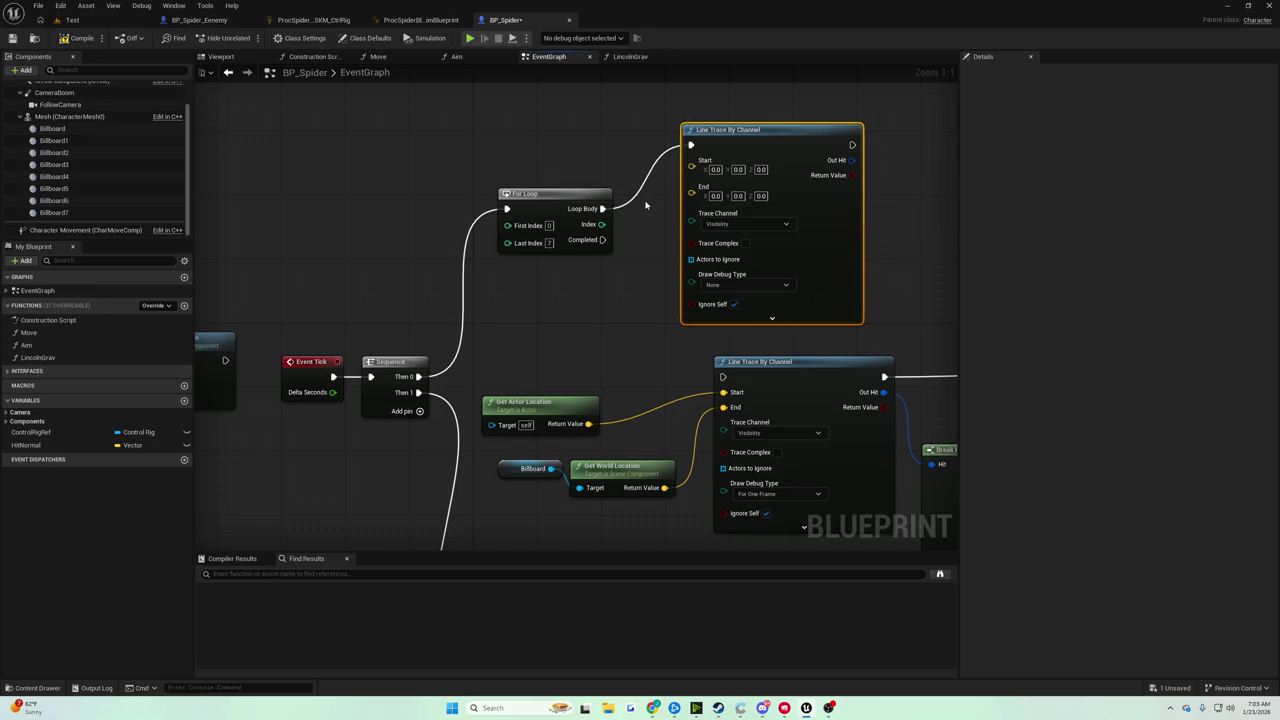
pyautogui.moveTo(577, 207); pyautogui.dragTo(572, 147)
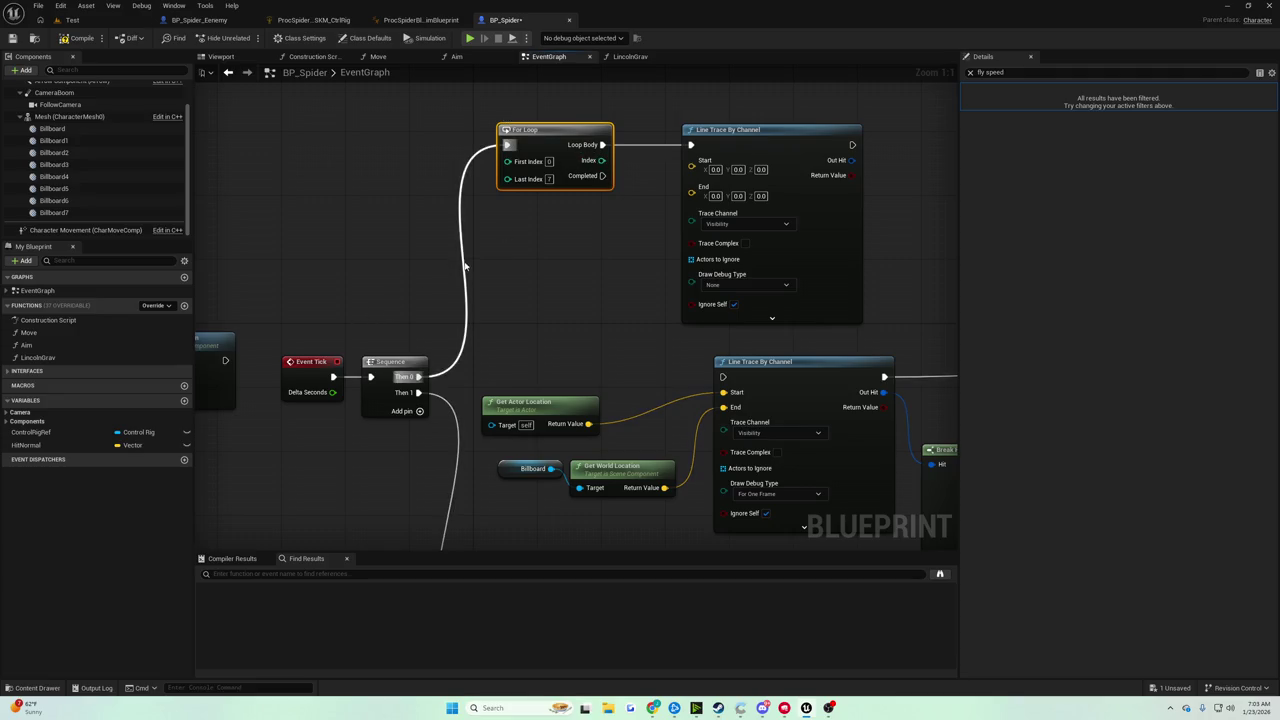
# Paste a Get Actor Location node and wire it into the new trace's Start pin
pyautogui.moveTo(531, 362)
pyautogui.mouseDown()
pyautogui.moveTo(594, 413)
pyautogui.moveTo(537, 384)
pyautogui.mouseUp()
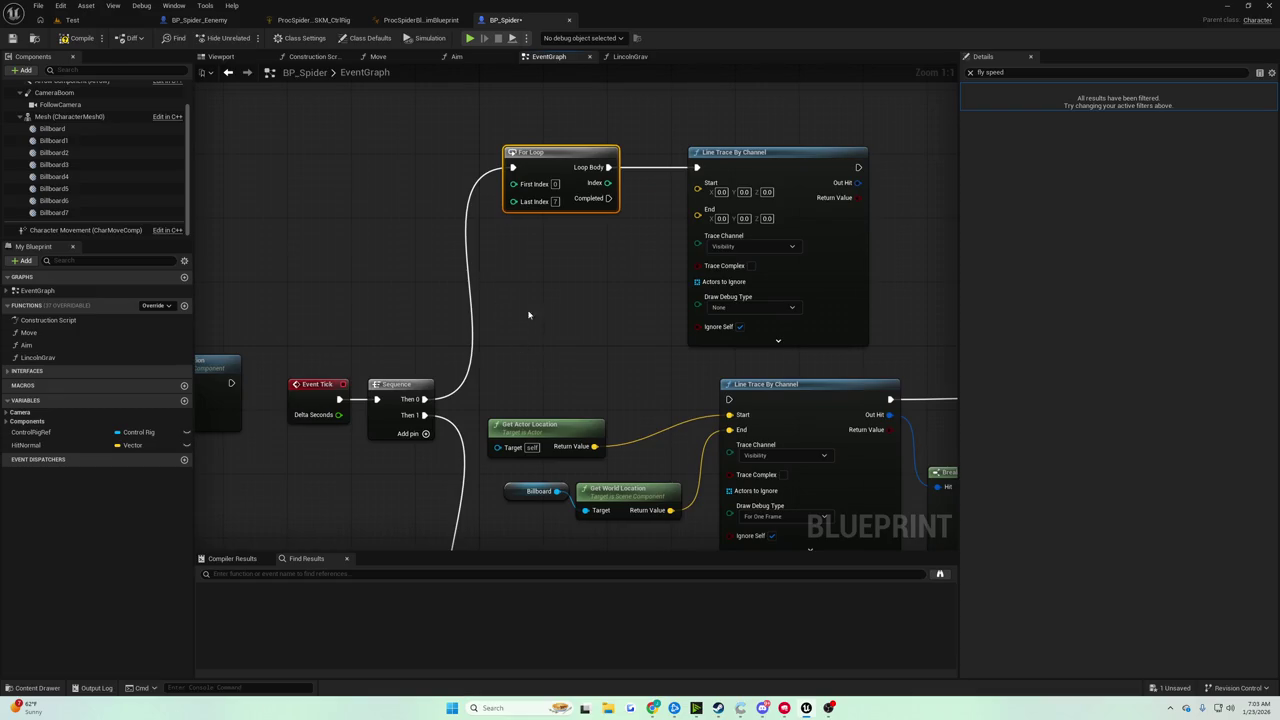
pyautogui.click(504, 361)
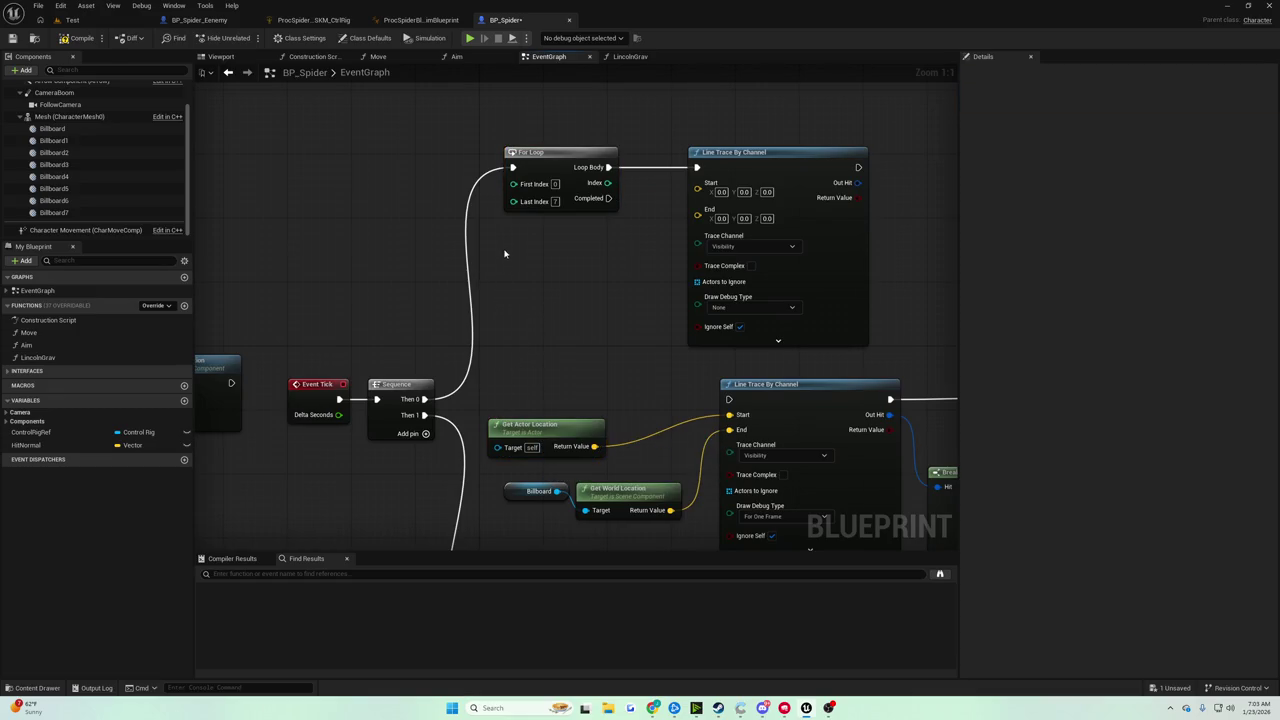
pyautogui.hotkey('ctrl', 'v')
pyautogui.moveTo(506, 251); pyautogui.dragTo(501, 240)
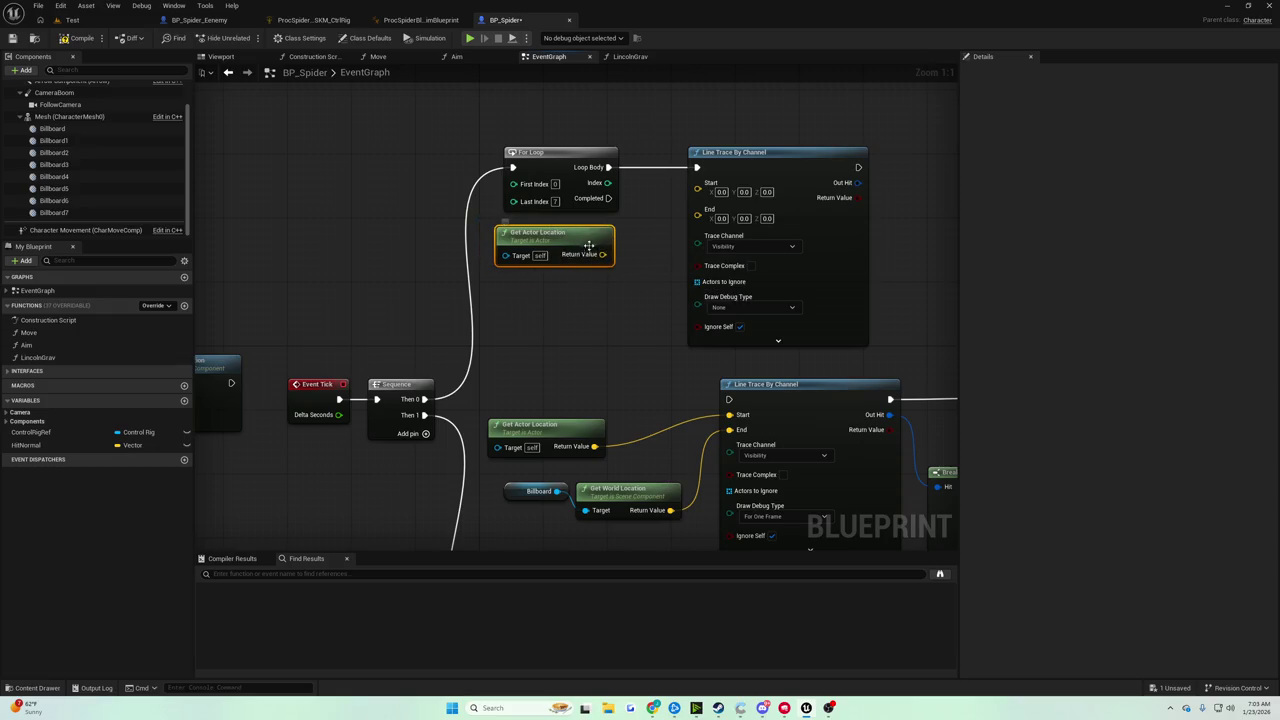
pyautogui.moveTo(603, 254)
pyautogui.mouseDown()
pyautogui.moveTo(660, 231)
pyautogui.moveTo(697, 183)
pyautogui.mouseUp()
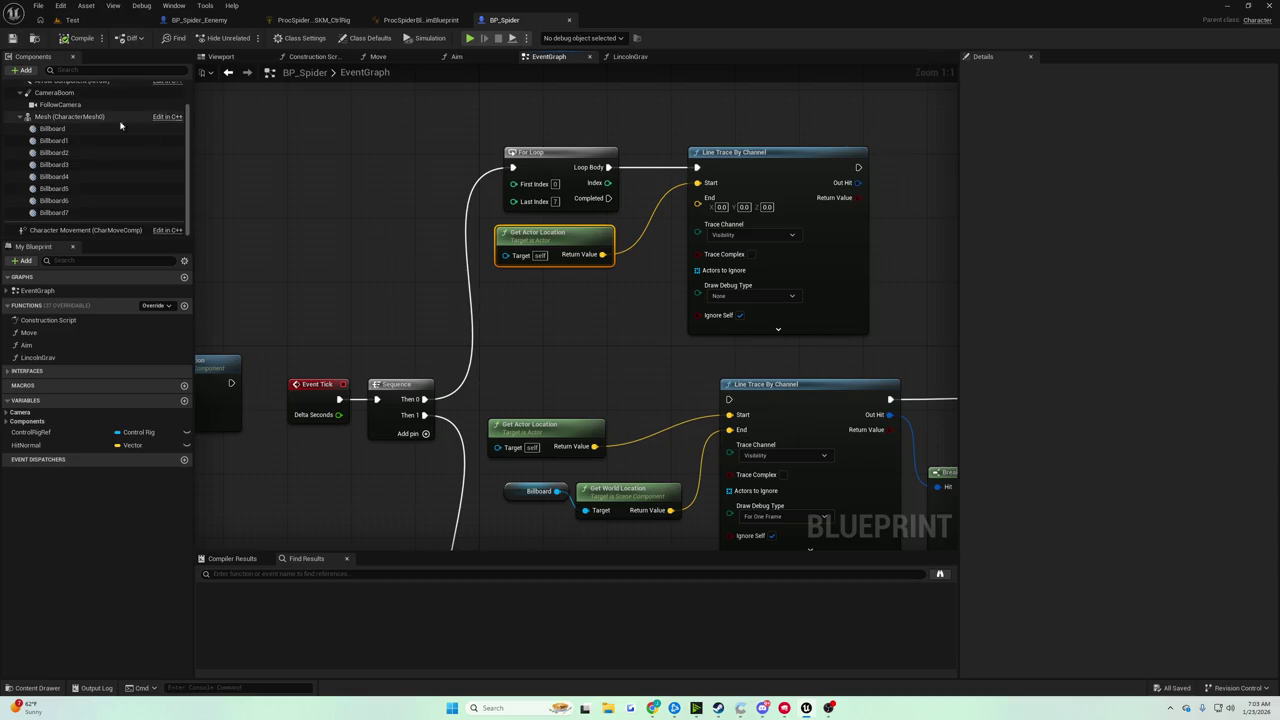
# Add a NewVar variable and search for a billboard type, then abandon the type change
pyautogui.click(184, 400)
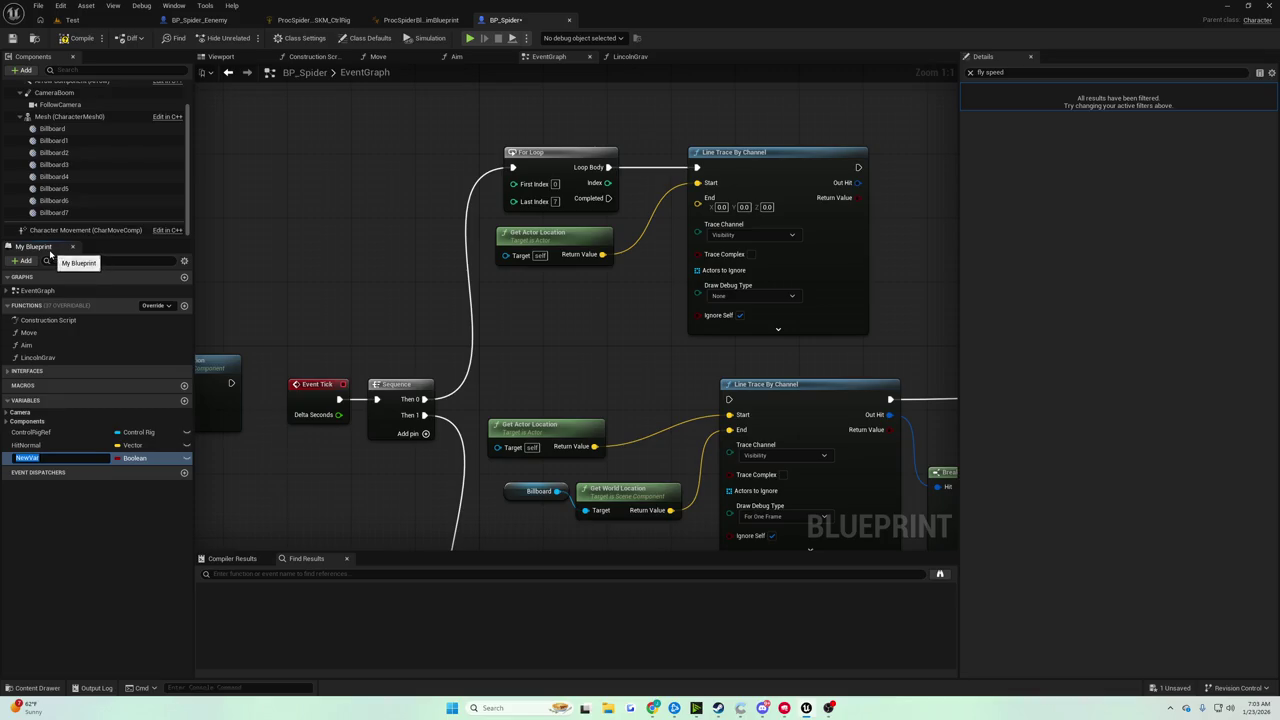
pyautogui.click(118, 458)
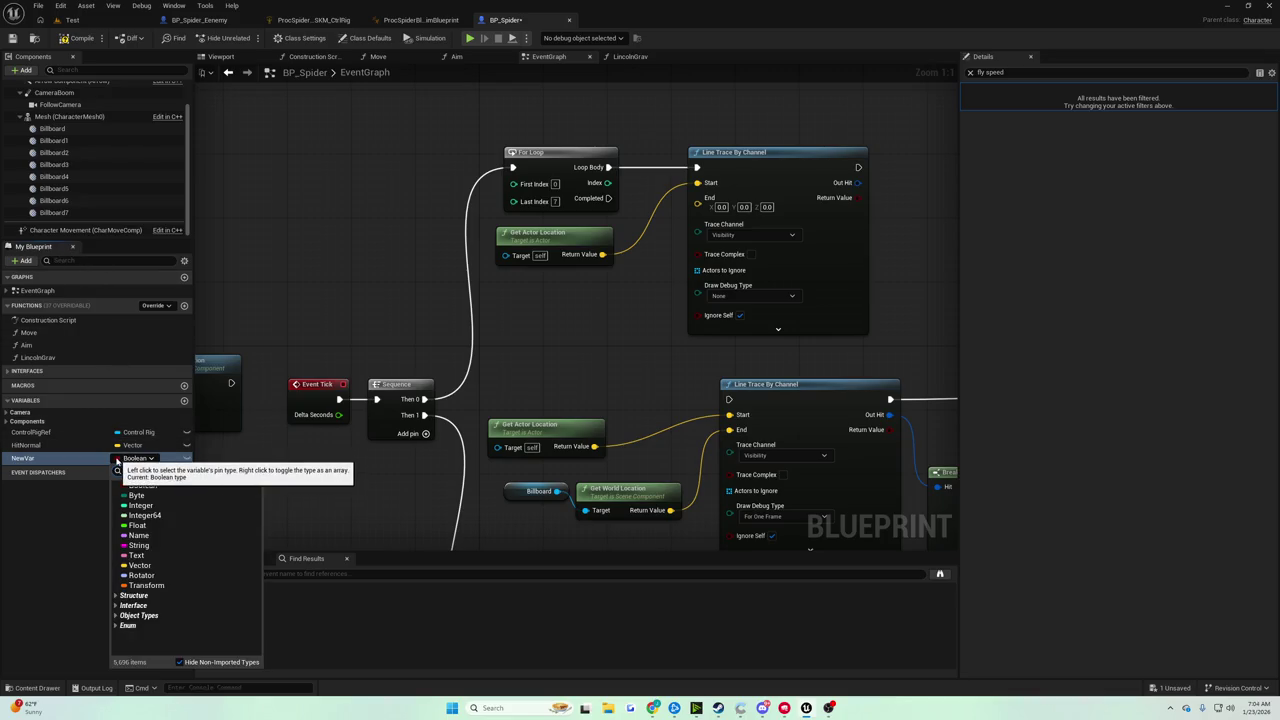
pyautogui.click(117, 459)
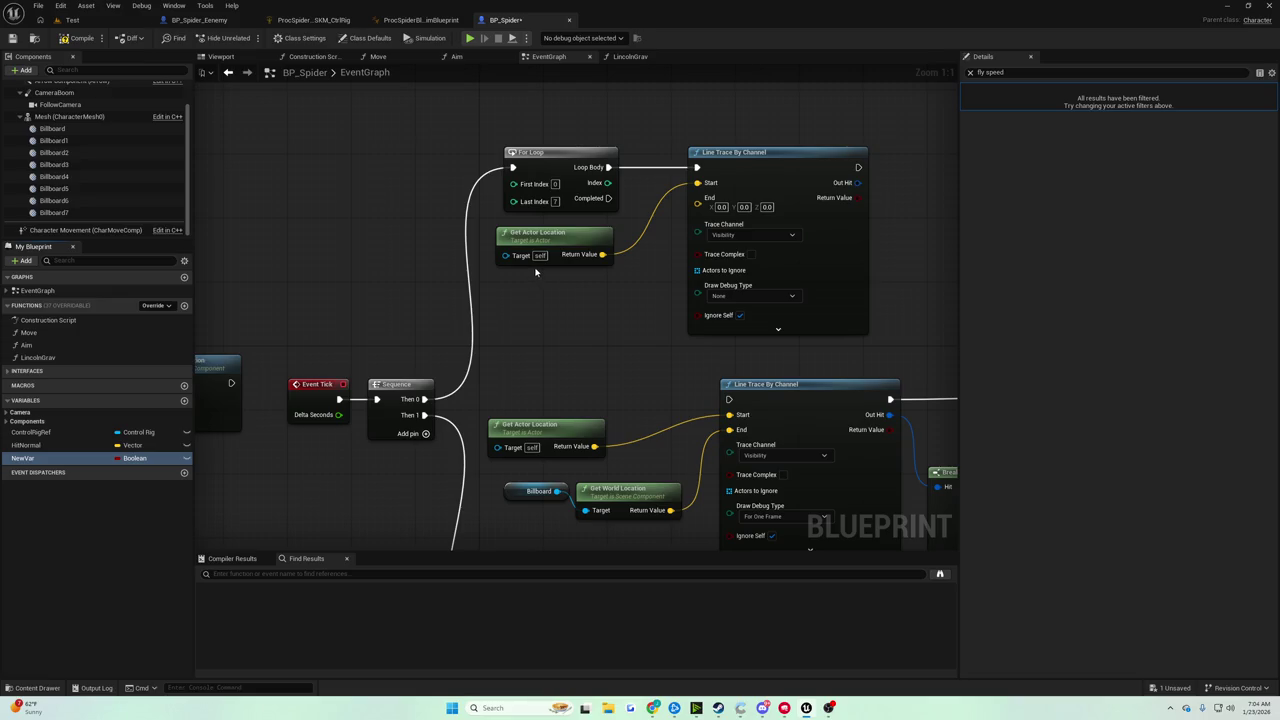
pyautogui.click(48, 128)
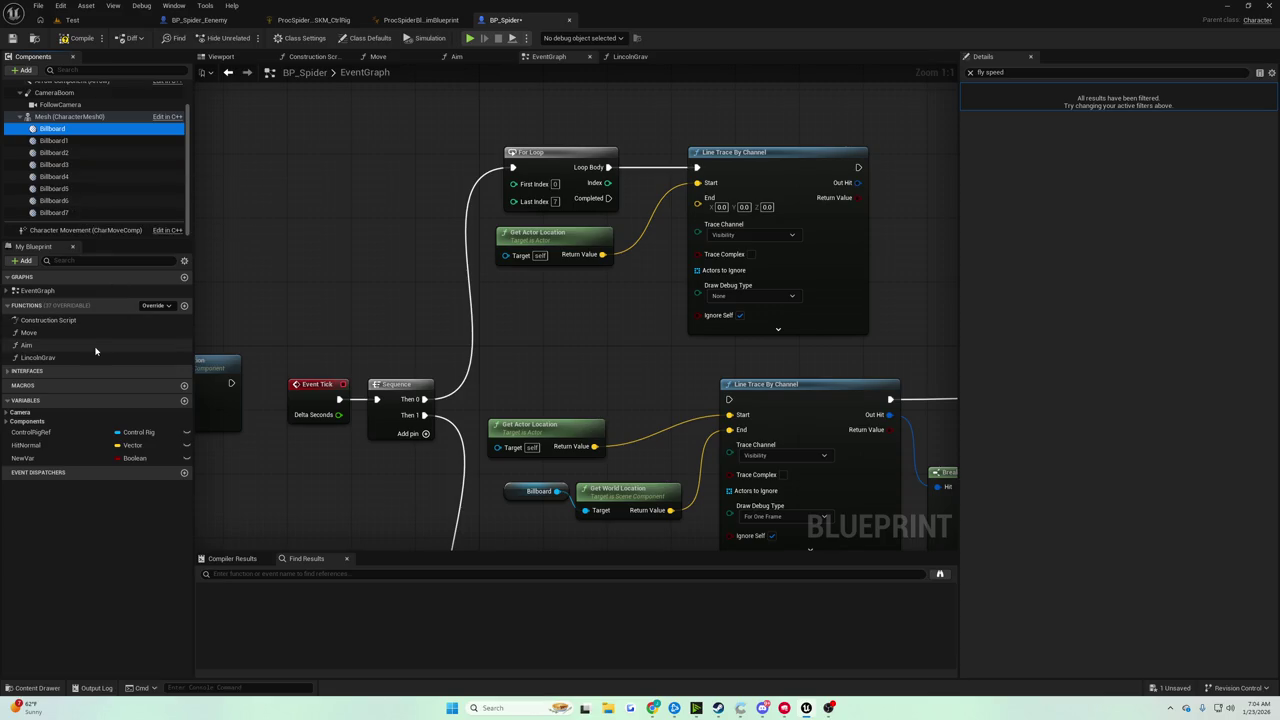
pyautogui.click(118, 459)
pyautogui.write('billboar')
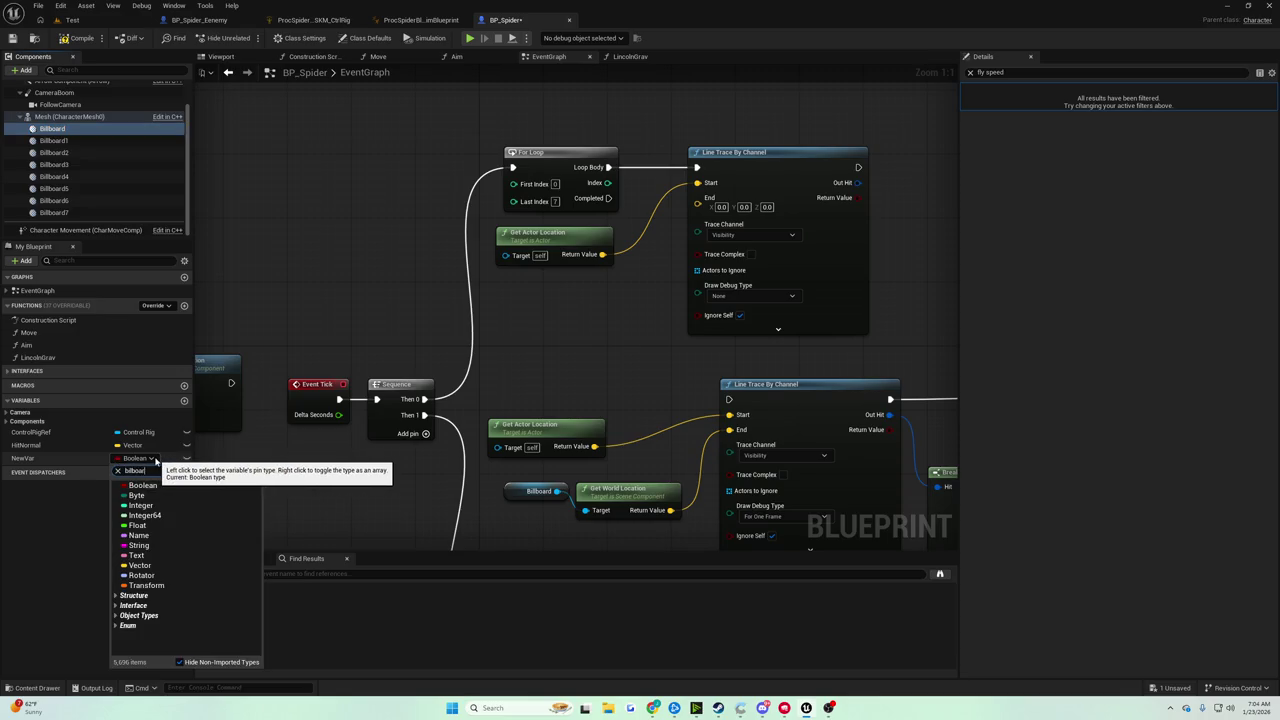
pyautogui.write('d')
pyautogui.hotkey('ctrl', 'a')
pyautogui.write('bi')
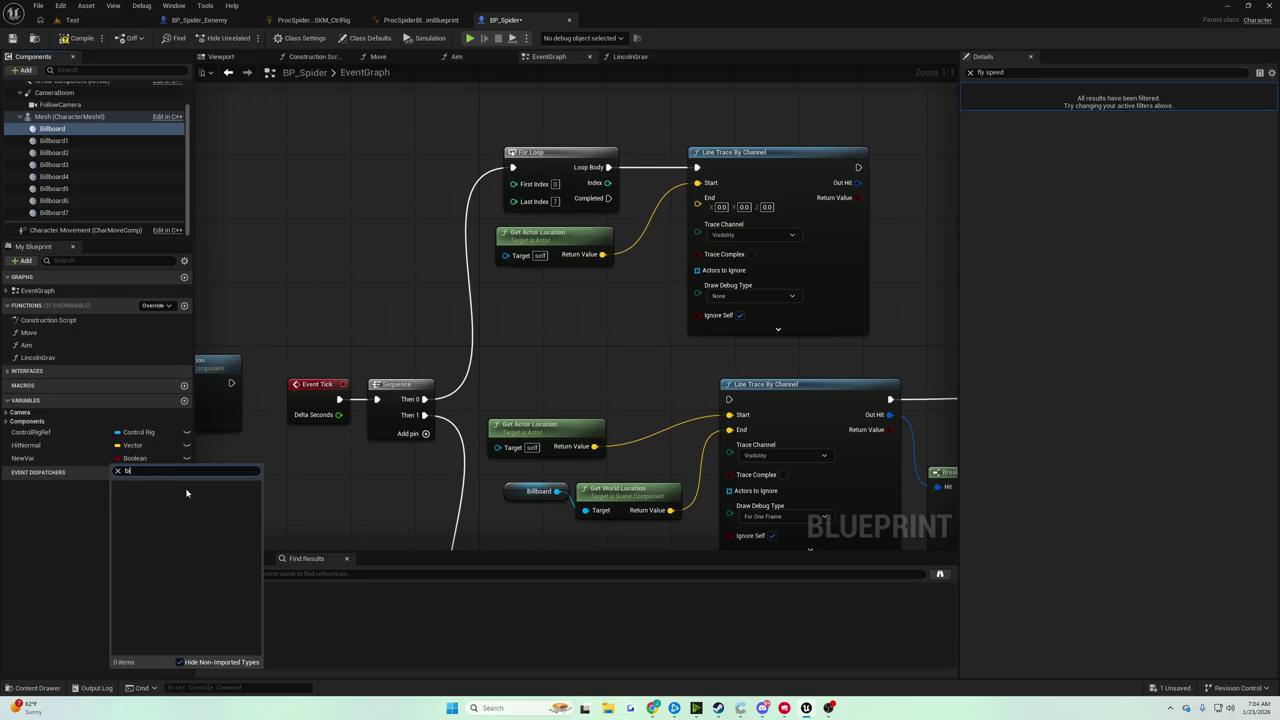
pyautogui.write('llboard')
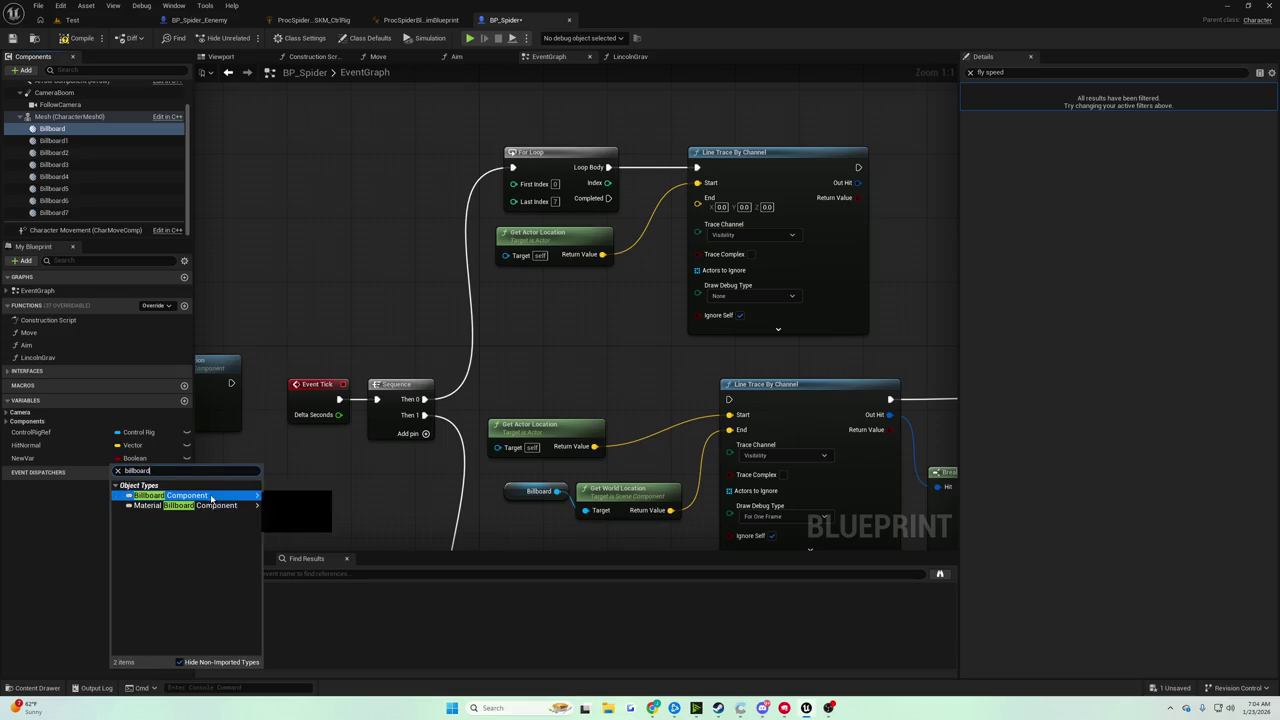
pyautogui.moveTo(211, 497)
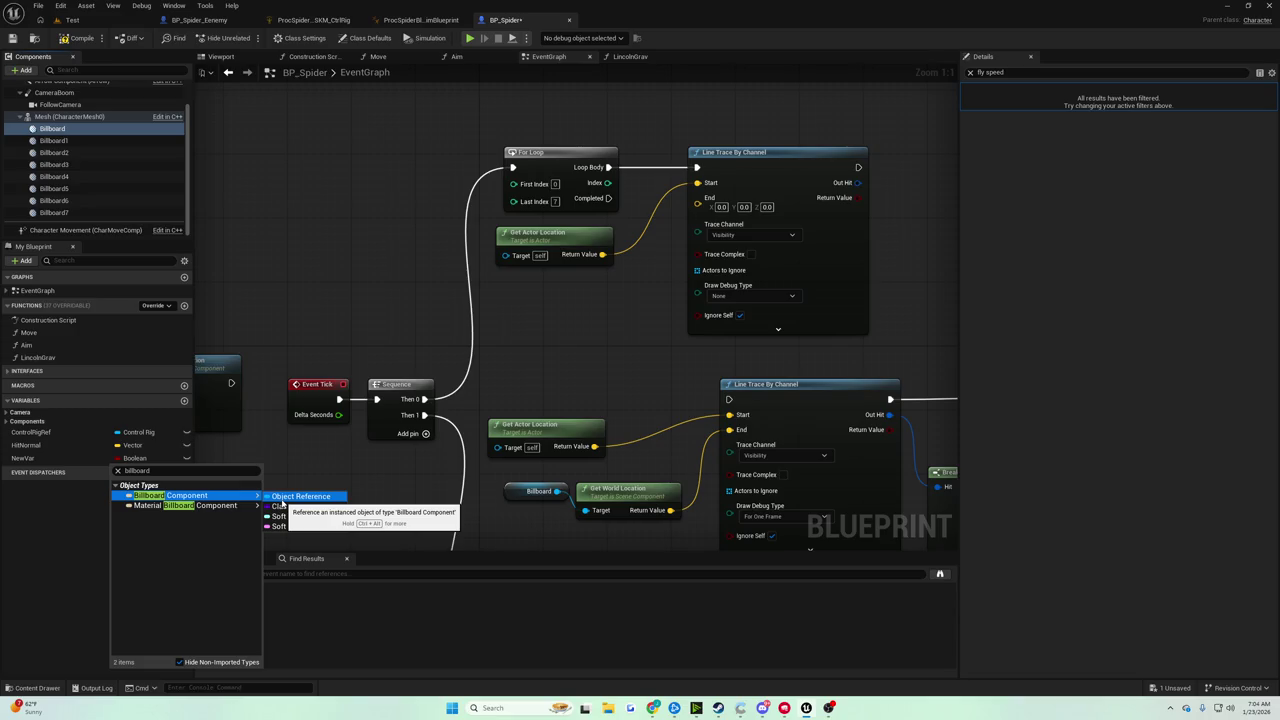
pyautogui.click(506, 296)
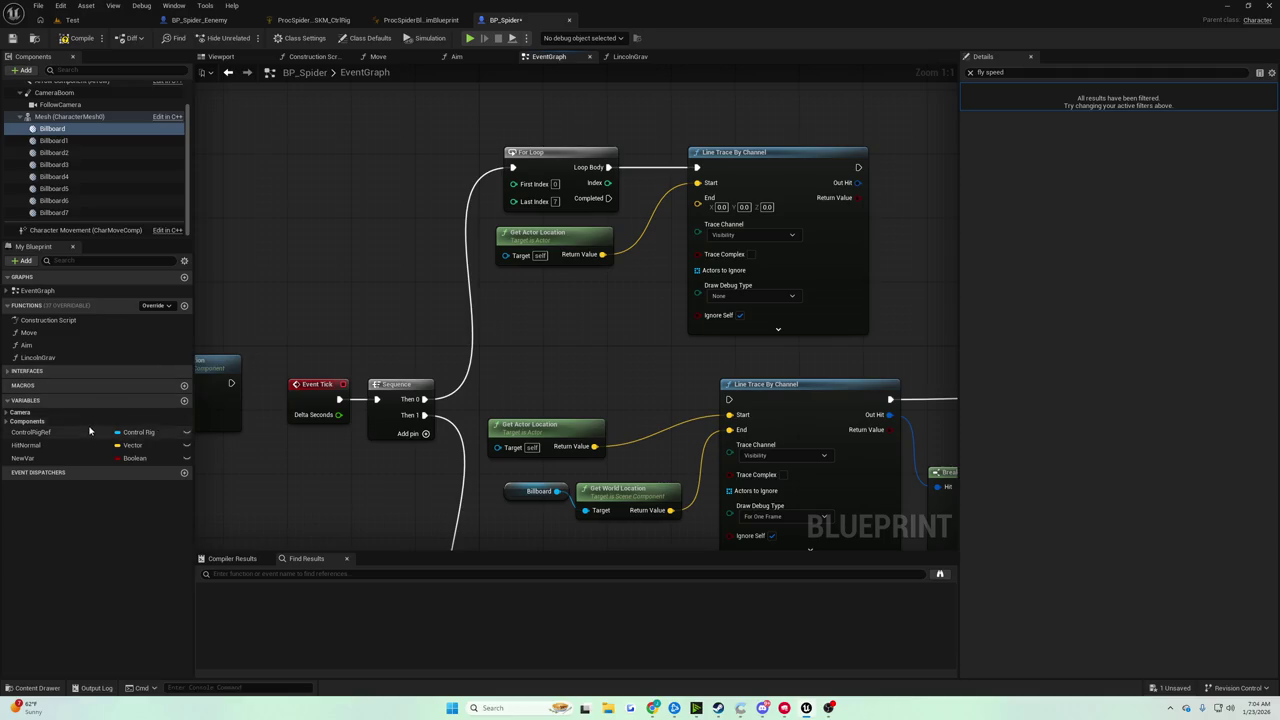
# Delete NewVar from the Variables list
pyautogui.click(30, 458)
pyautogui.press('Delete')
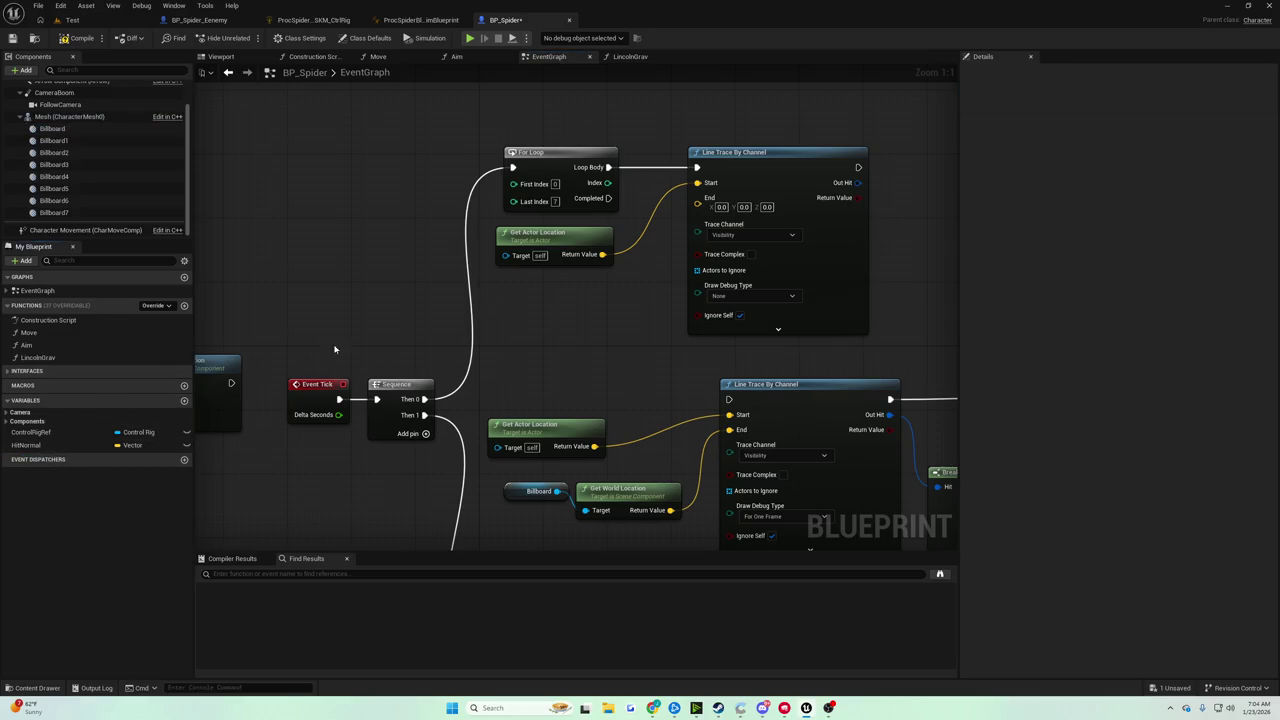
pyautogui.moveTo(226, 179)
pyautogui.mouseDown()
pyautogui.moveTo(517, 168)
pyautogui.moveTo(786, 320)
pyautogui.moveTo(870, 320)
pyautogui.mouseUp()
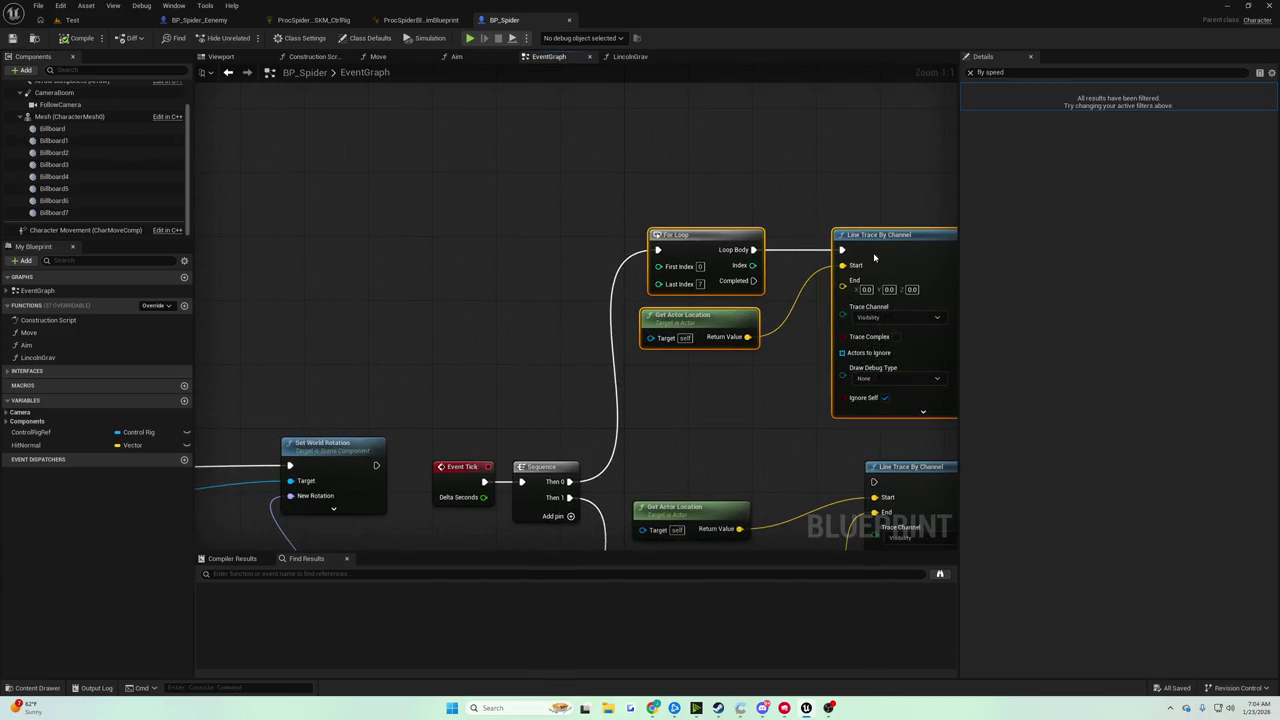
# Collapse the selected loop and trace nodes into a new function with the default name
pyautogui.rightClick(878, 256)
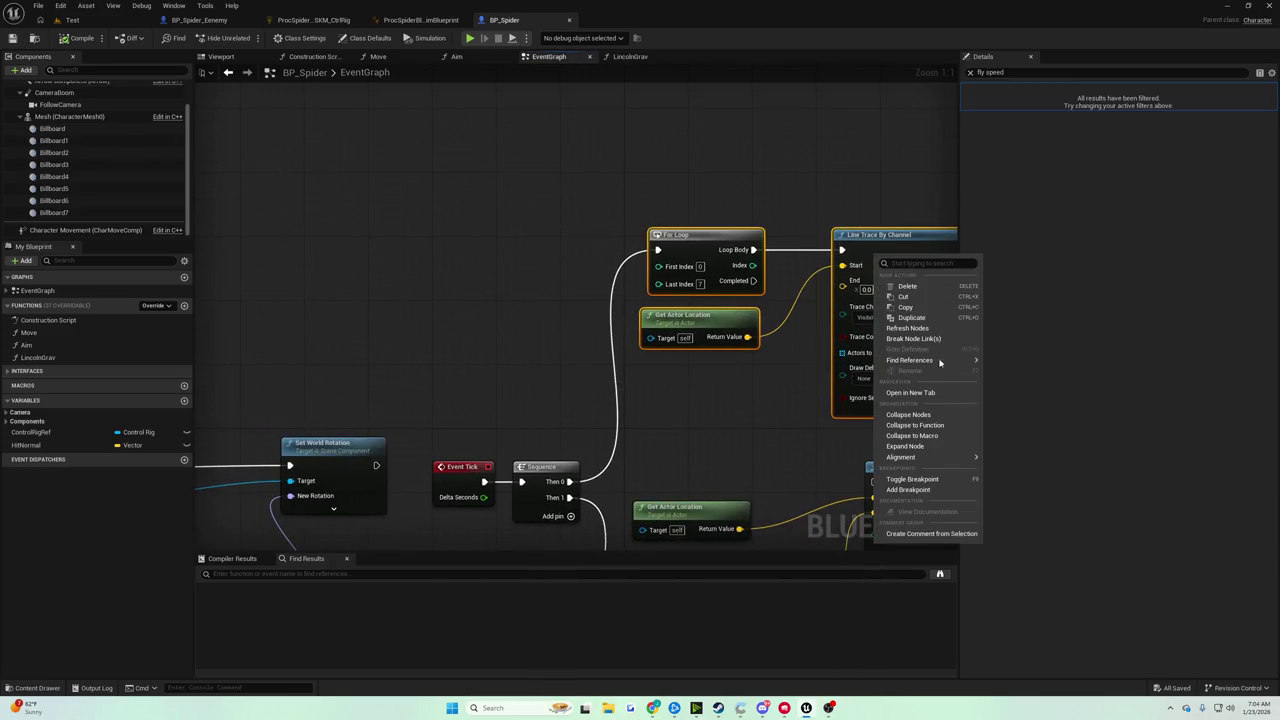
pyautogui.click(940, 426)
pyautogui.click(742, 267)
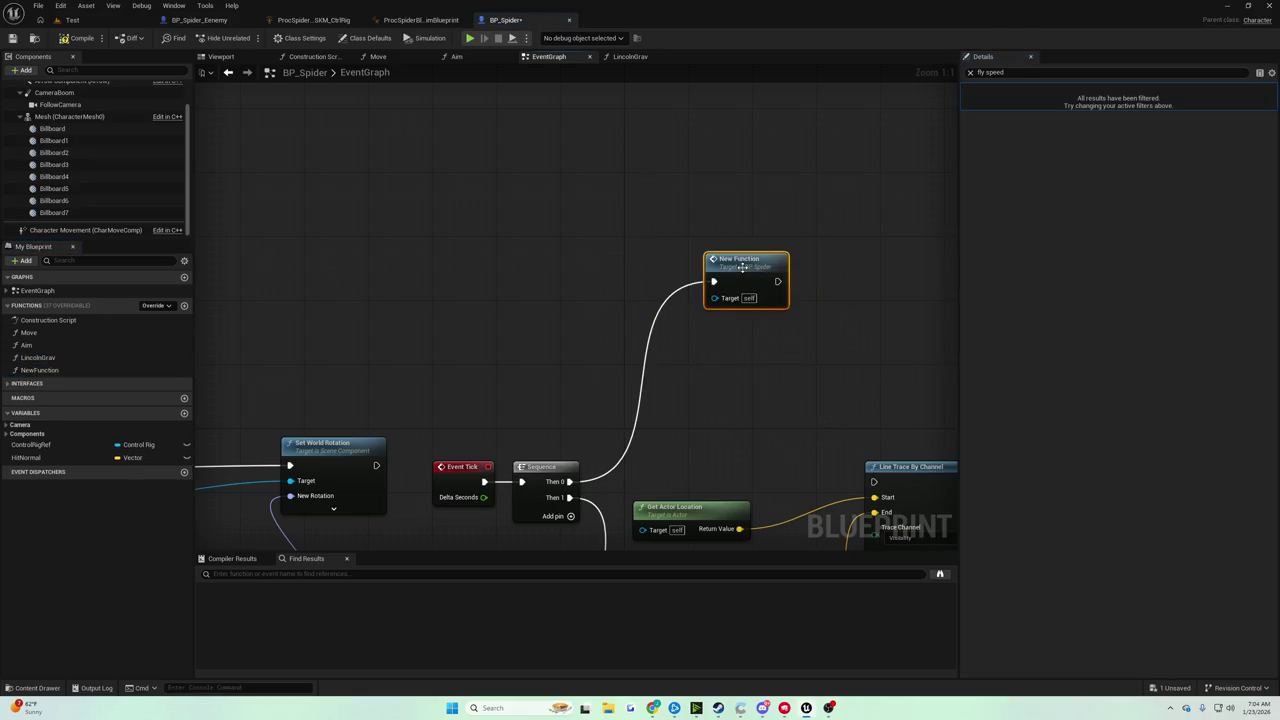
pyautogui.click(969, 72)
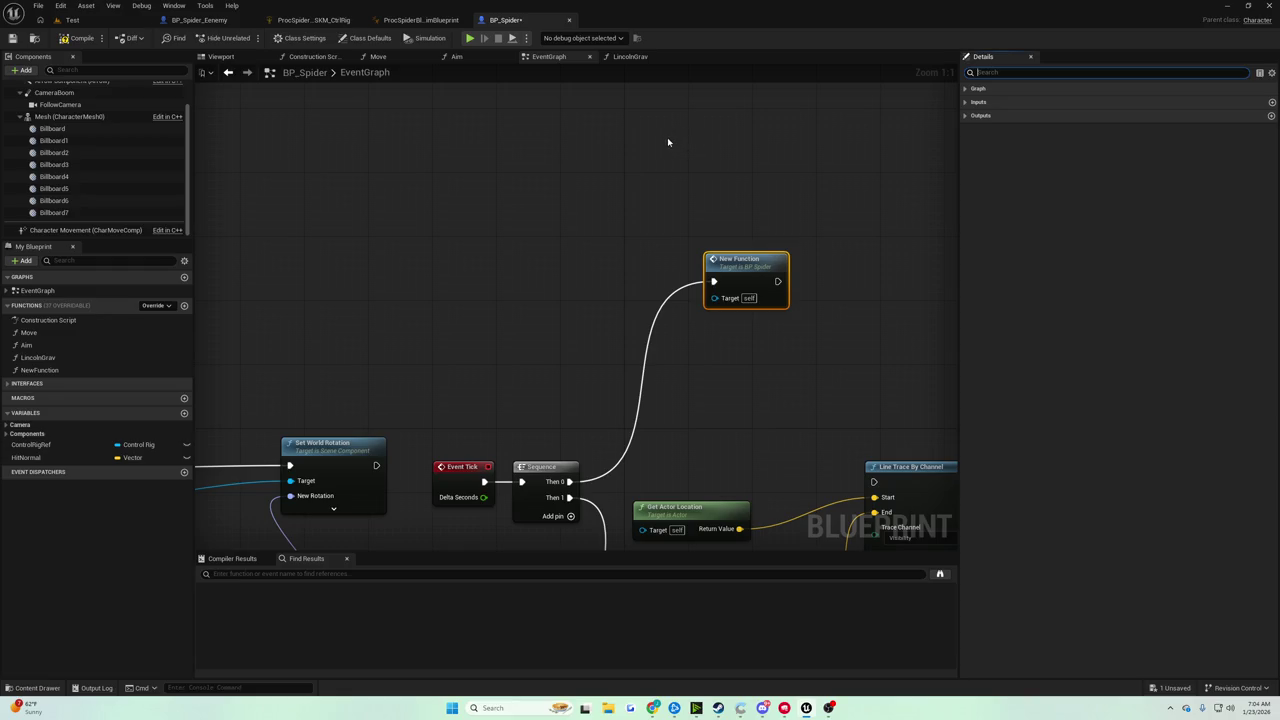
# Give NewFunction a Billboard Component array input named LegBillboards and save the blueprint
pyautogui.click(728, 272)
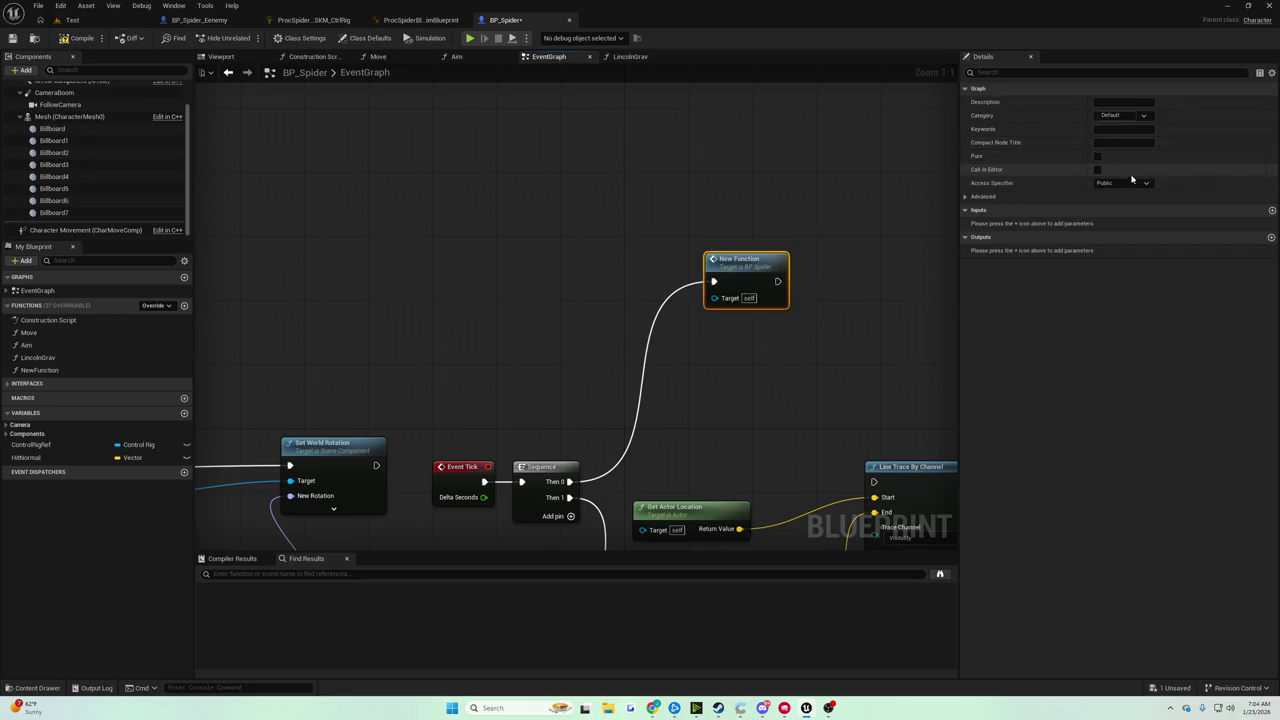
pyautogui.click(1272, 210)
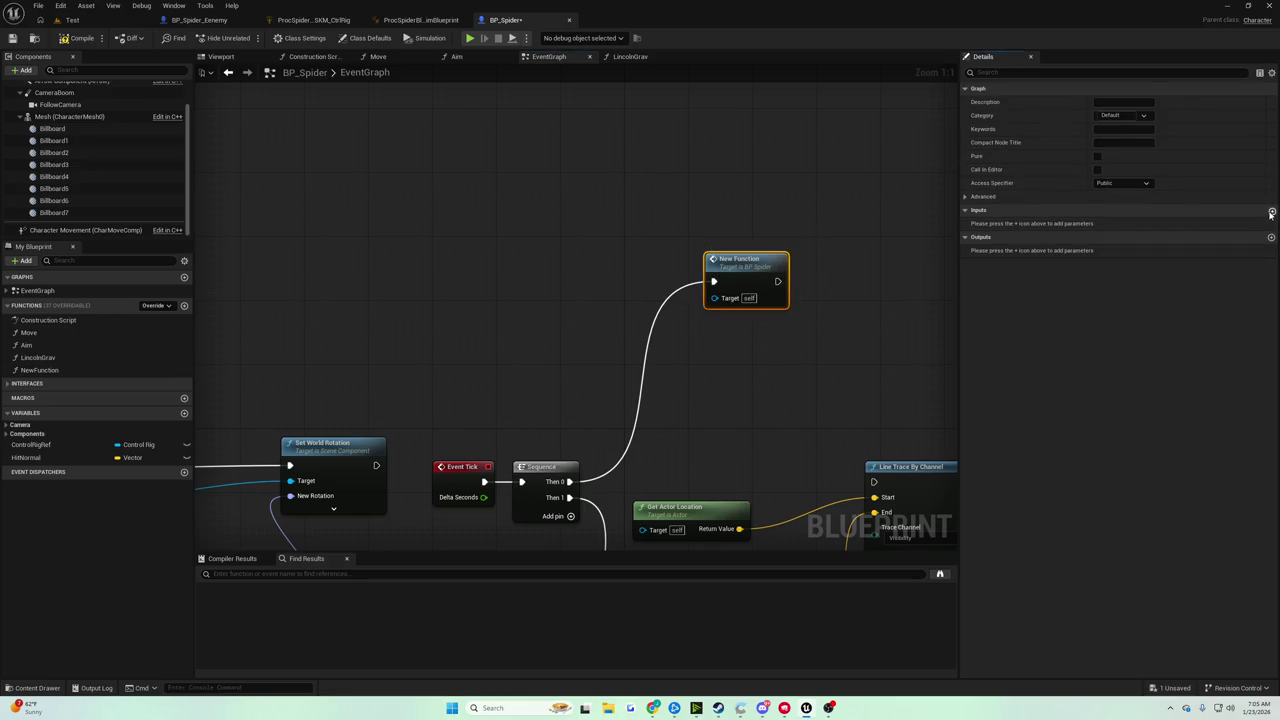
pyautogui.click(1120, 224)
pyautogui.write('illboard')
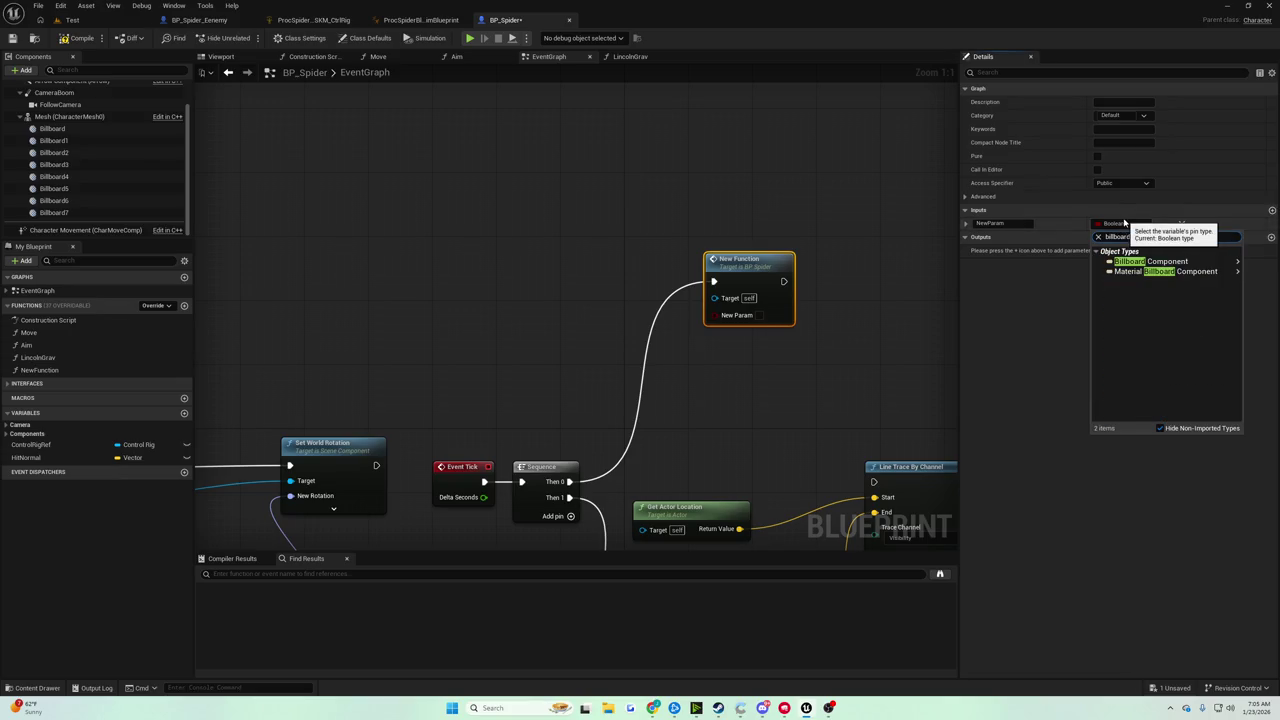
pyautogui.moveTo(1150, 261)
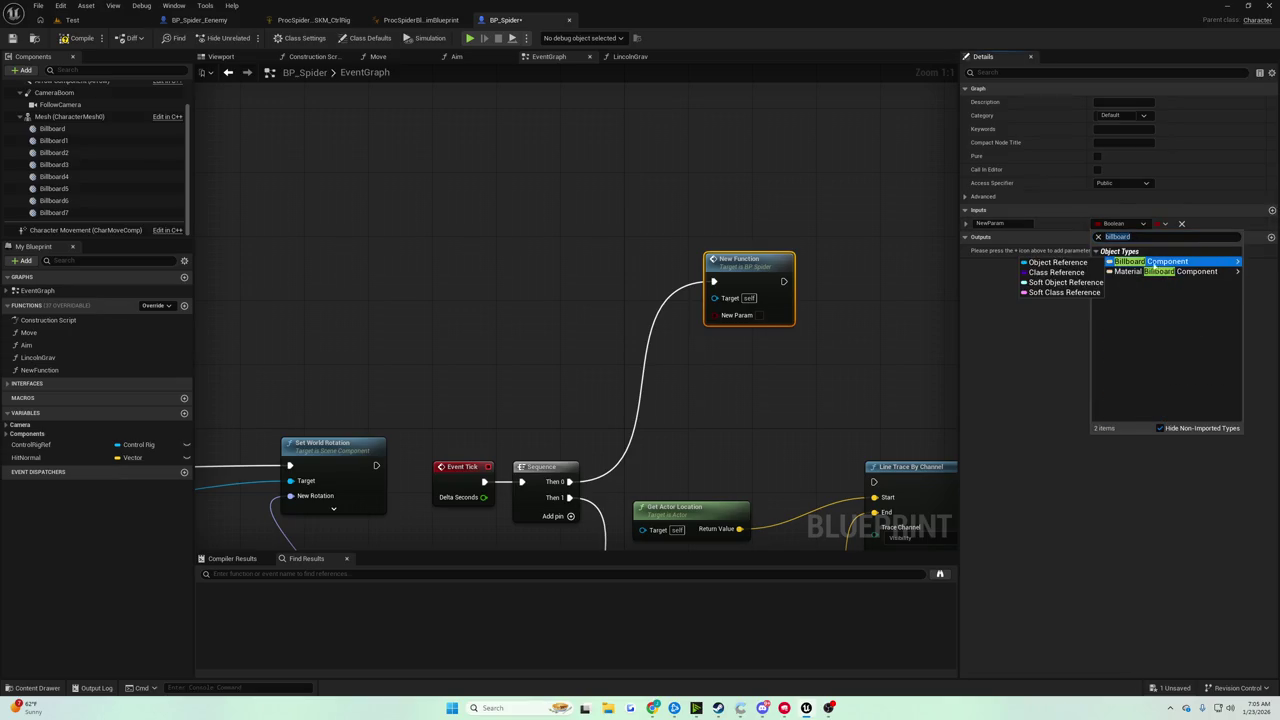
pyautogui.click(1056, 264)
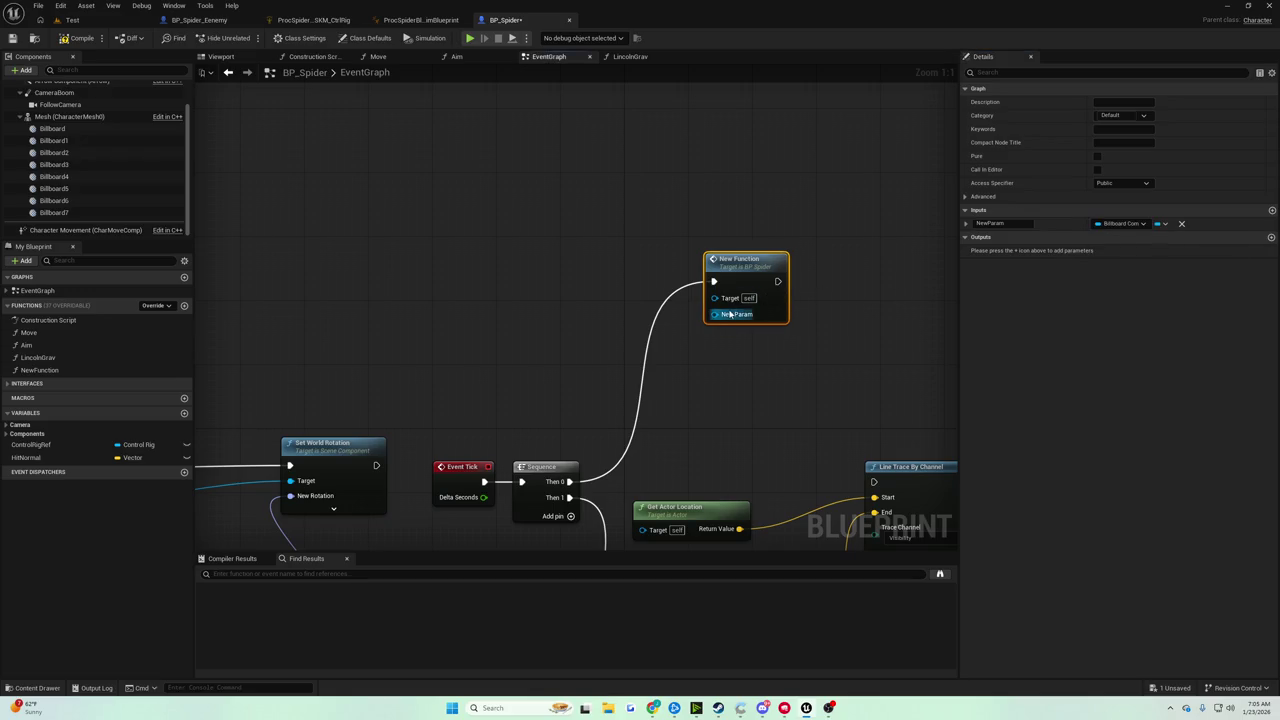
pyautogui.click(1160, 224)
pyautogui.click(1148, 251)
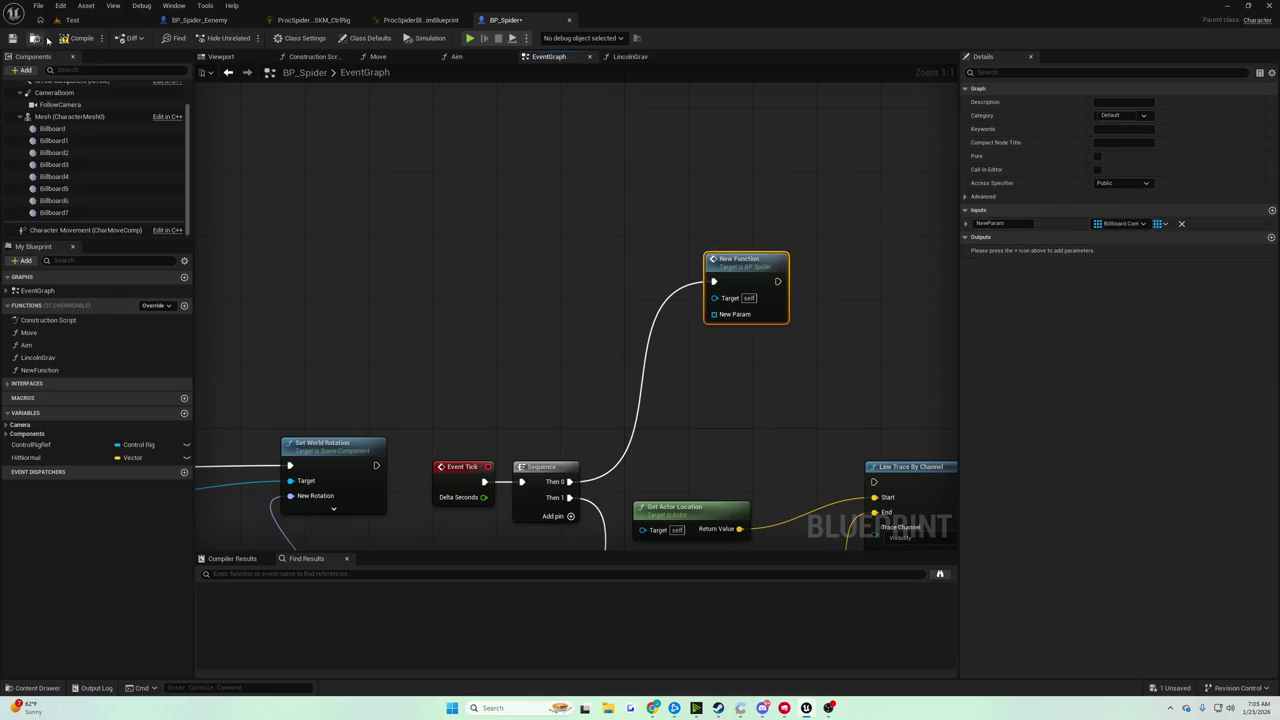
pyautogui.click(12, 38)
pyautogui.click(1000, 223)
pyautogui.write('LegBillboards')
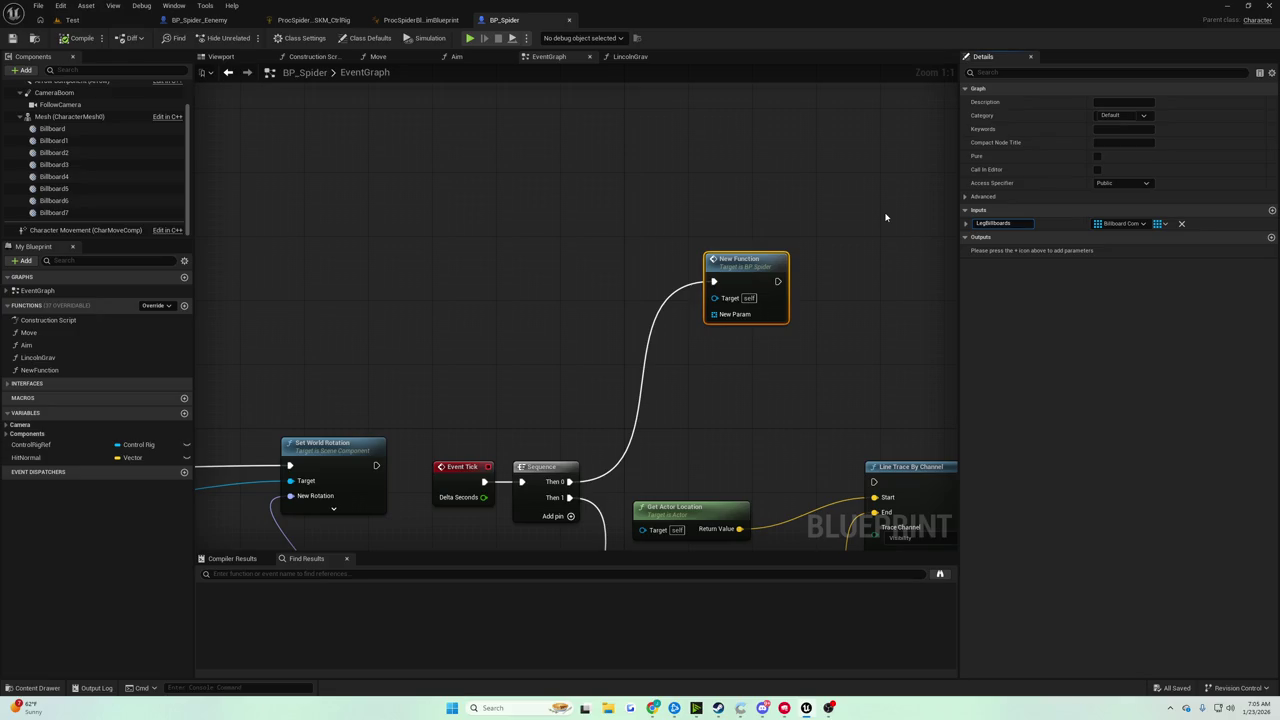
pyautogui.press('Return')
pyautogui.click(583, 203)
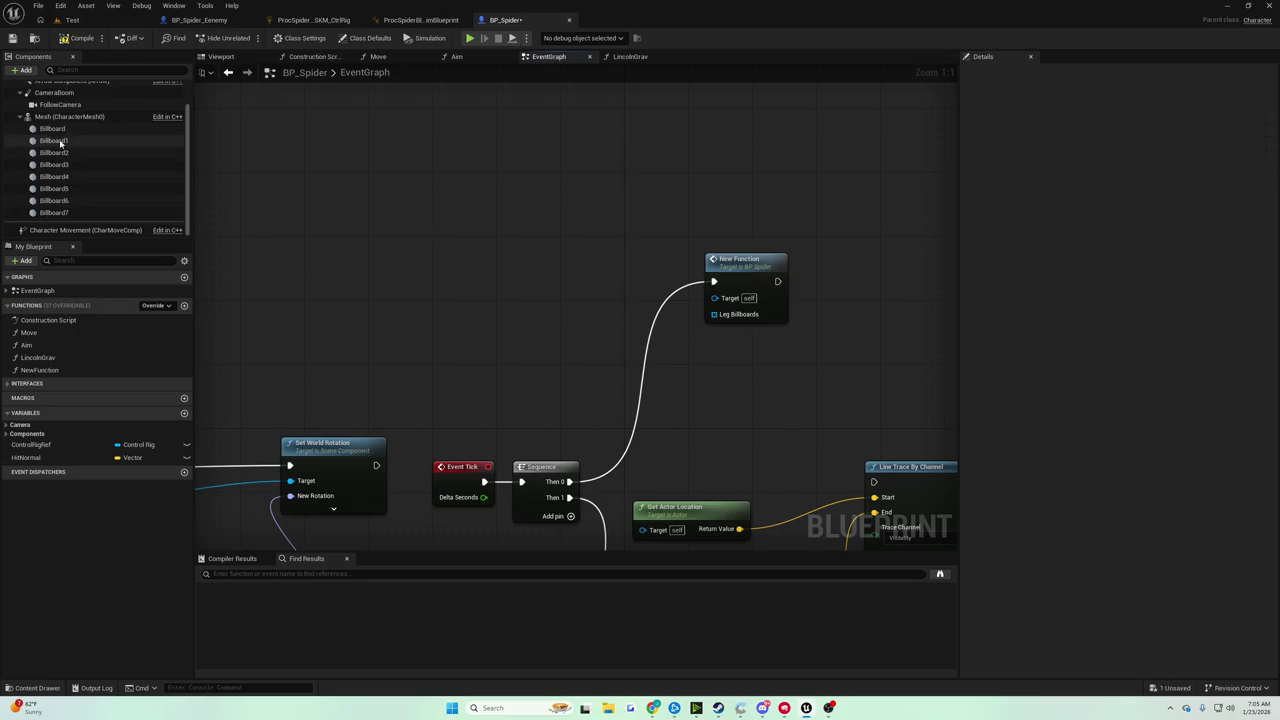
# Create a Make Array feeding the Leg Billboards input and expand it to eight entries
pyautogui.rightClick(491, 274)
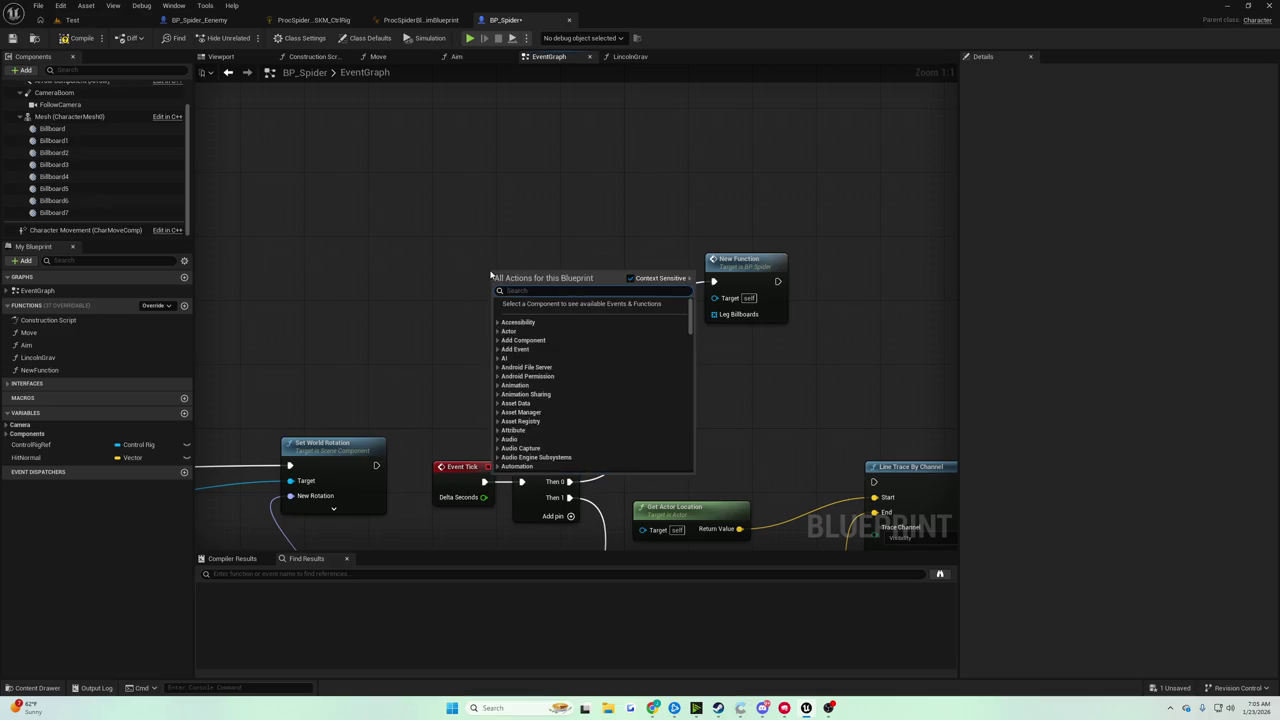
pyautogui.moveTo(714, 314)
pyautogui.mouseDown()
pyautogui.moveTo(560, 440)
pyautogui.moveTo(640, 420)
pyautogui.moveTo(588, 308)
pyautogui.mouseUp()
pyautogui.write('make arra')
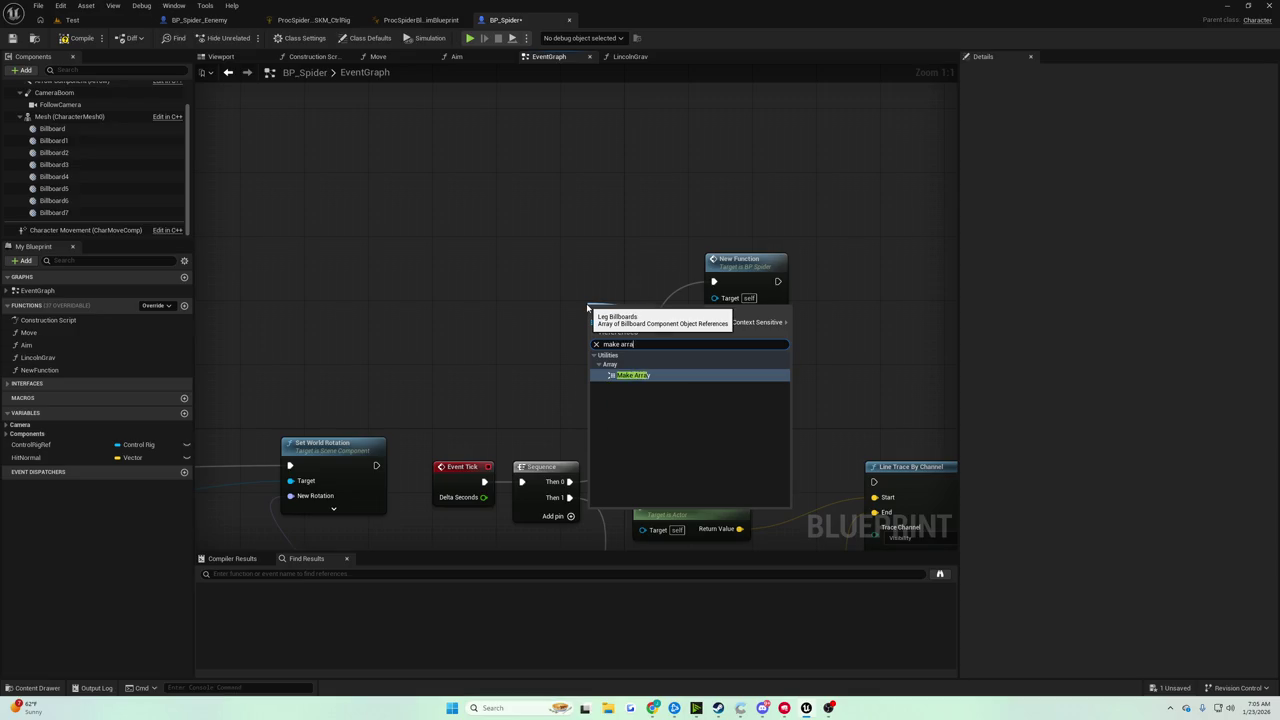
pyautogui.press('Return')
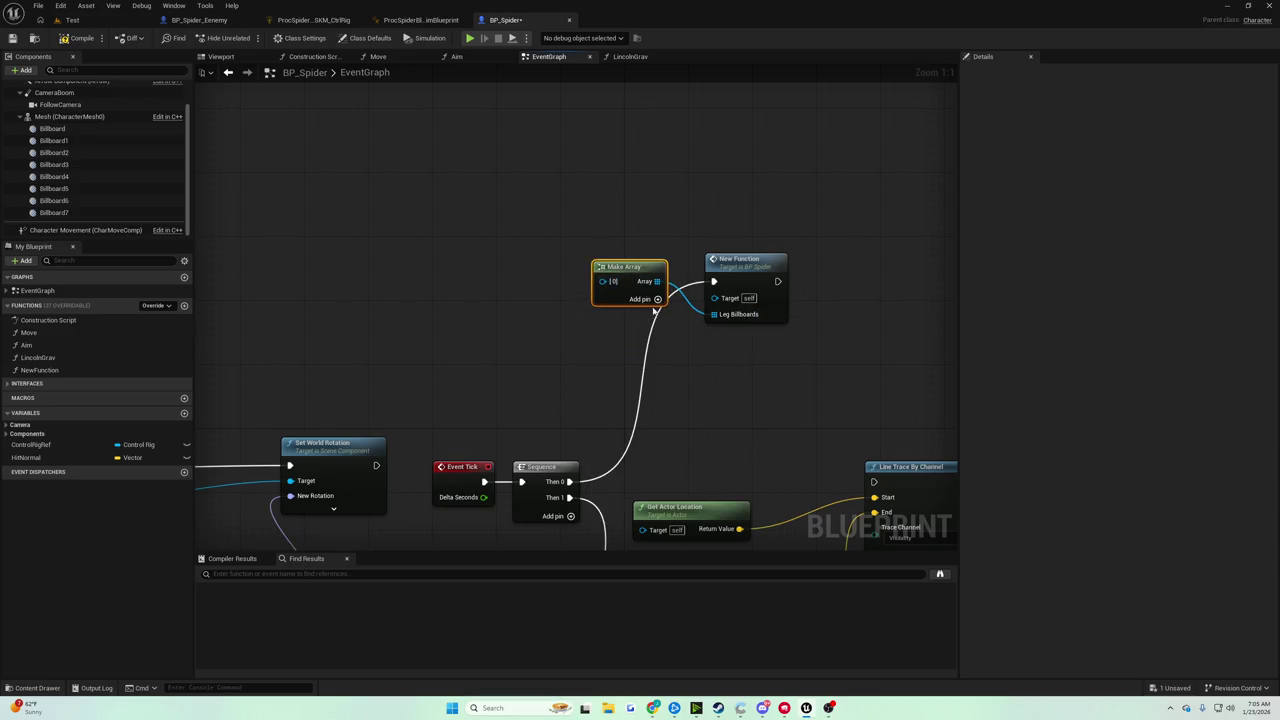
pyautogui.click(657, 299)
pyautogui.click(657, 299)
pyautogui.click(657, 299)
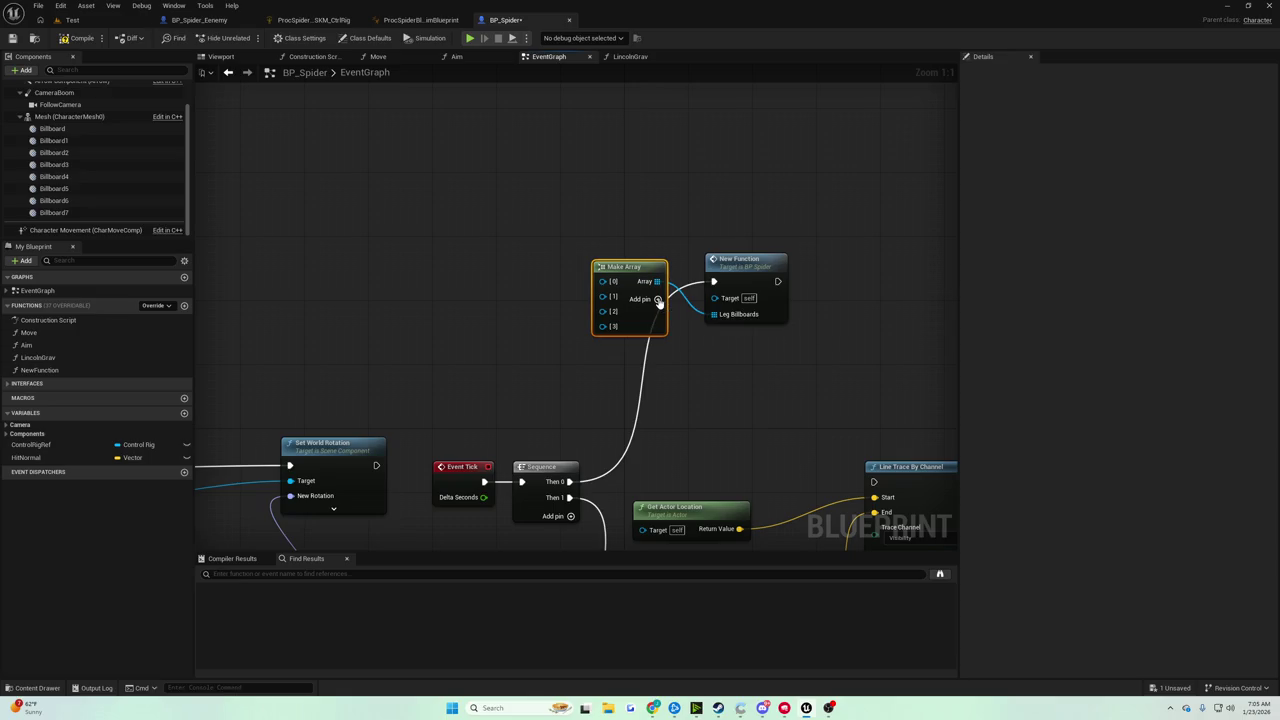
pyautogui.click(657, 299)
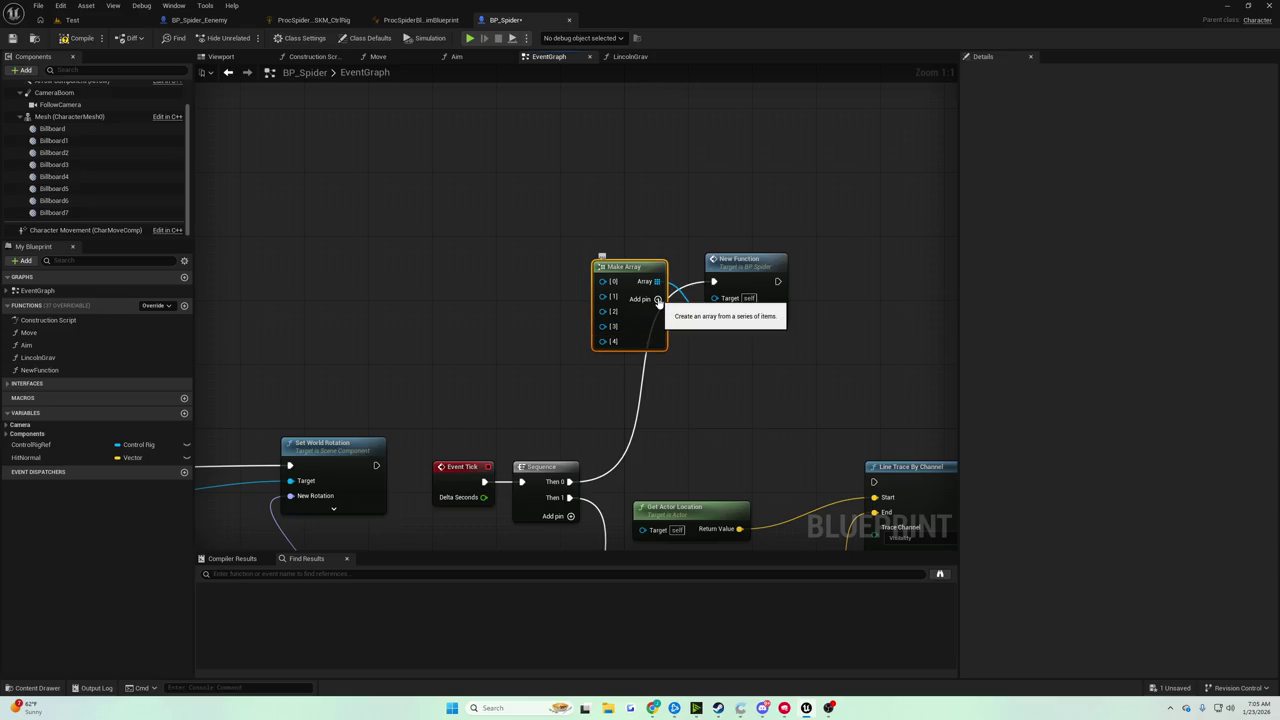
pyautogui.click(657, 299)
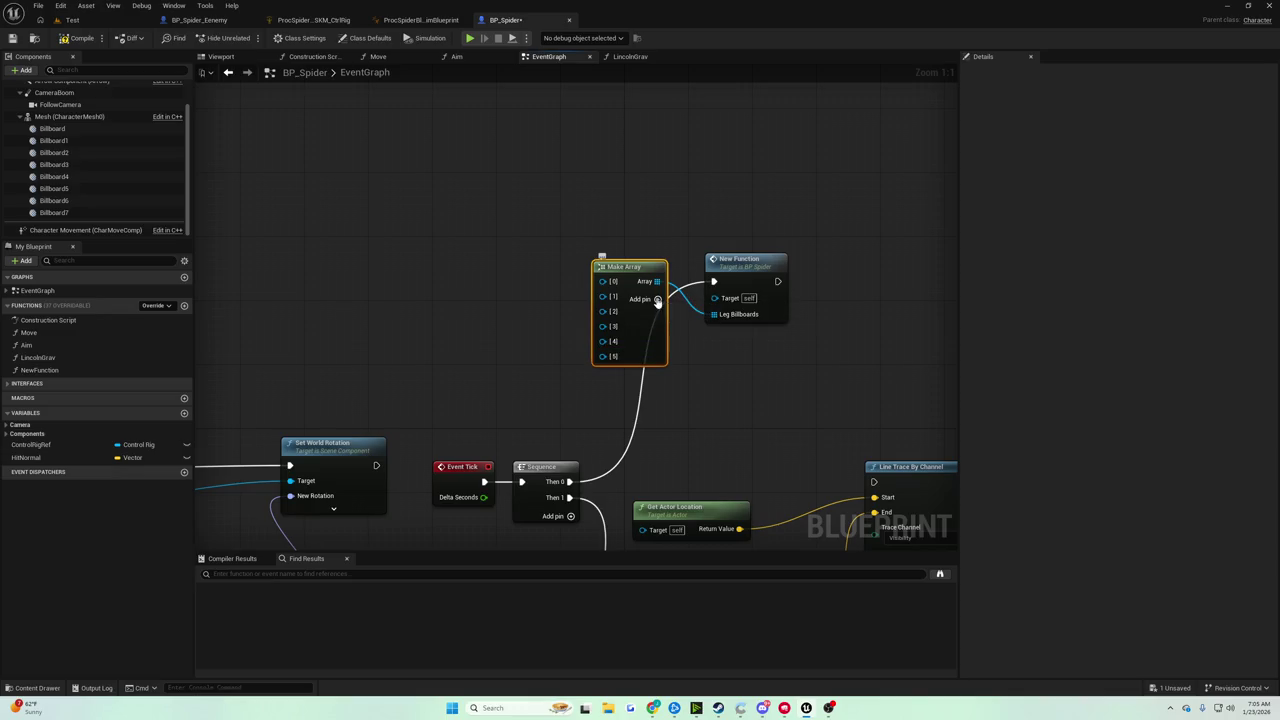
pyautogui.click(657, 299)
pyautogui.click(657, 299)
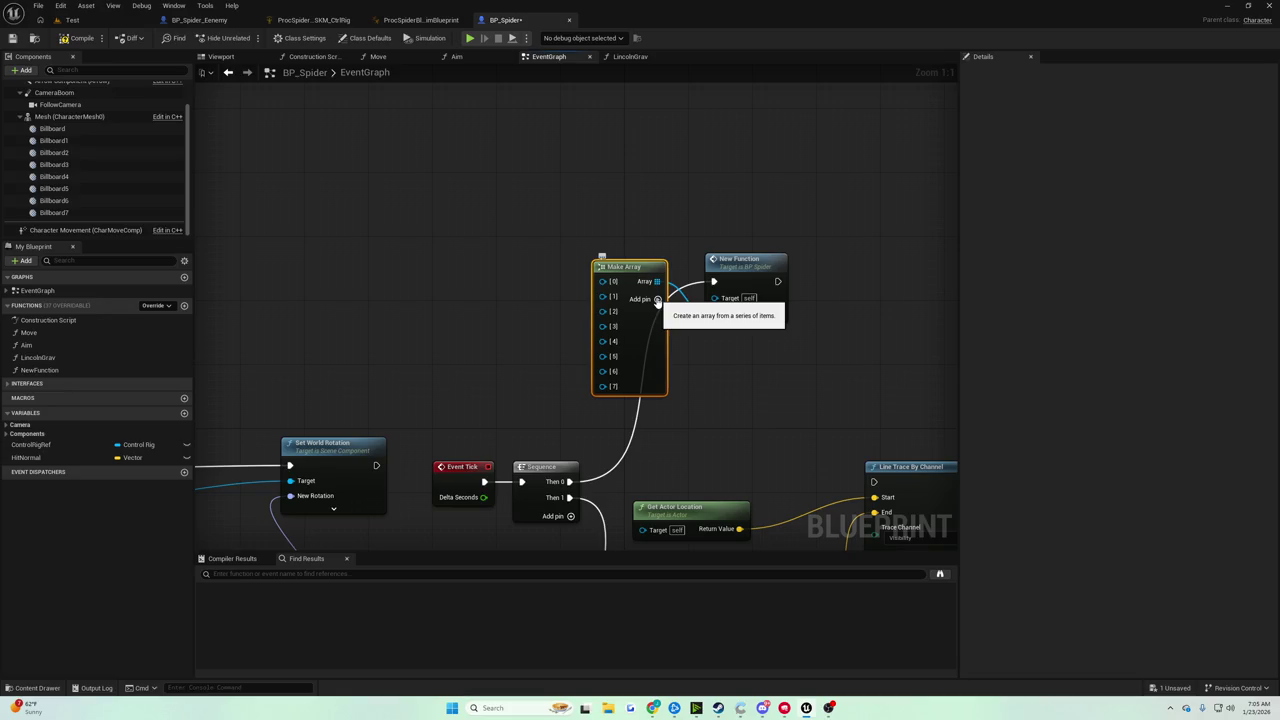
pyautogui.moveTo(625, 266); pyautogui.dragTo(595, 235)
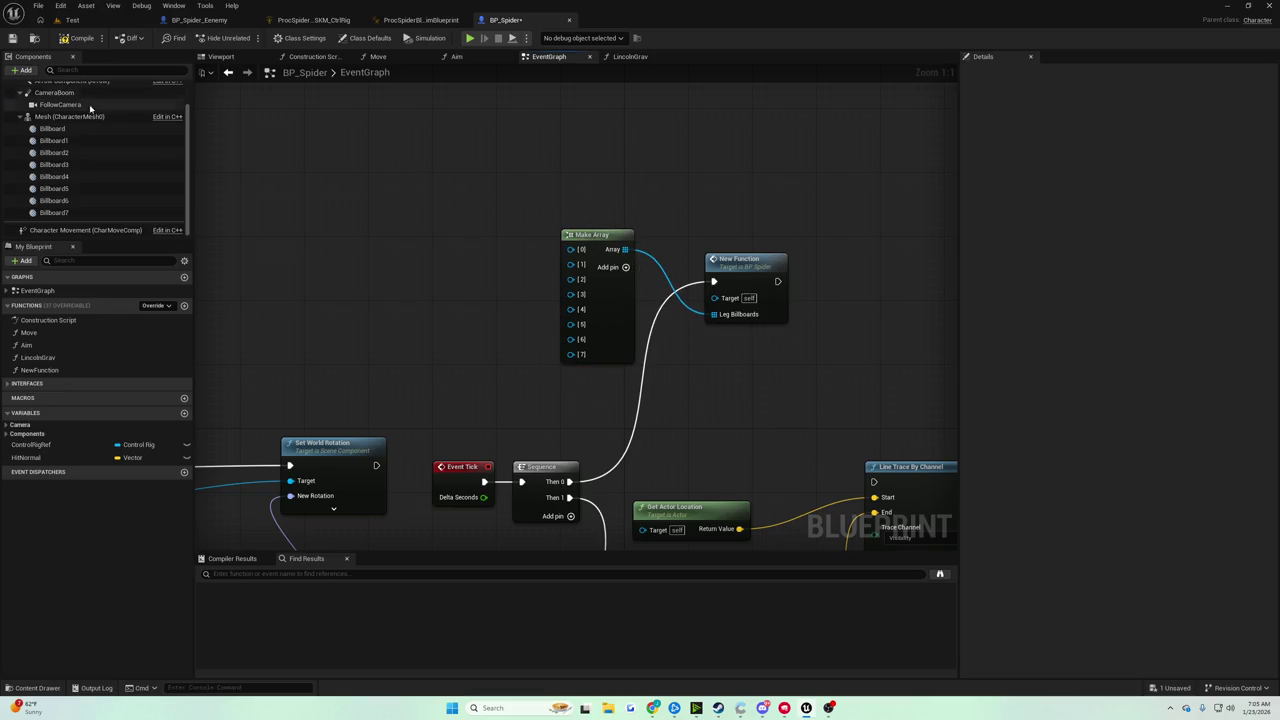
# Drag the Billboard component getters into the graph, wiring each into the Make Array slots in order
pyautogui.moveTo(52, 128)
pyautogui.mouseDown()
pyautogui.moveTo(462, 244)
pyautogui.moveTo(535, 250)
pyautogui.mouseUp()
pyautogui.moveTo(53, 140)
pyautogui.mouseDown()
pyautogui.moveTo(471, 271)
pyautogui.moveTo(570, 264)
pyautogui.mouseUp()
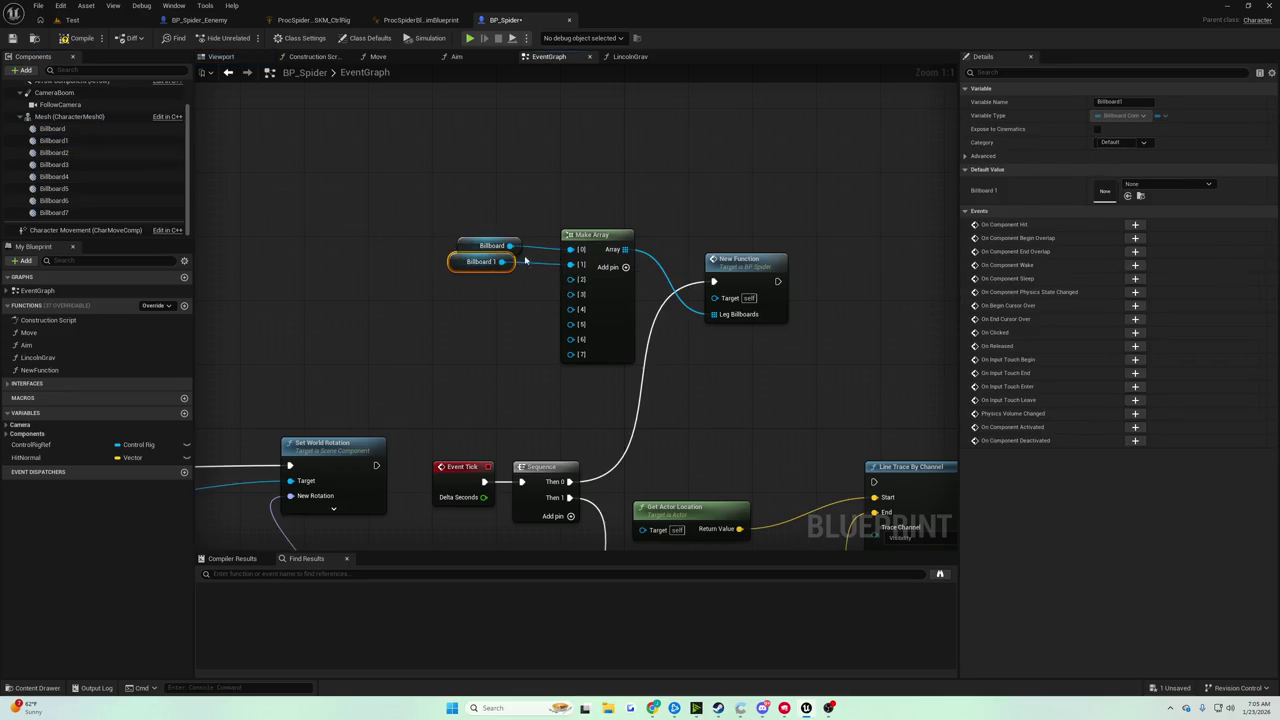
pyautogui.moveTo(464, 261); pyautogui.dragTo(472, 269)
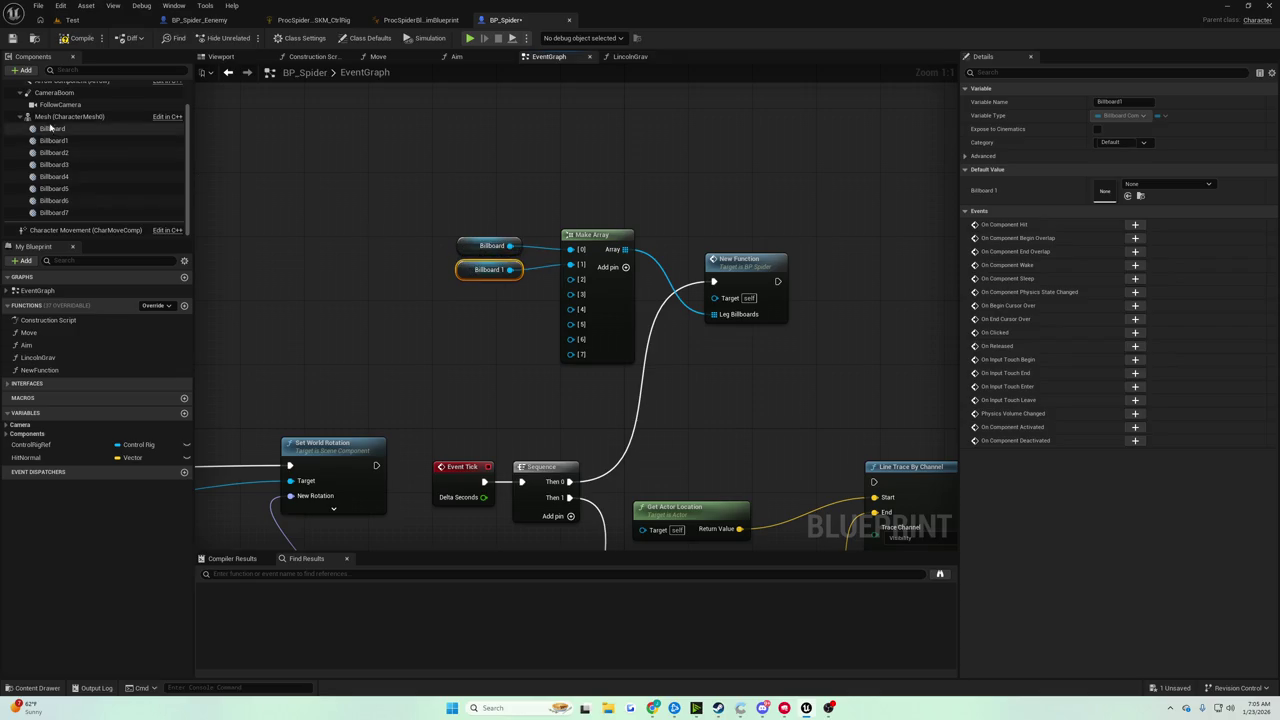
pyautogui.moveTo(54, 152)
pyautogui.mouseDown()
pyautogui.moveTo(472, 289)
pyautogui.moveTo(570, 279)
pyautogui.mouseUp()
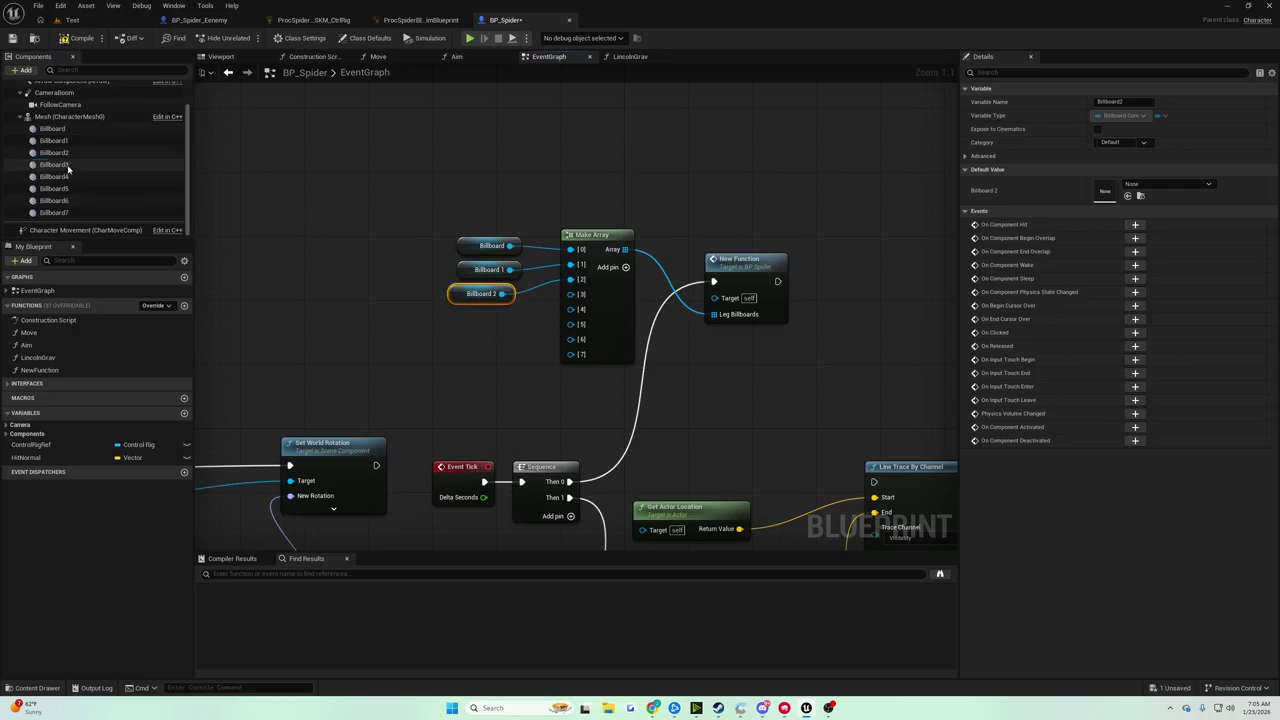
pyautogui.moveTo(67, 168)
pyautogui.mouseDown()
pyautogui.moveTo(529, 329)
pyautogui.moveTo(472, 330)
pyautogui.moveTo(581, 294)
pyautogui.mouseUp()
pyautogui.moveTo(53, 176)
pyautogui.mouseDown()
pyautogui.moveTo(447, 346)
pyautogui.moveTo(570, 309)
pyautogui.mouseUp()
pyautogui.click(72, 192)
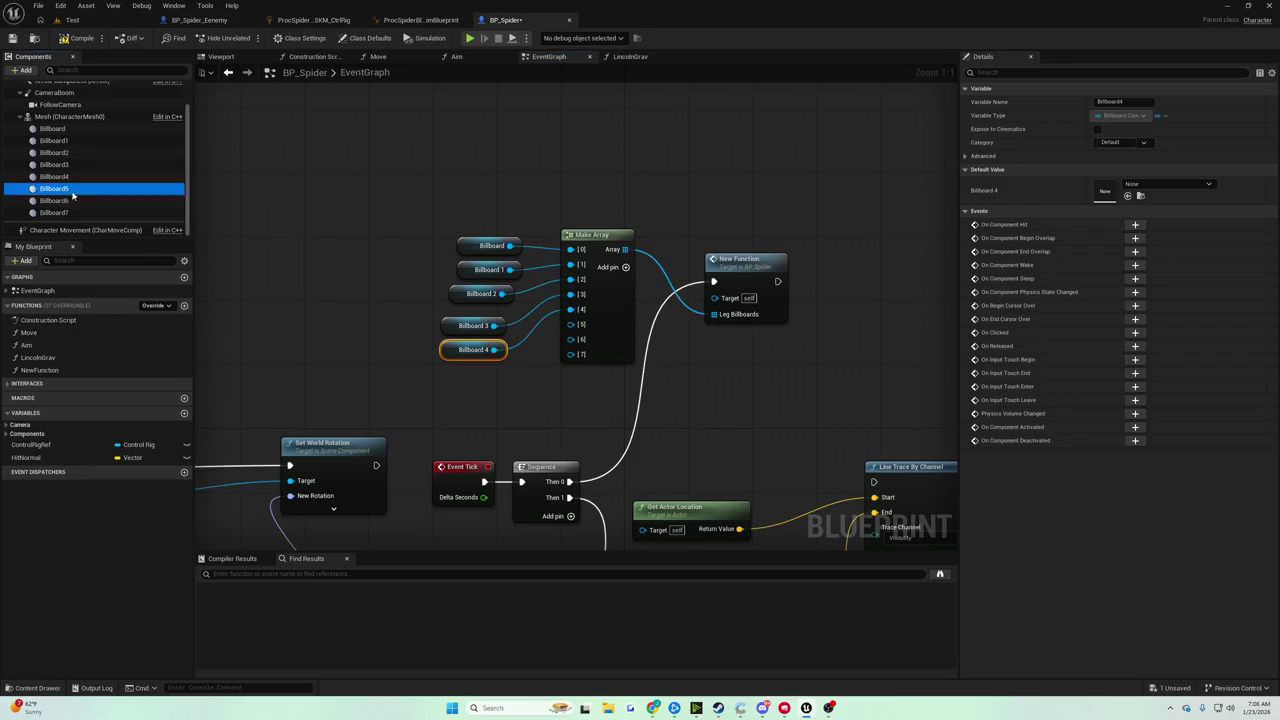
pyautogui.moveTo(72, 196)
pyautogui.mouseDown()
pyautogui.moveTo(433, 372)
pyautogui.moveTo(510, 379)
pyautogui.moveTo(580, 333)
pyautogui.moveTo(570, 325)
pyautogui.mouseUp()
pyautogui.click(54, 200)
pyautogui.moveTo(54, 200)
pyautogui.mouseDown()
pyautogui.moveTo(436, 397)
pyautogui.moveTo(583, 362)
pyautogui.moveTo(575, 341)
pyautogui.moveTo(429, 434)
pyautogui.moveTo(450, 421)
pyautogui.moveTo(478, 429)
pyautogui.moveTo(543, 392)
pyautogui.moveTo(572, 356)
pyautogui.mouseUp()
# Tidy the getters, Make Array and New Function call into a compact layout up and left
pyautogui.moveTo(437, 237); pyautogui.dragTo(505, 442)
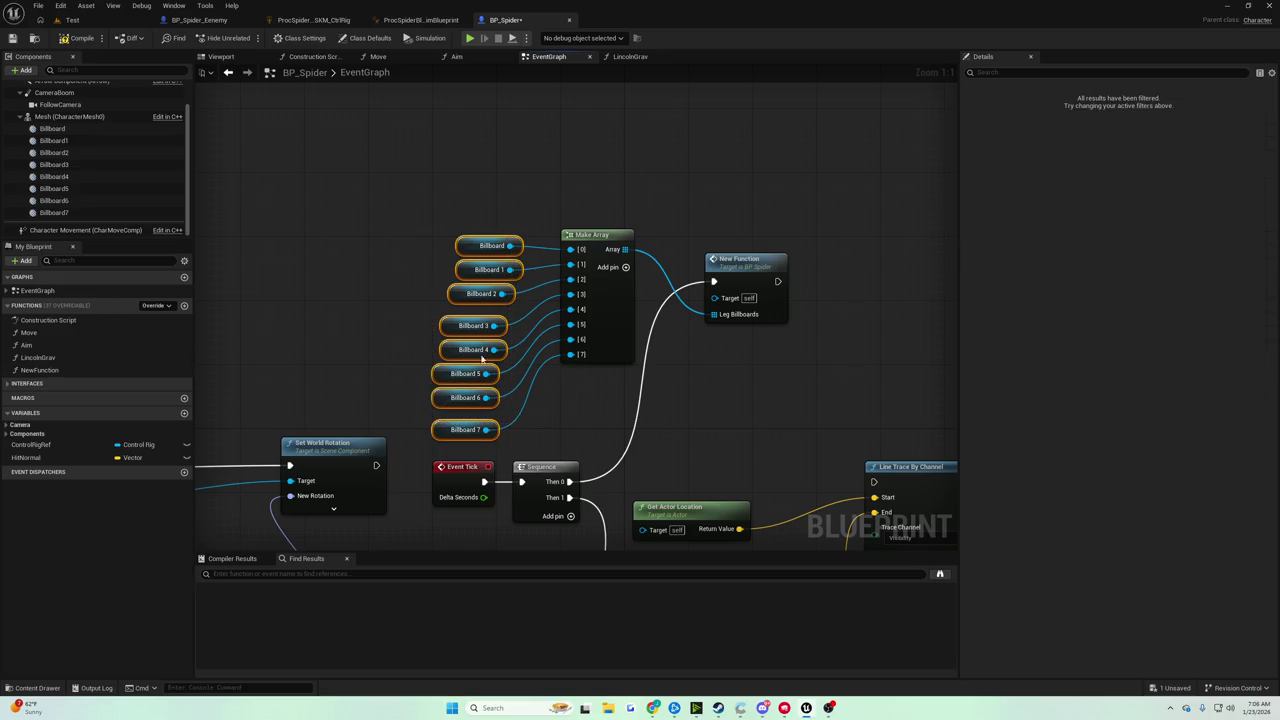
pyautogui.moveTo(482, 237); pyautogui.dragTo(418, 189)
pyautogui.click(526, 214)
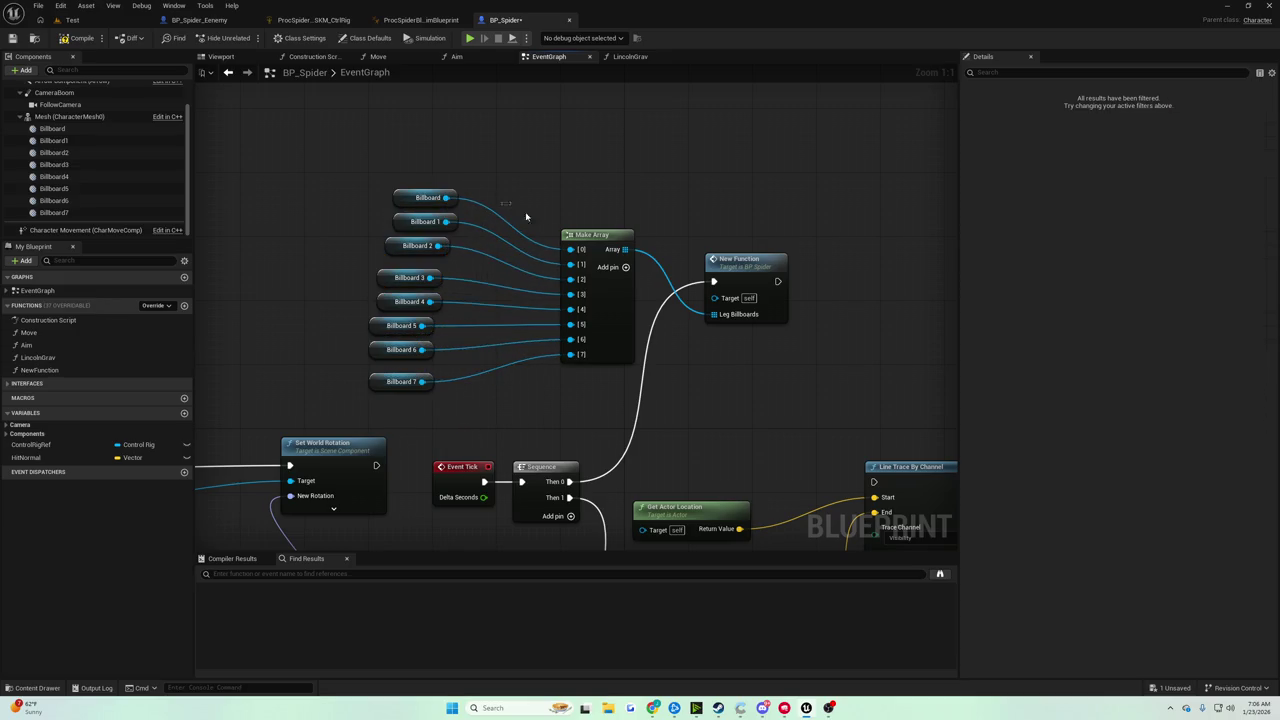
pyautogui.moveTo(570, 235); pyautogui.dragTo(488, 179)
pyautogui.moveTo(732, 271)
pyautogui.mouseDown()
pyautogui.moveTo(655, 226)
pyautogui.moveTo(643, 176)
pyautogui.moveTo(658, 184)
pyautogui.mouseUp()
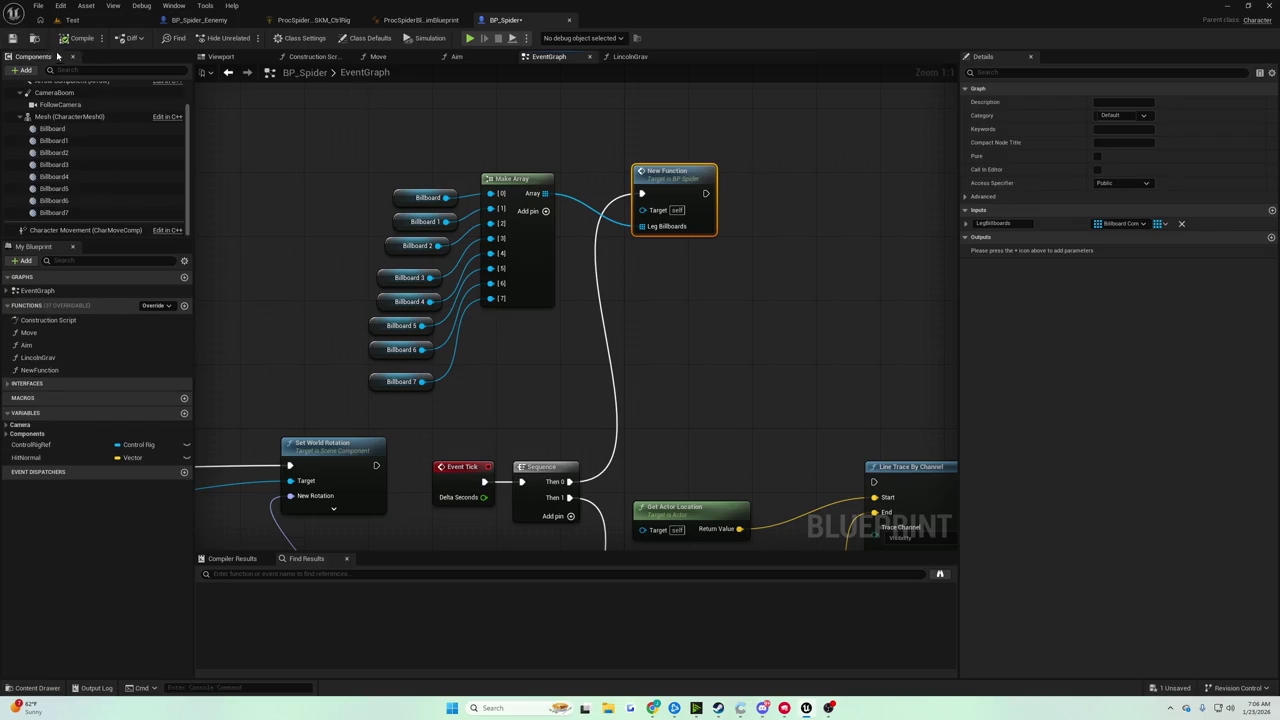
# Save the blueprint and rename NewFunction to LegTraces
pyautogui.click(12, 38)
pyautogui.rightClick(69, 372)
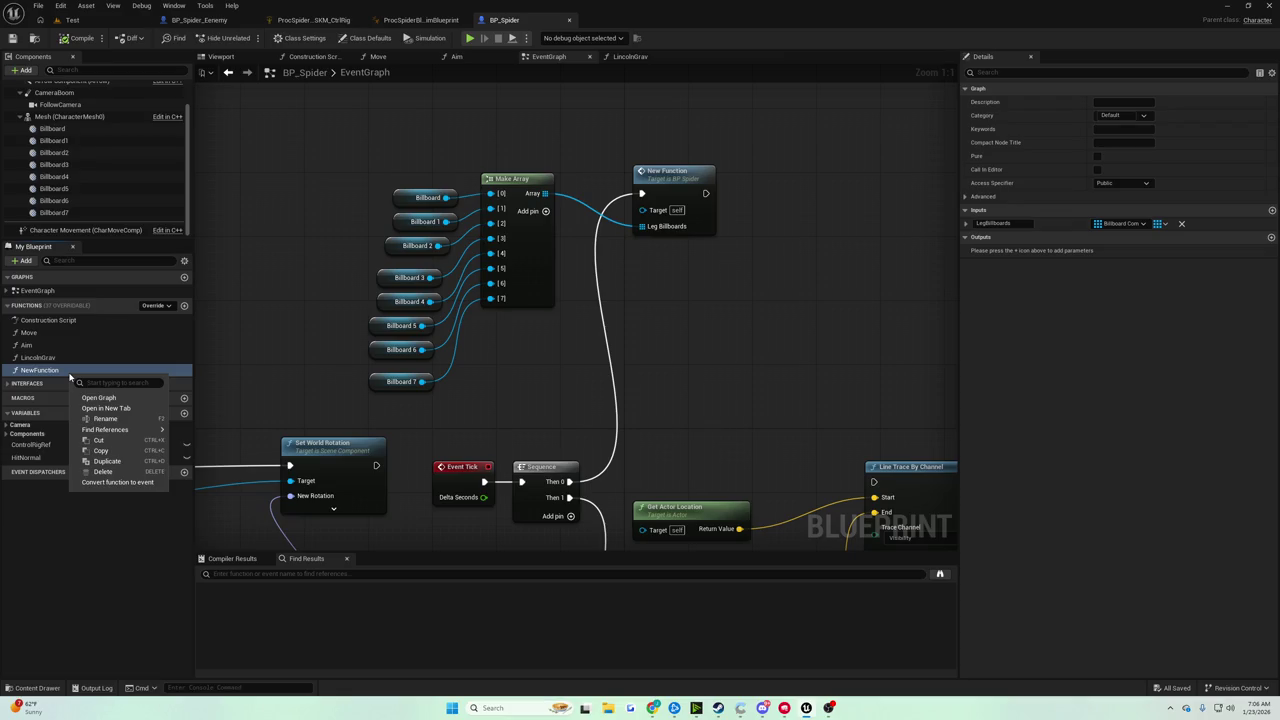
pyautogui.rightClick(52, 371)
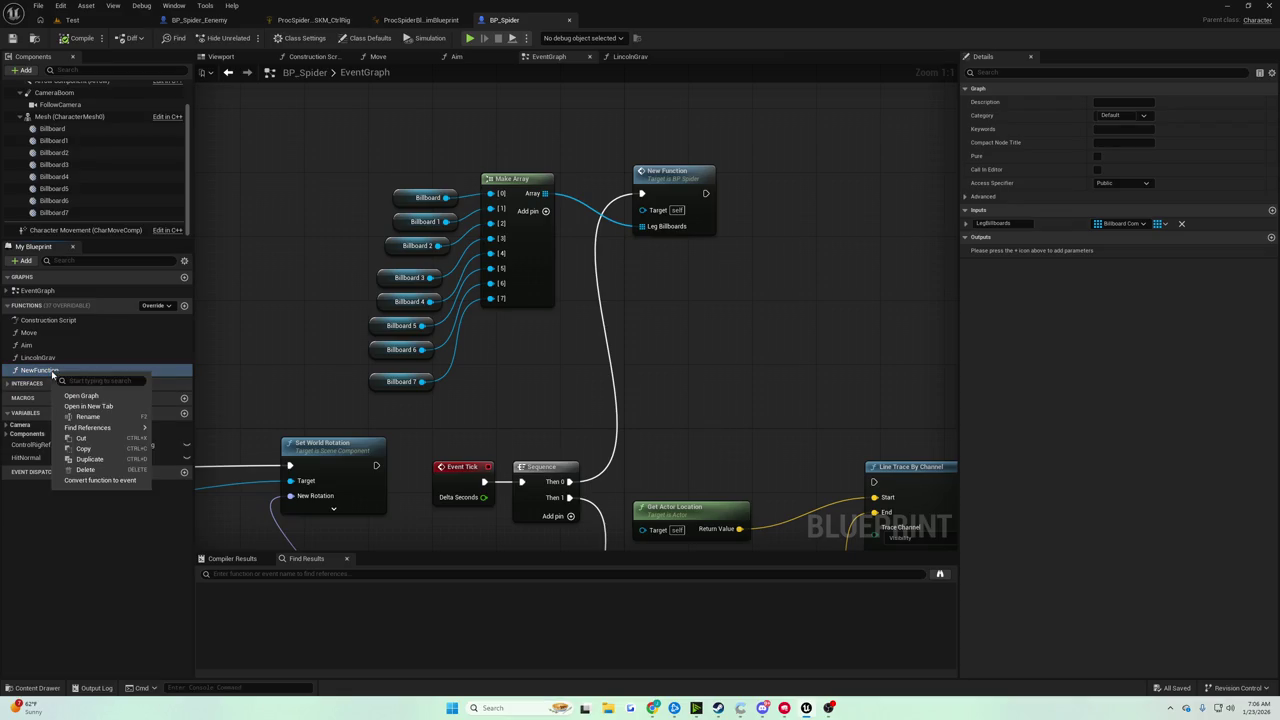
pyautogui.click(110, 415)
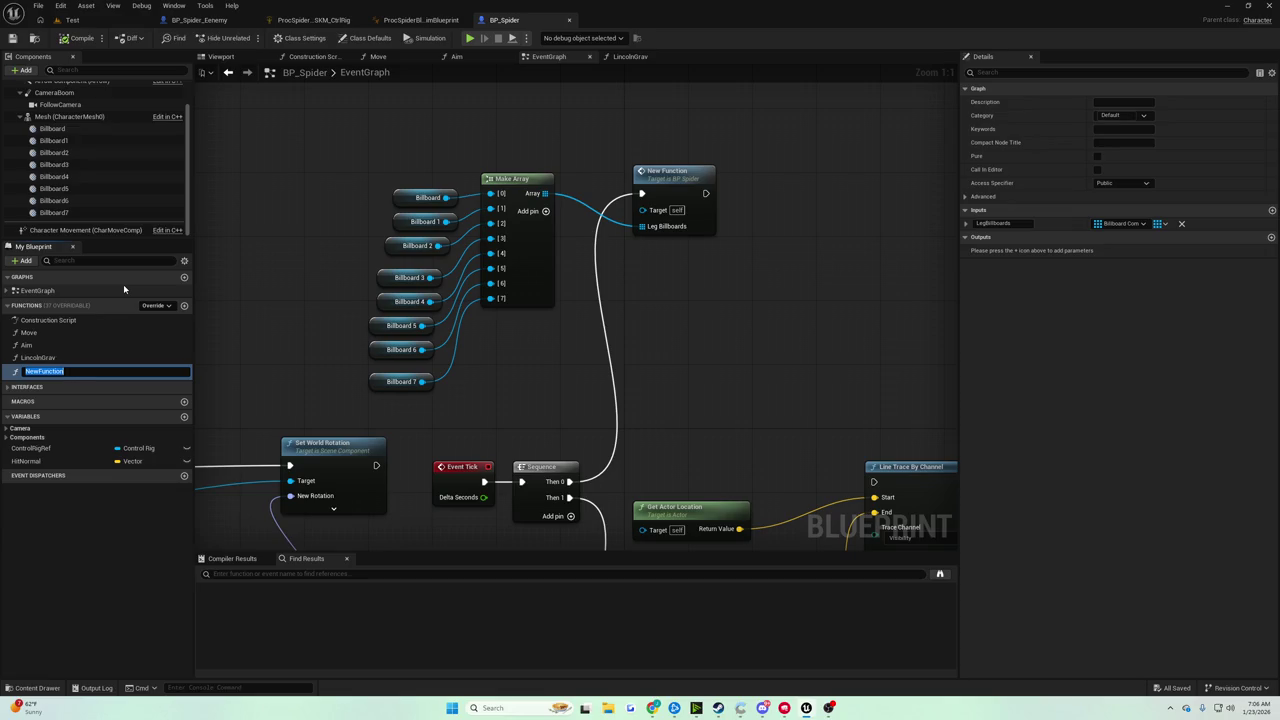
pyautogui.write('FindA')
pyautogui.write('verage')
pyautogui.press('BackSpace')
pyautogui.press('BackSpace')
pyautogui.press('BackSpace')
pyautogui.write('Li')
pyautogui.press('BackSpace')
pyautogui.write('egTraces')
pyautogui.press('Return')
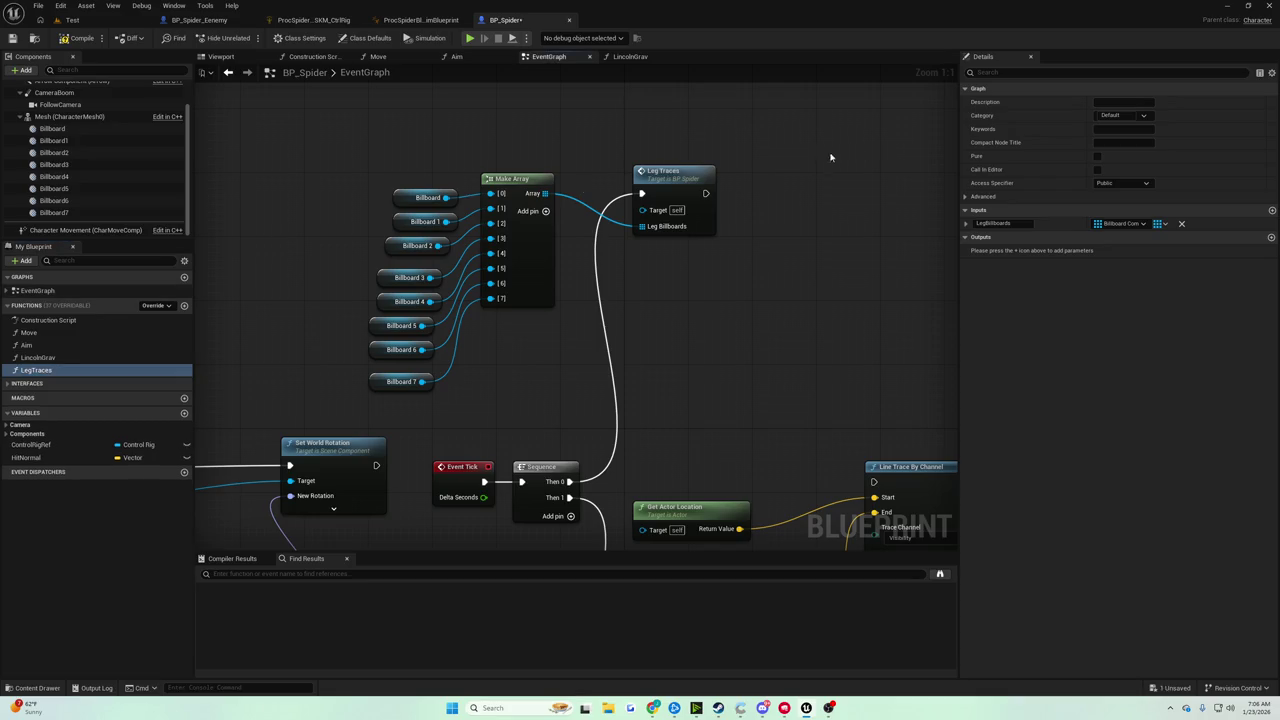
# Marquee-select the leg line trace nodes in the EventGraph
pyautogui.moveTo(707, 200)
pyautogui.mouseDown()
pyautogui.moveTo(697, 169)
pyautogui.moveTo(580, 137)
pyautogui.moveTo(425, 124)
pyautogui.mouseUp()
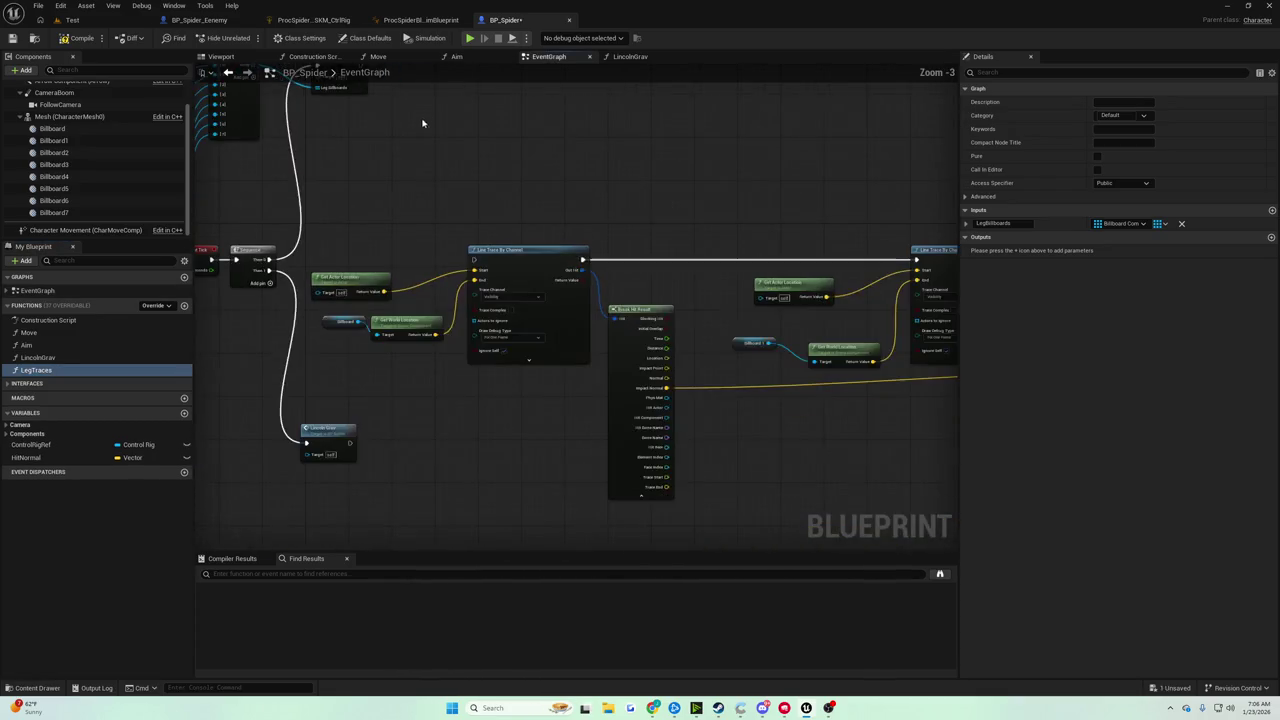
pyautogui.scroll(-1, 376, 228)
pyautogui.moveTo(334, 226)
pyautogui.mouseDown()
pyautogui.moveTo(800, 448)
pyautogui.moveTo(1006, 429)
pyautogui.moveTo(920, 466)
pyautogui.moveTo(801, 473)
pyautogui.mouseUp()
# Cut the trace nodes from the EventGraph and paste them into the LegTraces function
pyautogui.press('Delete')
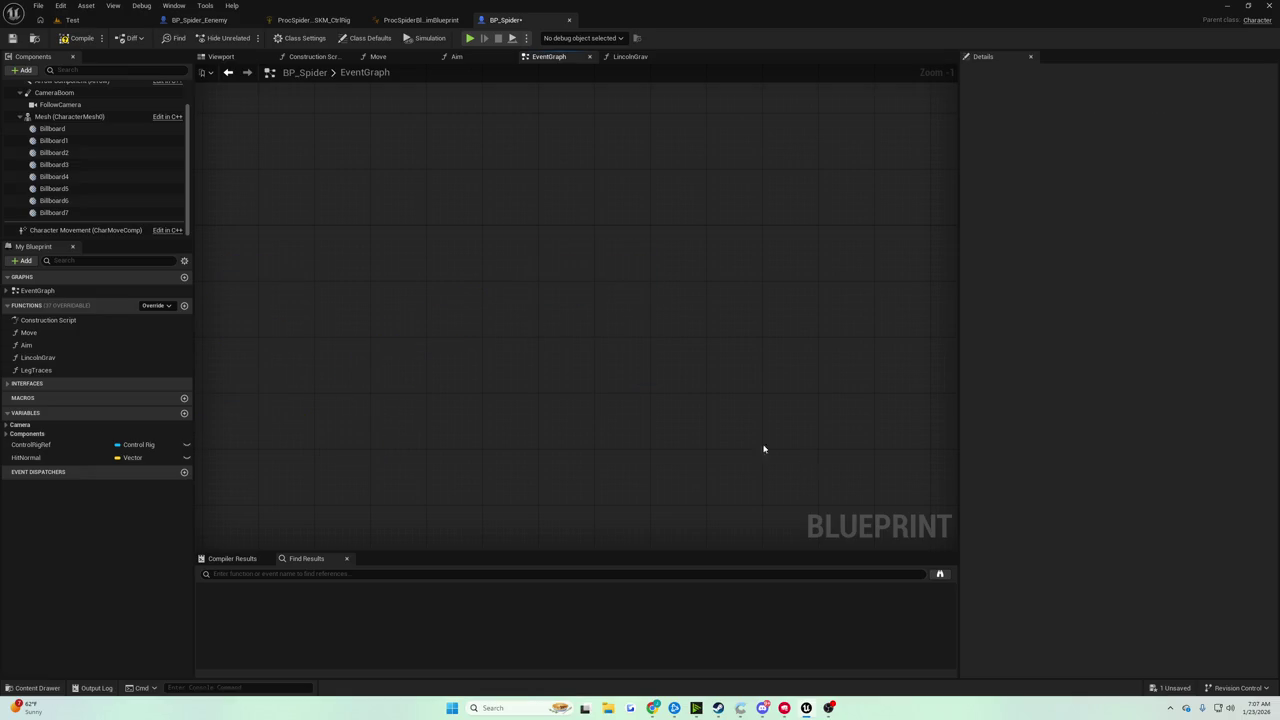
pyautogui.scroll(-3, 763, 448)
pyautogui.scroll(3, 750, 163)
pyautogui.doubleClick(750, 163)
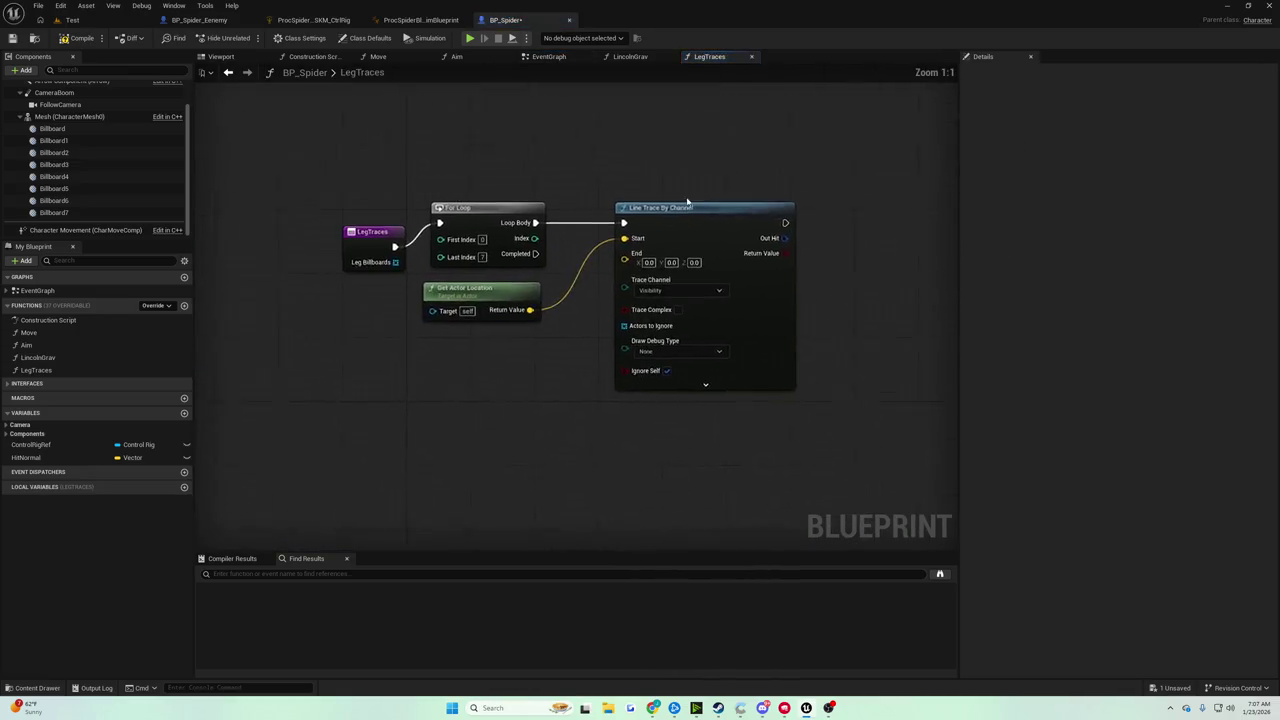
pyautogui.hotkey('ctrl', 'v')
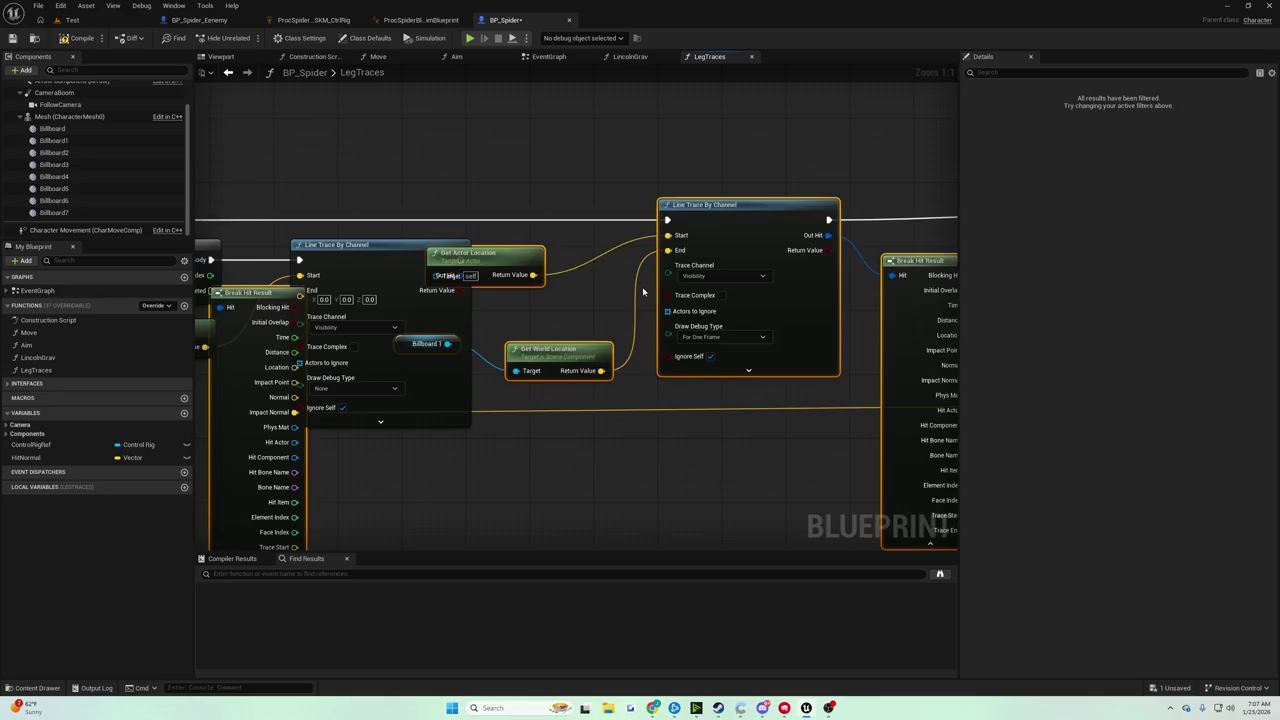
pyautogui.moveTo(707, 212)
pyautogui.mouseDown()
pyautogui.moveTo(1071, 244)
pyautogui.moveTo(804, 262)
pyautogui.mouseUp()
pyautogui.moveTo(635, 248)
pyautogui.mouseDown()
pyautogui.moveTo(584, 246)
pyautogui.moveTo(548, 296)
pyautogui.moveTo(461, 316)
pyautogui.moveTo(440, 340)
pyautogui.mouseUp()
# Arrange the pasted traces and shift the LegTraces entry and For Loop nodes left
pyautogui.moveTo(420, 272)
pyautogui.mouseDown()
pyautogui.moveTo(886, 249)
pyautogui.moveTo(529, 243)
pyautogui.moveTo(449, 257)
pyautogui.moveTo(709, 259)
pyautogui.mouseUp()
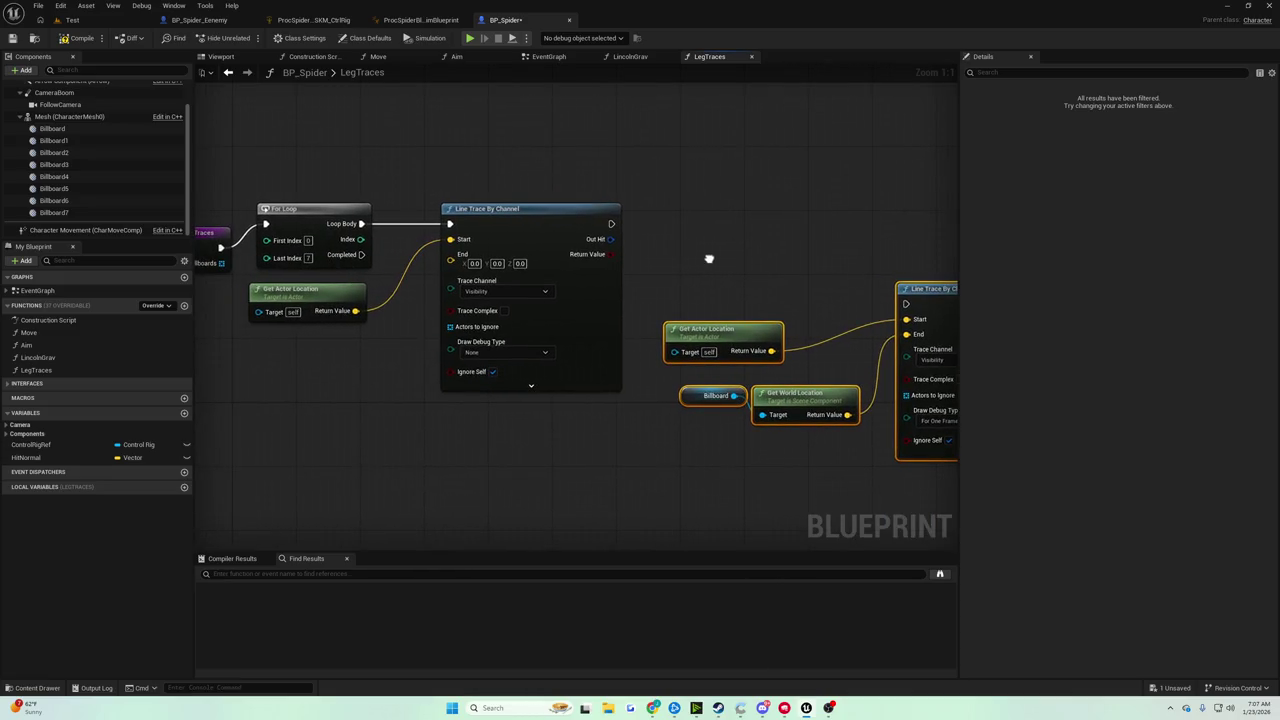
pyautogui.moveTo(704, 257)
pyautogui.mouseDown()
pyautogui.moveTo(589, 246)
pyautogui.moveTo(248, 255)
pyautogui.mouseUp()
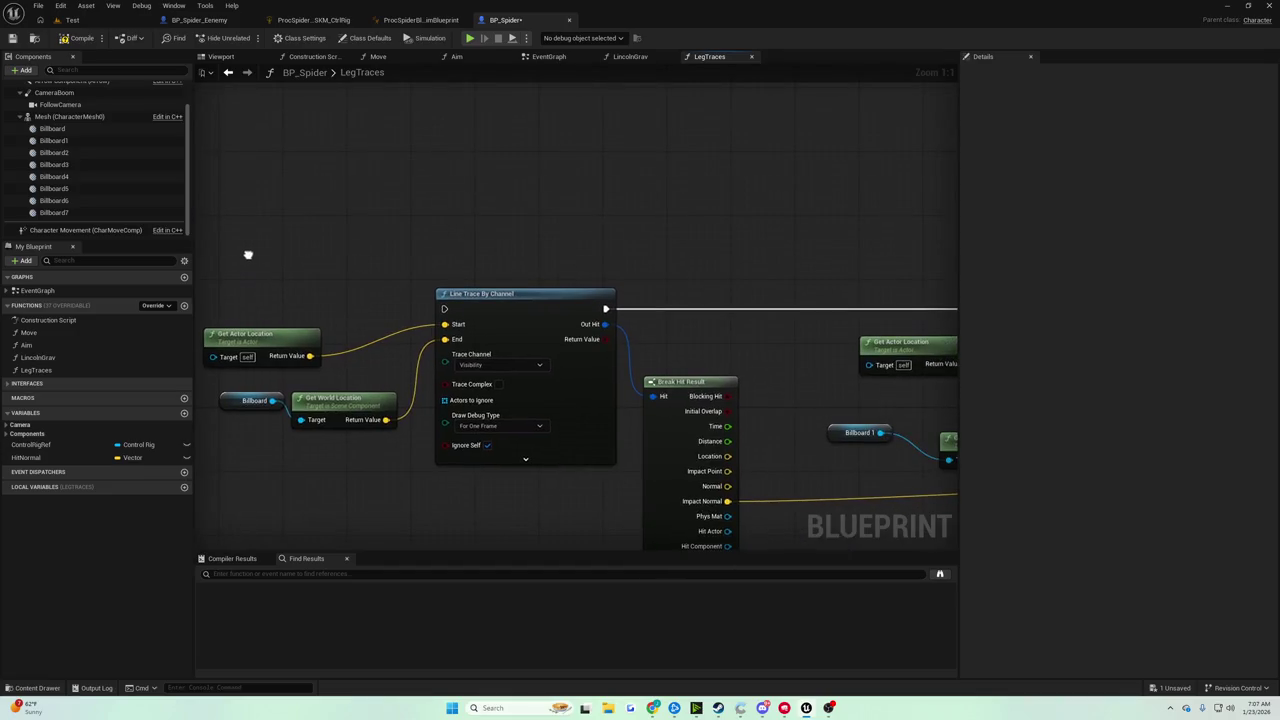
pyautogui.scroll(-3, 248, 255)
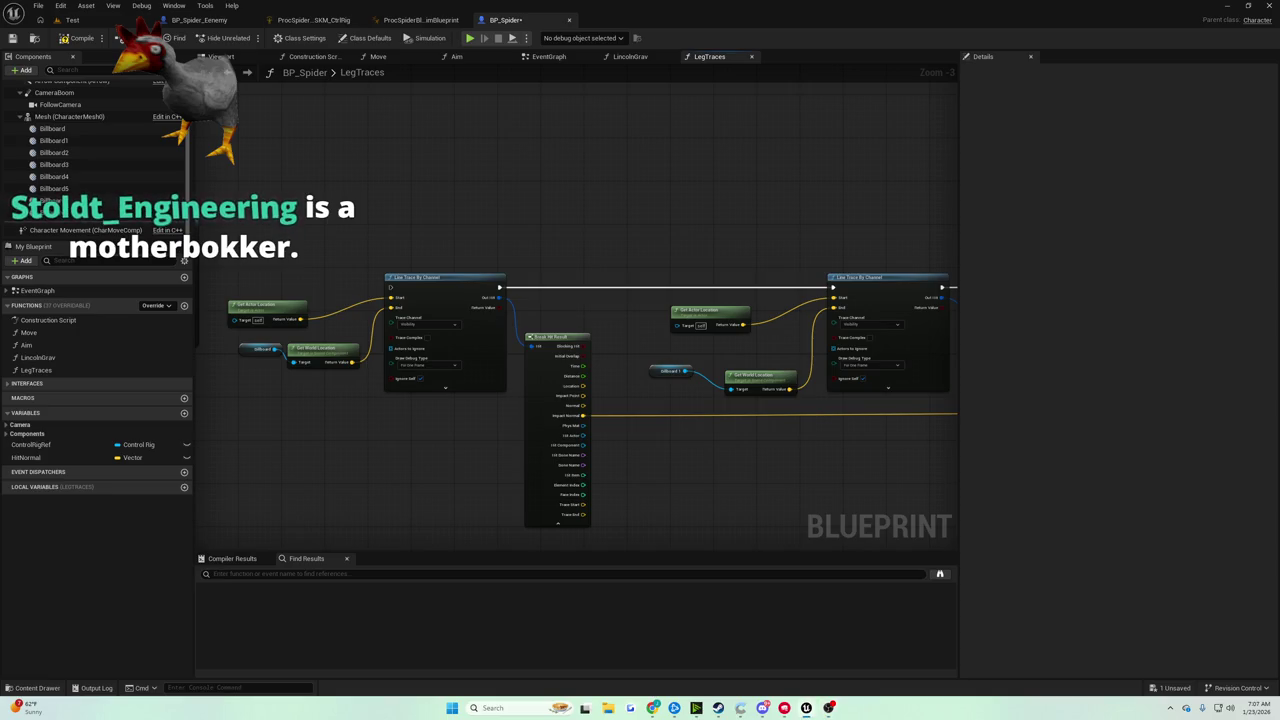
pyautogui.moveTo(461, 218); pyautogui.dragTo(626, 215)
pyautogui.scroll(3, 465, 218)
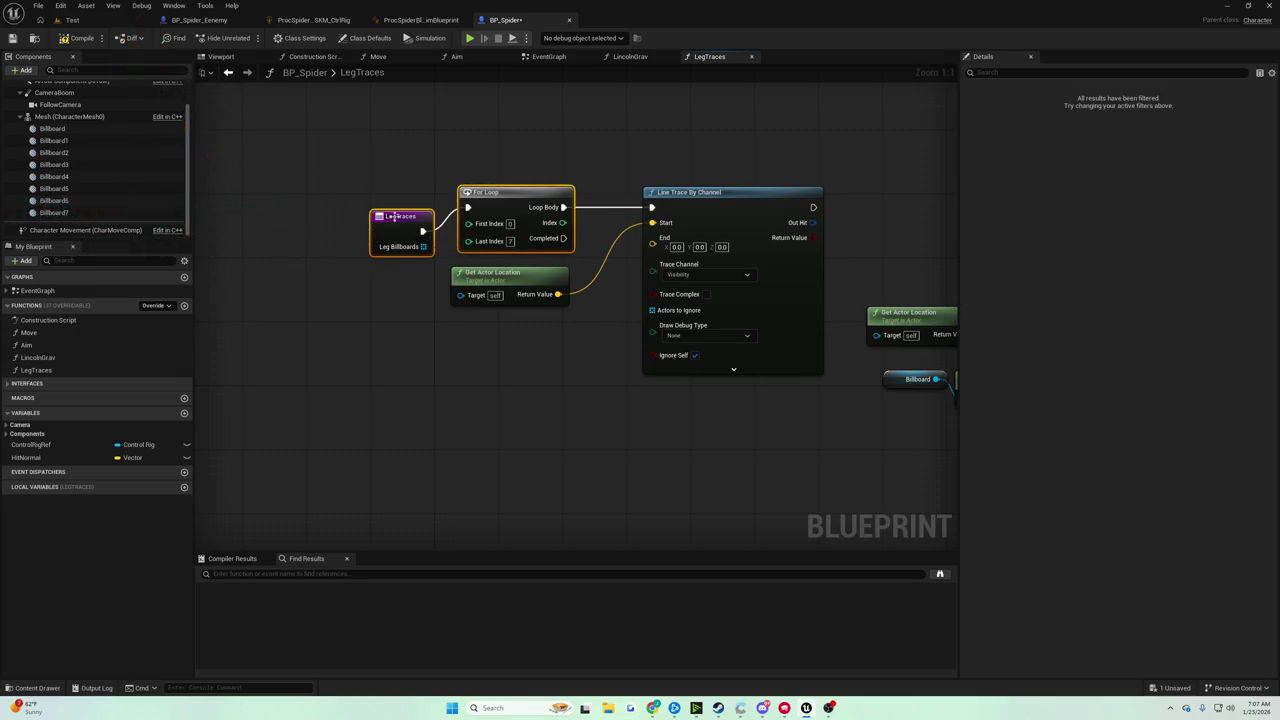
pyautogui.moveTo(373, 217); pyautogui.dragTo(260, 202)
pyautogui.moveTo(513, 195); pyautogui.dragTo(418, 195)
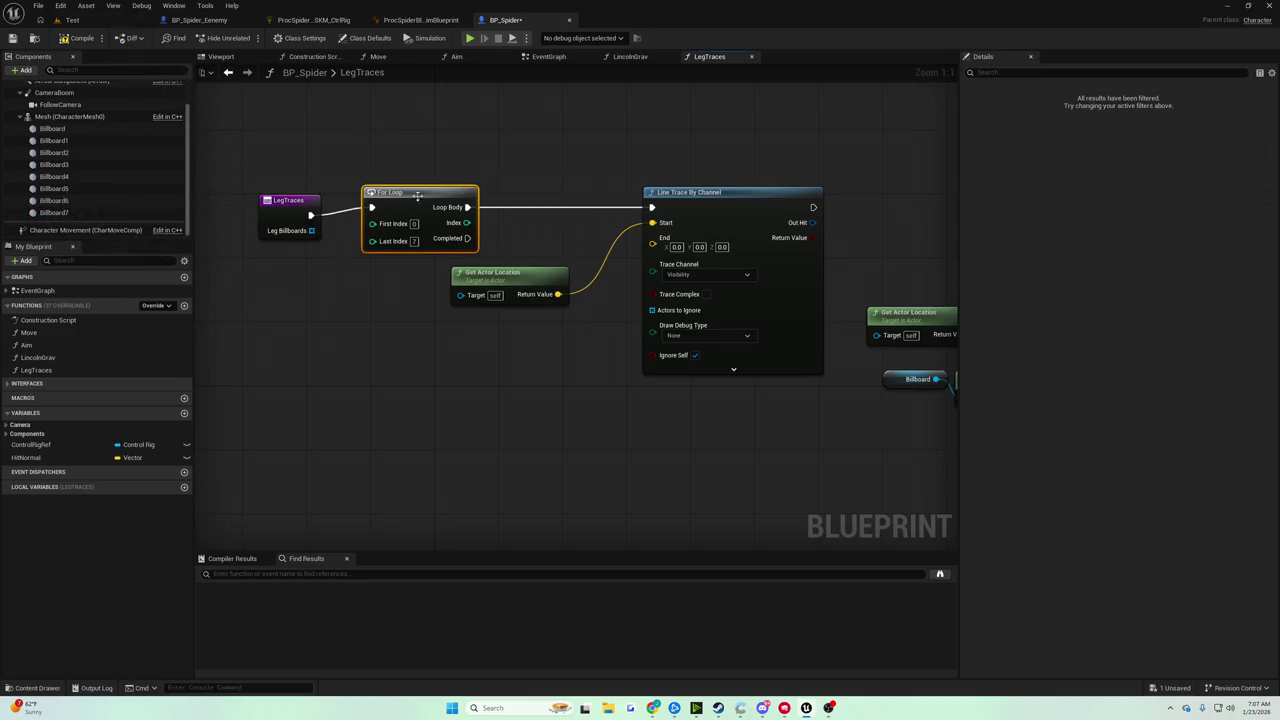
pyautogui.moveTo(520, 290); pyautogui.dragTo(537, 298)
pyautogui.moveTo(420, 193); pyautogui.dragTo(356, 193)
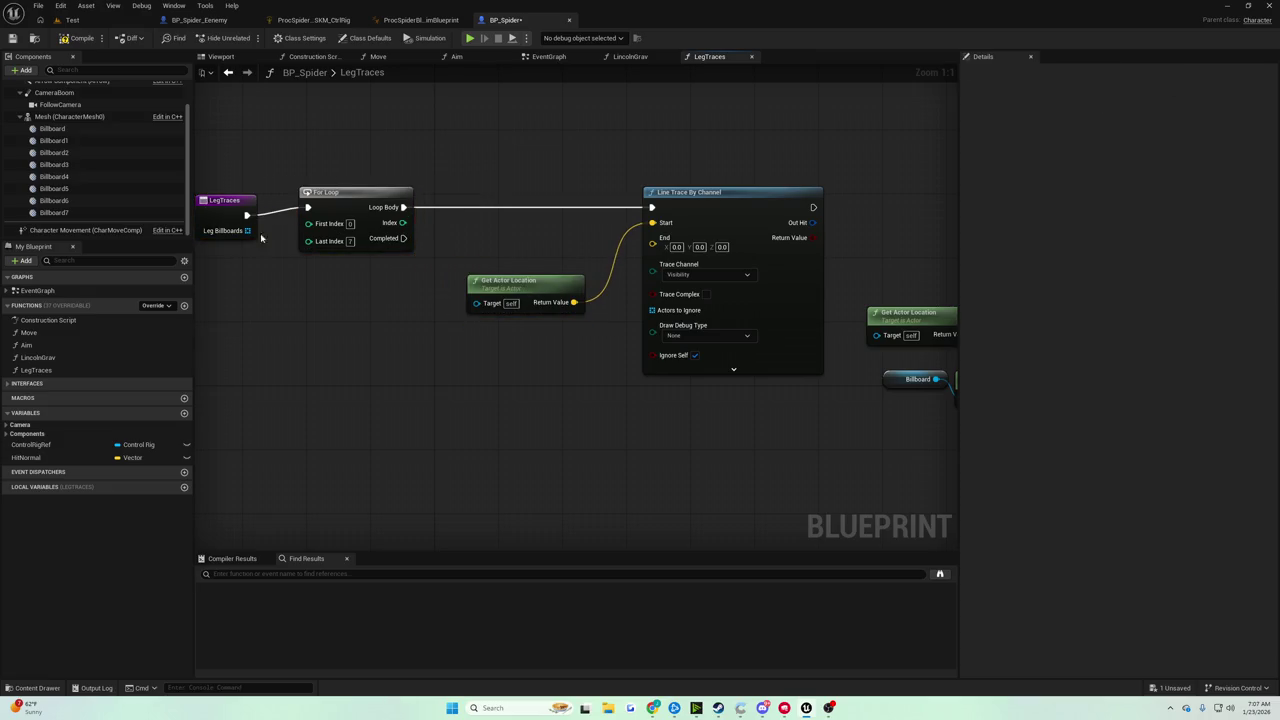
# Feed the Leg Billboards GET at the loop Index through Get World Location into Line Trace End
pyautogui.moveTo(247, 231)
pyautogui.mouseDown()
pyautogui.moveTo(284, 288)
pyautogui.moveTo(395, 303)
pyautogui.mouseUp()
pyautogui.write('get')
pyautogui.click(316, 383)
pyautogui.moveTo(402, 223)
pyautogui.mouseDown()
pyautogui.moveTo(470, 235)
pyautogui.moveTo(332, 316)
pyautogui.moveTo(446, 350)
pyautogui.moveTo(513, 335)
pyautogui.moveTo(652, 243)
pyautogui.mouseUp()
pyautogui.write('get world locatio')
pyautogui.click(500, 418)
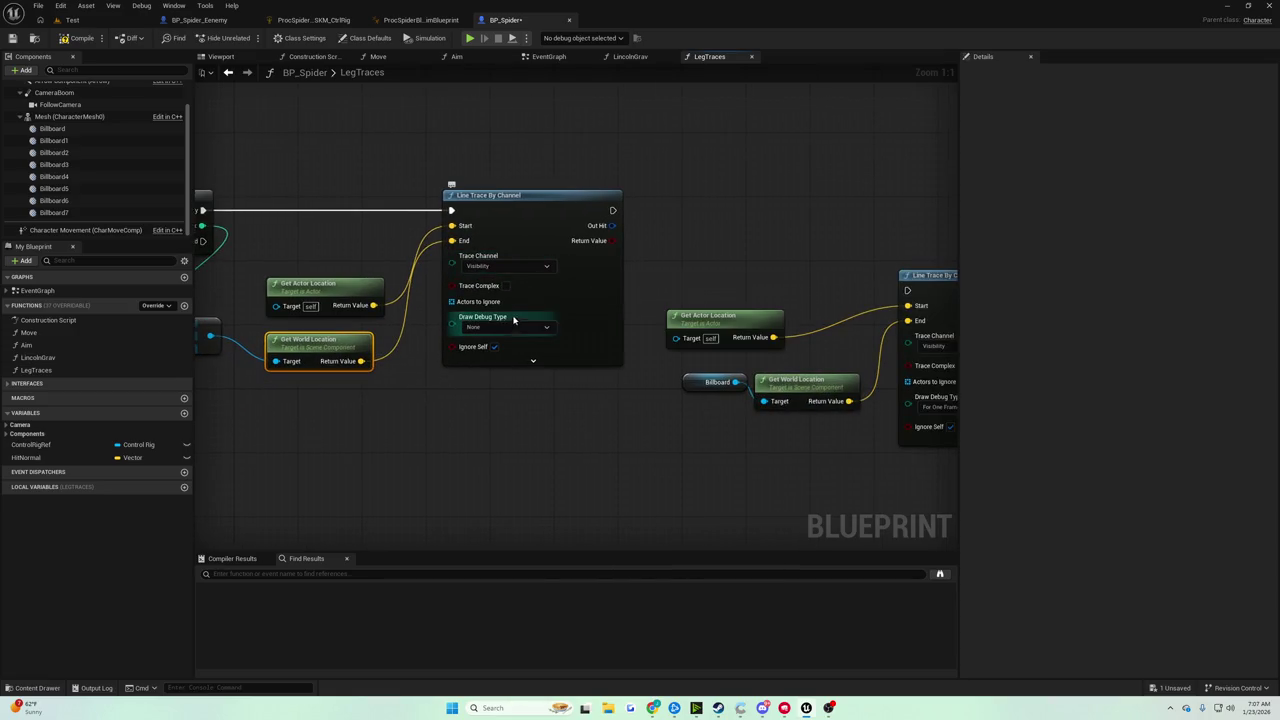
pyautogui.click(500, 327)
# Set the trace's debug draw to one frame and break its Out Hit into a Break Hit Result
pyautogui.click(485, 351)
pyautogui.moveTo(616, 322)
pyautogui.mouseDown()
pyautogui.moveTo(409, 324)
pyautogui.moveTo(503, 267)
pyautogui.mouseUp()
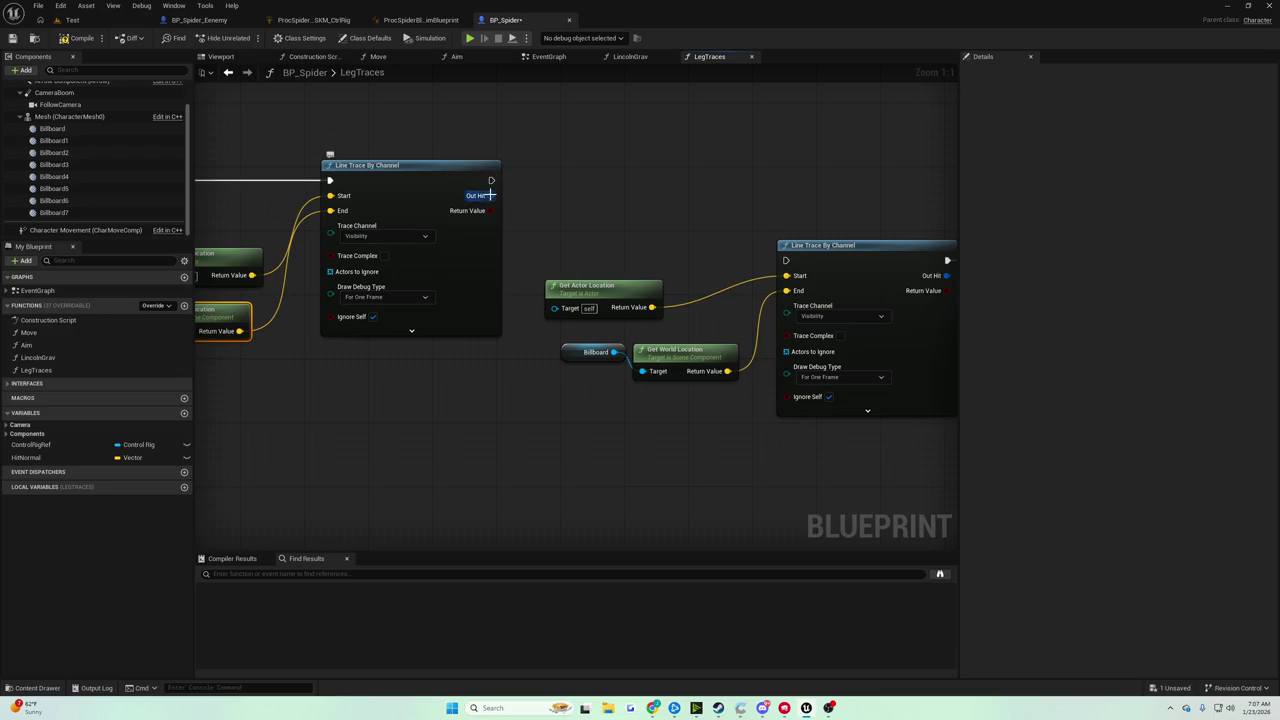
pyautogui.moveTo(490, 195)
pyautogui.mouseDown()
pyautogui.moveTo(537, 210)
pyautogui.moveTo(560, 182)
pyautogui.moveTo(545, 180)
pyautogui.mouseUp()
pyautogui.write('brea')
pyautogui.press('Return')
pyautogui.click(569, 228)
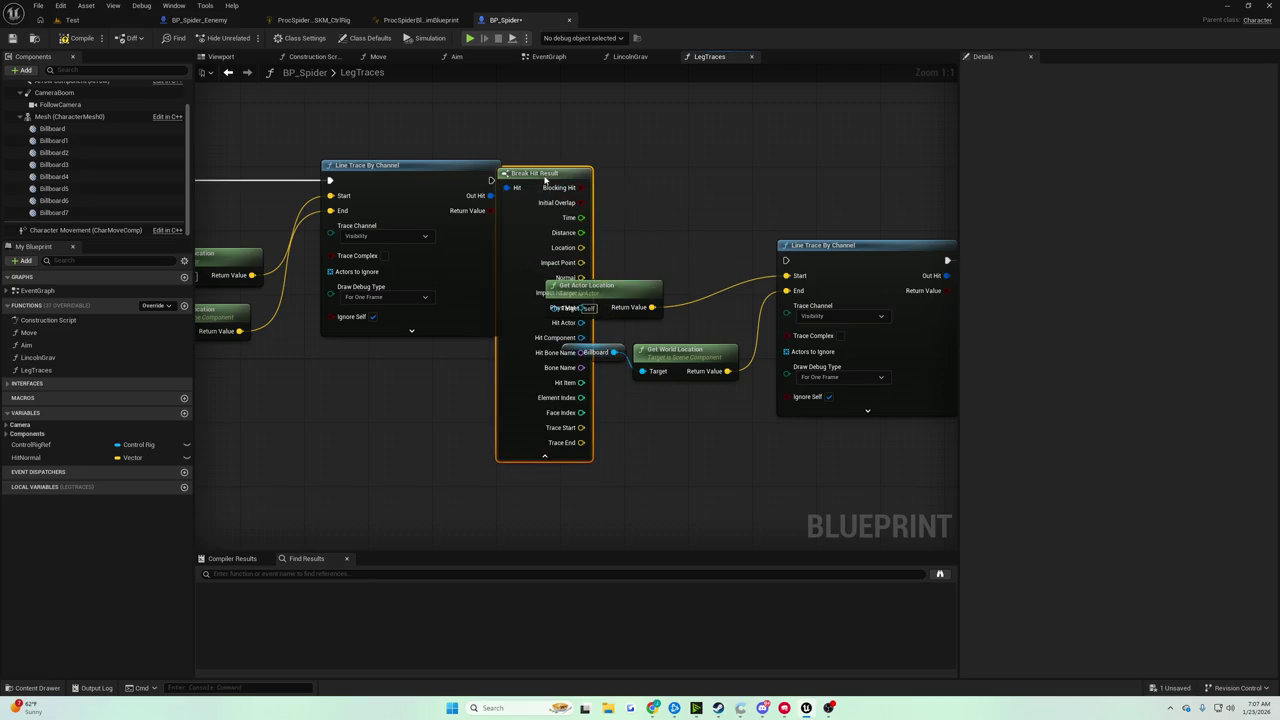
# Move the line trace and its location nodes beside the older Break Hit Result
pyautogui.moveTo(638, 228); pyautogui.dragTo(641, 385)
pyautogui.moveTo(621, 257)
pyautogui.mouseDown()
pyautogui.moveTo(343, 286)
pyautogui.moveTo(257, 280)
pyautogui.moveTo(381, 259)
pyautogui.mouseUp()
pyautogui.moveTo(515, 383)
pyautogui.mouseDown()
pyautogui.moveTo(563, 440)
pyautogui.moveTo(589, 356)
pyautogui.moveTo(398, 373)
pyautogui.mouseUp()
pyautogui.scroll(-1, 560, 300)
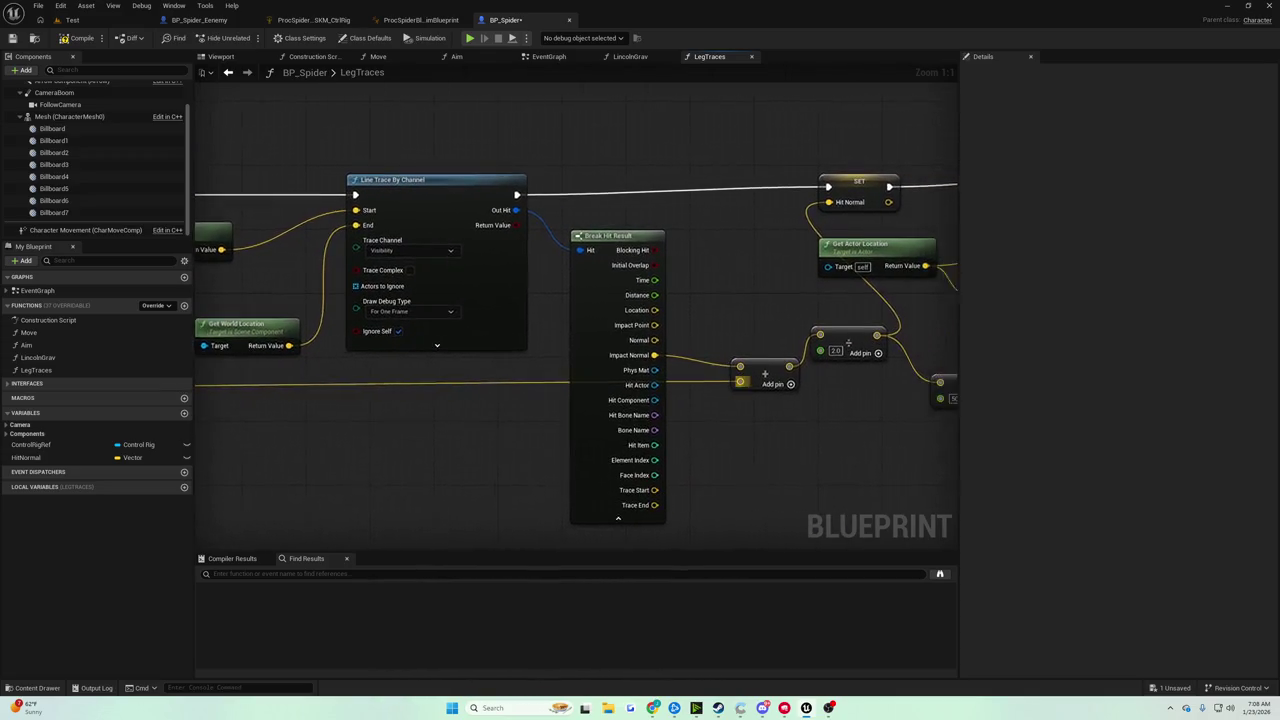
pyautogui.moveTo(500, 280)
pyautogui.mouseDown()
pyautogui.moveTo(180, 270)
pyautogui.moveTo(510, 268)
pyautogui.mouseUp()
pyautogui.scroll(-1, 510, 268)
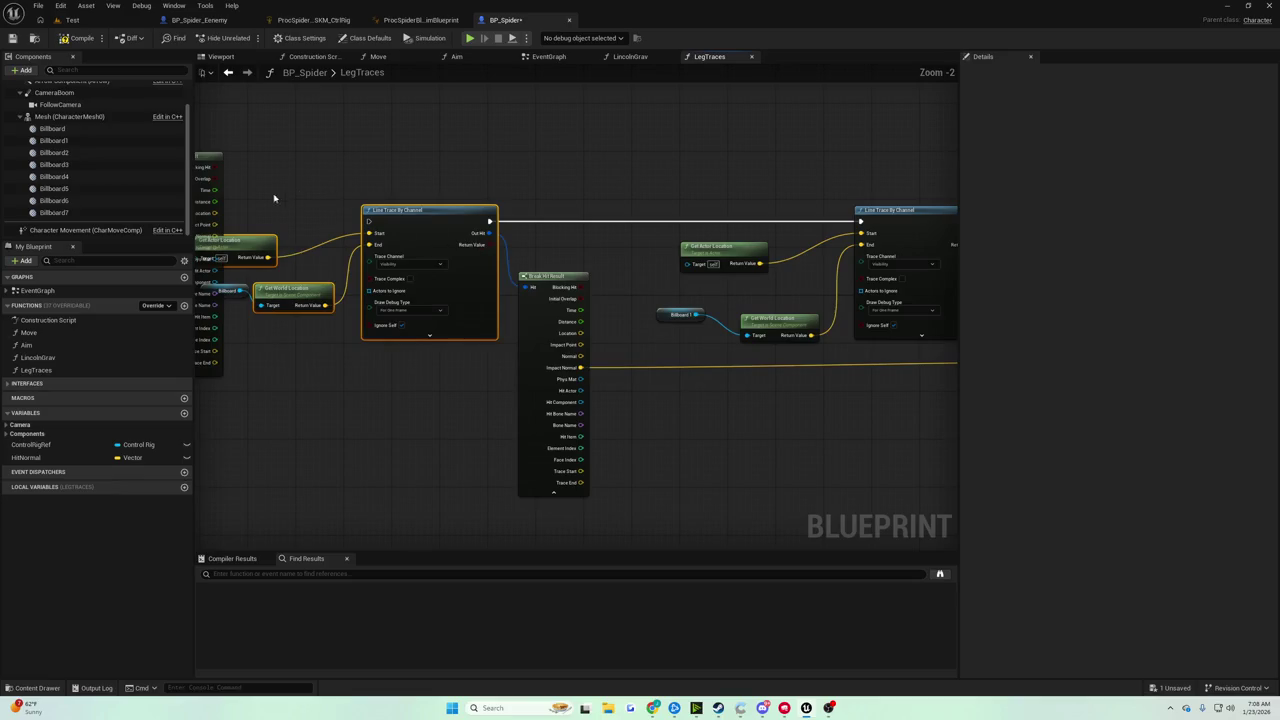
pyautogui.moveTo(430, 212); pyautogui.dragTo(205, 185)
pyautogui.moveTo(359, 312)
pyautogui.mouseDown()
pyautogui.moveTo(354, 343)
pyautogui.moveTo(391, 380)
pyautogui.moveTo(292, 370)
pyautogui.moveTo(523, 365)
pyautogui.mouseUp()
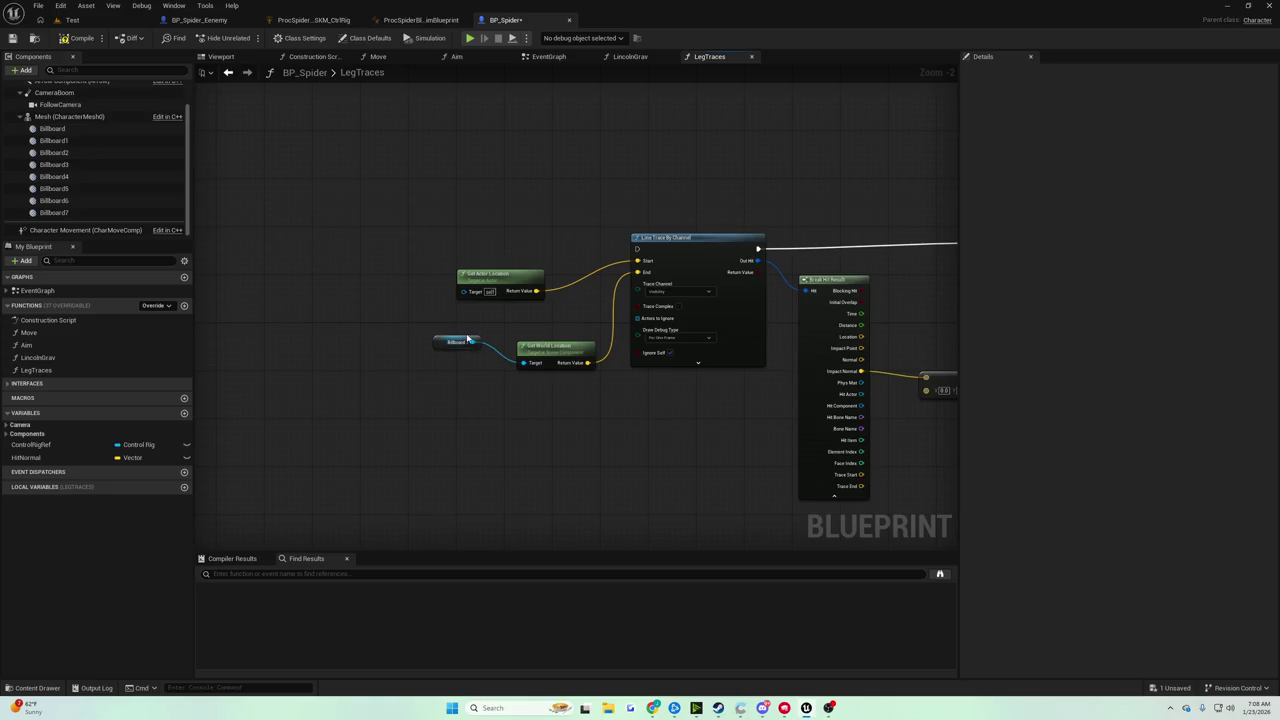
pyautogui.moveTo(535, 290)
pyautogui.mouseDown()
pyautogui.moveTo(729, 409)
pyautogui.moveTo(403, 266)
pyautogui.moveTo(551, 354)
pyautogui.moveTo(549, 374)
pyautogui.mouseUp()
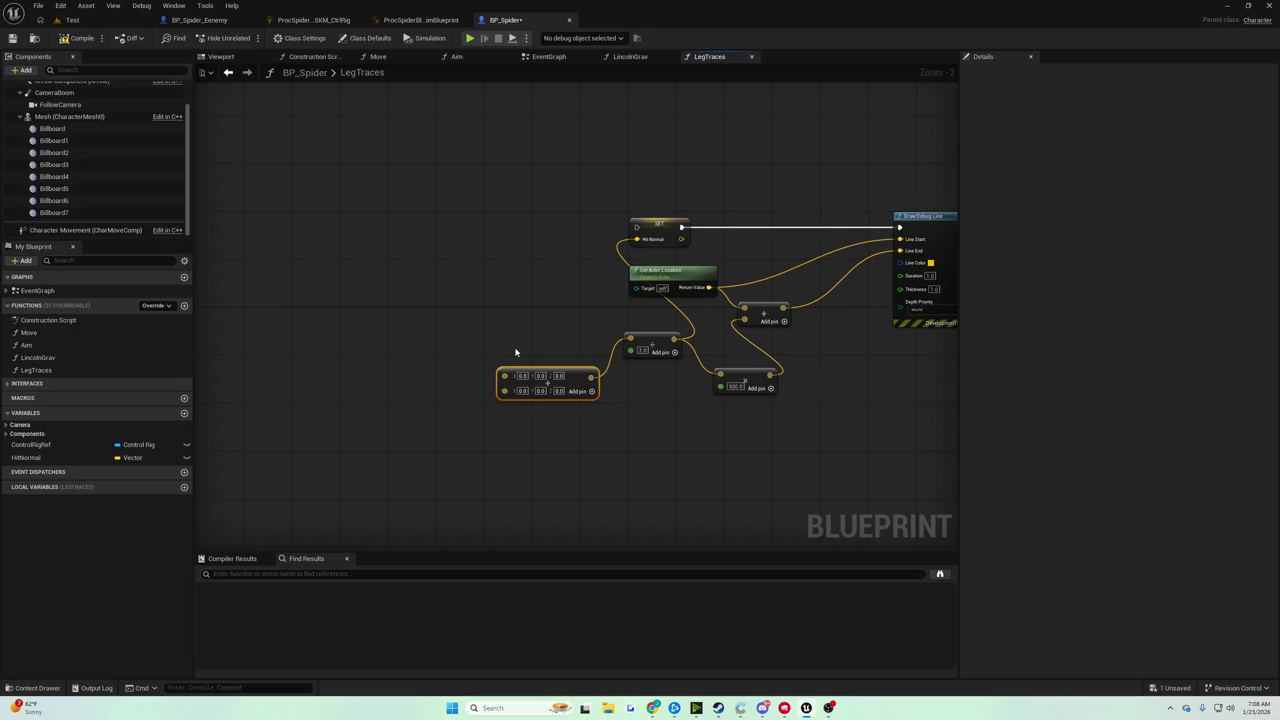
# Delete the Make Vector node and reposition Break Hit Result down and left
pyautogui.press('Delete')
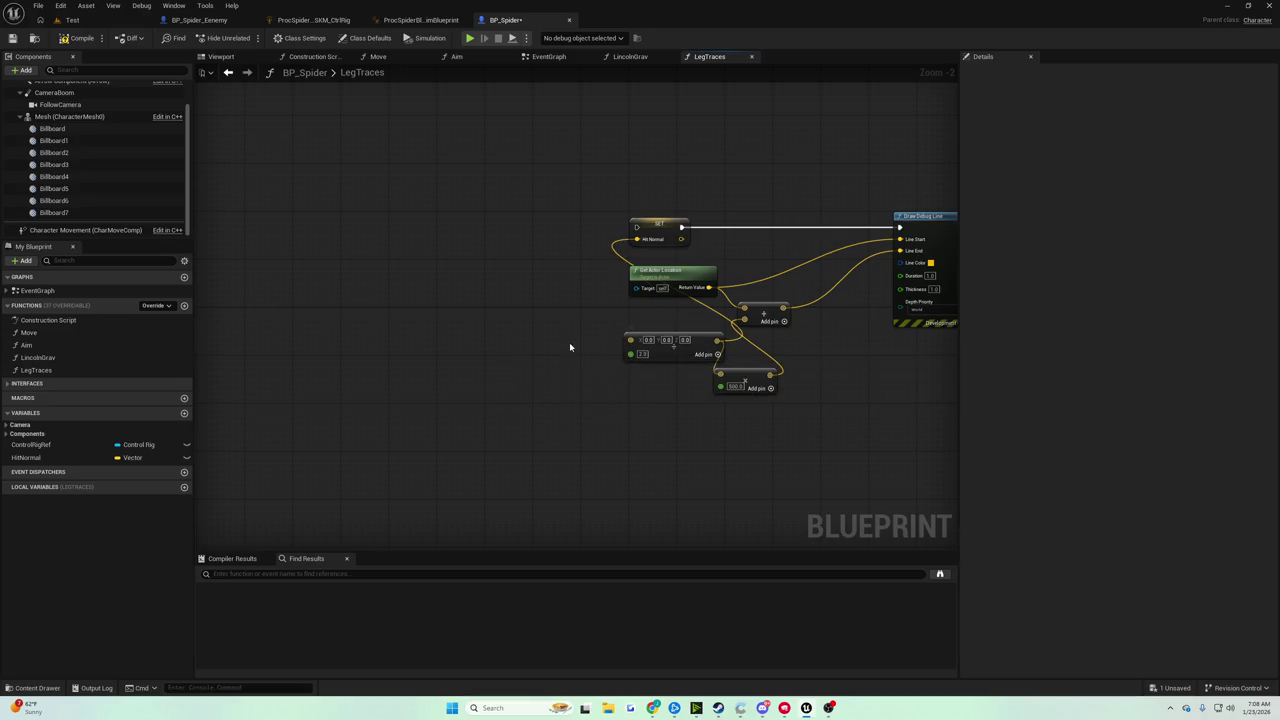
pyautogui.scroll(-3, 503, 326)
pyautogui.scroll(5, 715, 280)
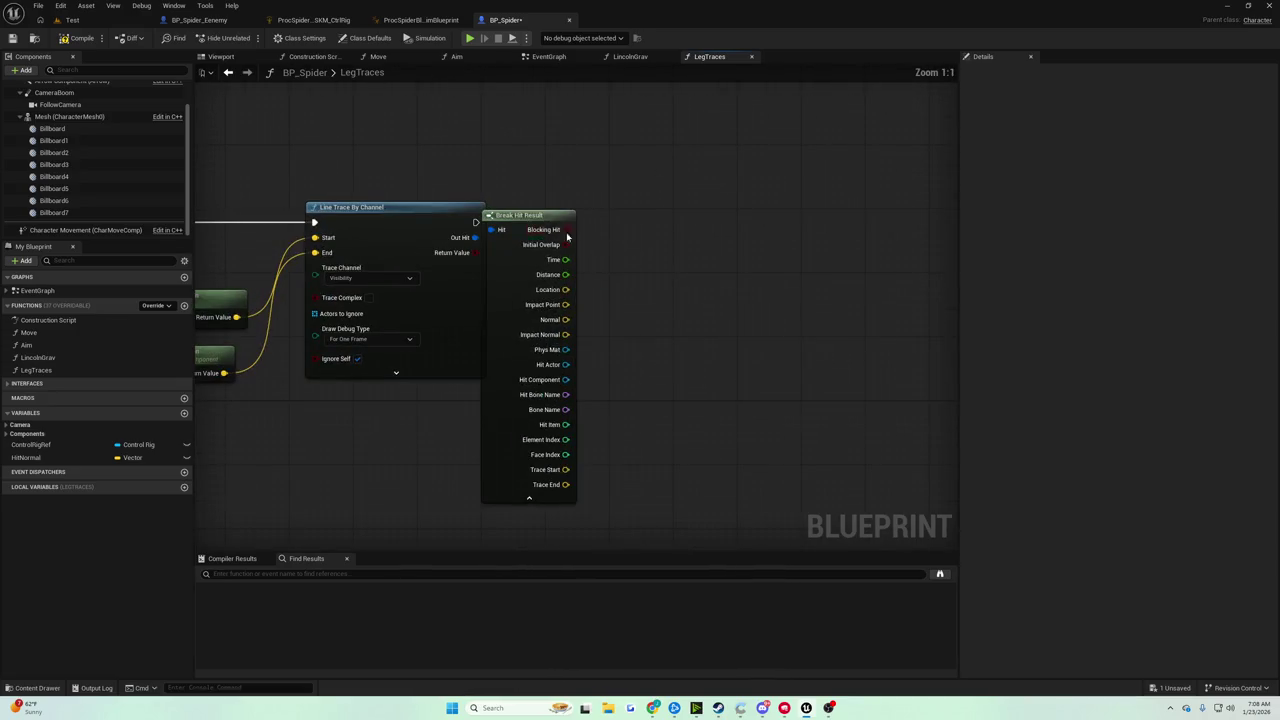
pyautogui.click(572, 218)
pyautogui.moveTo(572, 218); pyautogui.dragTo(552, 275)
pyautogui.moveTo(561, 220)
pyautogui.mouseDown()
pyautogui.moveTo(542, 192)
pyautogui.moveTo(703, 217)
pyautogui.mouseUp()
pyautogui.moveTo(340, 155)
pyautogui.mouseDown()
pyautogui.moveTo(503, 181)
pyautogui.moveTo(209, 187)
pyautogui.mouseUp()
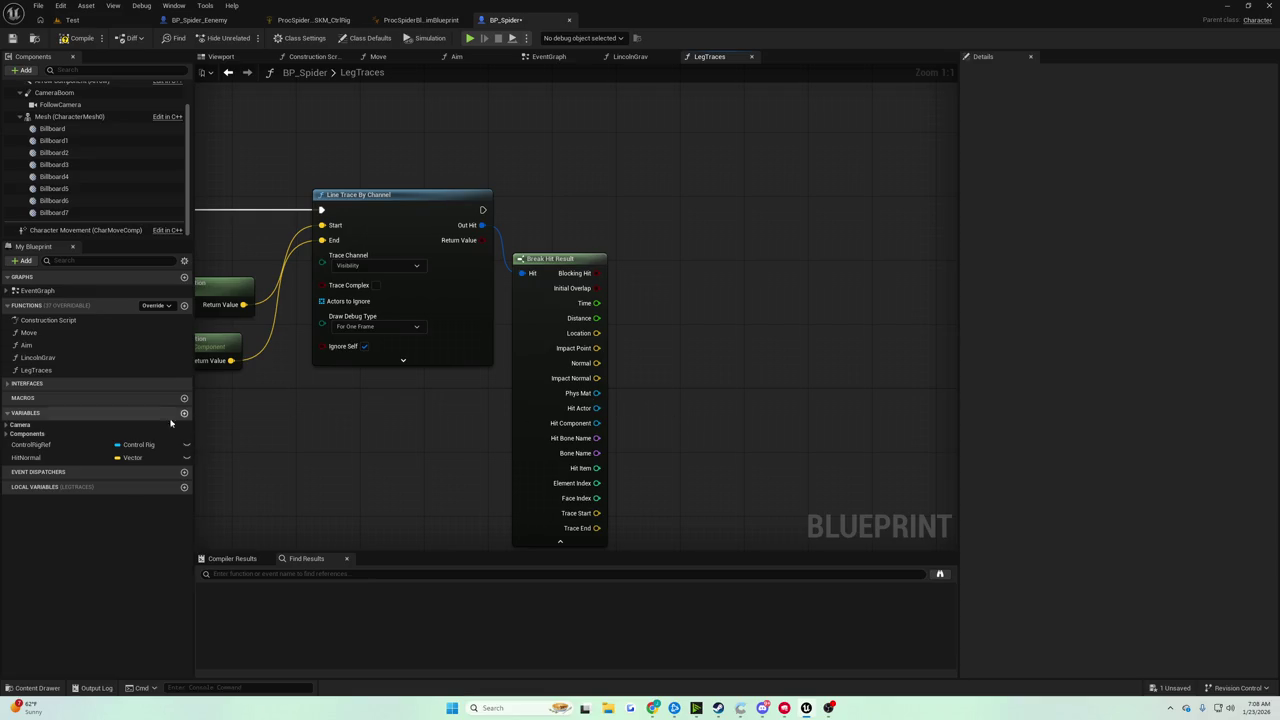
# Add a vector local variable named LegImpactNormals and save the blueprint
pyautogui.click(184, 486)
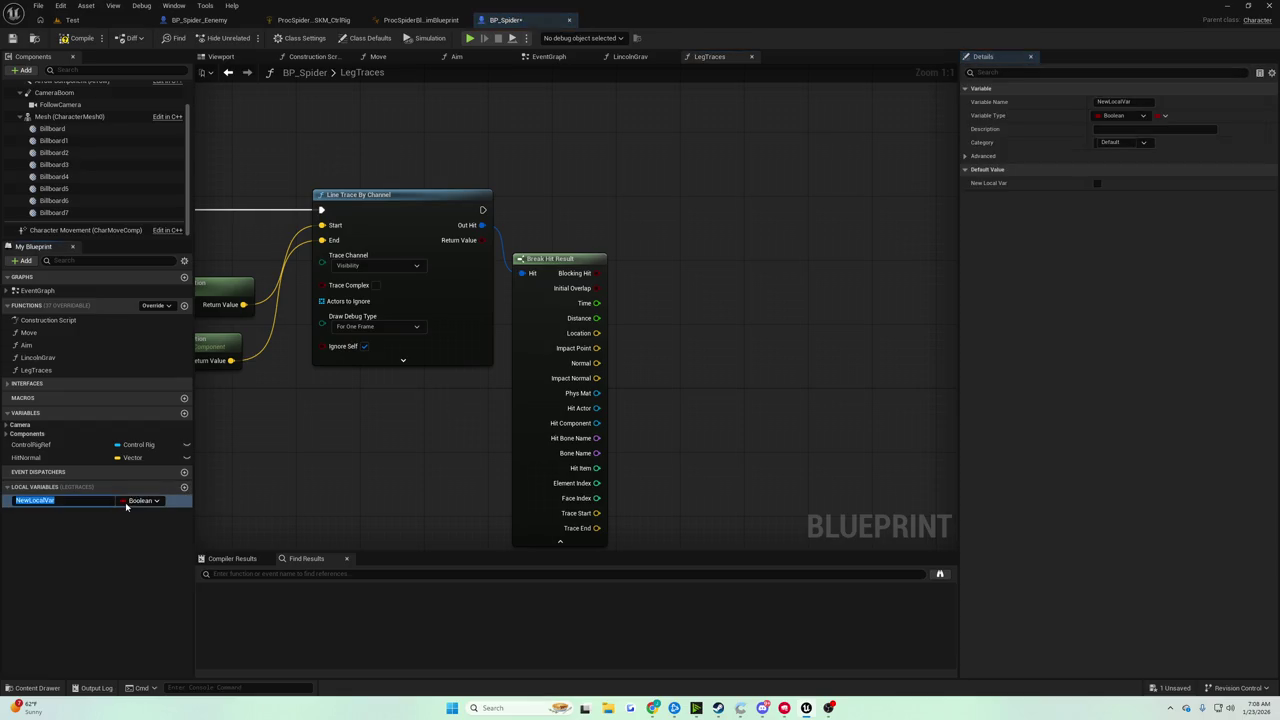
pyautogui.click(136, 500)
pyautogui.click(157, 398)
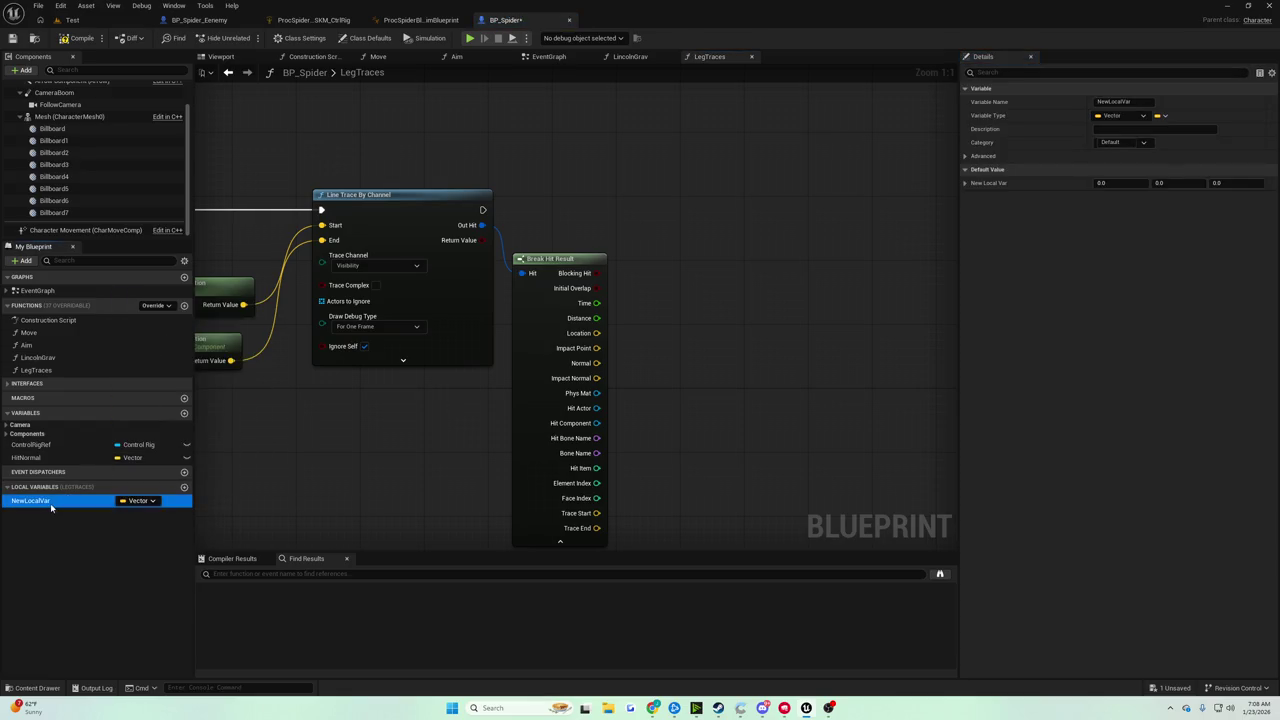
pyautogui.rightClick(52, 506)
pyautogui.click(100, 527)
pyautogui.write('LegImpactNor')
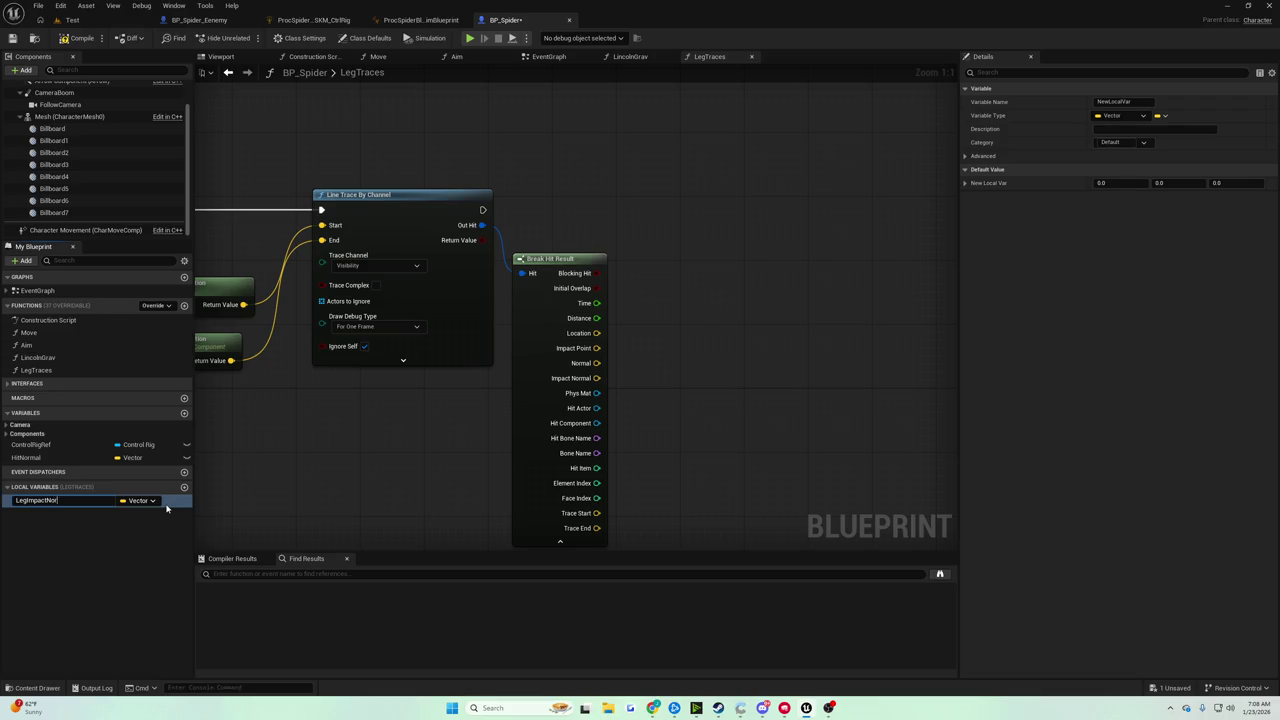
pyautogui.write('mals')
pyautogui.press('Return')
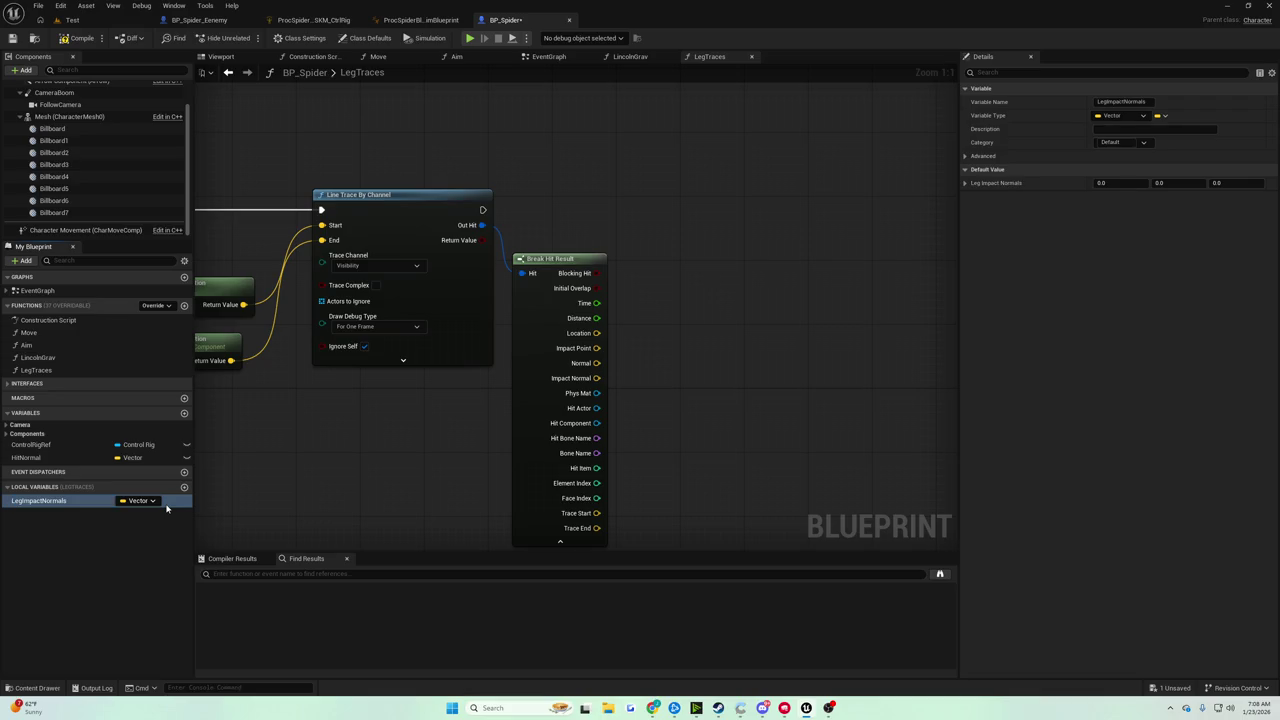
pyautogui.click(13, 38)
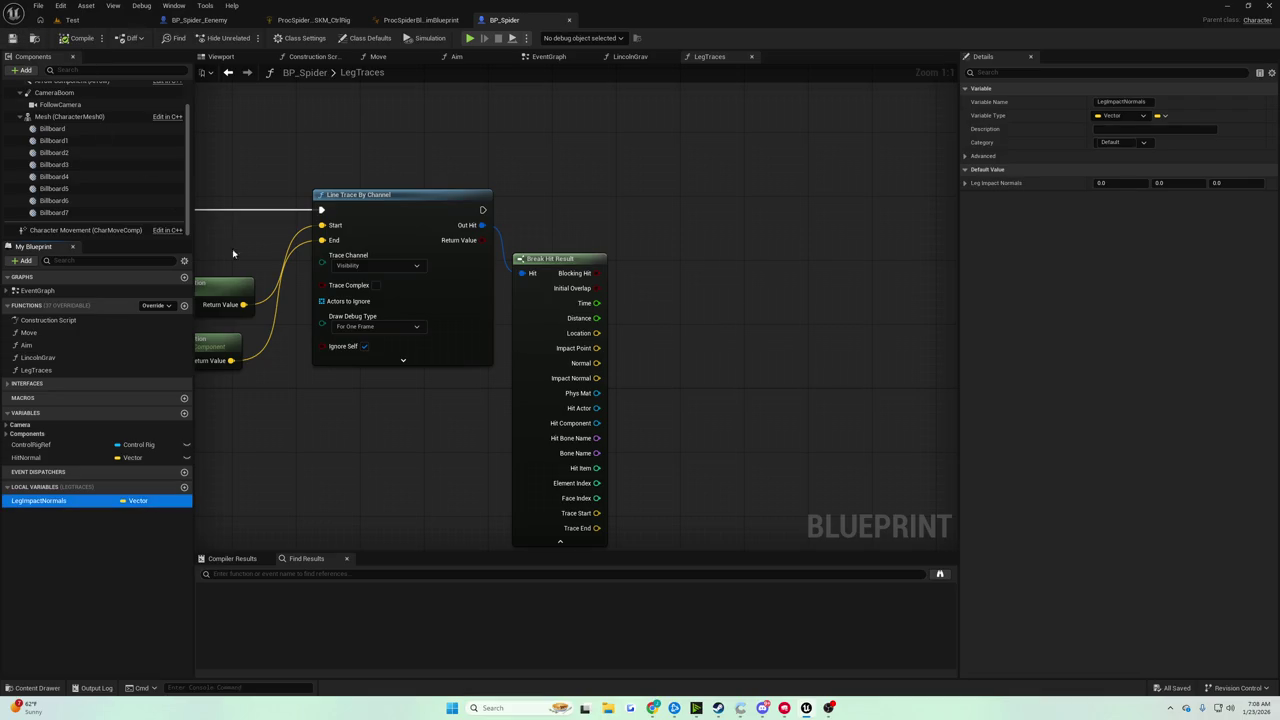
# Rename the vector variable to AccumulatedNormals, adjust its container type, and save
pyautogui.rightClick(90, 500)
pyautogui.click(112, 528)
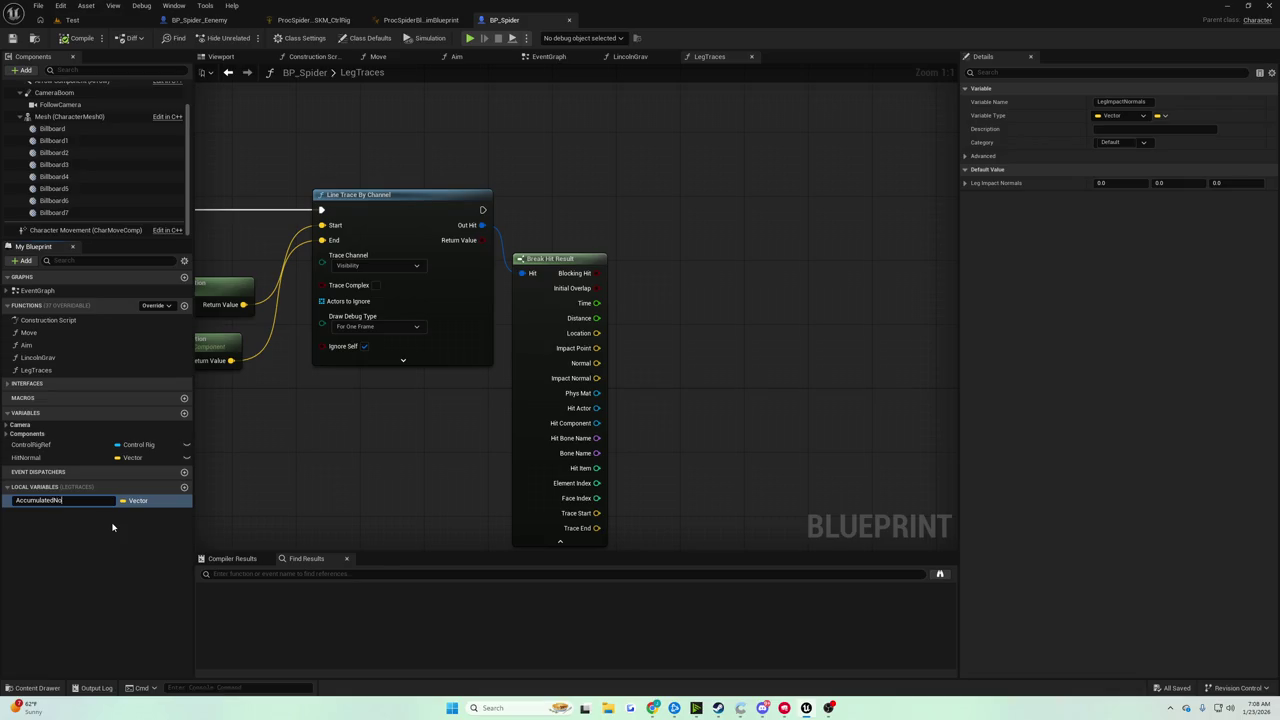
pyautogui.press('Return')
pyautogui.click(13, 38)
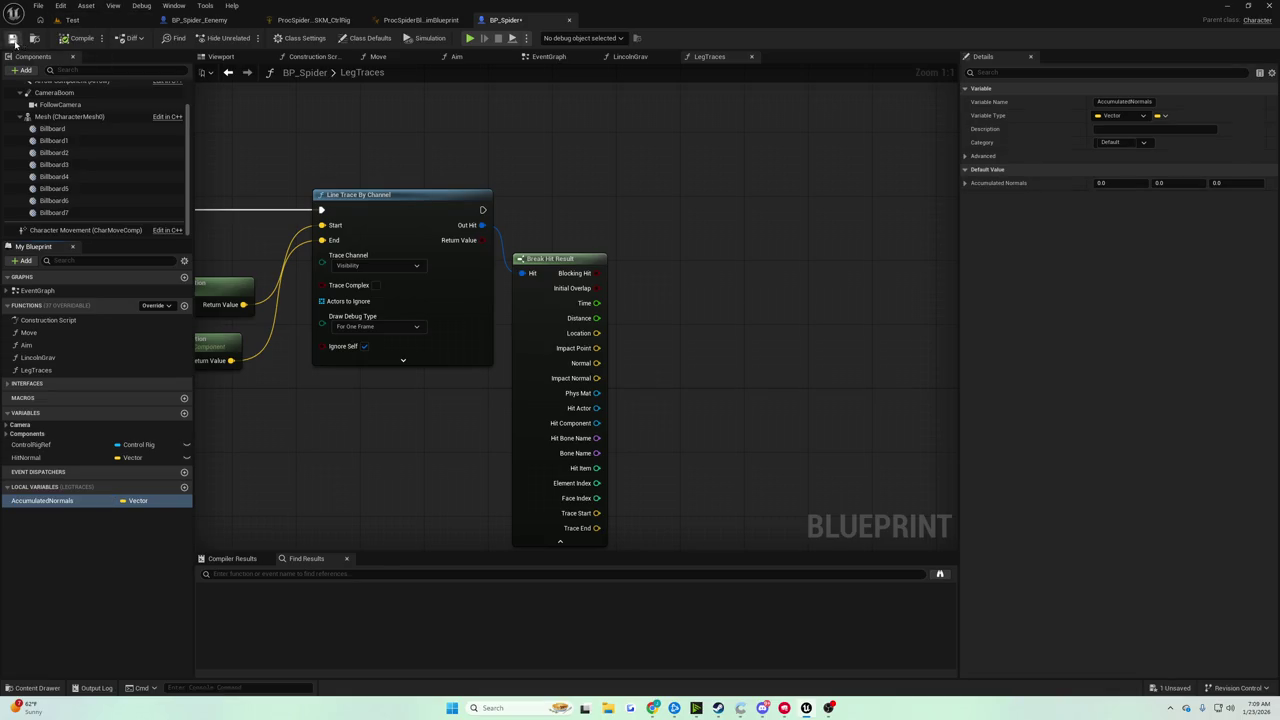
pyautogui.click(135, 500)
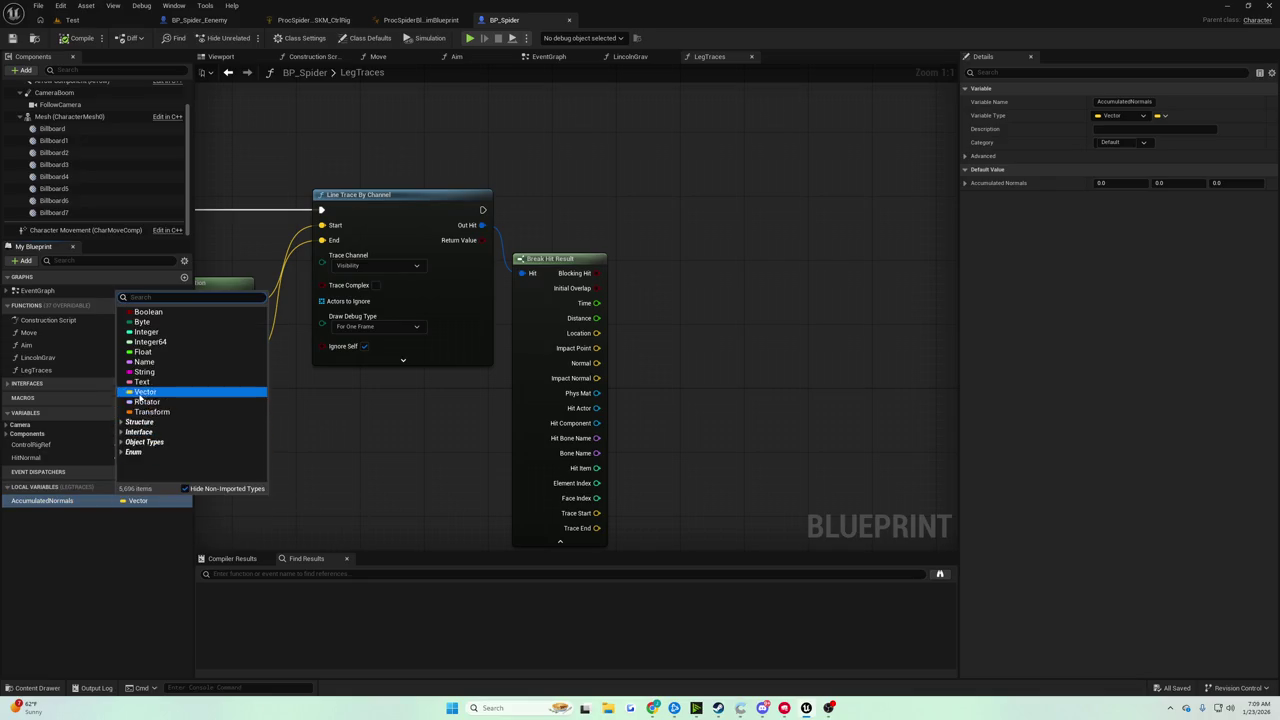
pyautogui.rightClick(122, 502)
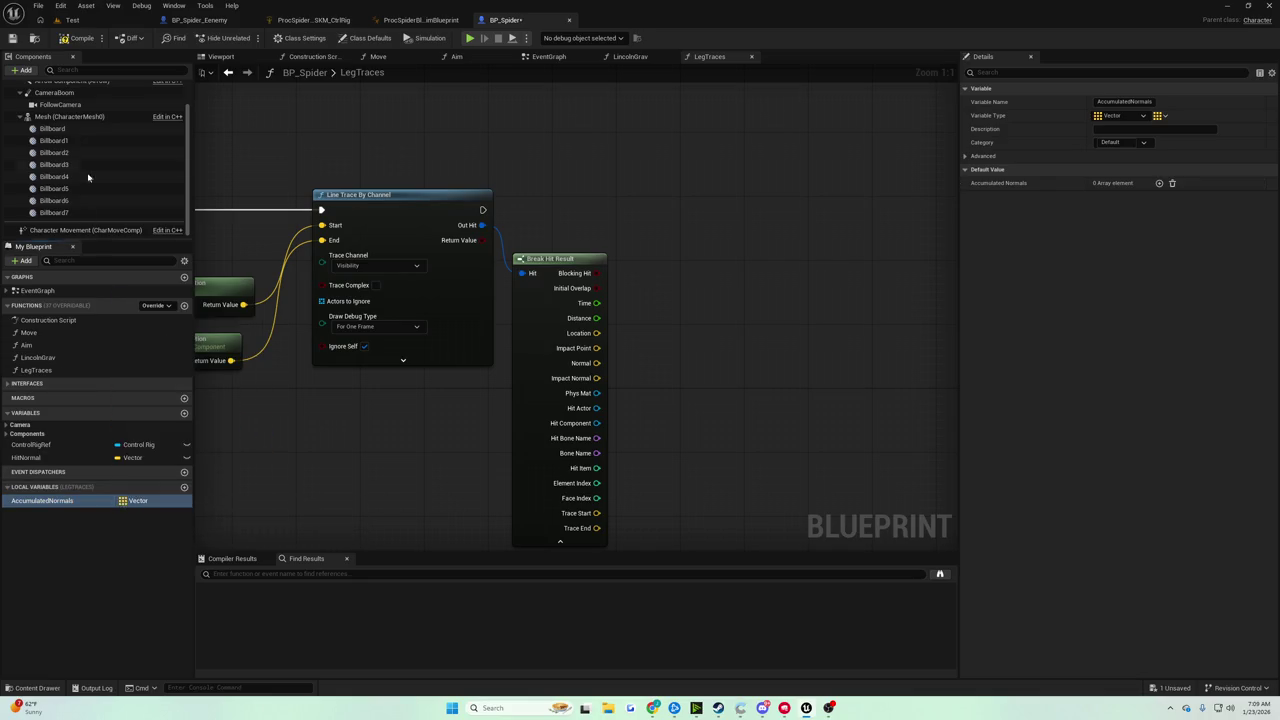
pyautogui.click(35, 38)
pyautogui.click(82, 504)
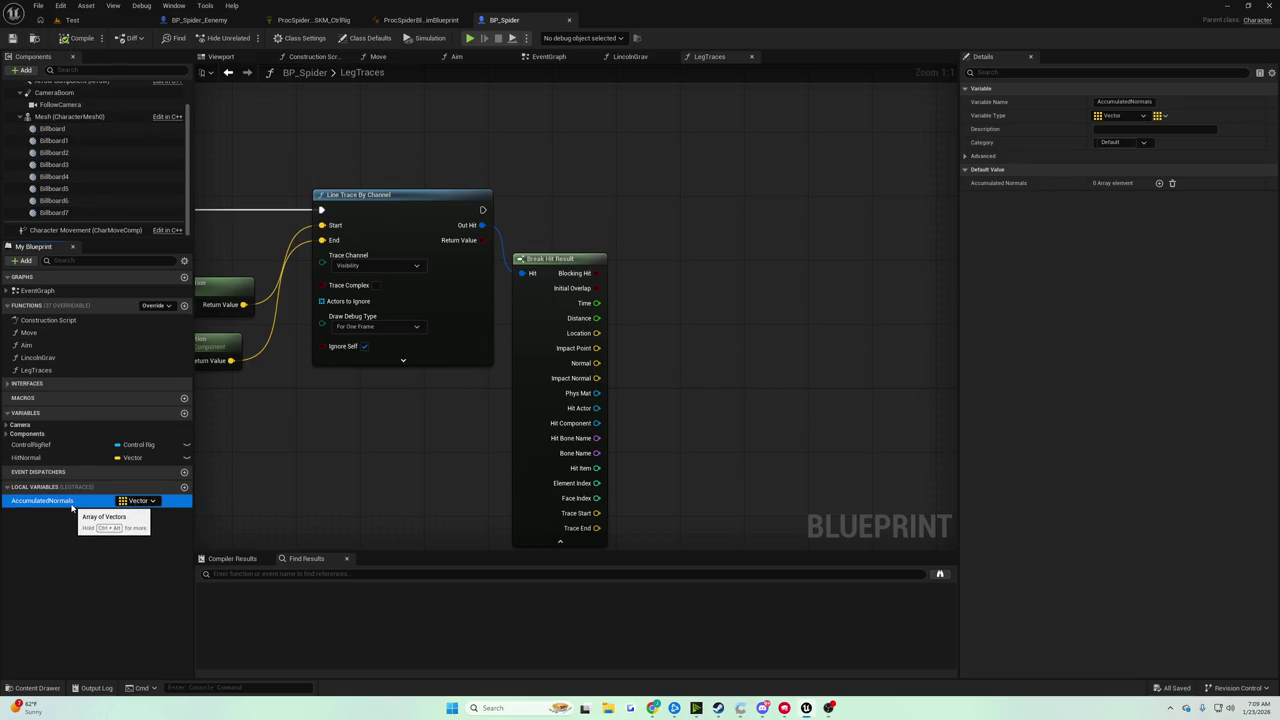
# Add an integer local variable named SuccessfulHitCount and save
pyautogui.click(184, 486)
pyautogui.press('Return')
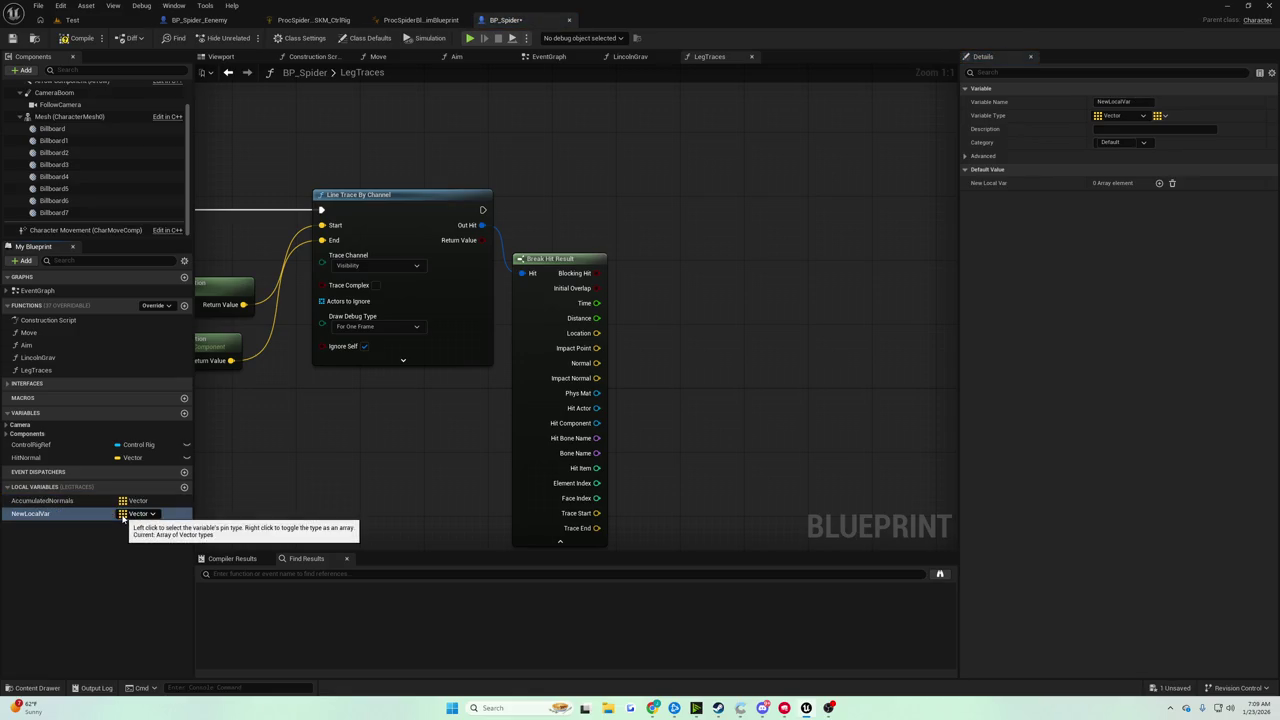
pyautogui.rightClick(123, 515)
pyautogui.click(125, 514)
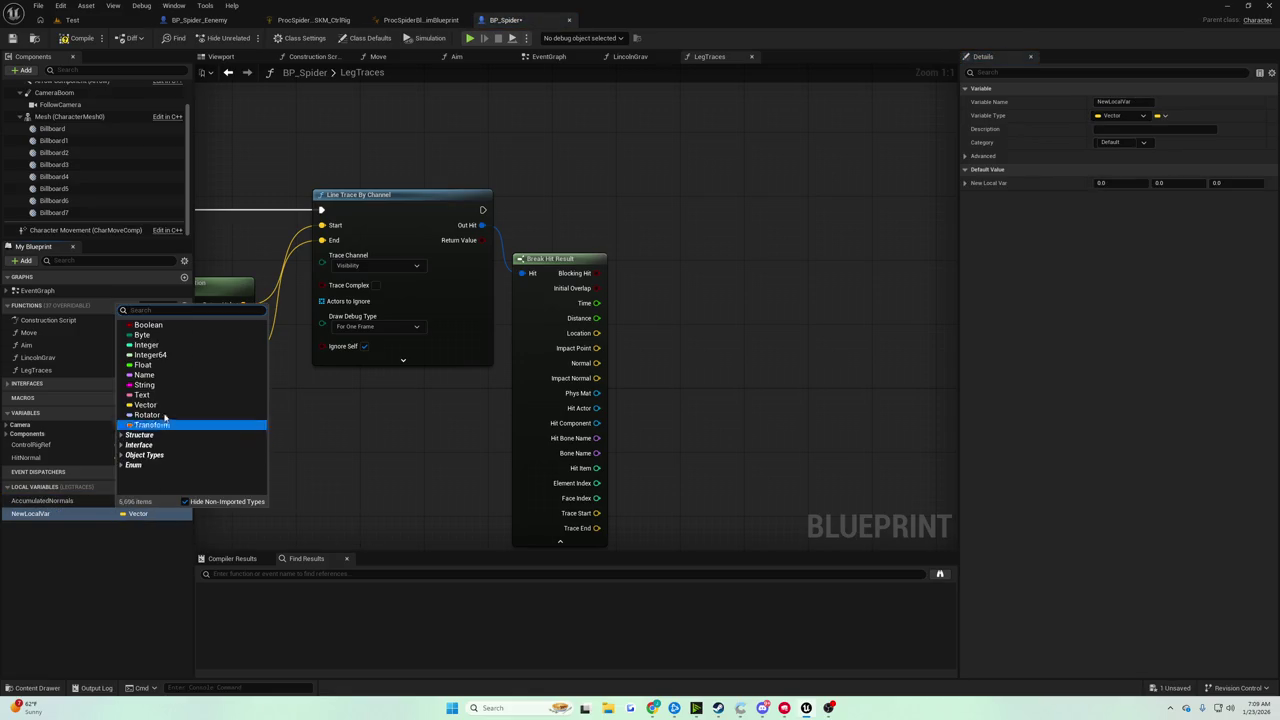
pyautogui.click(148, 345)
pyautogui.rightClick(68, 514)
pyautogui.click(82, 531)
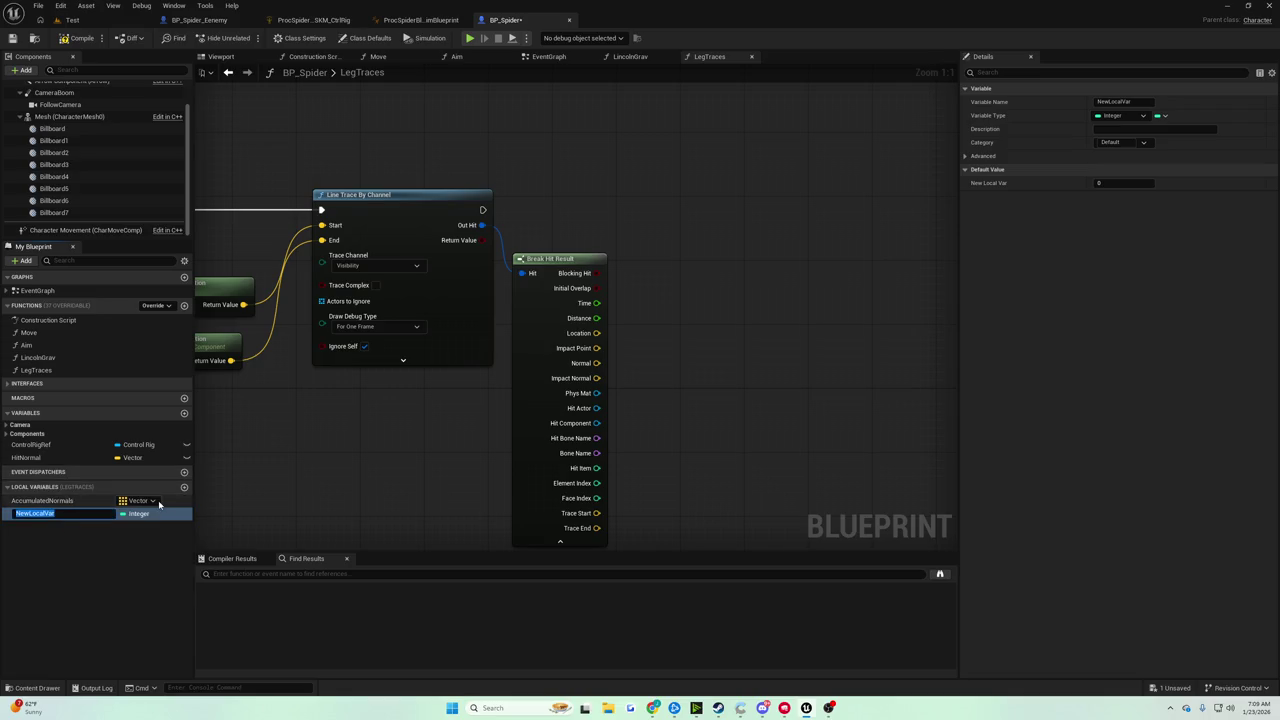
pyautogui.write('Success')
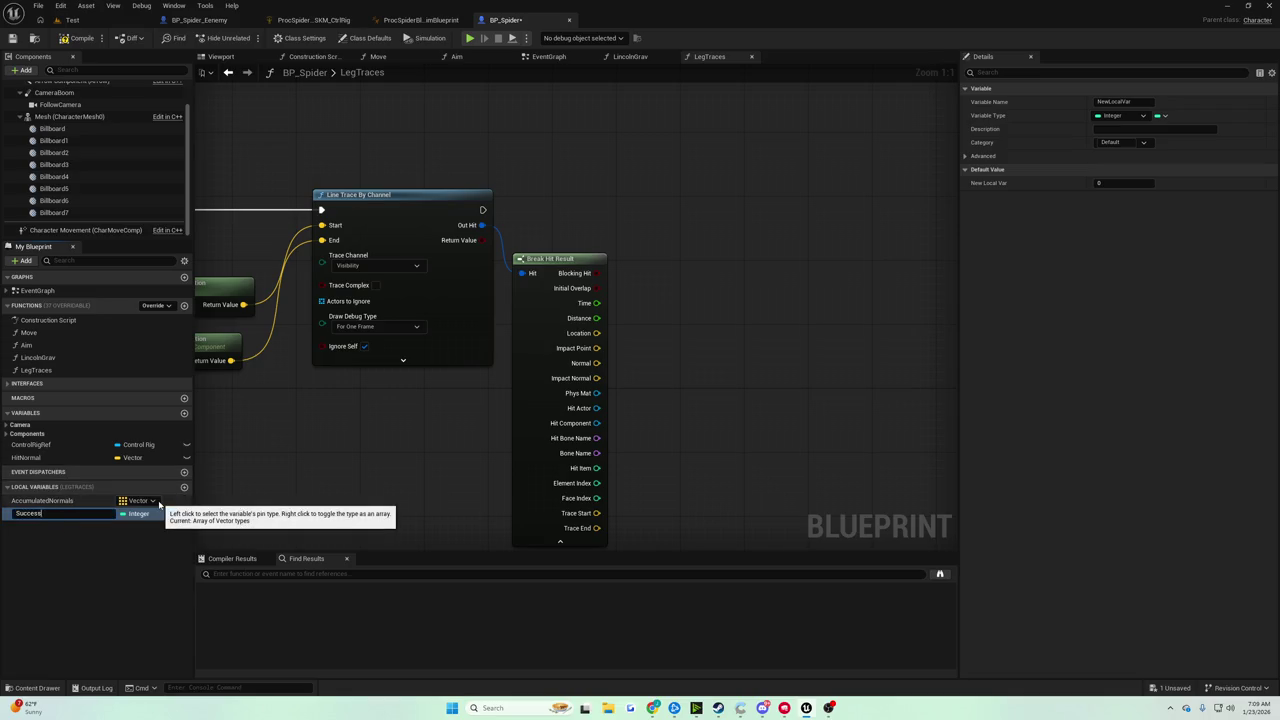
pyautogui.write('nt')
pyautogui.press('Return')
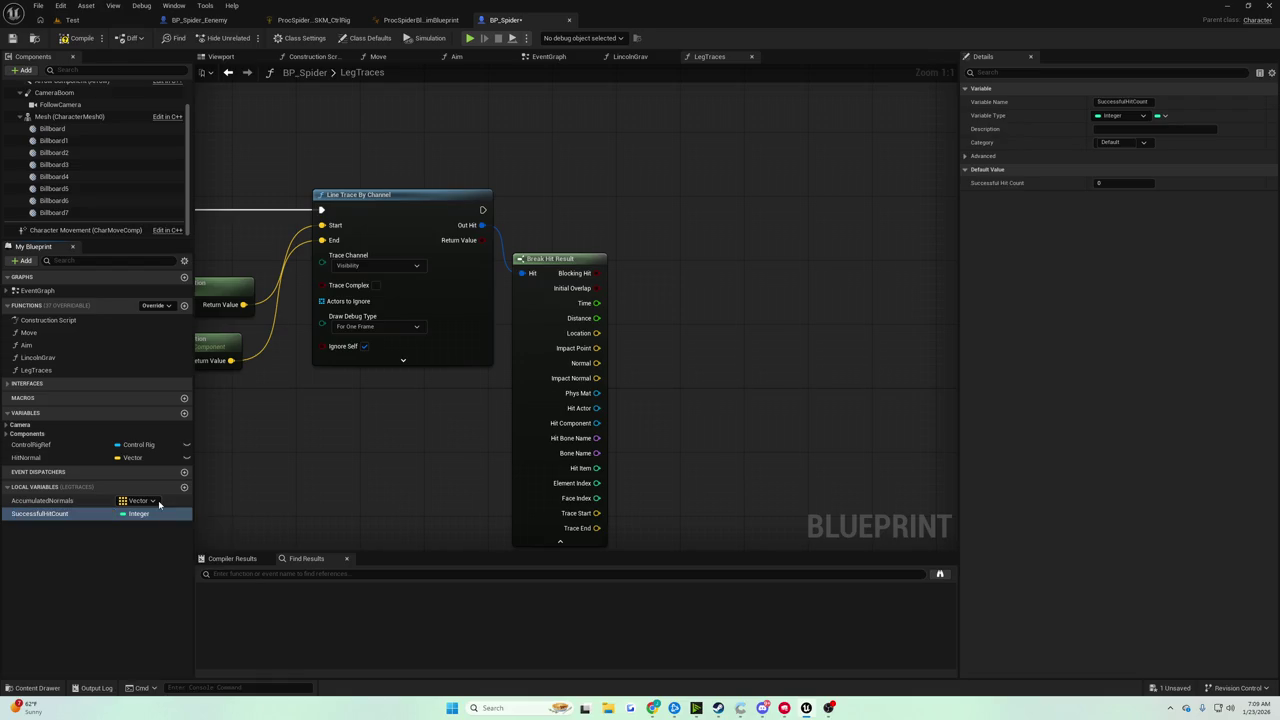
pyautogui.click(12, 39)
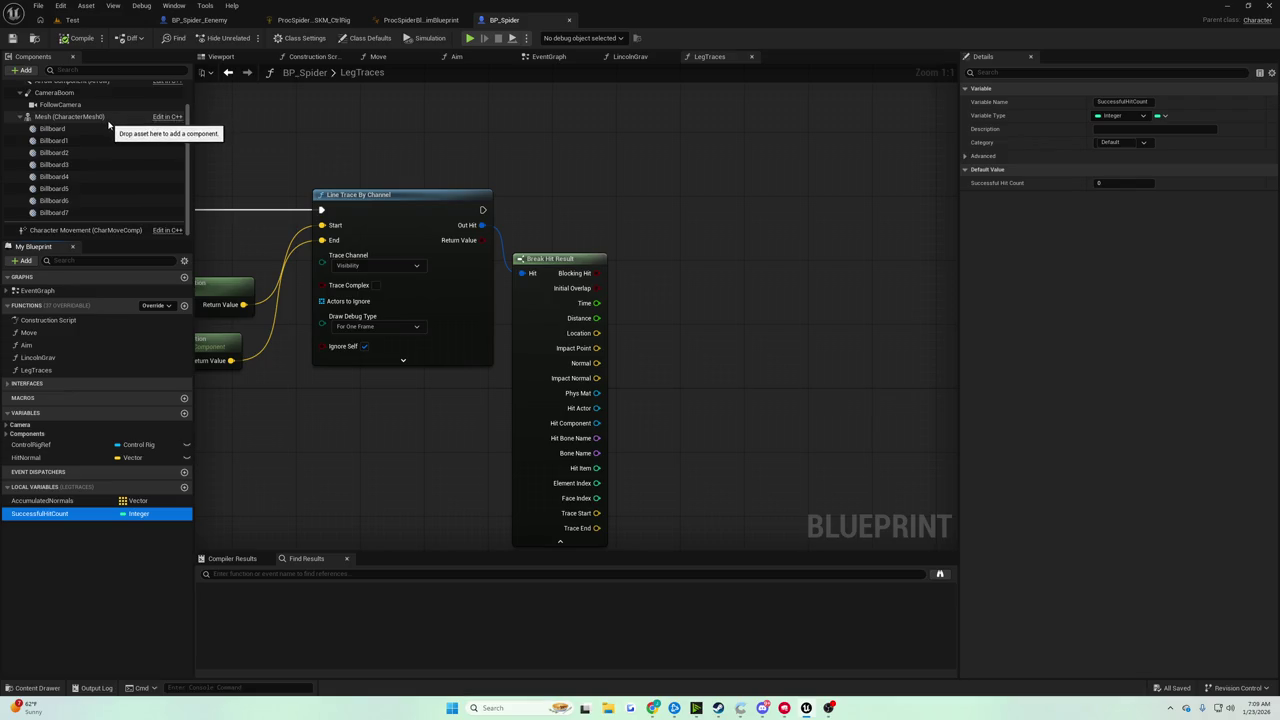
# Place an AccumulatedNormals getter beside the trace location nodes
pyautogui.moveTo(122, 513); pyautogui.dragTo(115, 503)
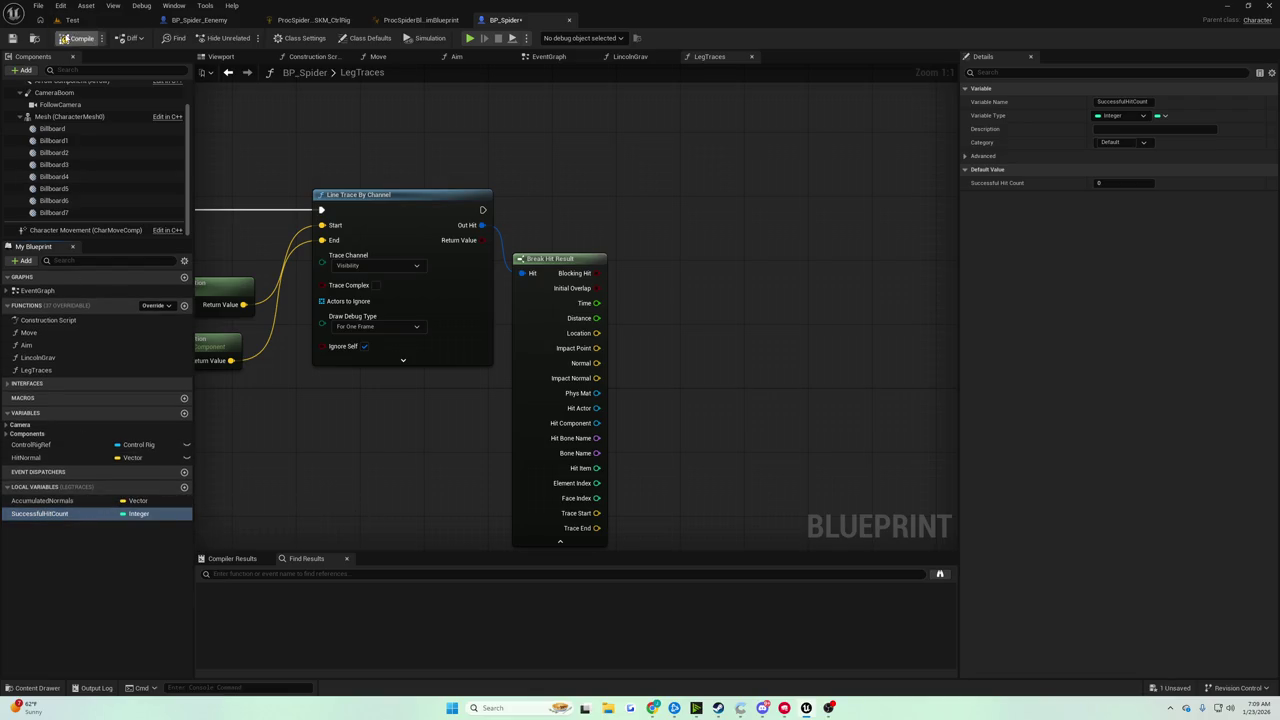
pyautogui.click(12, 38)
pyautogui.moveTo(500, 257)
pyautogui.mouseDown()
pyautogui.moveTo(493, 301)
pyautogui.moveTo(532, 306)
pyautogui.mouseUp()
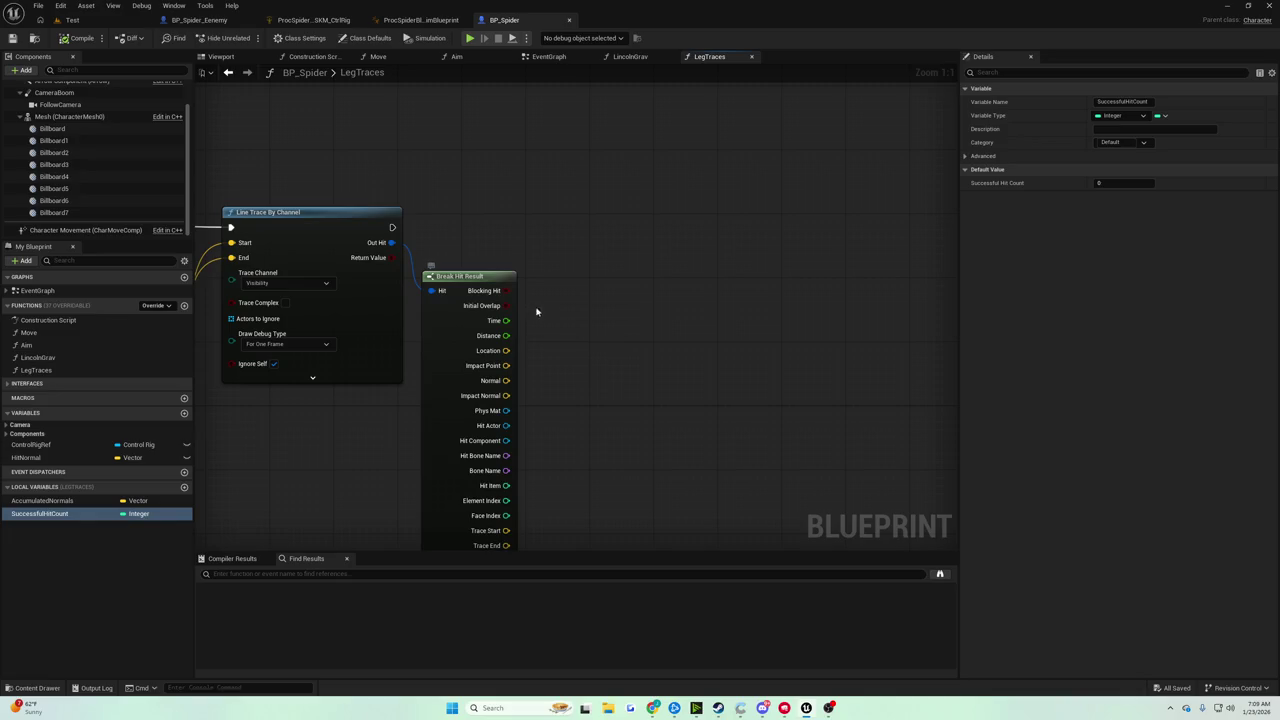
pyautogui.moveTo(534, 309)
pyautogui.mouseDown()
pyautogui.moveTo(546, 291)
pyautogui.moveTo(549, 337)
pyautogui.mouseUp()
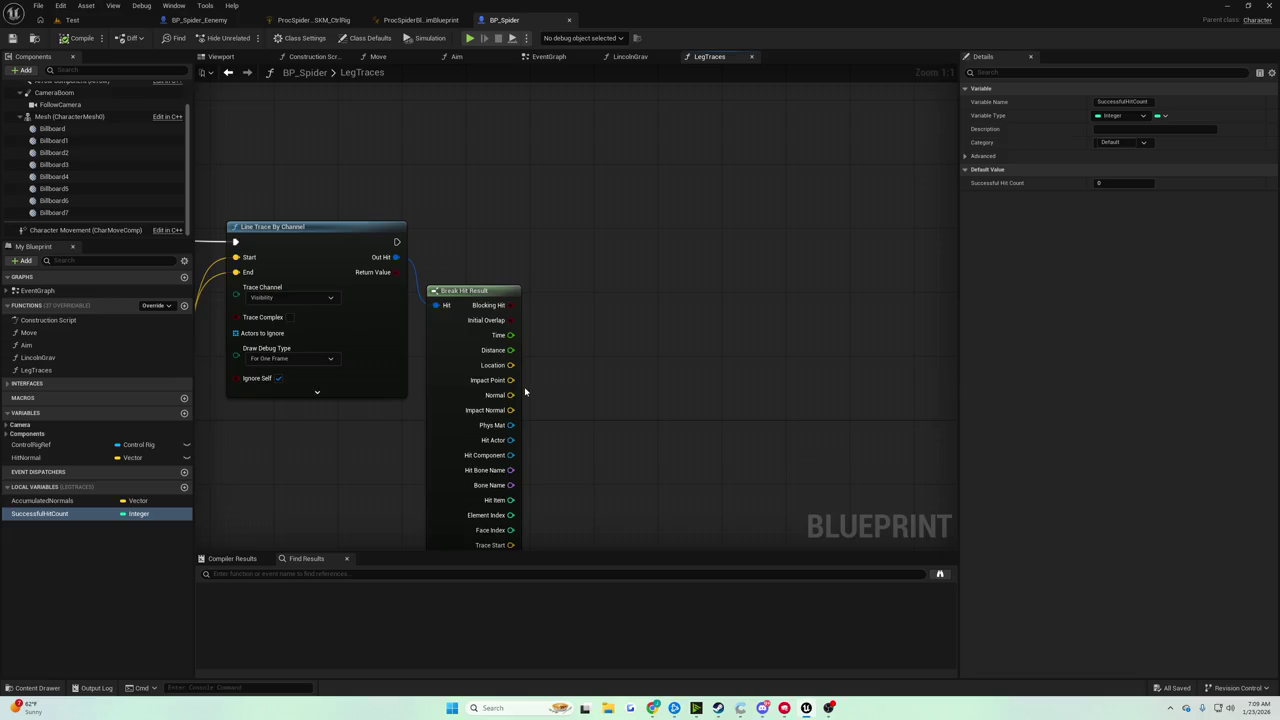
pyautogui.moveTo(525, 392)
pyautogui.mouseDown()
pyautogui.moveTo(529, 343)
pyautogui.moveTo(609, 366)
pyautogui.moveTo(814, 343)
pyautogui.moveTo(583, 335)
pyautogui.moveTo(563, 363)
pyautogui.moveTo(740, 363)
pyautogui.moveTo(659, 374)
pyautogui.mouseUp()
pyautogui.moveTo(695, 268)
pyautogui.mouseDown()
pyautogui.moveTo(780, 277)
pyautogui.moveTo(812, 245)
pyautogui.mouseUp()
# Add a vector Add node summing Accumulated Normals with the hit's Impact Normal
pyautogui.click(770, 259)
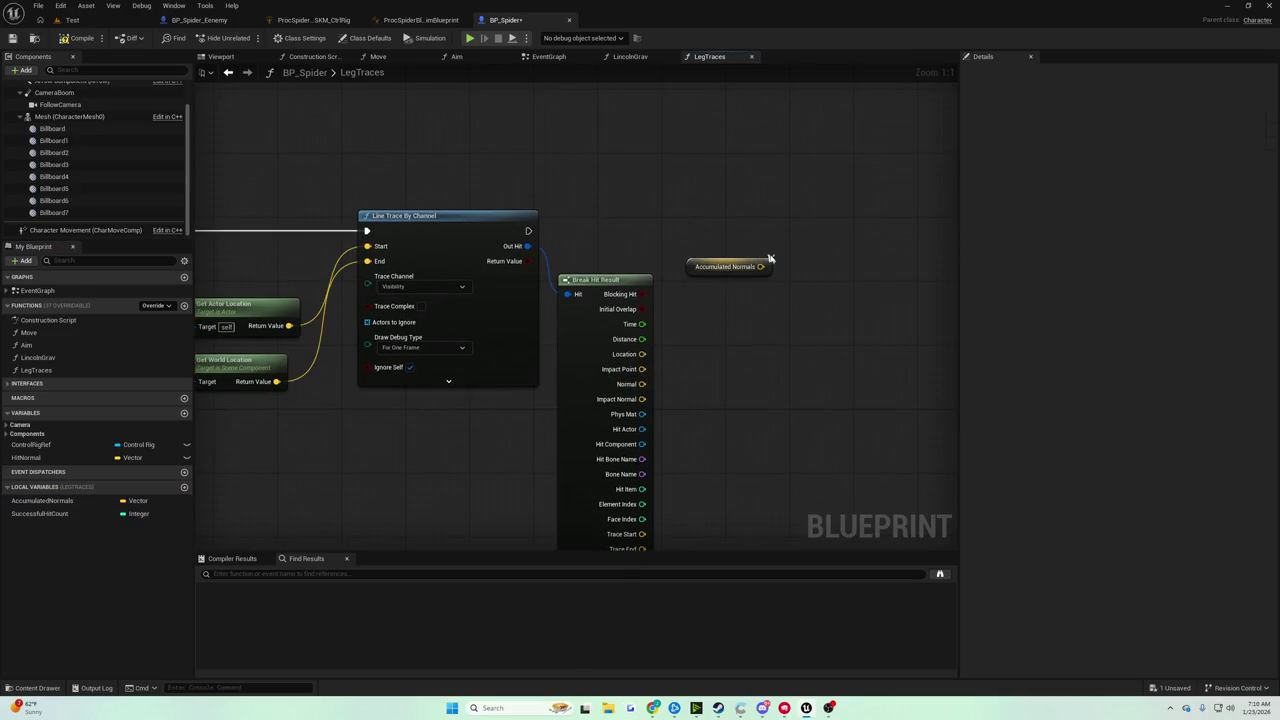
pyautogui.moveTo(762, 266)
pyautogui.mouseDown()
pyautogui.moveTo(836, 244)
pyautogui.moveTo(818, 272)
pyautogui.mouseUp()
pyautogui.write('add')
pyautogui.click(870, 300)
pyautogui.press('Delete')
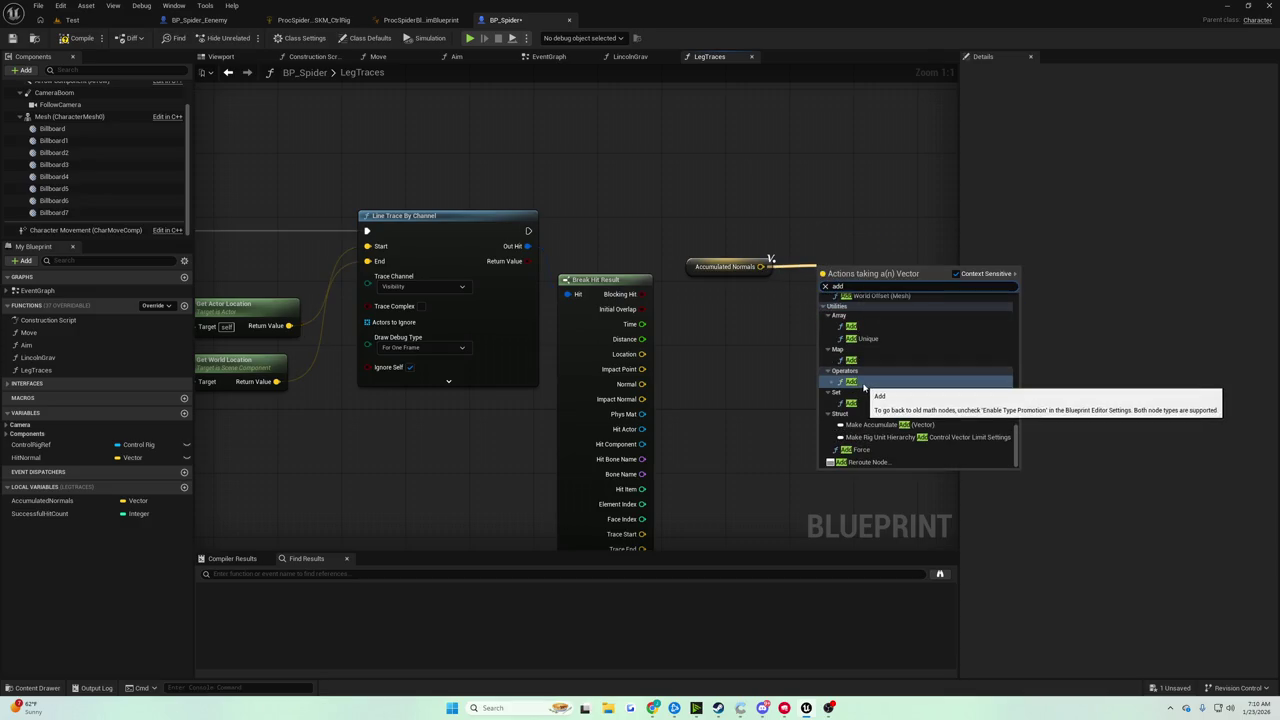
pyautogui.click(860, 383)
pyautogui.moveTo(858, 274); pyautogui.dragTo(858, 266)
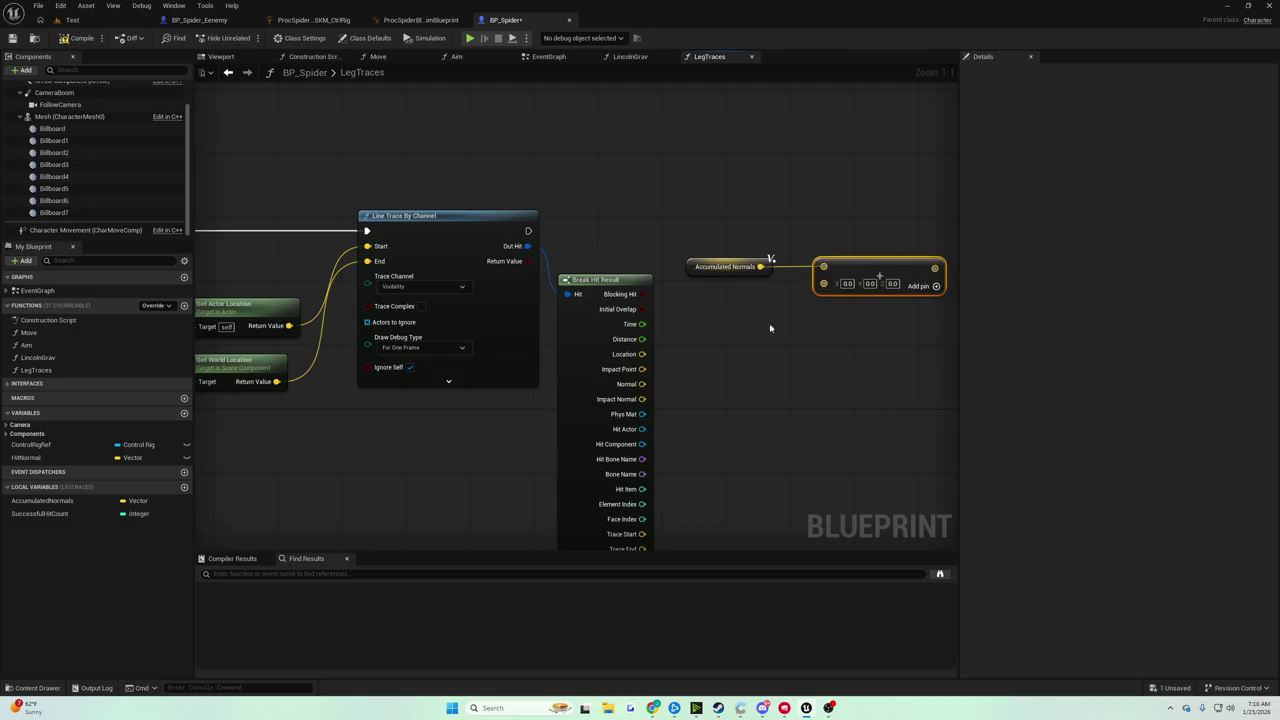
pyautogui.moveTo(642, 384); pyautogui.dragTo(823, 281)
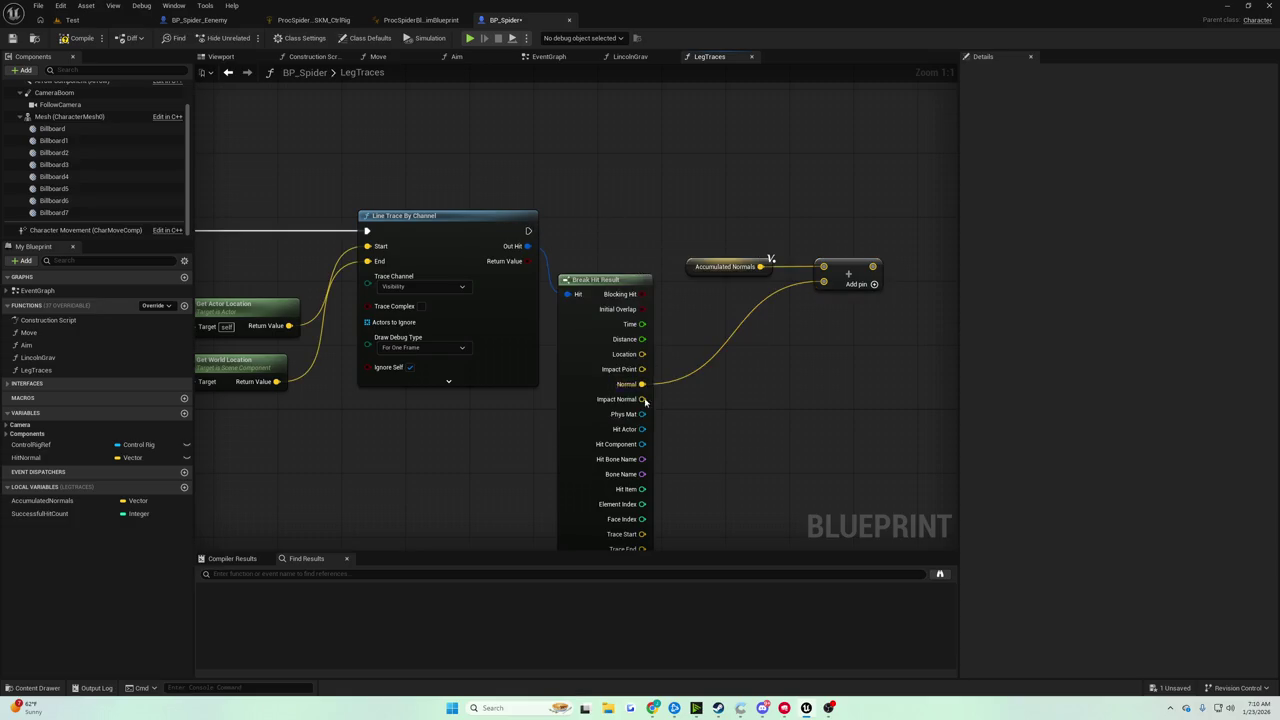
pyautogui.moveTo(640, 376)
pyautogui.mouseDown()
pyautogui.moveTo(790, 322)
pyautogui.moveTo(661, 354)
pyautogui.moveTo(749, 272)
pyautogui.moveTo(823, 284)
pyautogui.mouseUp()
# Run a Branch on Blocking Hit after the line trace and shift the add nodes right
pyautogui.moveTo(562, 232)
pyautogui.mouseDown()
pyautogui.moveTo(786, 206)
pyautogui.moveTo(390, 265)
pyautogui.mouseUp()
pyautogui.moveTo(449, 306)
pyautogui.mouseDown()
pyautogui.moveTo(595, 340)
pyautogui.moveTo(486, 256)
pyautogui.moveTo(500, 259)
pyautogui.mouseUp()
pyautogui.click(500, 275)
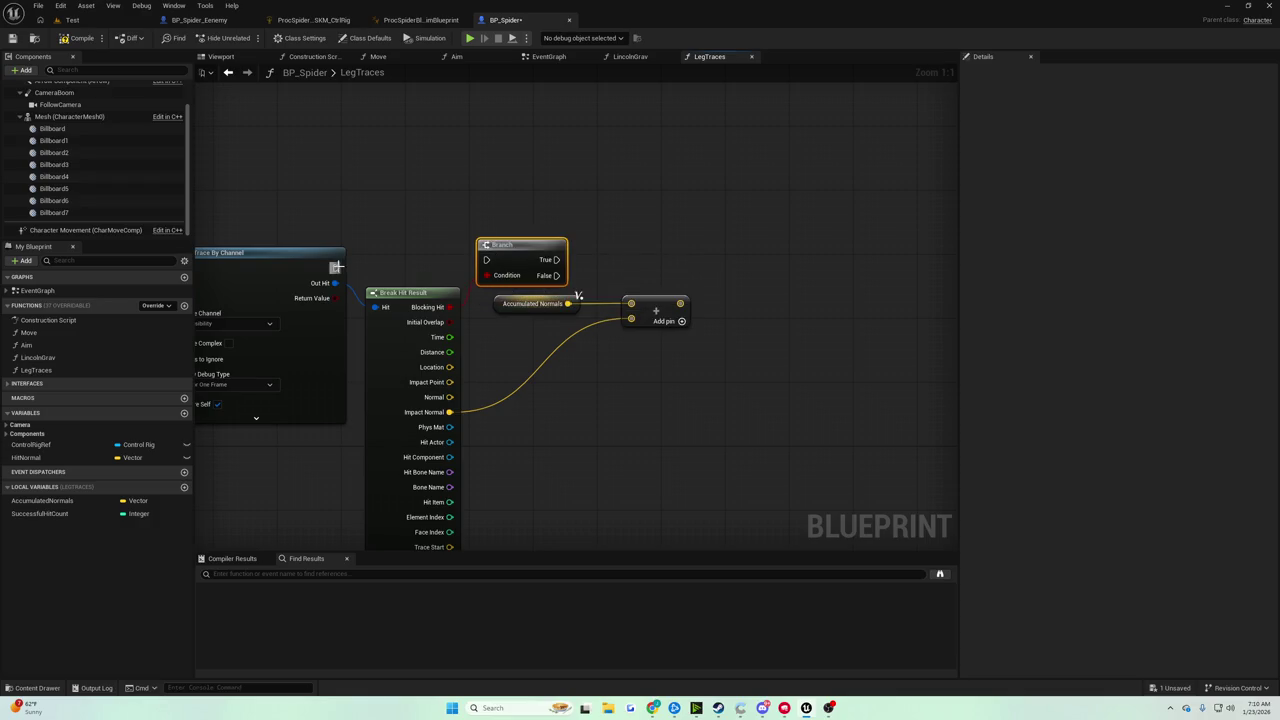
pyautogui.moveTo(336, 268); pyautogui.dragTo(515, 267)
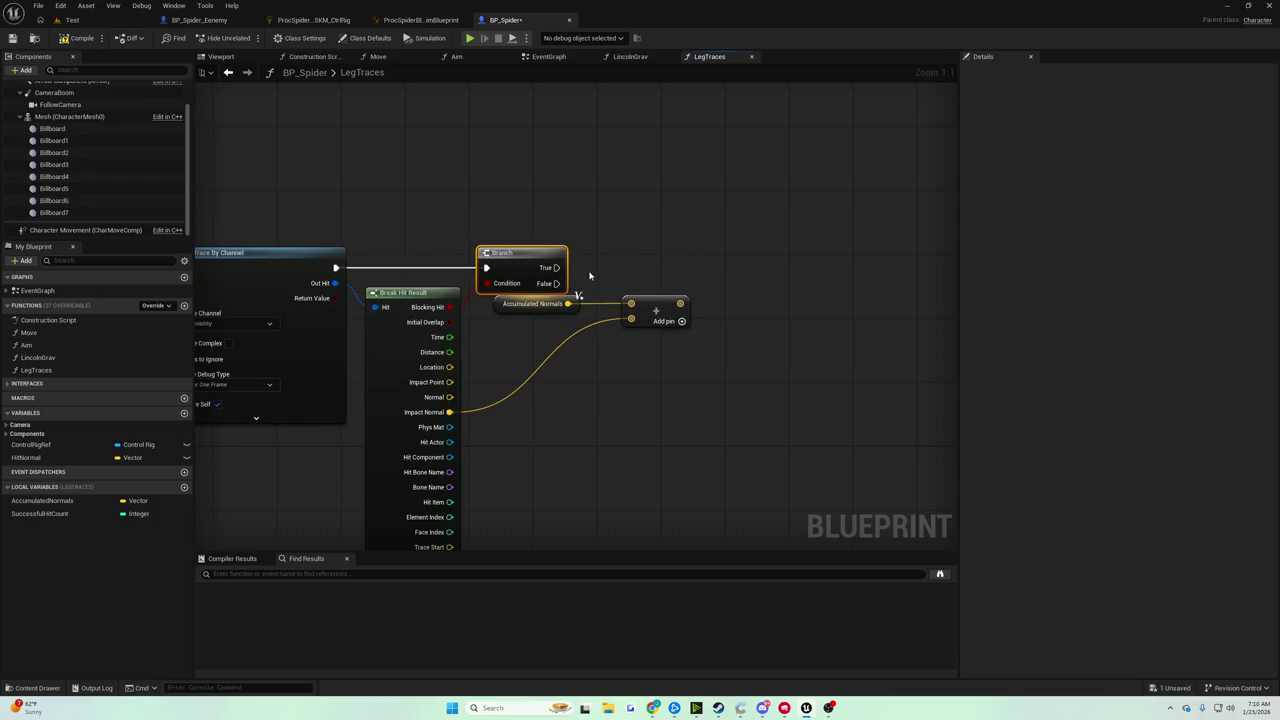
pyautogui.moveTo(569, 340)
pyautogui.mouseDown()
pyautogui.moveTo(690, 292)
pyautogui.moveTo(670, 307)
pyautogui.moveTo(758, 313)
pyautogui.mouseUp()
pyautogui.click(705, 288)
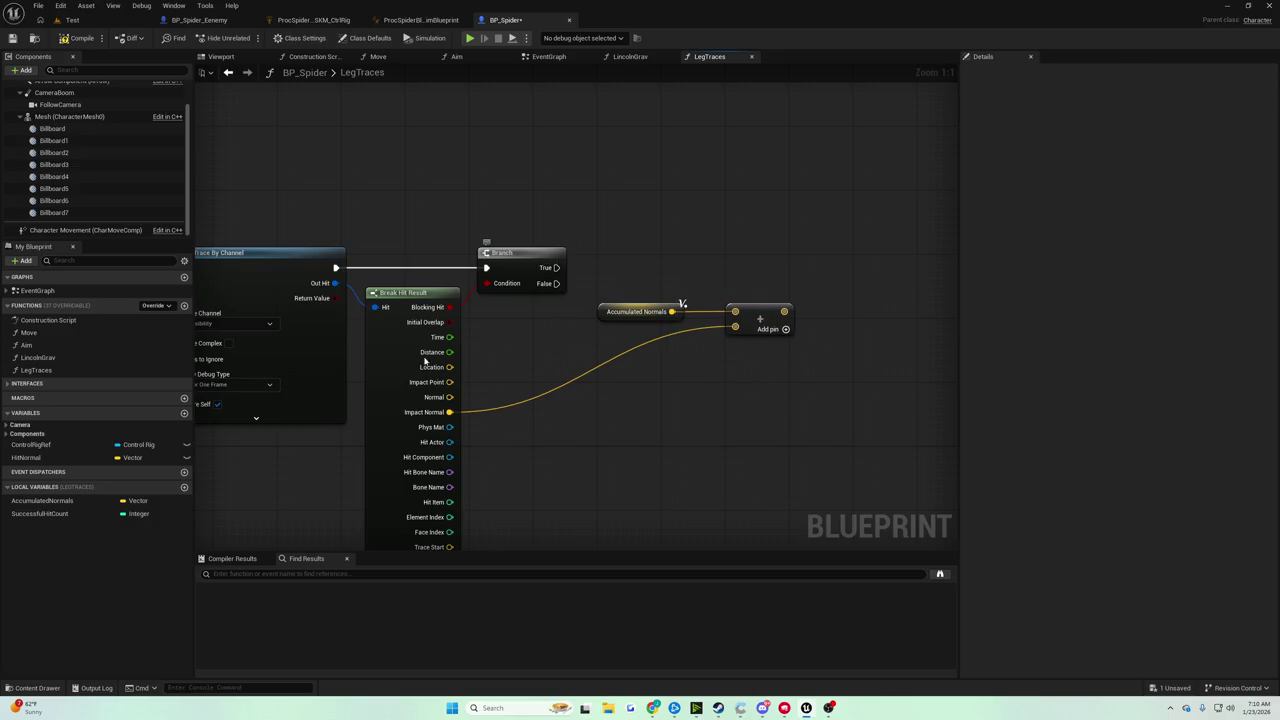
# On the Branch's true path, set AccumulatedNormals to the summed vector
pyautogui.moveTo(42, 500); pyautogui.dragTo(808, 253)
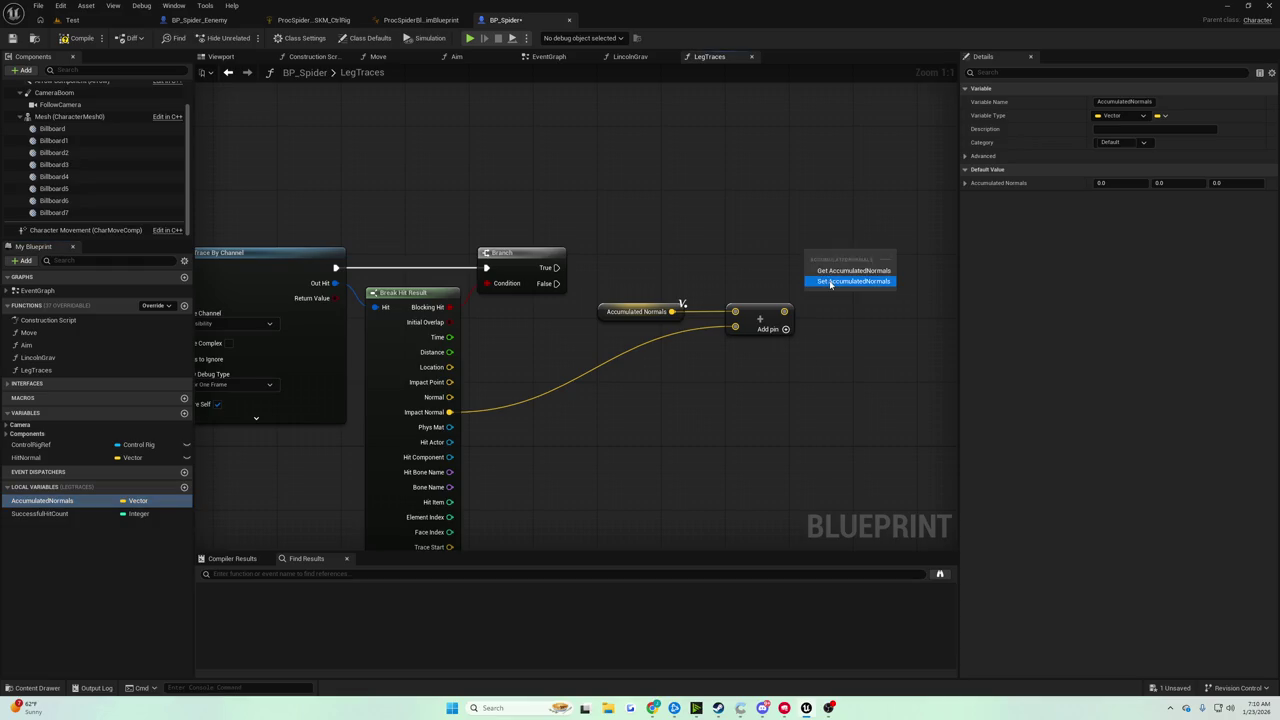
pyautogui.click(848, 282)
pyautogui.moveTo(556, 268)
pyautogui.mouseDown()
pyautogui.moveTo(686, 277)
pyautogui.moveTo(807, 260)
pyautogui.mouseUp()
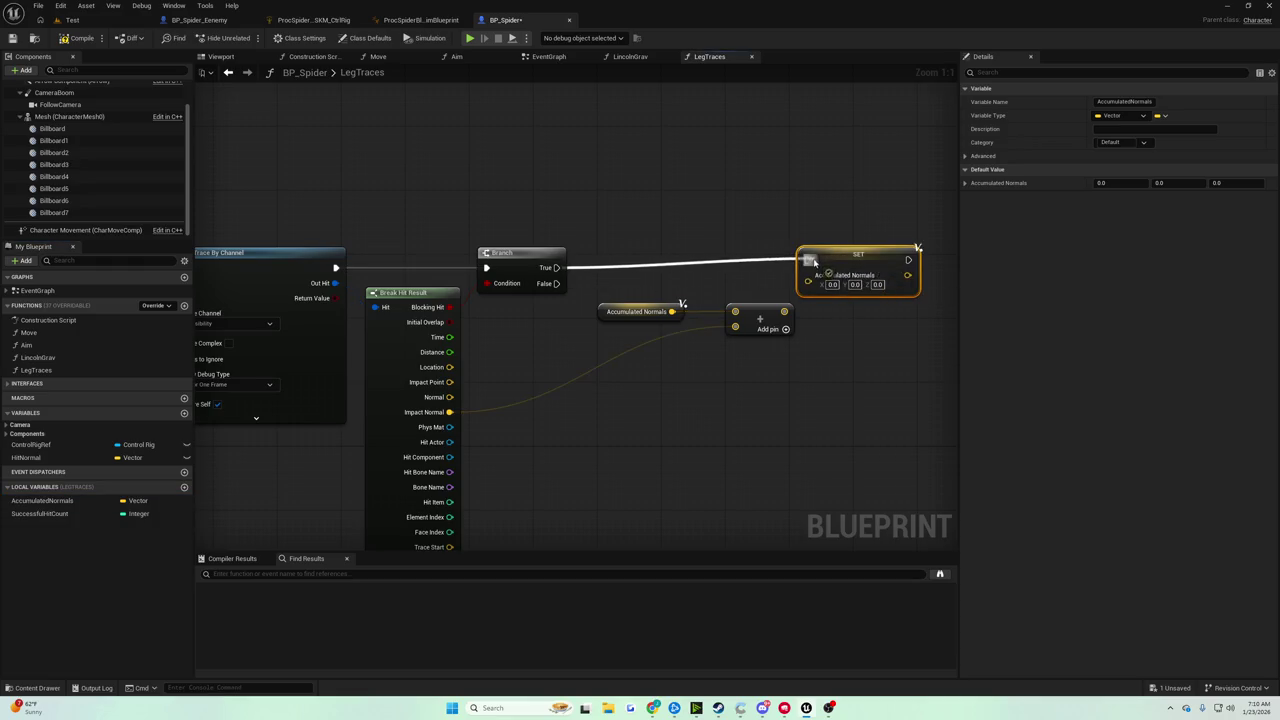
pyautogui.moveTo(784, 311); pyautogui.dragTo(809, 284)
pyautogui.moveTo(810, 330); pyautogui.dragTo(675, 335)
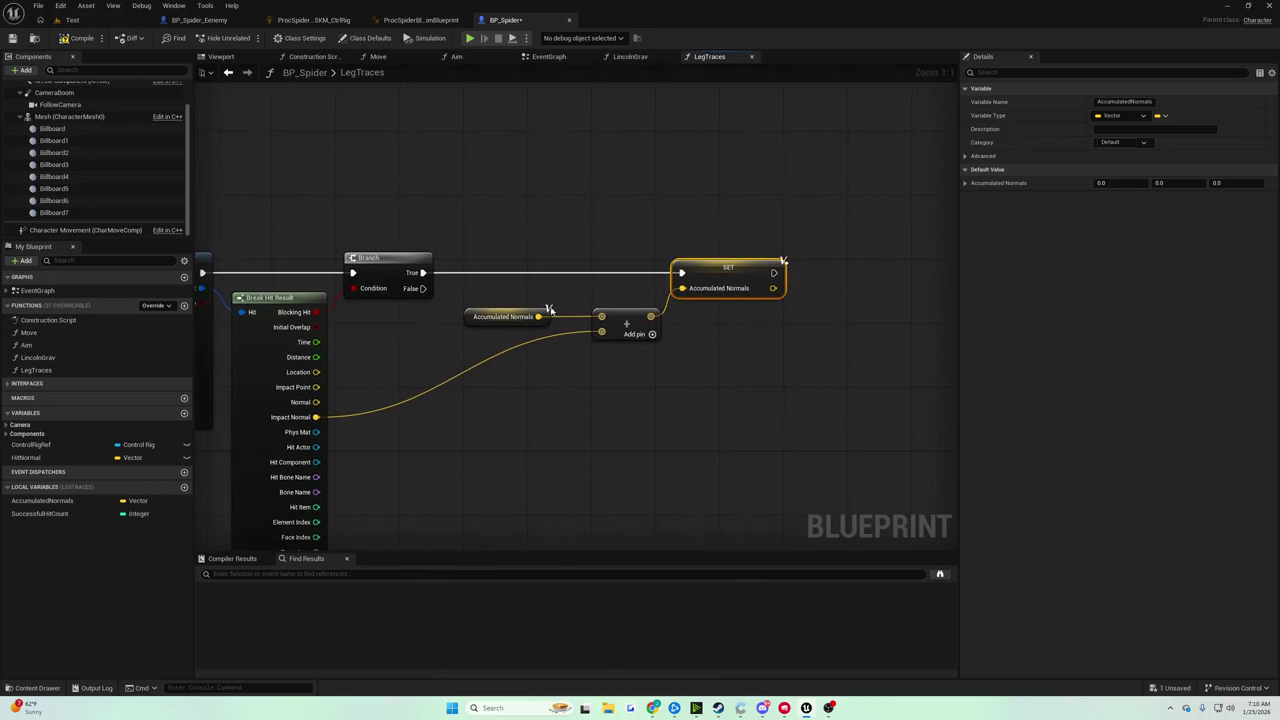
# Increment Successful Hit Count with a ++ node right after the AccumulatedNormals setter
pyautogui.moveTo(62, 523)
pyautogui.mouseDown()
pyautogui.moveTo(700, 429)
pyautogui.moveTo(716, 336)
pyautogui.moveTo(820, 322)
pyautogui.moveTo(828, 278)
pyautogui.mouseUp()
pyautogui.click(745, 345)
pyautogui.write('++')
pyautogui.press('Return')
pyautogui.press('Escape')
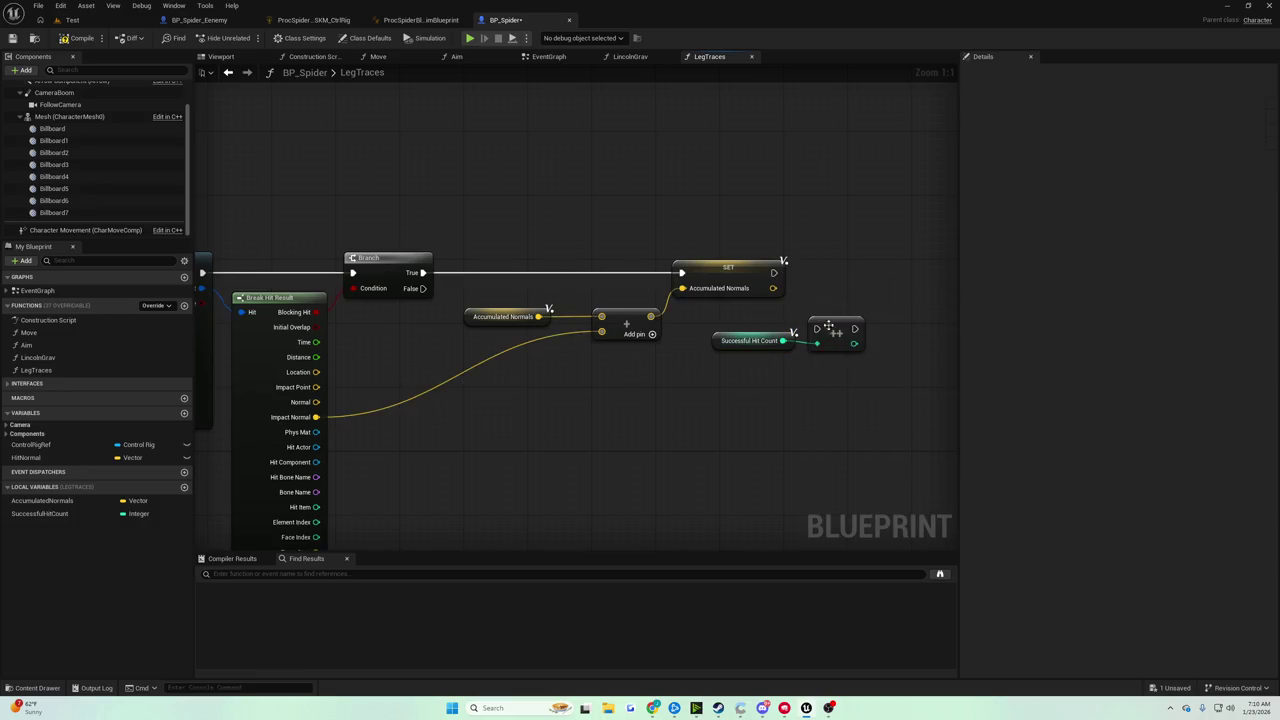
pyautogui.moveTo(836, 327)
pyautogui.mouseDown()
pyautogui.moveTo(828, 281)
pyautogui.moveTo(808, 283)
pyautogui.mouseUp()
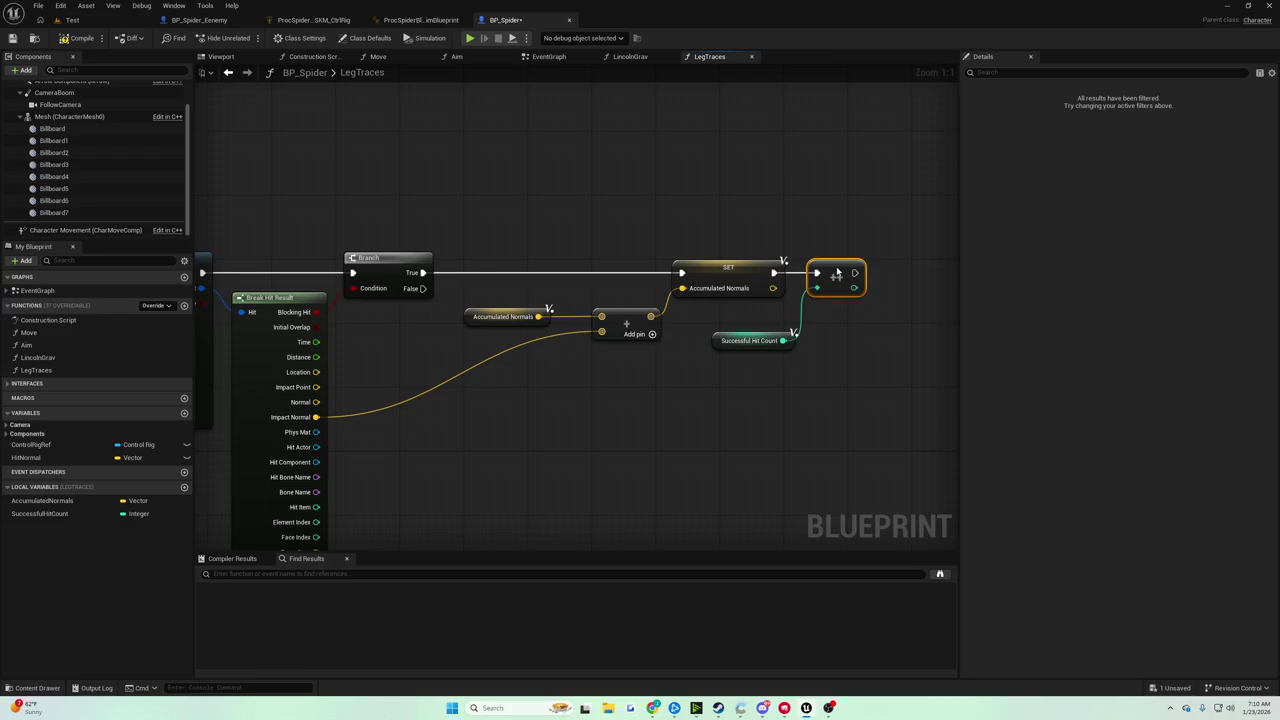
# Move the LegTraces entry and For Loop nodes left into alignment and save
pyautogui.moveTo(743, 251)
pyautogui.mouseDown()
pyautogui.moveTo(707, 201)
pyautogui.moveTo(1190, 212)
pyautogui.mouseUp()
pyautogui.scroll(-2, 731, 207)
pyautogui.moveTo(300, 195); pyautogui.dragTo(480, 258)
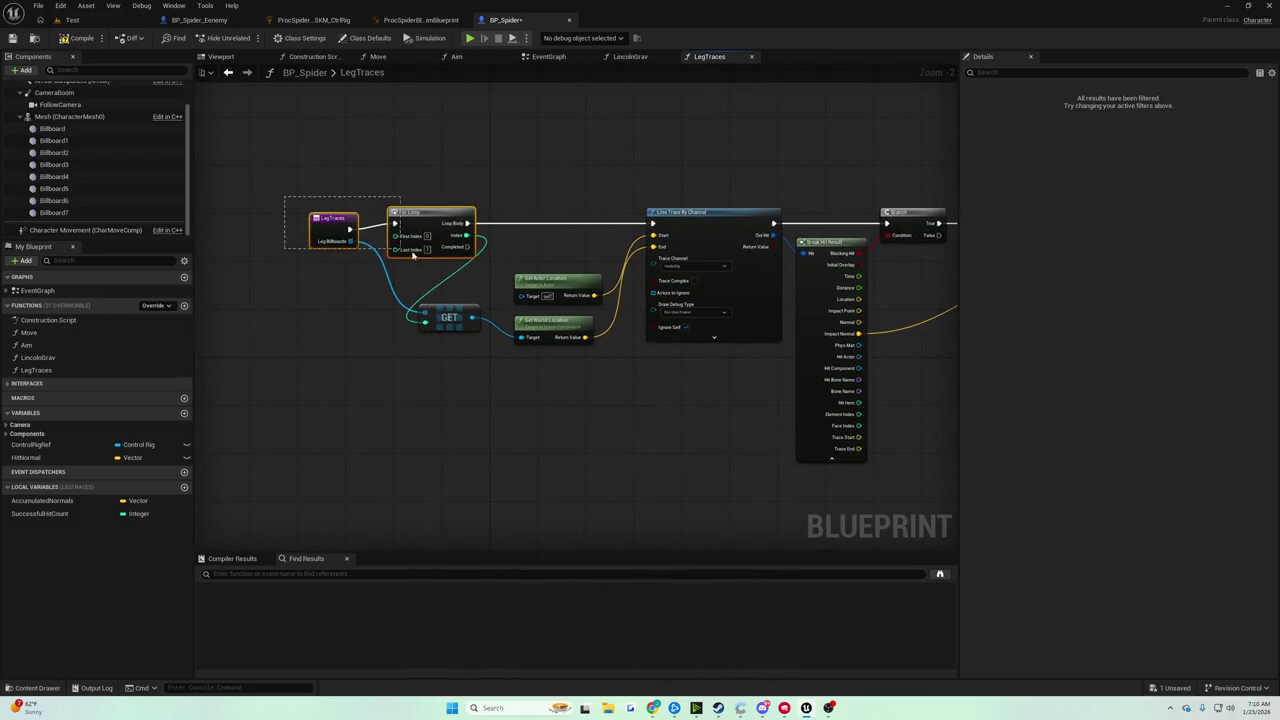
pyautogui.moveTo(424, 217); pyautogui.dragTo(314, 217)
pyautogui.moveTo(234, 222); pyautogui.dragTo(238, 214)
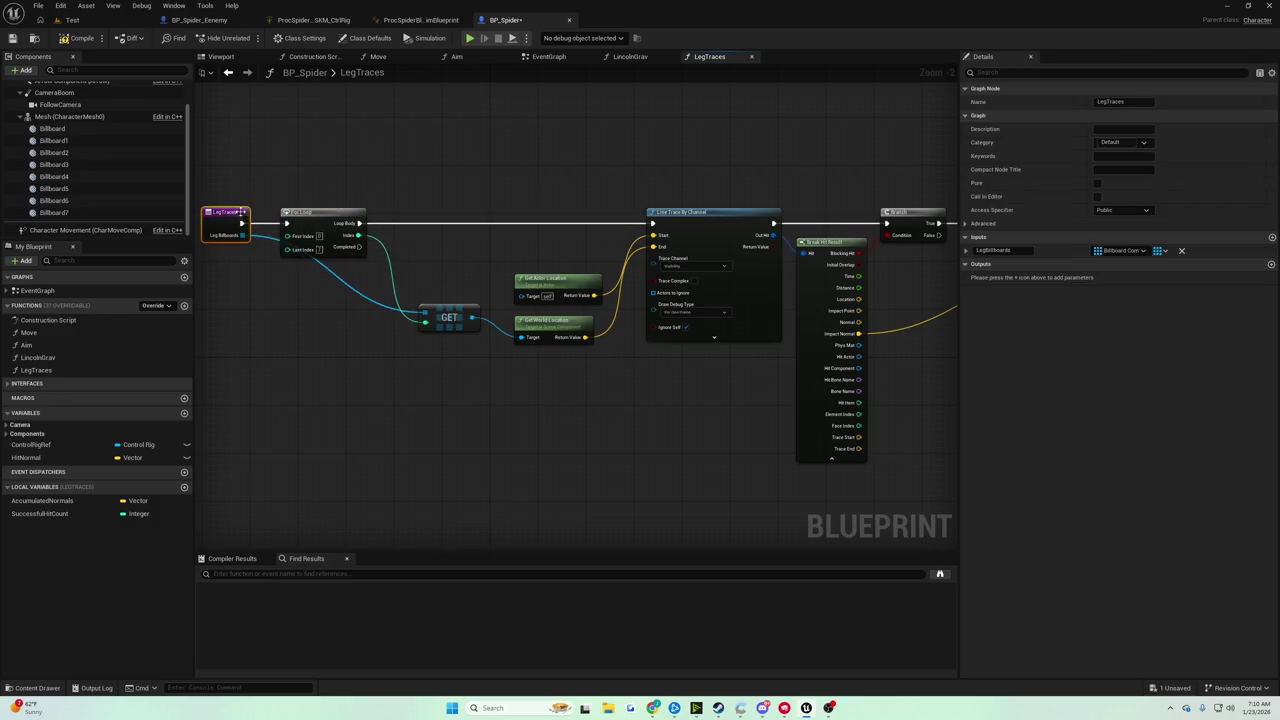
pyautogui.moveTo(316, 212); pyautogui.dragTo(322, 212)
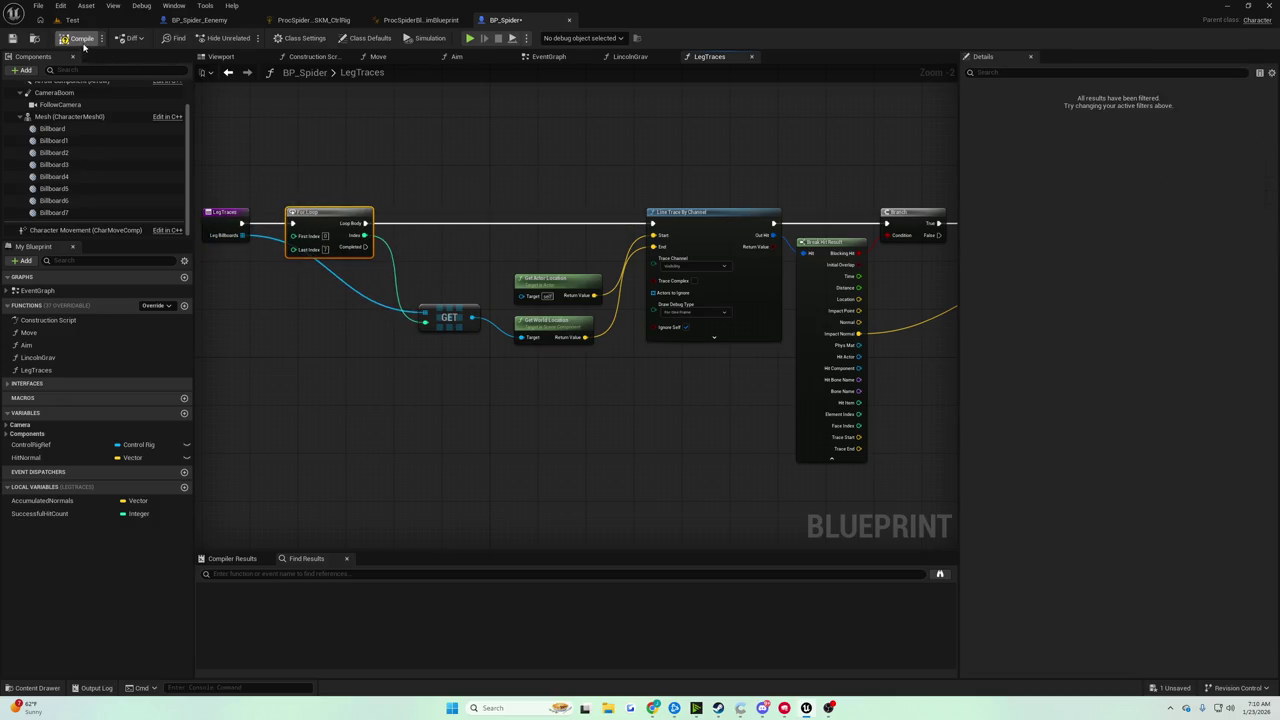
pyautogui.click(12, 38)
pyautogui.moveTo(563, 125); pyautogui.dragTo(251, 171)
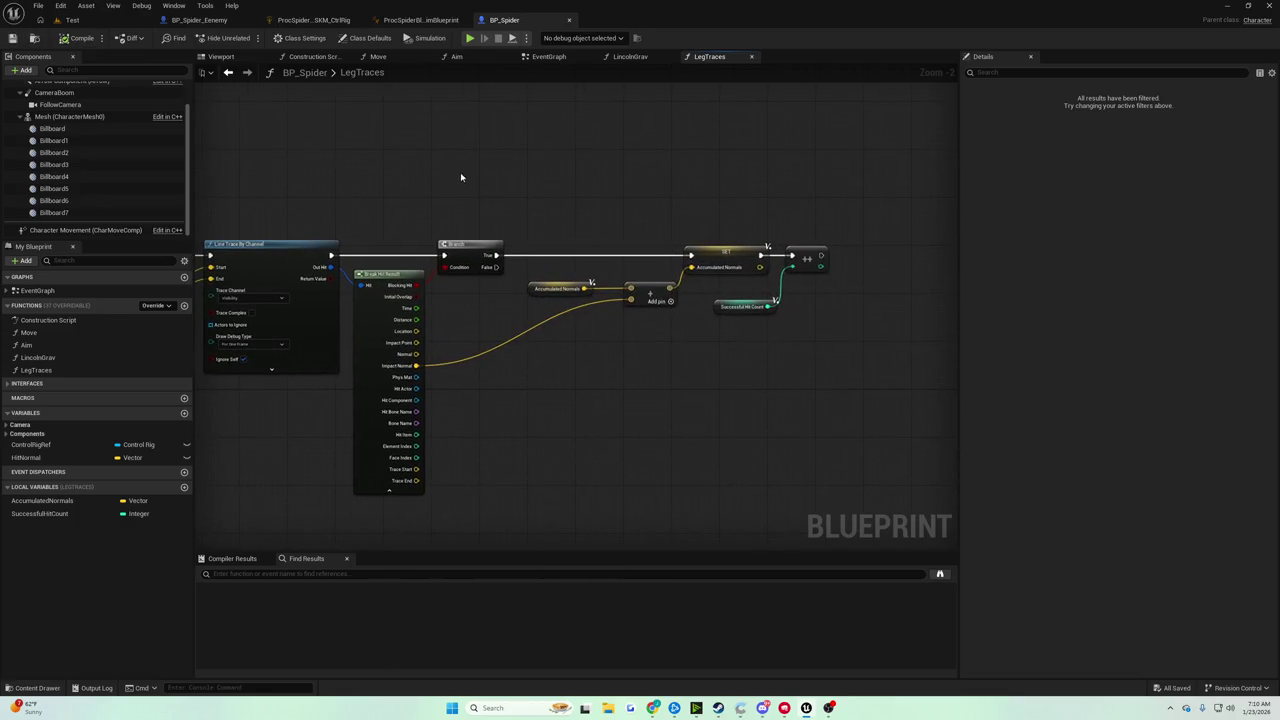
pyautogui.scroll(1, 589, 206)
pyautogui.moveTo(589, 206)
pyautogui.mouseDown()
pyautogui.moveTo(646, 200)
pyautogui.moveTo(412, 199)
pyautogui.moveTo(974, 182)
pyautogui.moveTo(857, 166)
pyautogui.moveTo(567, 217)
pyautogui.moveTo(701, 199)
pyautogui.moveTo(563, 194)
pyautogui.moveTo(807, 195)
pyautogui.mouseUp()
pyautogui.scroll(-2, 597, 208)
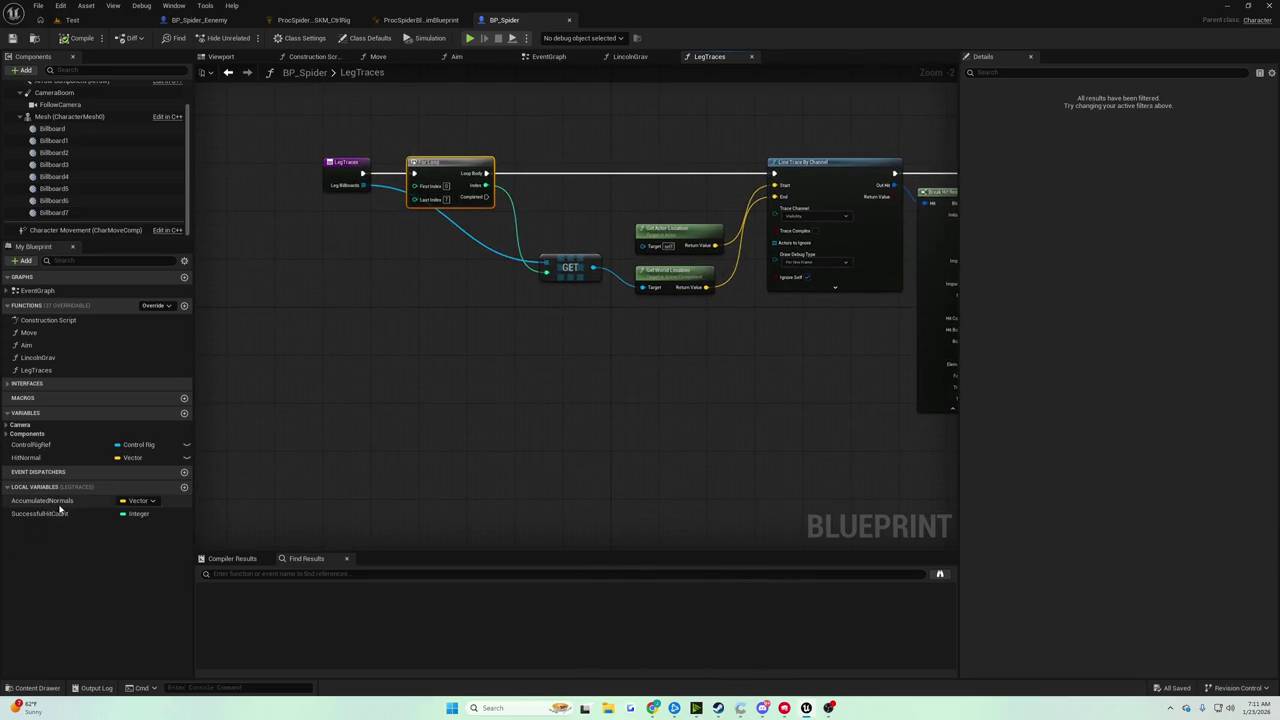
# Wire AccumulatedNormals and SuccessfulHitCount getters into a new Add node
pyautogui.moveTo(42, 500)
pyautogui.mouseDown()
pyautogui.moveTo(75, 512)
pyautogui.moveTo(543, 424)
pyautogui.mouseUp()
pyautogui.click(470, 432)
pyautogui.write('add')
pyautogui.press('Return')
pyautogui.moveTo(40, 513)
pyautogui.mouseDown()
pyautogui.moveTo(371, 500)
pyautogui.moveTo(549, 430)
pyautogui.mouseUp()
pyautogui.click(490, 467)
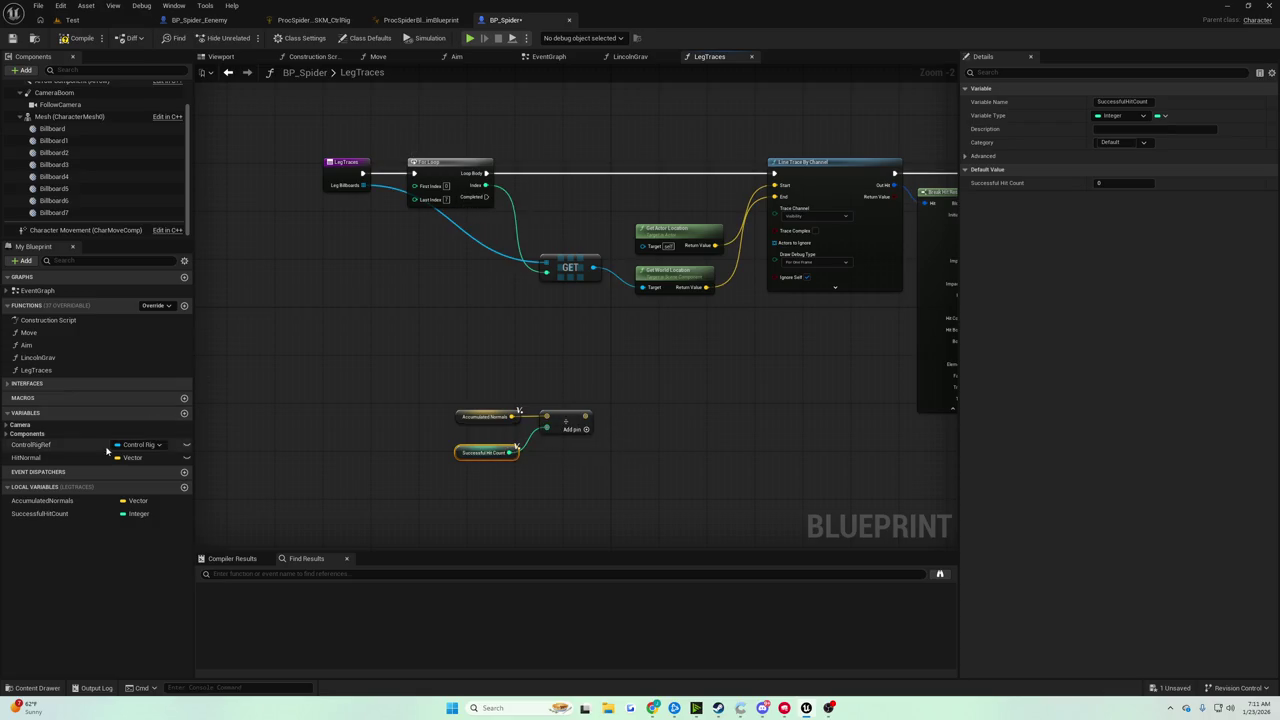
# Place a Set HitNormal node, keep the variable name HitNormal after trying NormalAverage, and save
pyautogui.click(75, 459)
pyautogui.moveTo(75, 459); pyautogui.dragTo(650, 428)
pyautogui.rightClick(26, 462)
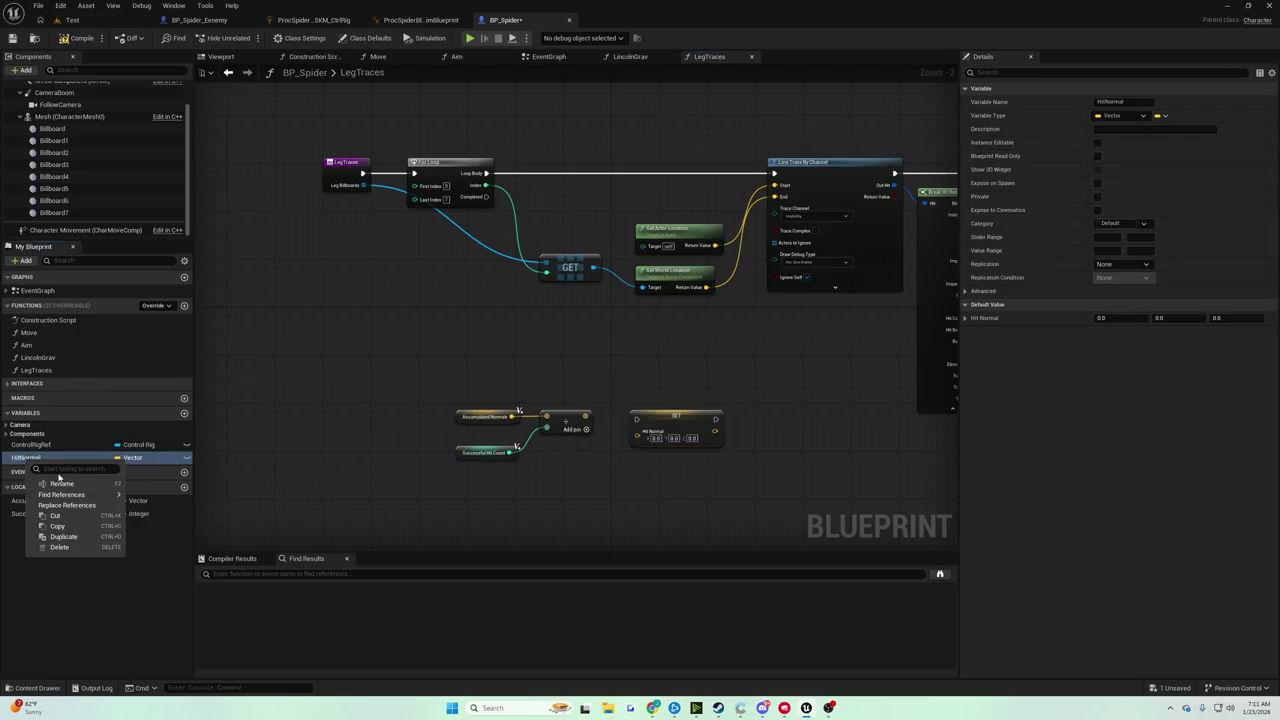
pyautogui.click(60, 485)
pyautogui.write('NormalA')
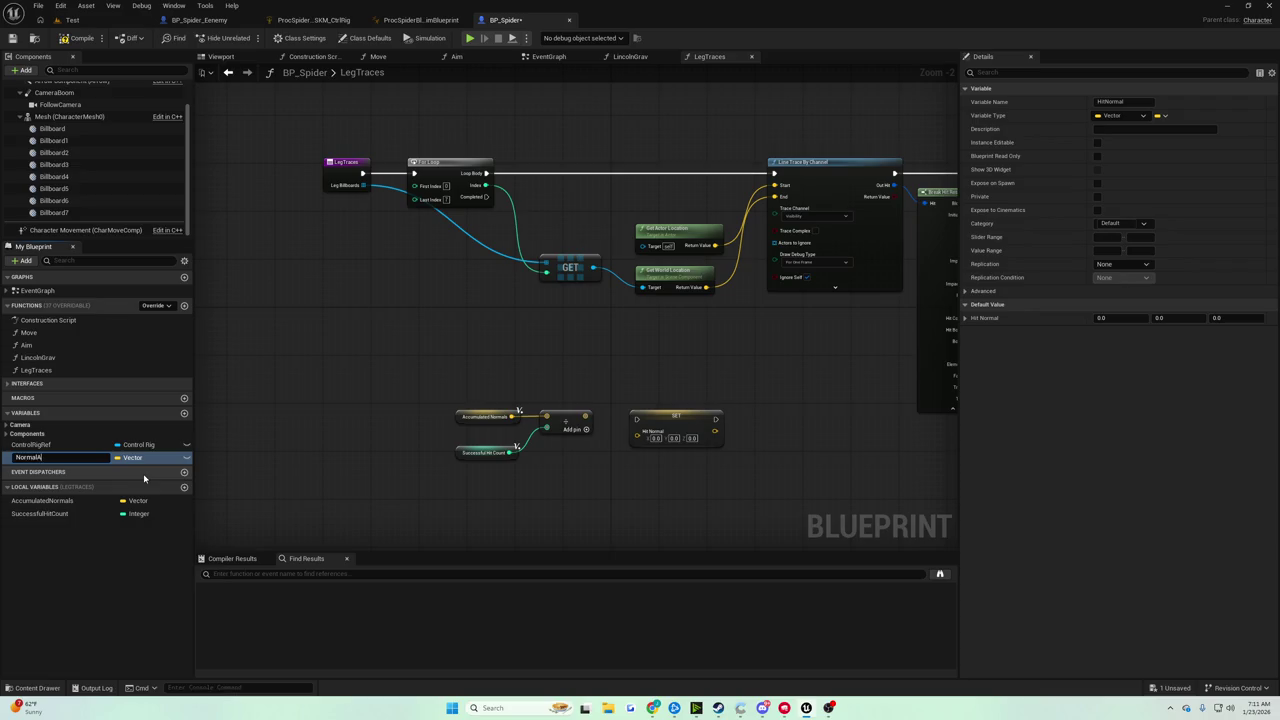
pyautogui.write('verage')
pyautogui.press('BackSpace')
pyautogui.press('BackSpace')
pyautogui.press('BackSpace')
pyautogui.press('BackSpace')
pyautogui.press('BackSpace')
pyautogui.press('BackSpace')
pyautogui.write('A')
pyautogui.press('BackSpace')
pyautogui.write('A')
pyautogui.press('BackSpace')
pyautogui.write('N')
pyautogui.press('BackSpace')
pyautogui.press('BackSpace')
pyautogui.press('BackSpace')
pyautogui.write('HitN')
pyautogui.press('Return')
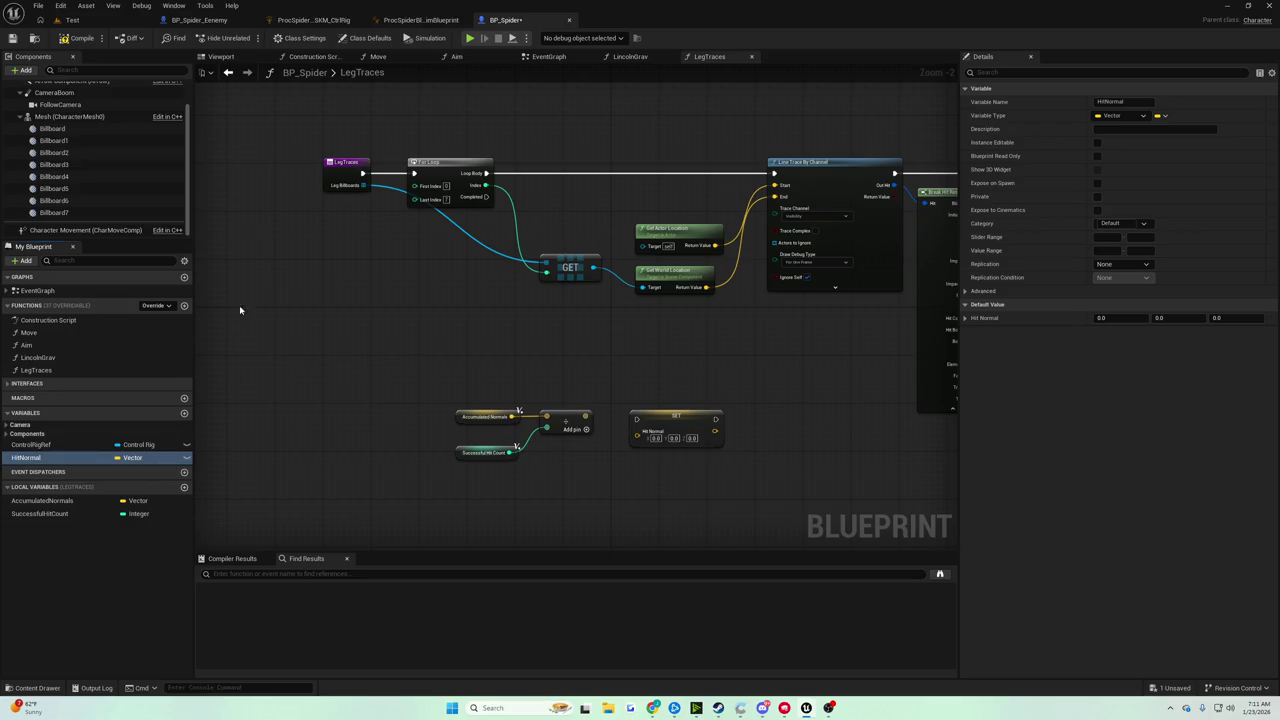
pyautogui.click(12, 38)
# Replace the Set HitNormal node with a Return Node on For Loop Completed, fed by the Add result
pyautogui.moveTo(562, 330)
pyautogui.mouseDown()
pyautogui.moveTo(473, 340)
pyautogui.moveTo(387, 374)
pyautogui.moveTo(456, 406)
pyautogui.mouseUp()
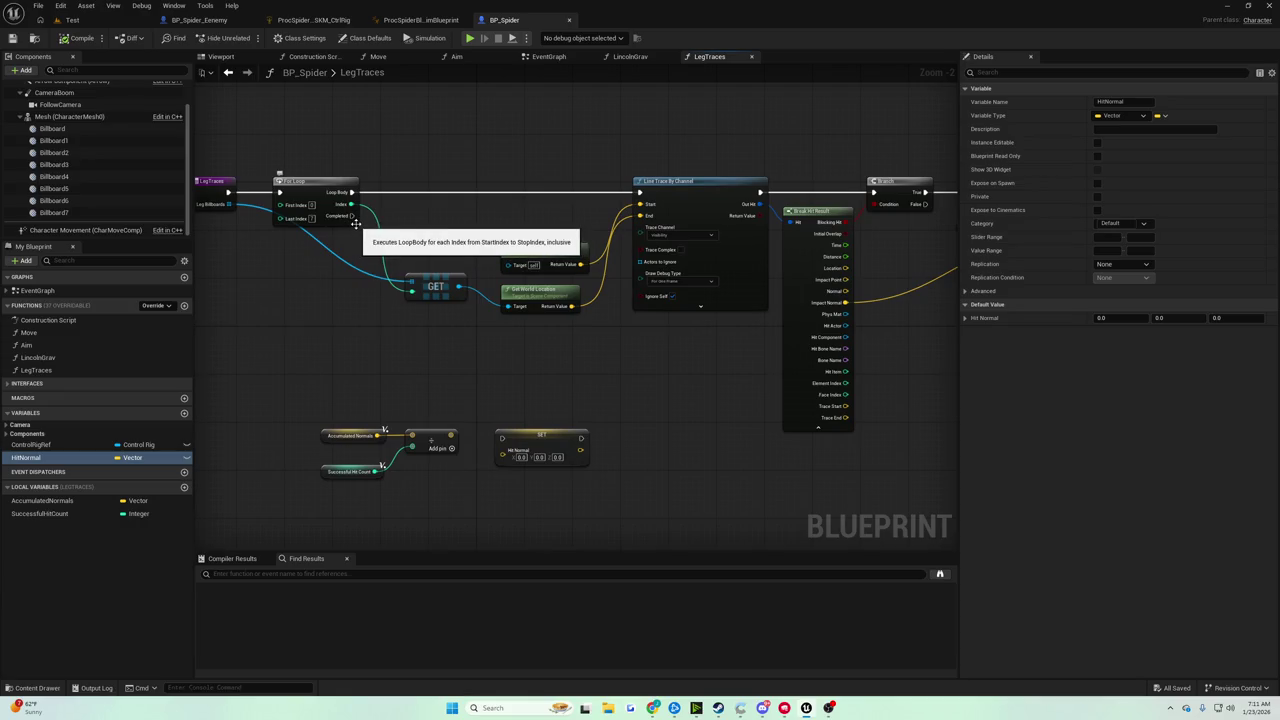
pyautogui.click(540, 440)
pyautogui.press('Delete')
pyautogui.moveTo(351, 216)
pyautogui.mouseDown()
pyautogui.moveTo(510, 468)
pyautogui.moveTo(527, 414)
pyautogui.mouseUp()
pyautogui.write('return')
pyautogui.press('Return')
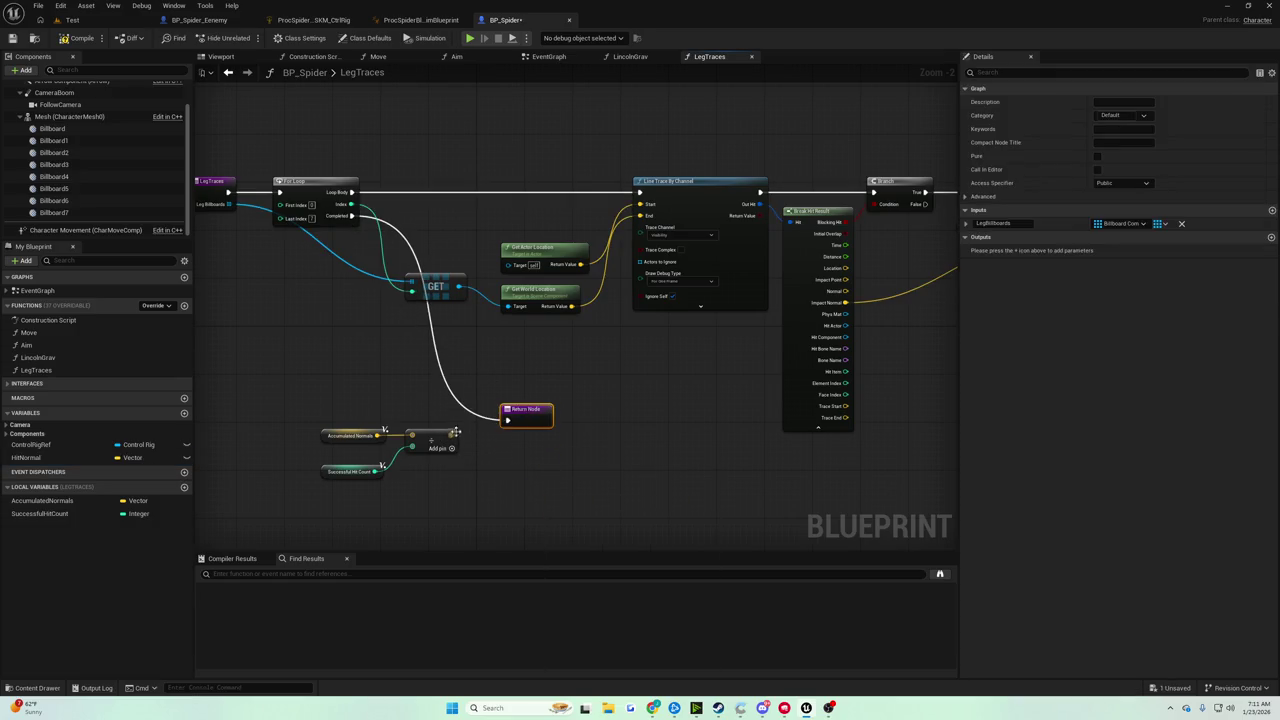
pyautogui.moveTo(451, 436); pyautogui.dragTo(508, 432)
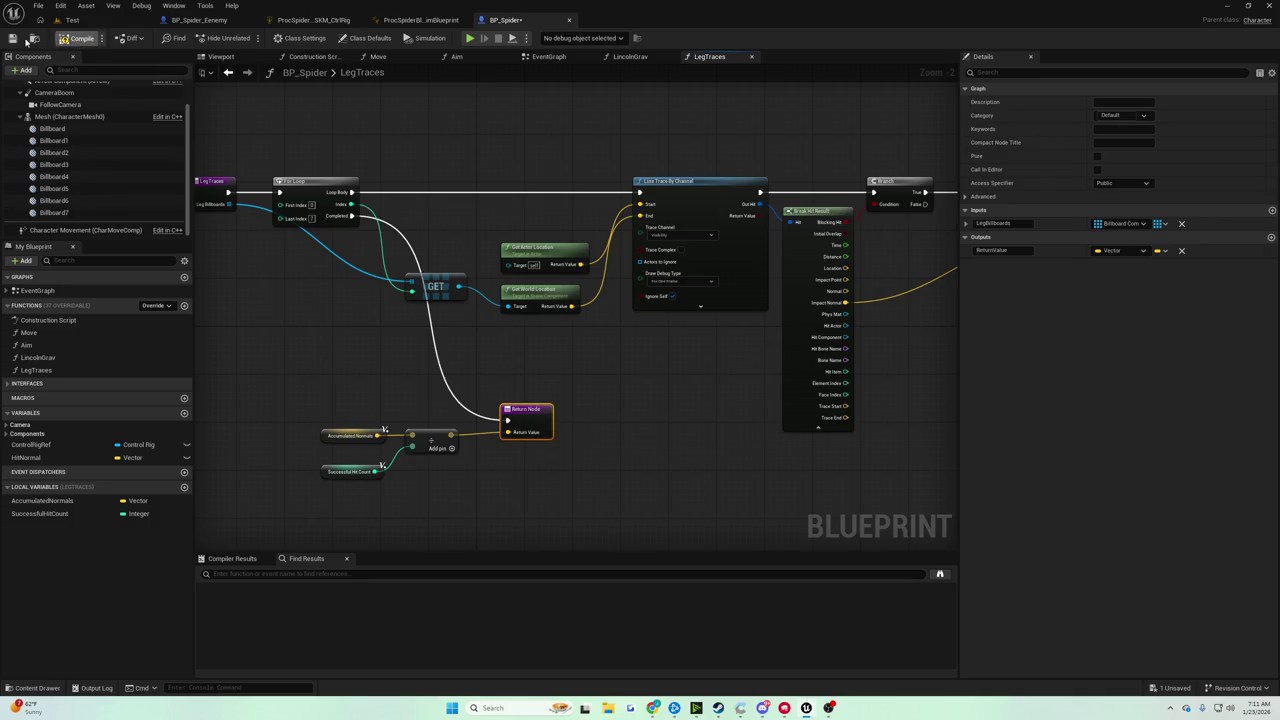
# Rename the function's return value to AveragedNormal and save the blueprint
pyautogui.click(992, 250)
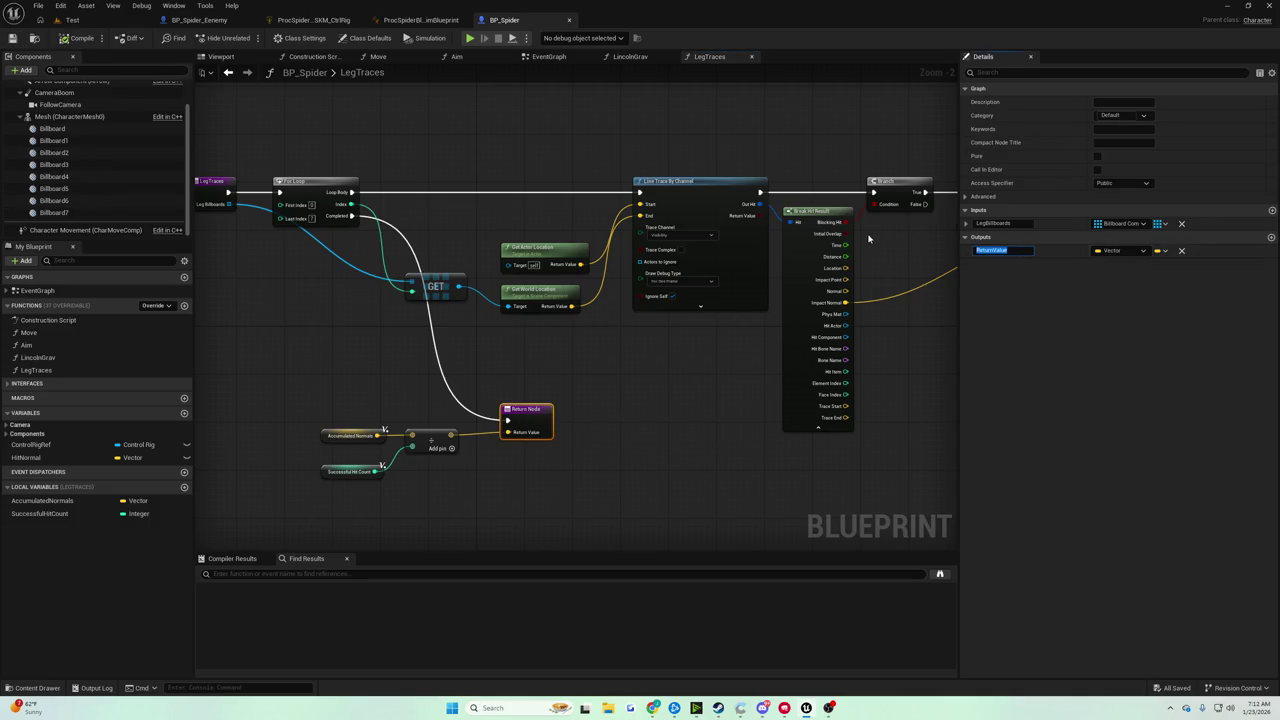
pyautogui.write('AveragedNormal')
pyautogui.press('Return')
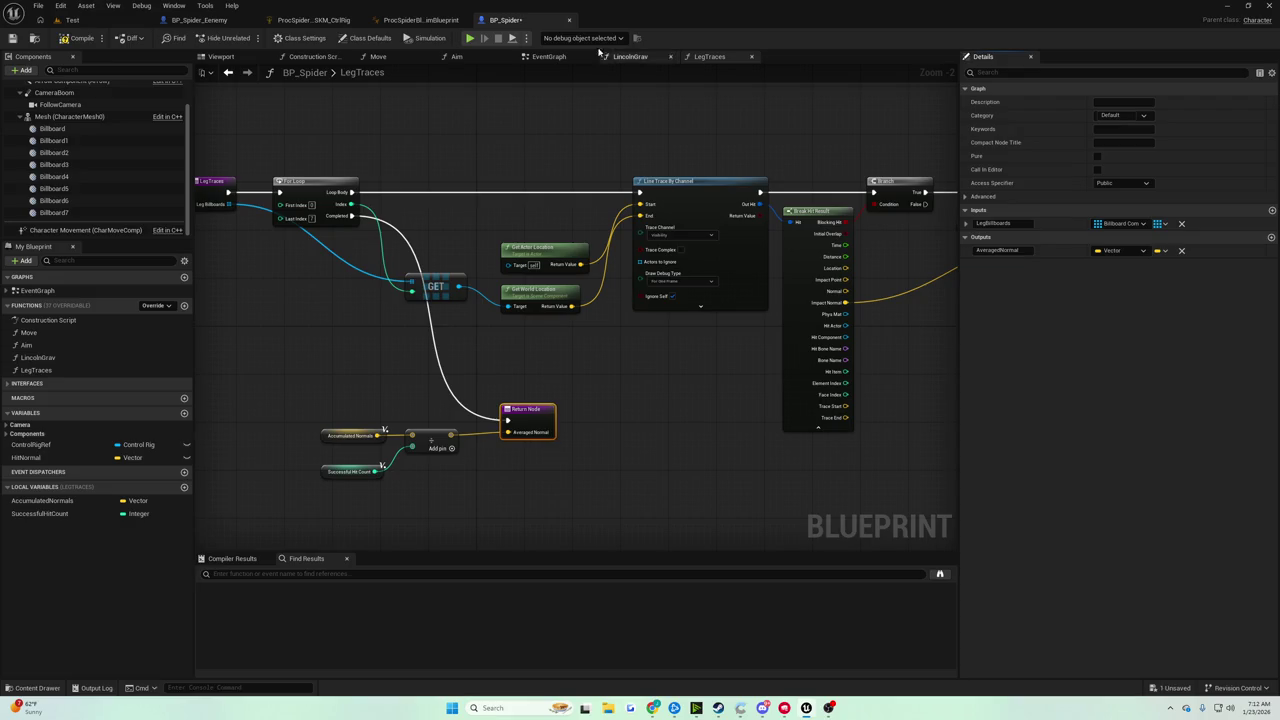
pyautogui.click(14, 38)
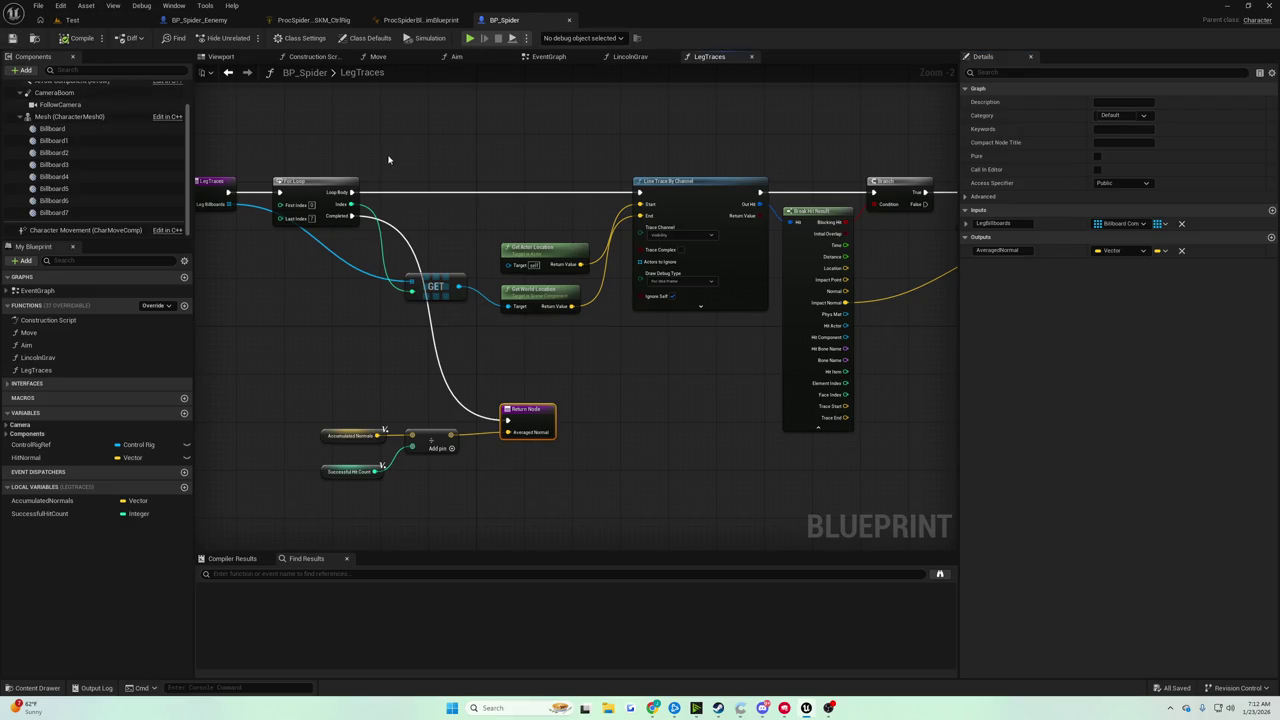
# In the EventGraph, move the Leg Traces call node lower and select the Lincoln Grav call node
pyautogui.click(541, 58)
pyautogui.moveTo(572, 172)
pyautogui.mouseDown()
pyautogui.moveTo(486, 180)
pyautogui.moveTo(470, 195)
pyautogui.mouseUp()
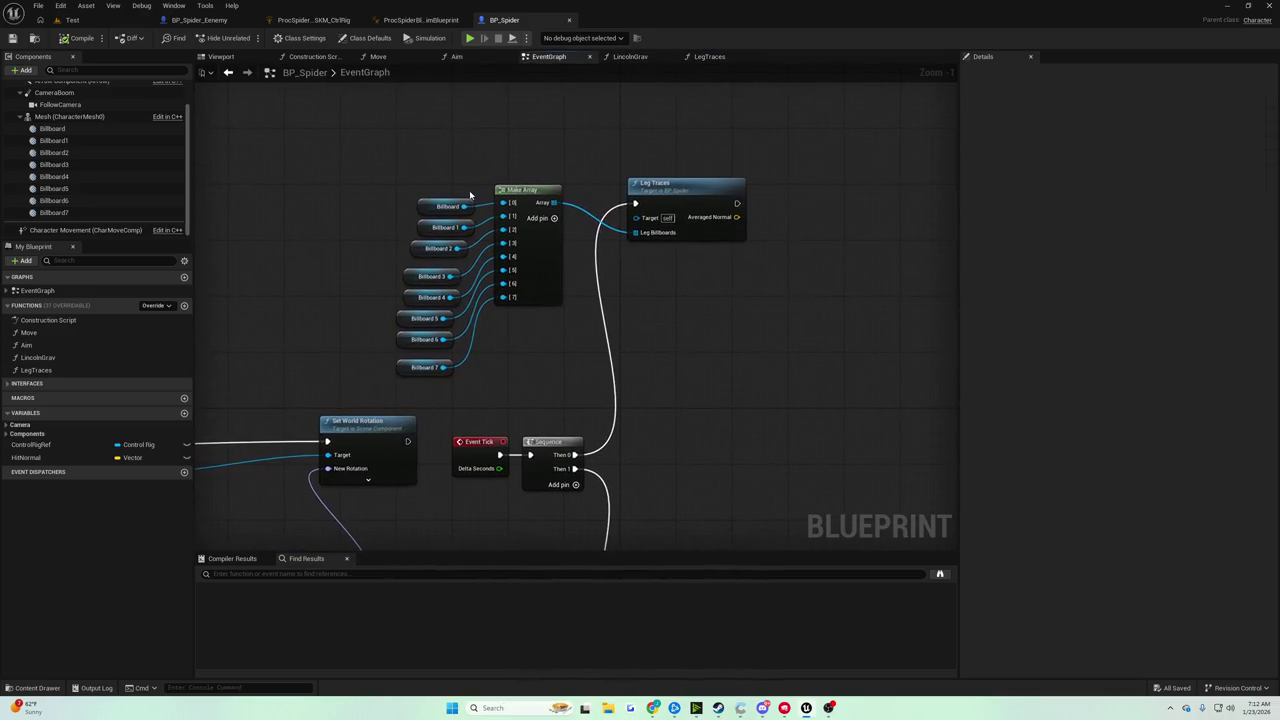
pyautogui.moveTo(685, 189)
pyautogui.mouseDown()
pyautogui.moveTo(676, 217)
pyautogui.moveTo(562, 214)
pyautogui.moveTo(470, 110)
pyautogui.mouseUp()
pyautogui.scroll(-2, 500, 300)
pyautogui.scroll(3, 512, 341)
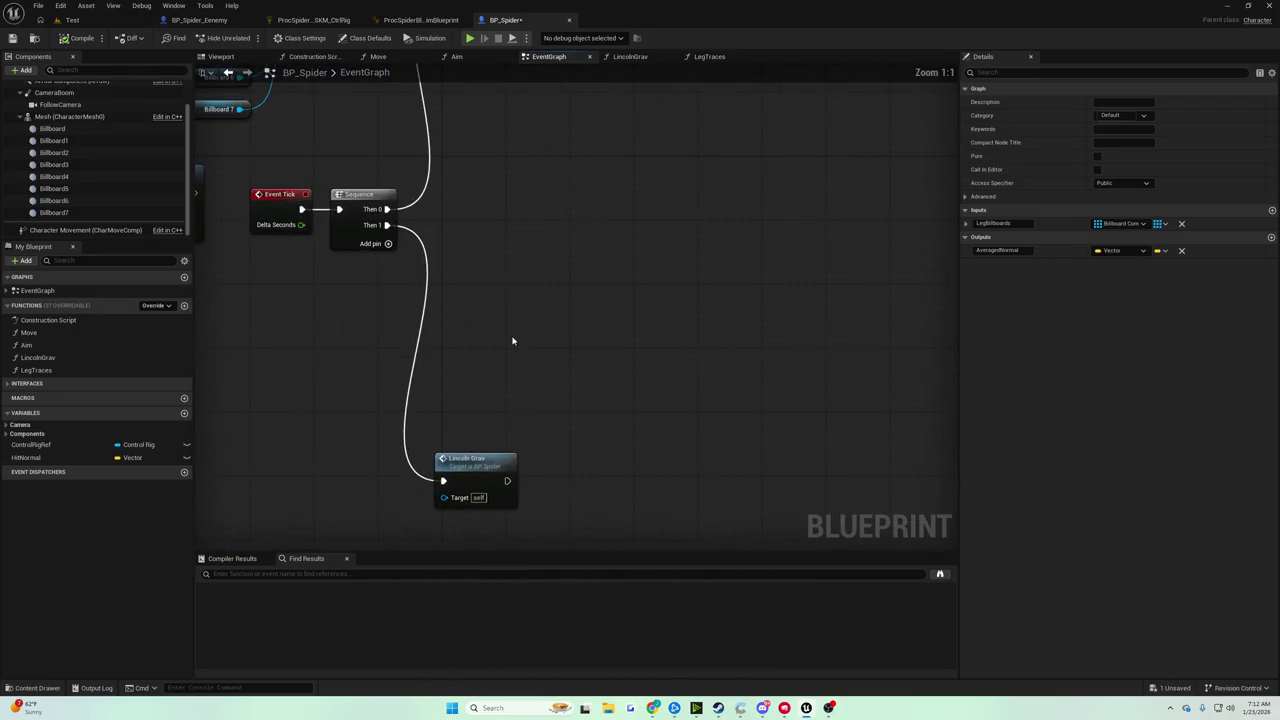
pyautogui.click(464, 460)
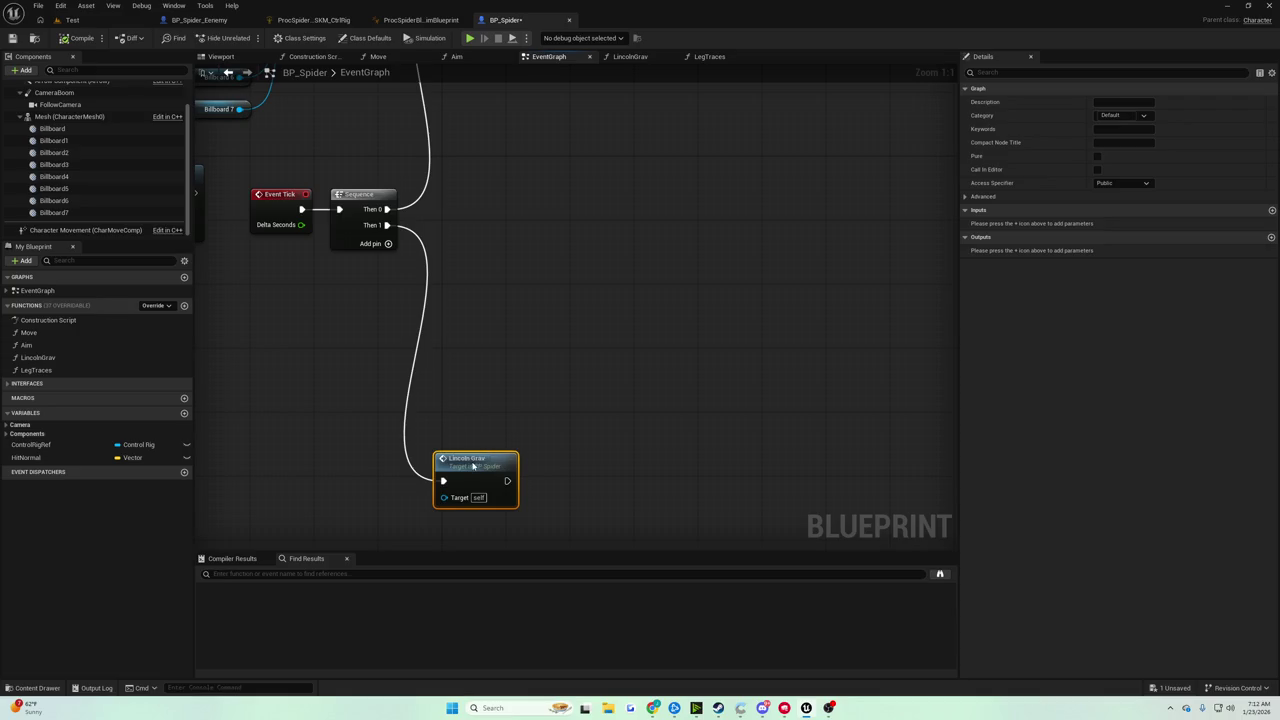
pyautogui.doubleClick(468, 460)
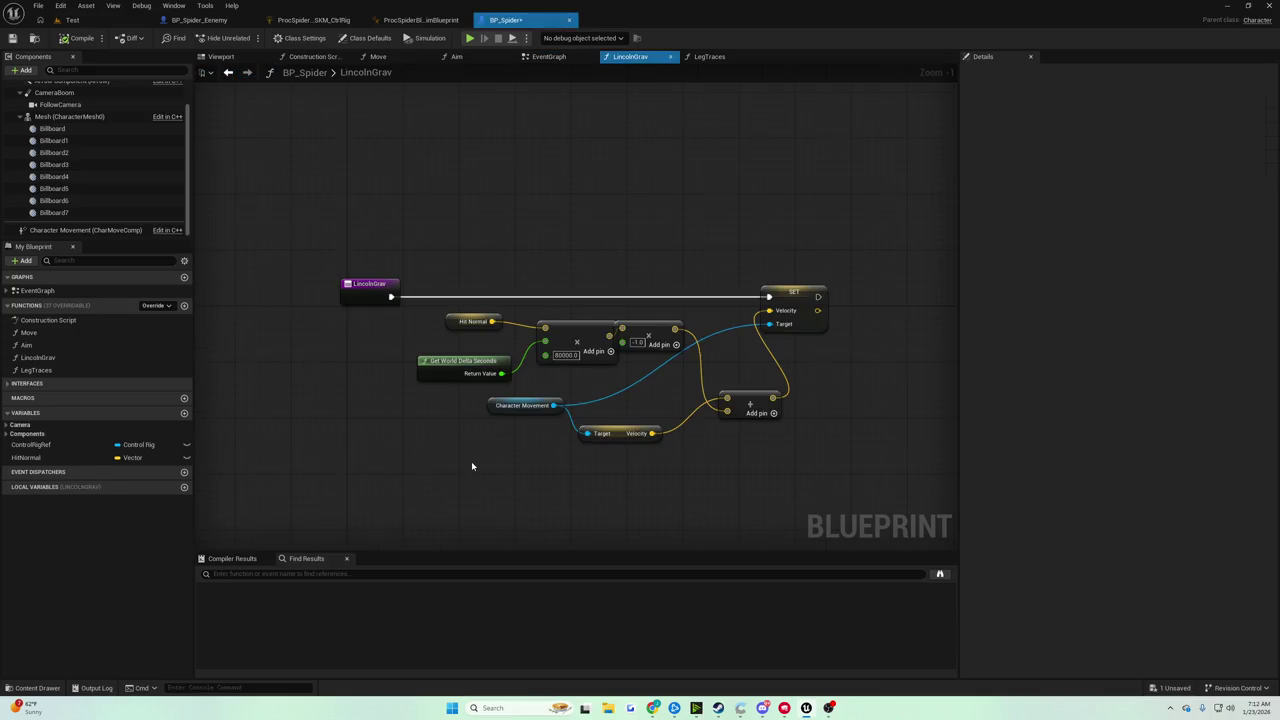
pyautogui.click(563, 60)
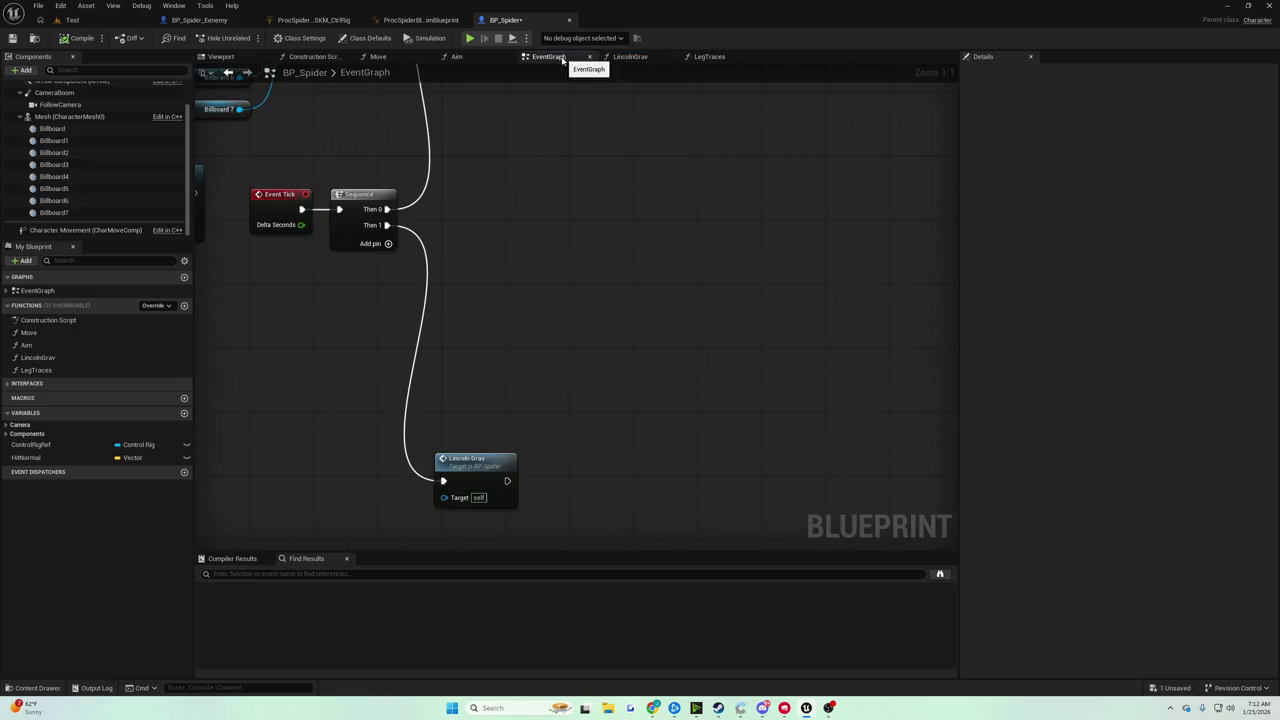
pyautogui.click(470, 458)
# Add a single Vector input parameter to LincolnGrav, then play the level to test the spider
pyautogui.click(1271, 210)
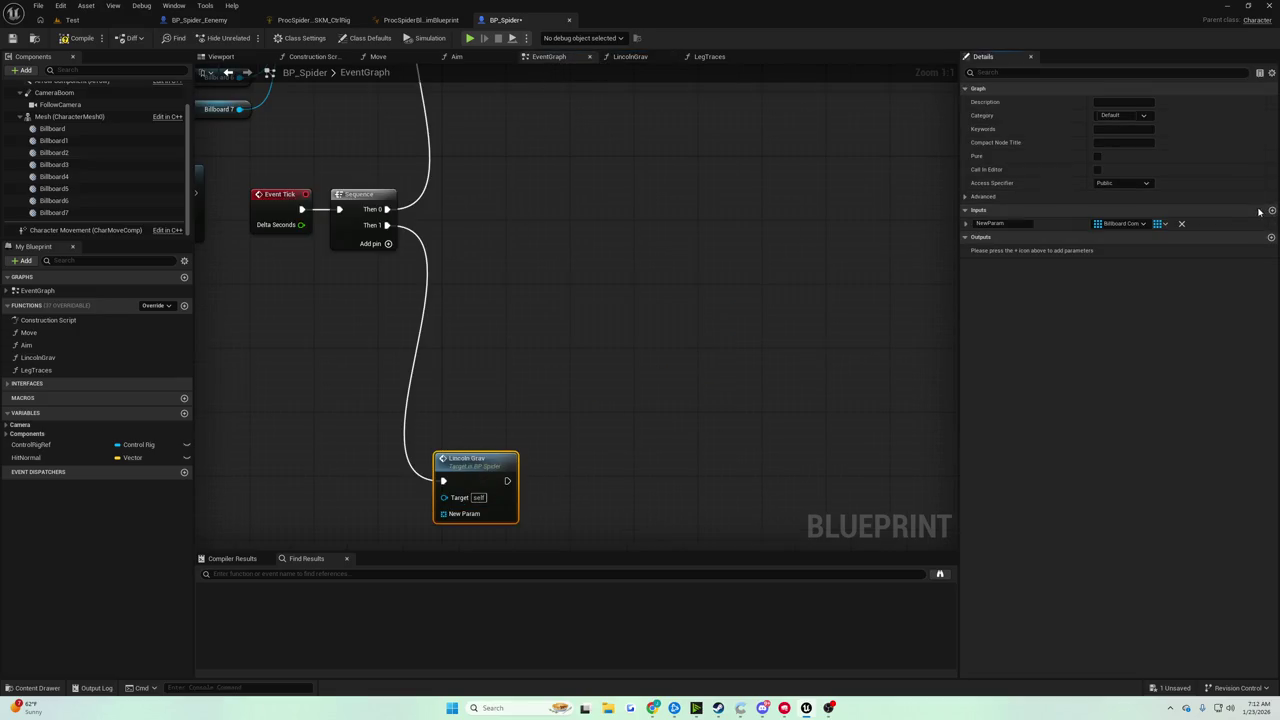
pyautogui.click(1108, 224)
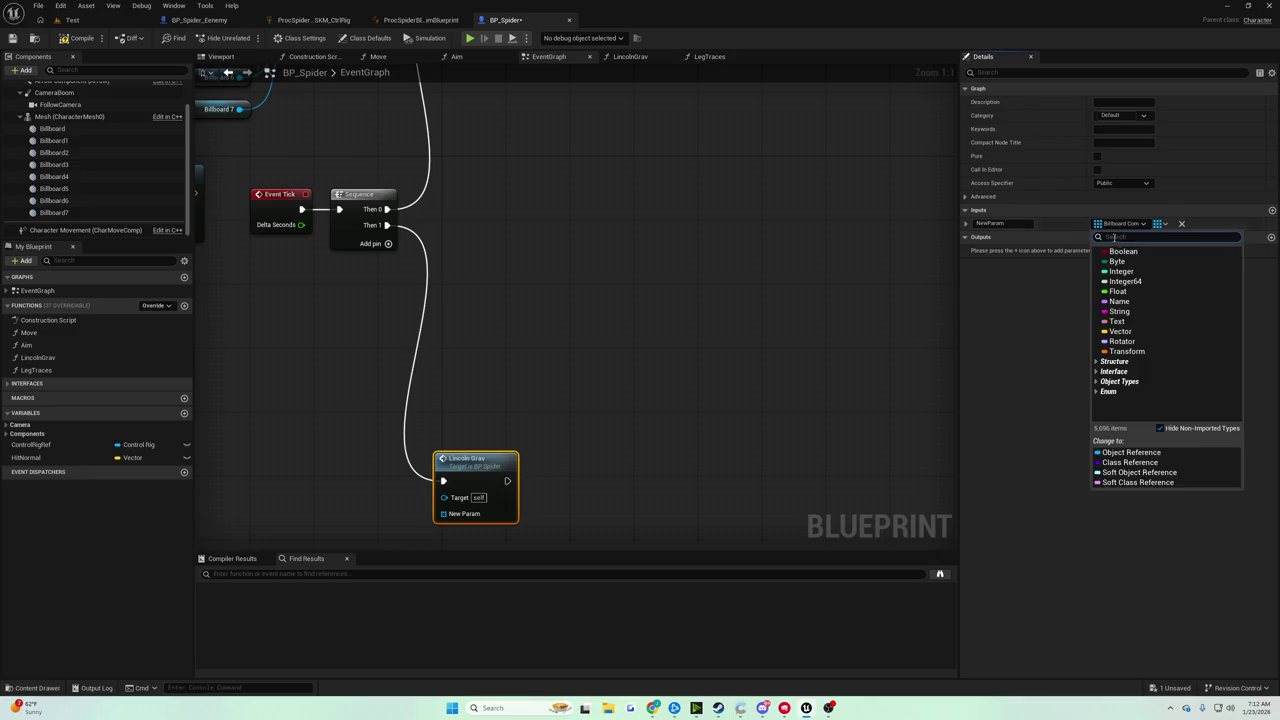
pyautogui.click(1117, 333)
pyautogui.rightClick(1099, 228)
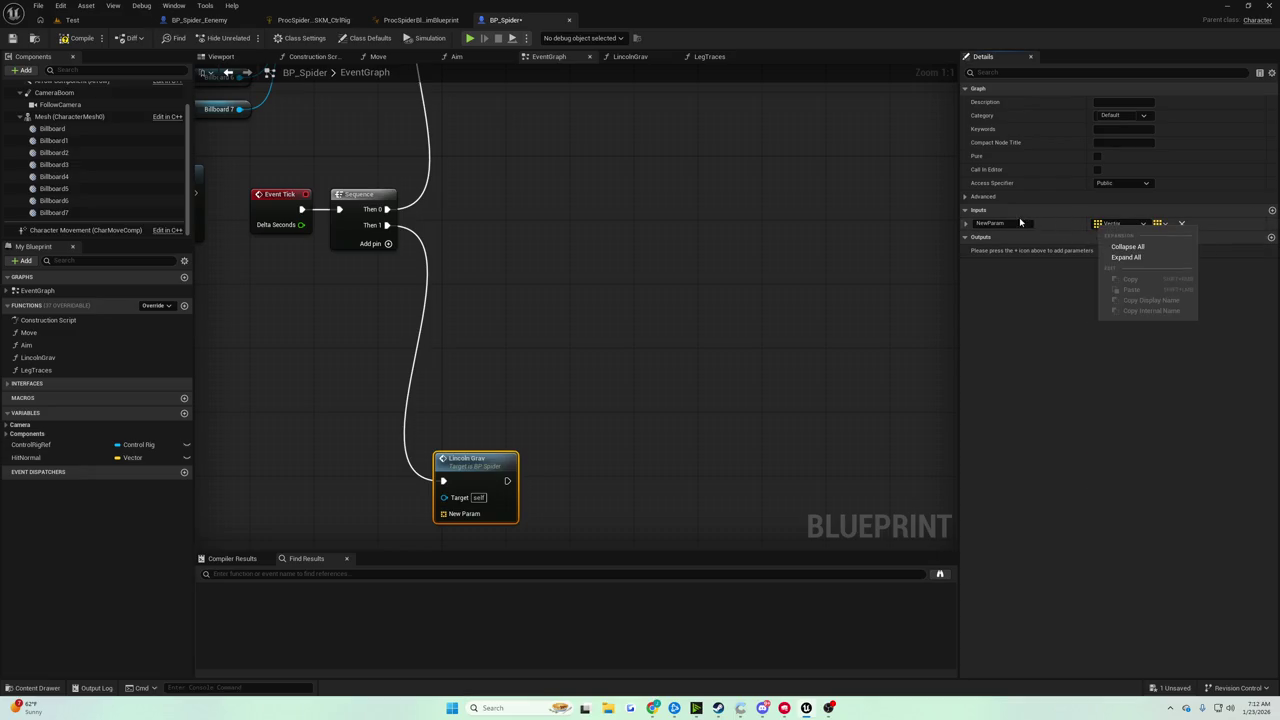
pyautogui.press('Escape')
pyautogui.click(1155, 224)
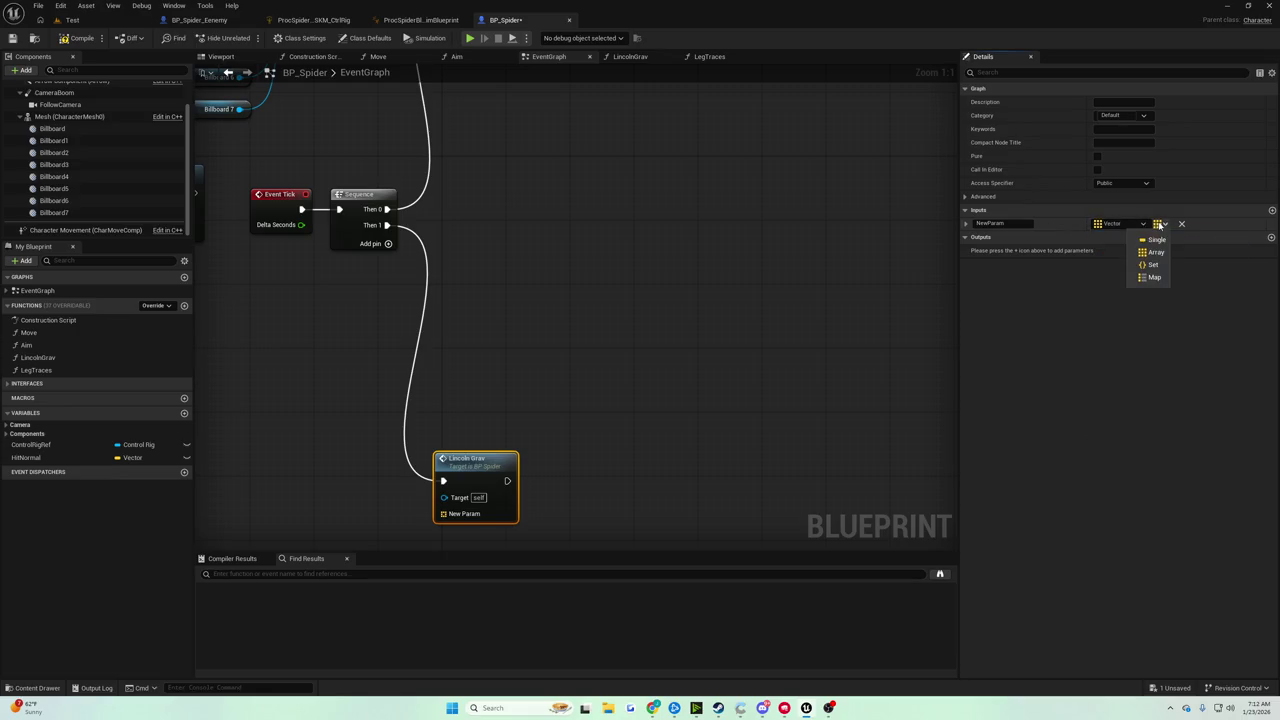
pyautogui.click(1154, 240)
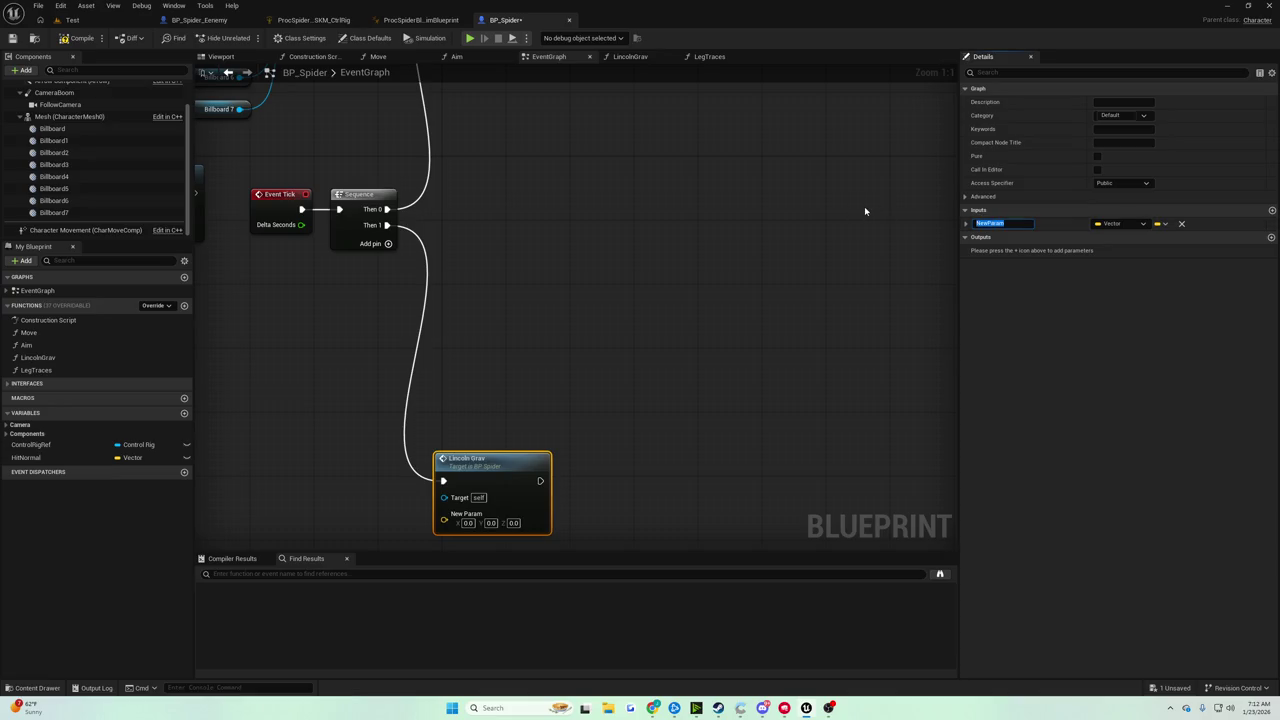
pyautogui.write('NormalTo')
pyautogui.hotkey('alt', 'p')
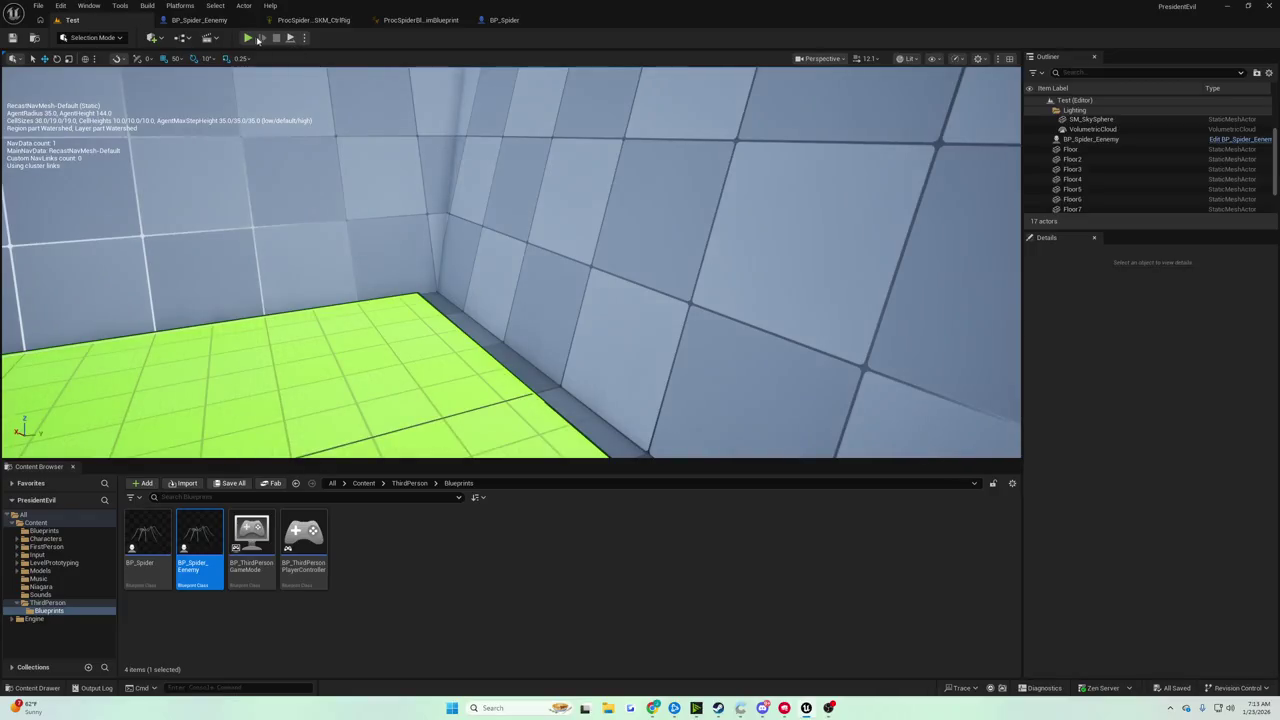
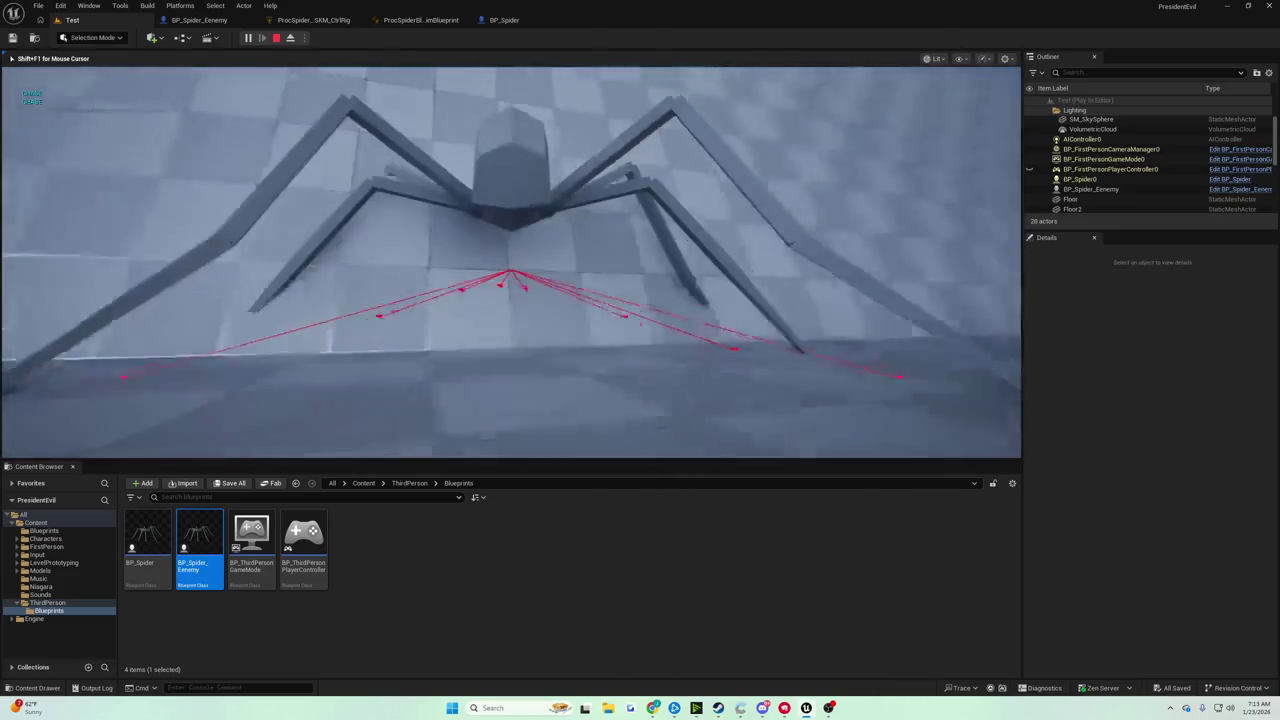
# Run Play-In-Editor tests of the spider crawling onto walls, stopping each session with Esc
pyautogui.press('Escape')
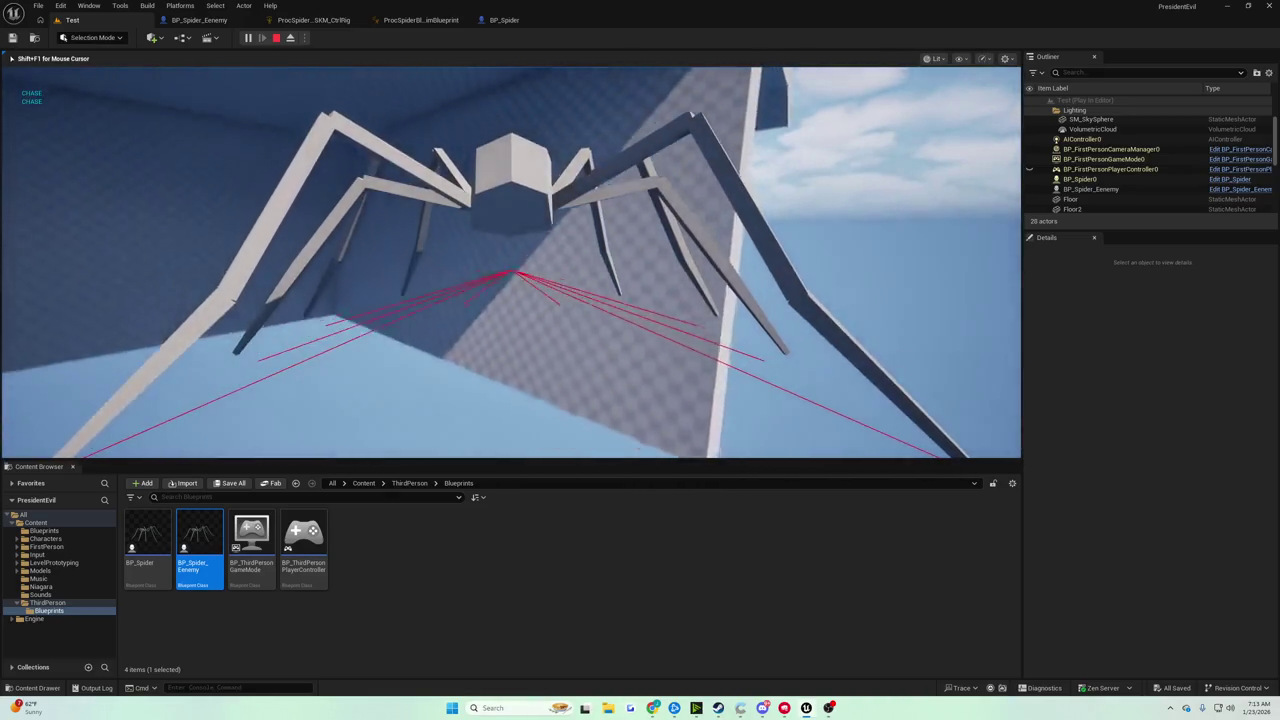
pyautogui.press('Escape')
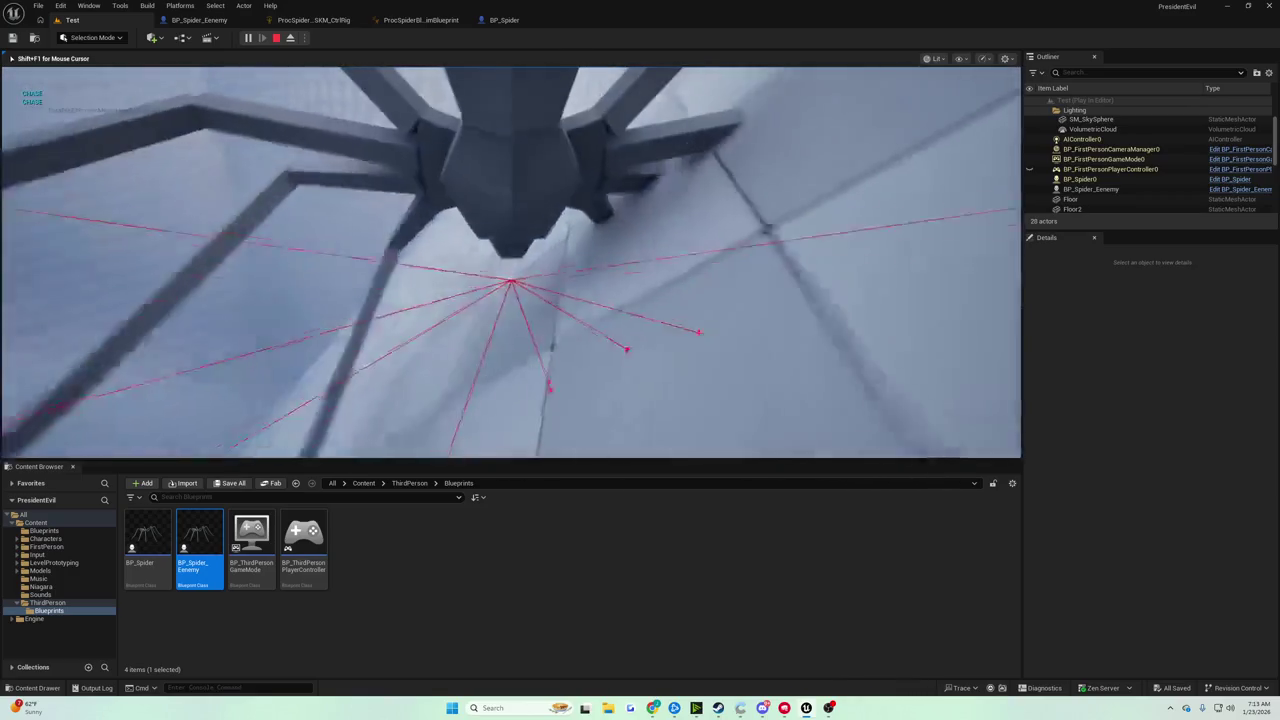
pyautogui.press('Escape')
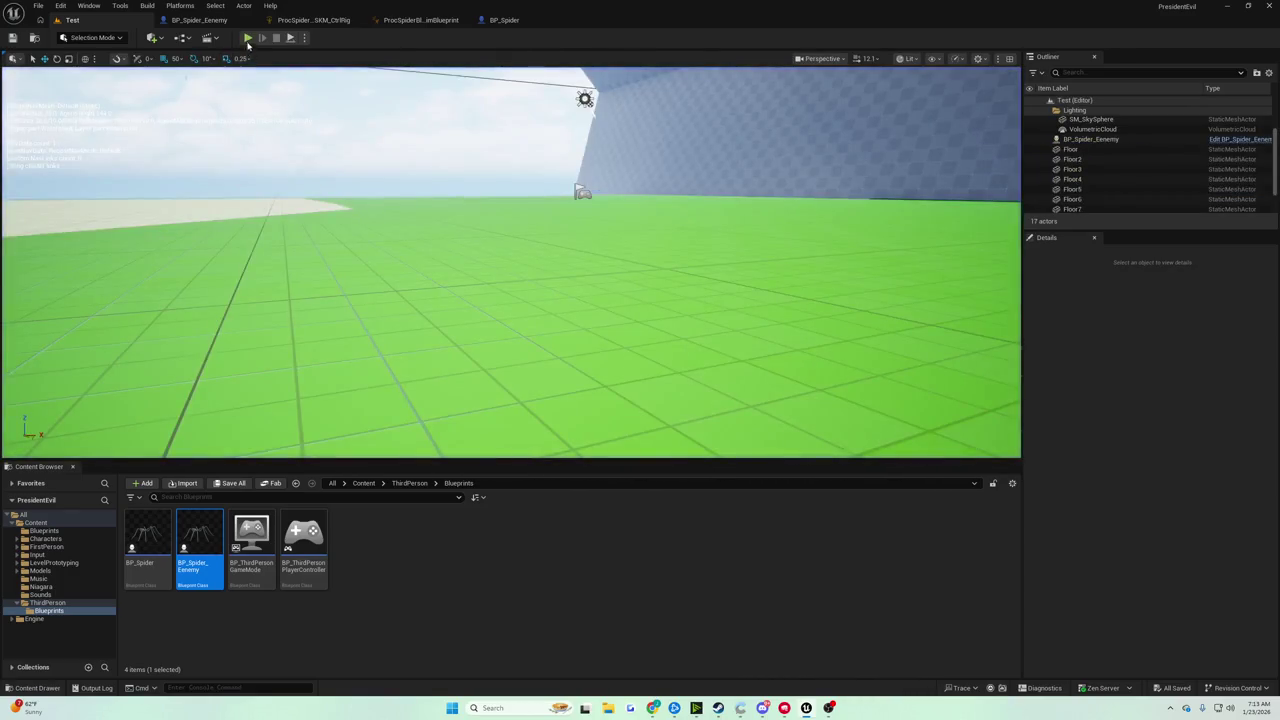
pyautogui.click(248, 40)
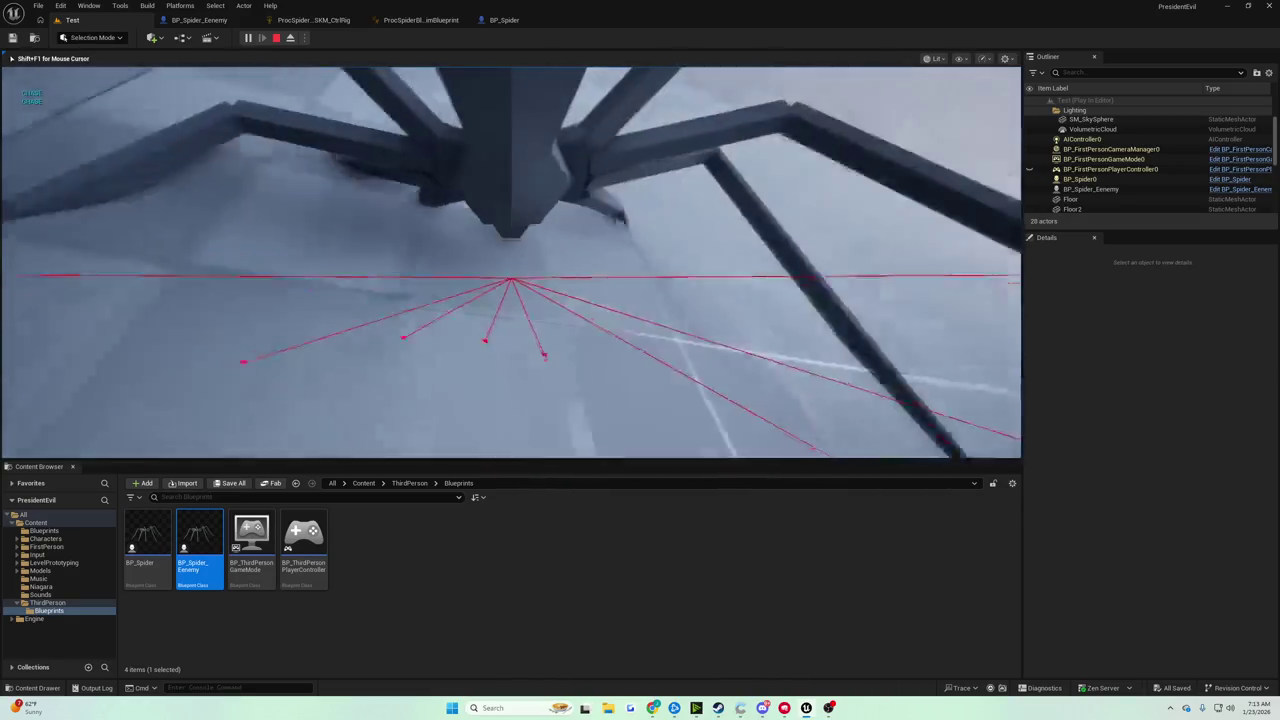
pyautogui.press('Escape')
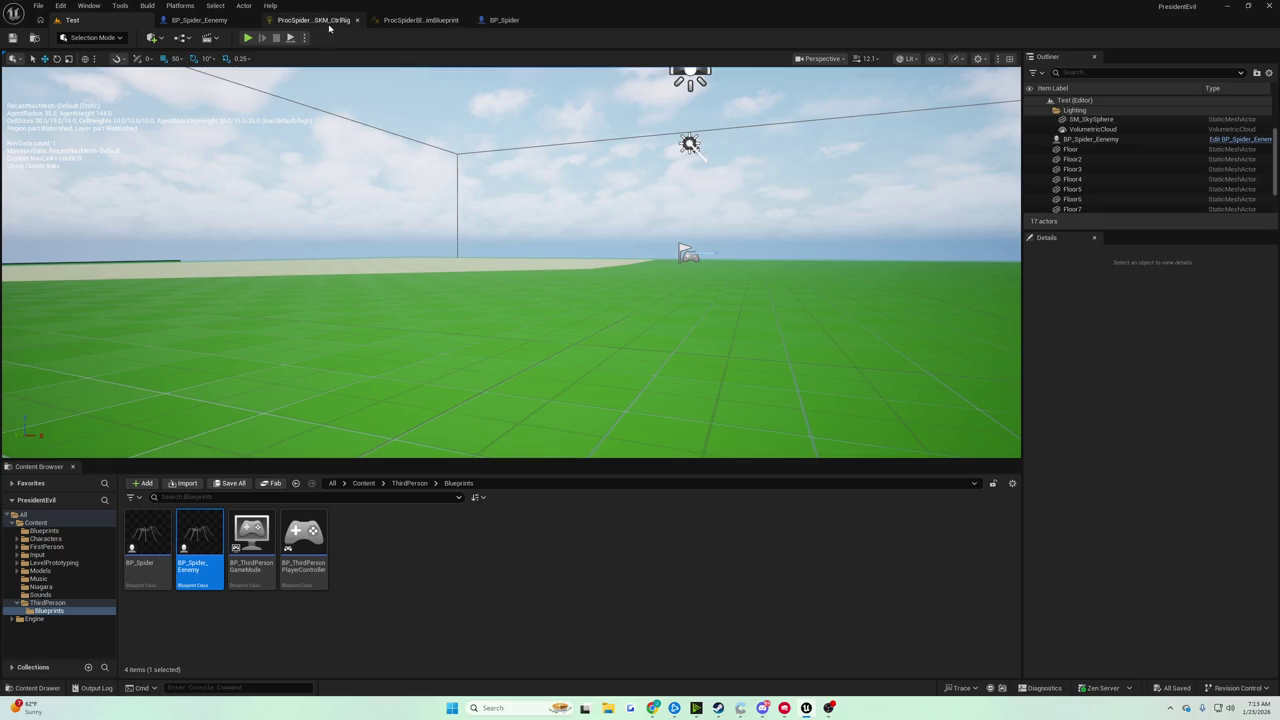
# Compare the enemy spider blueprint, then review BP_Spider's event graph, Billboard variable and Leg Traces node
pyautogui.click(500, 20)
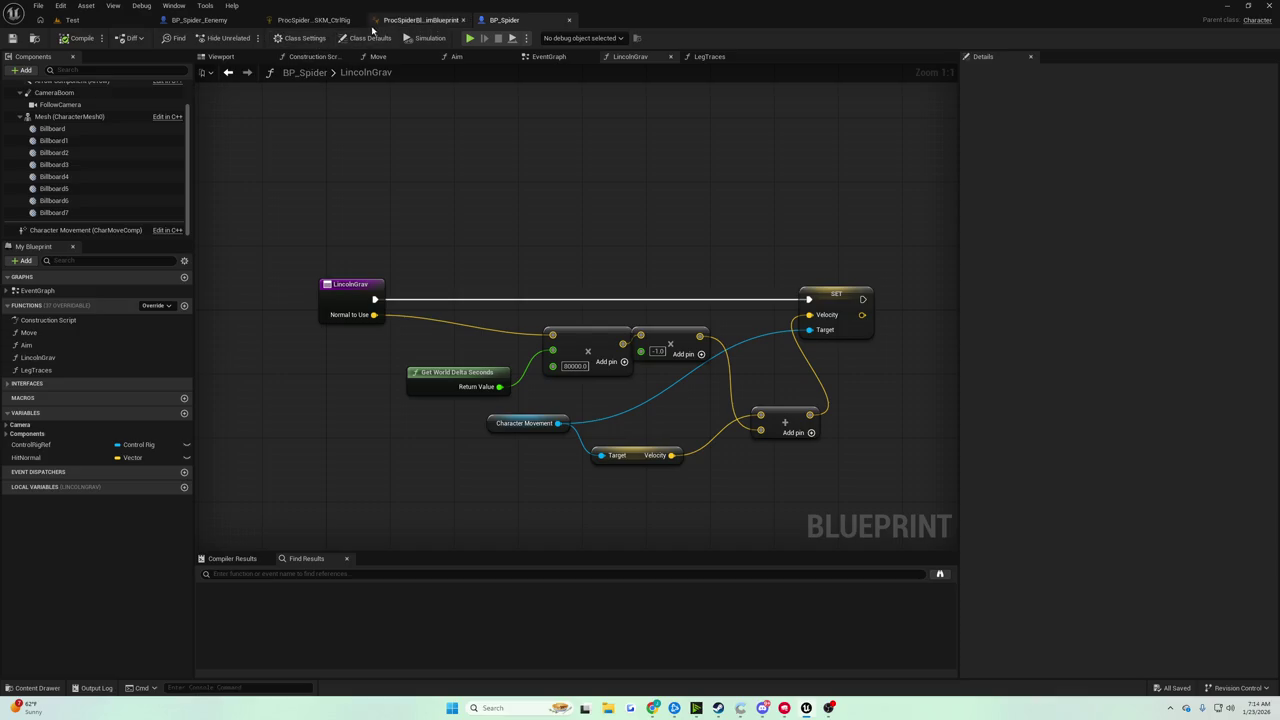
pyautogui.click(205, 20)
pyautogui.moveTo(461, 160)
pyautogui.mouseDown()
pyautogui.moveTo(553, 193)
pyautogui.moveTo(746, 211)
pyautogui.mouseUp()
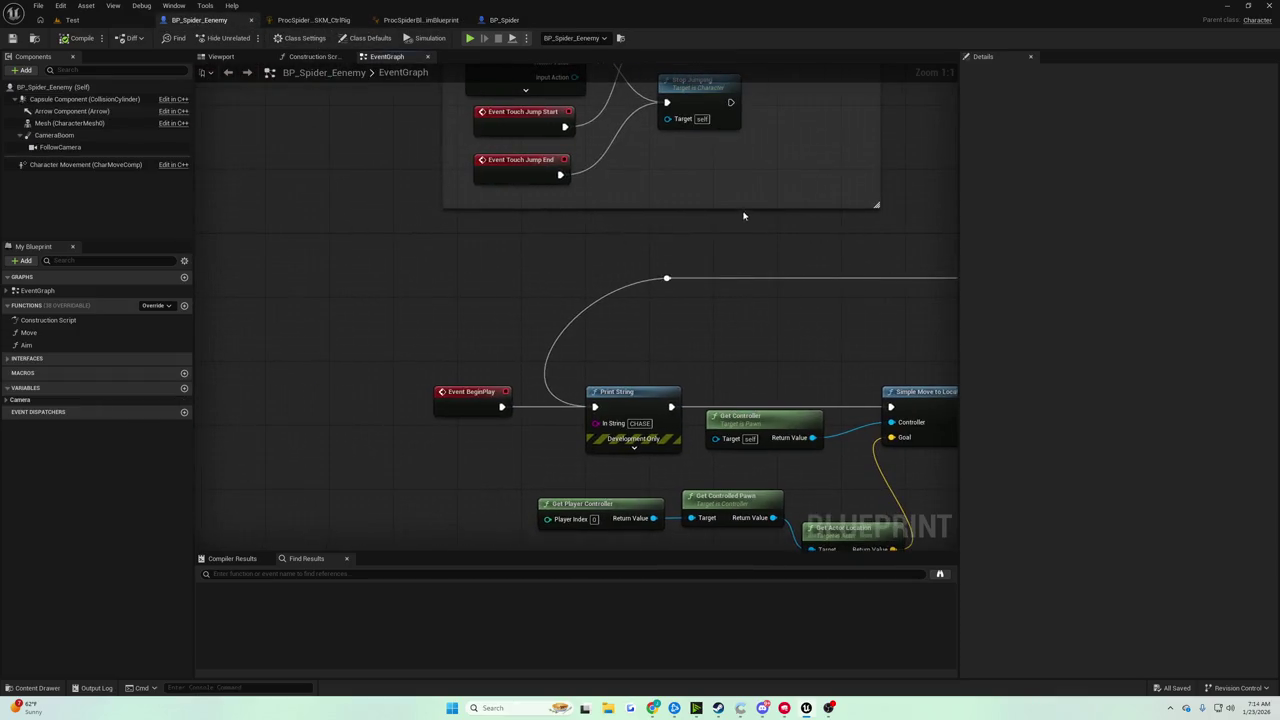
pyautogui.scroll(-2, 723, 211)
pyautogui.click(495, 20)
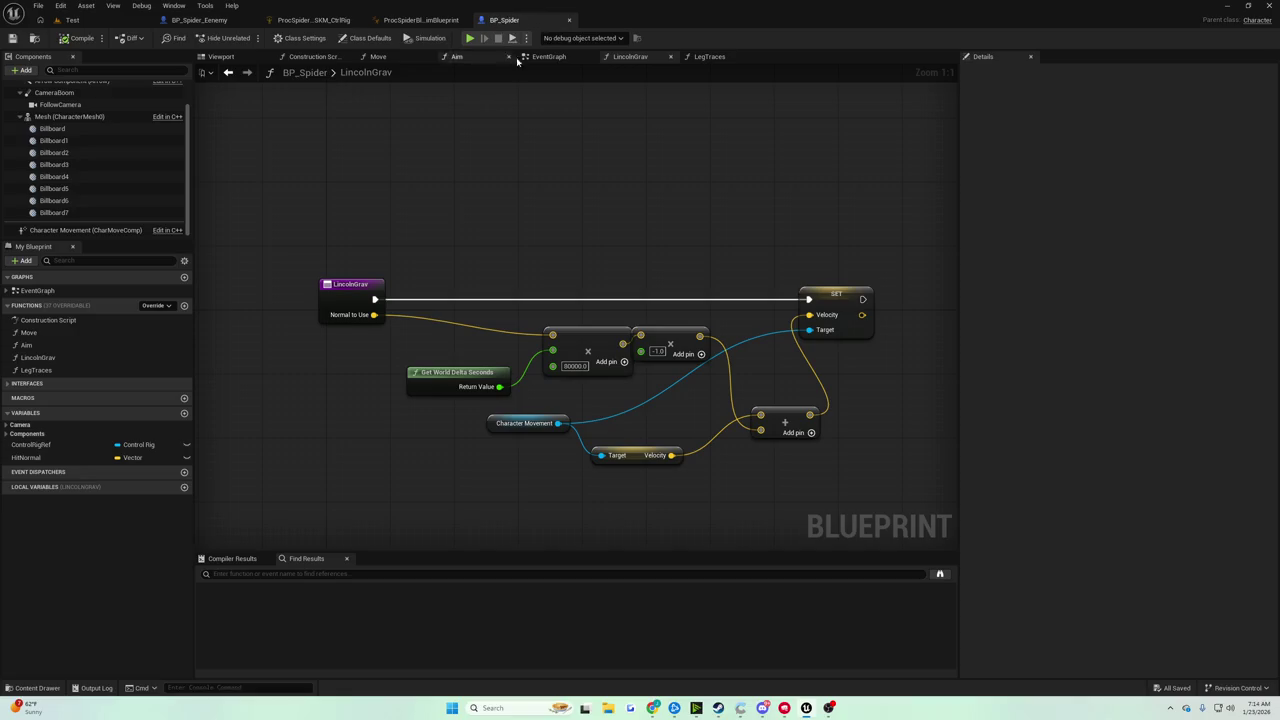
pyautogui.click(549, 57)
pyautogui.scroll(-5, 620, 236)
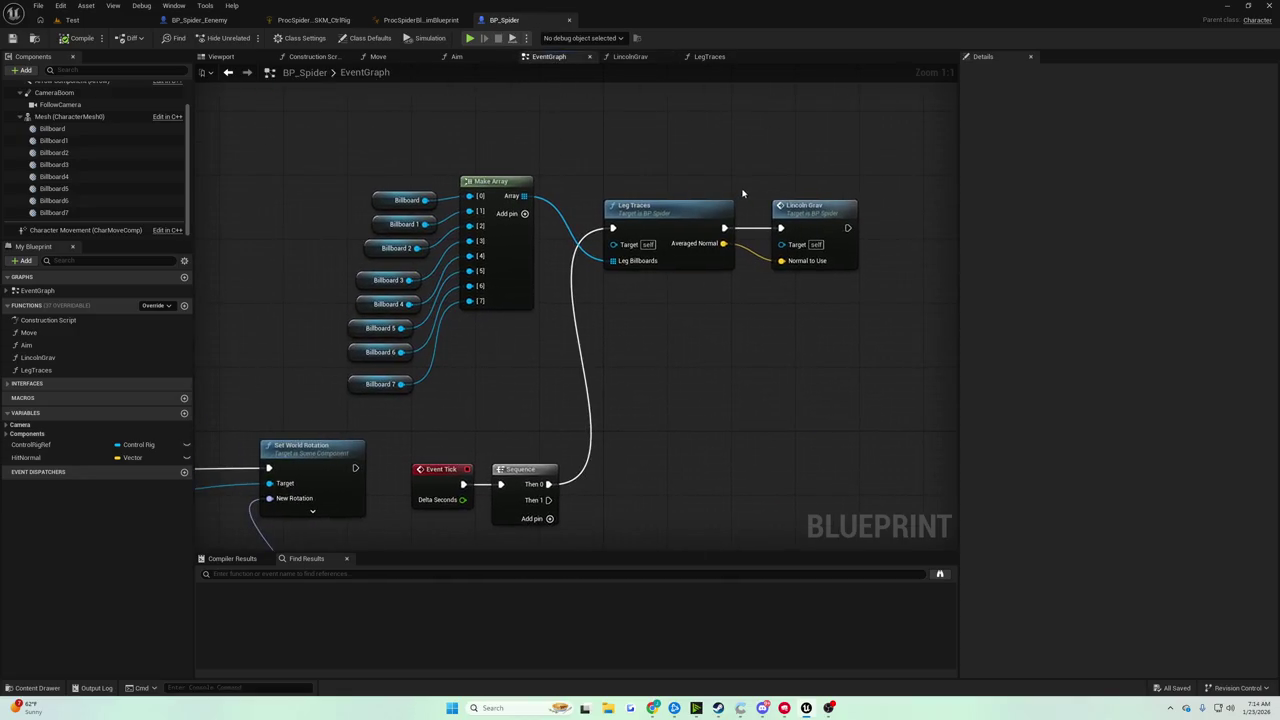
pyautogui.scroll(4, 620, 236)
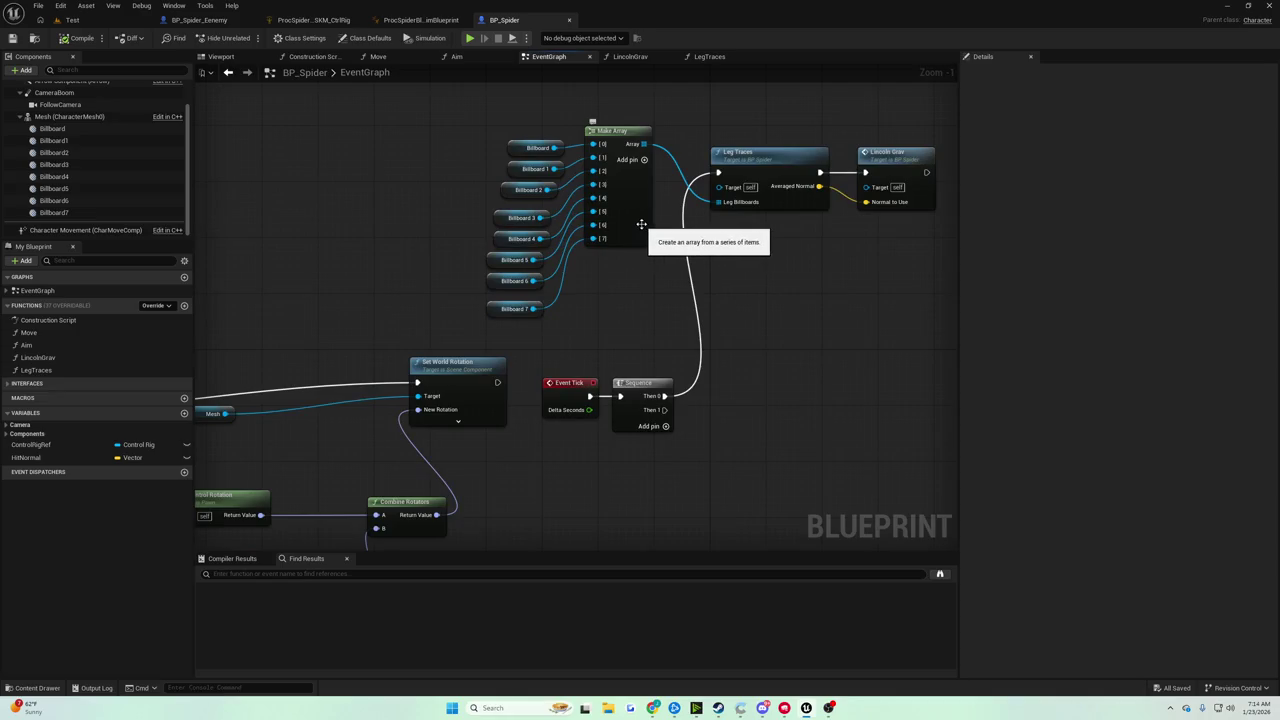
pyautogui.click(537, 145)
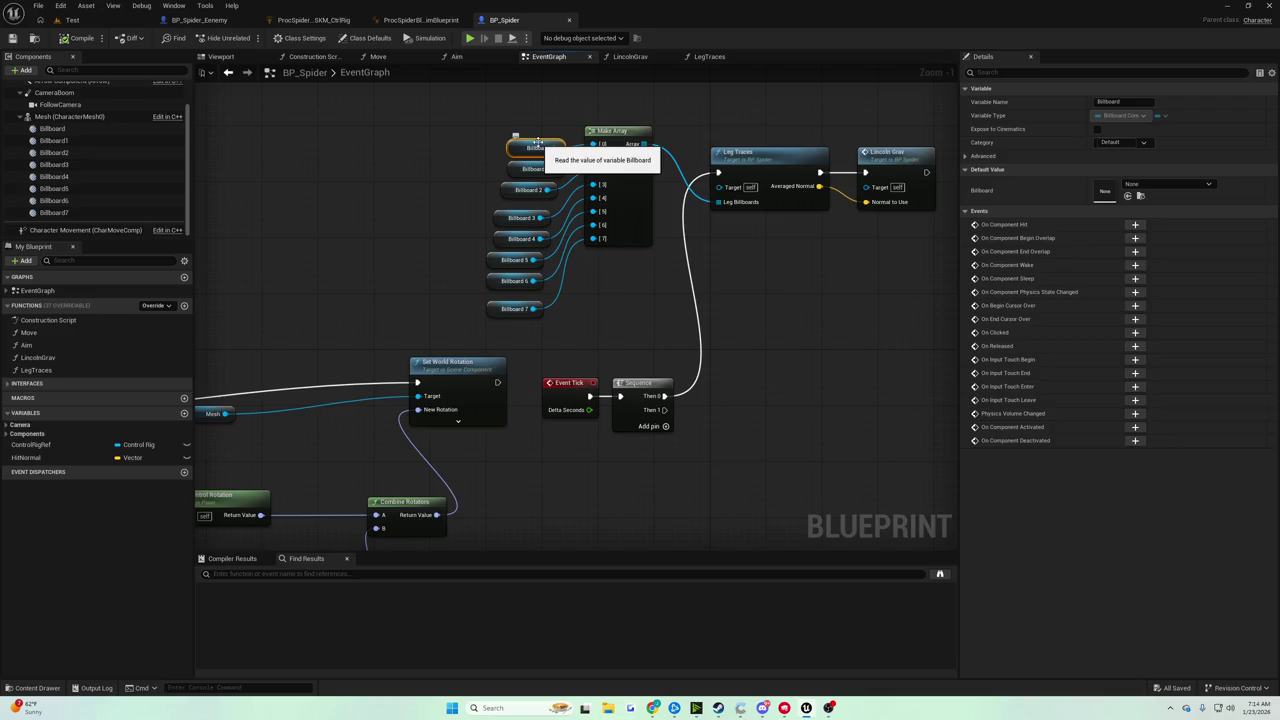
pyautogui.moveTo(686, 131); pyautogui.dragTo(601, 168)
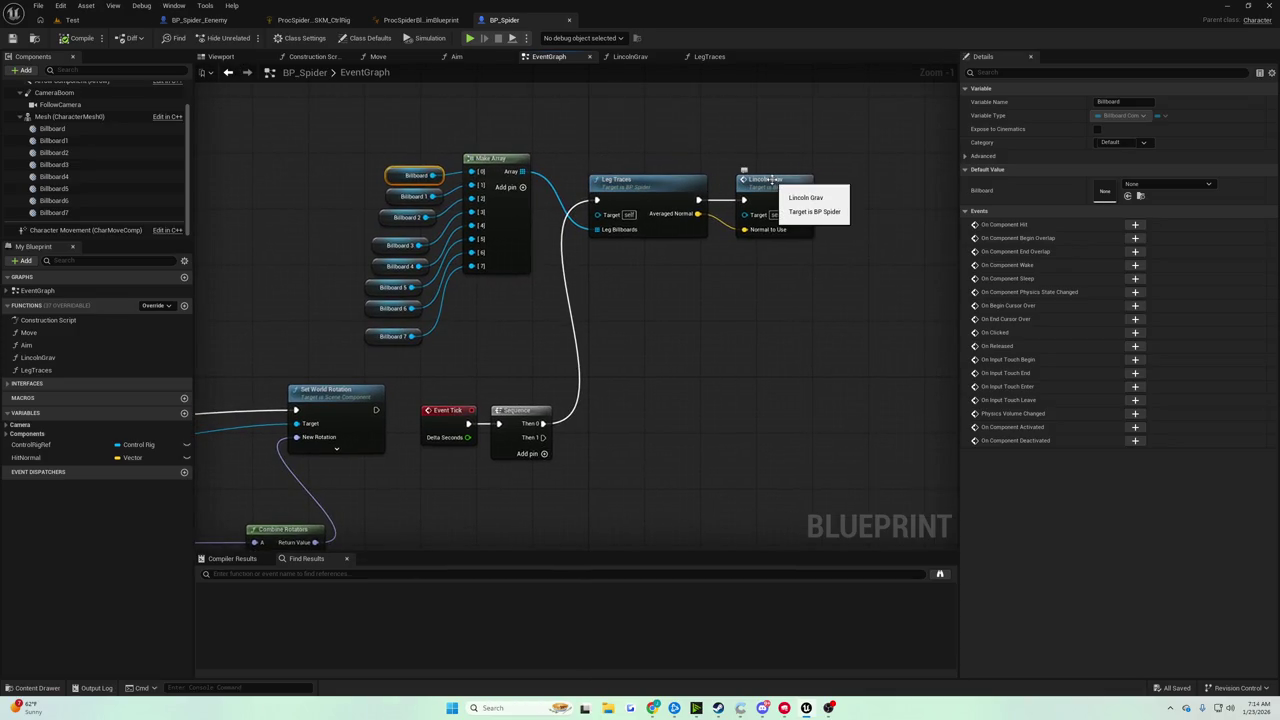
# Inspect the LegTraces function's loop, Line Trace, branch and SET nodes, then go to LincolnGrav
pyautogui.doubleClick(640, 185)
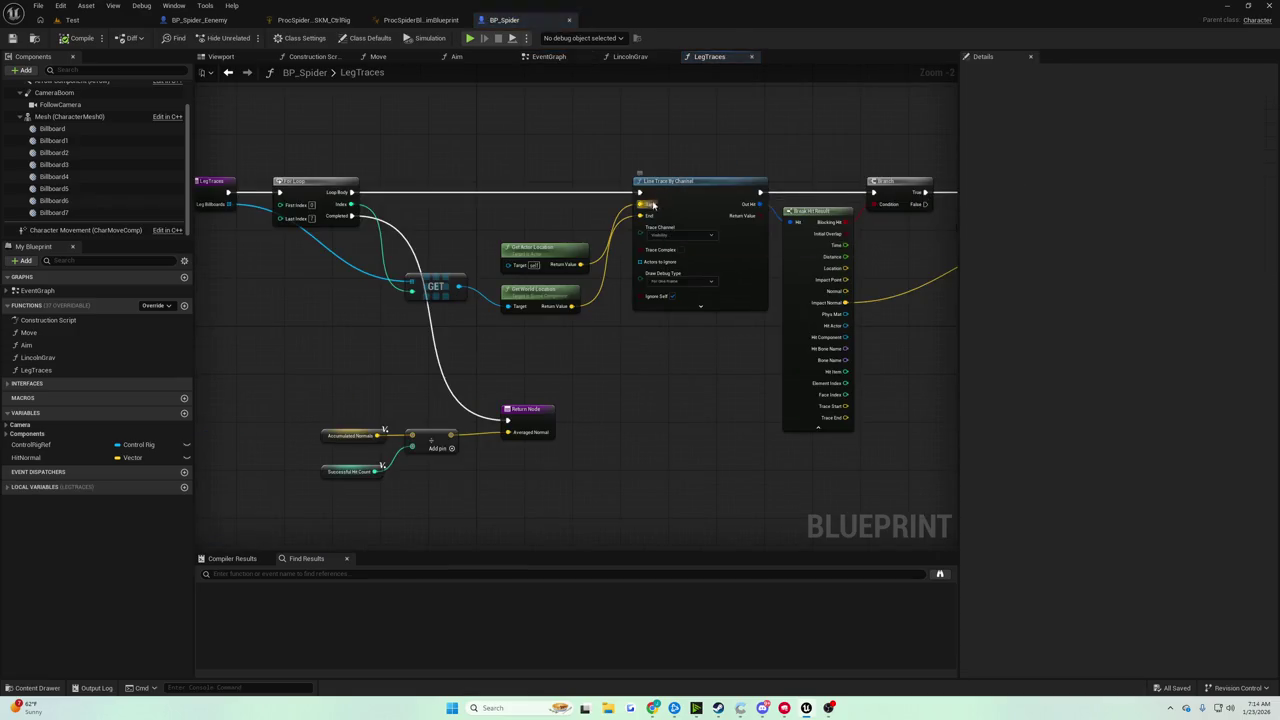
pyautogui.moveTo(615, 207); pyautogui.dragTo(413, 211)
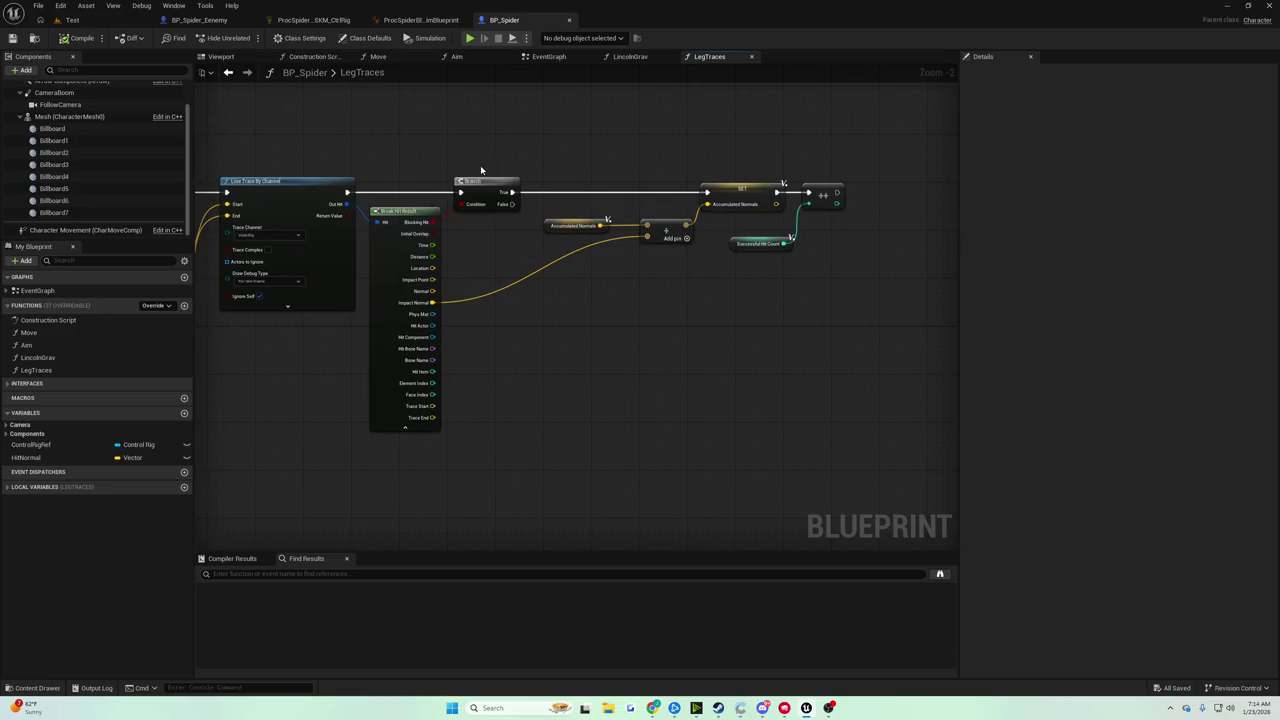
pyautogui.scroll(1, 480, 170)
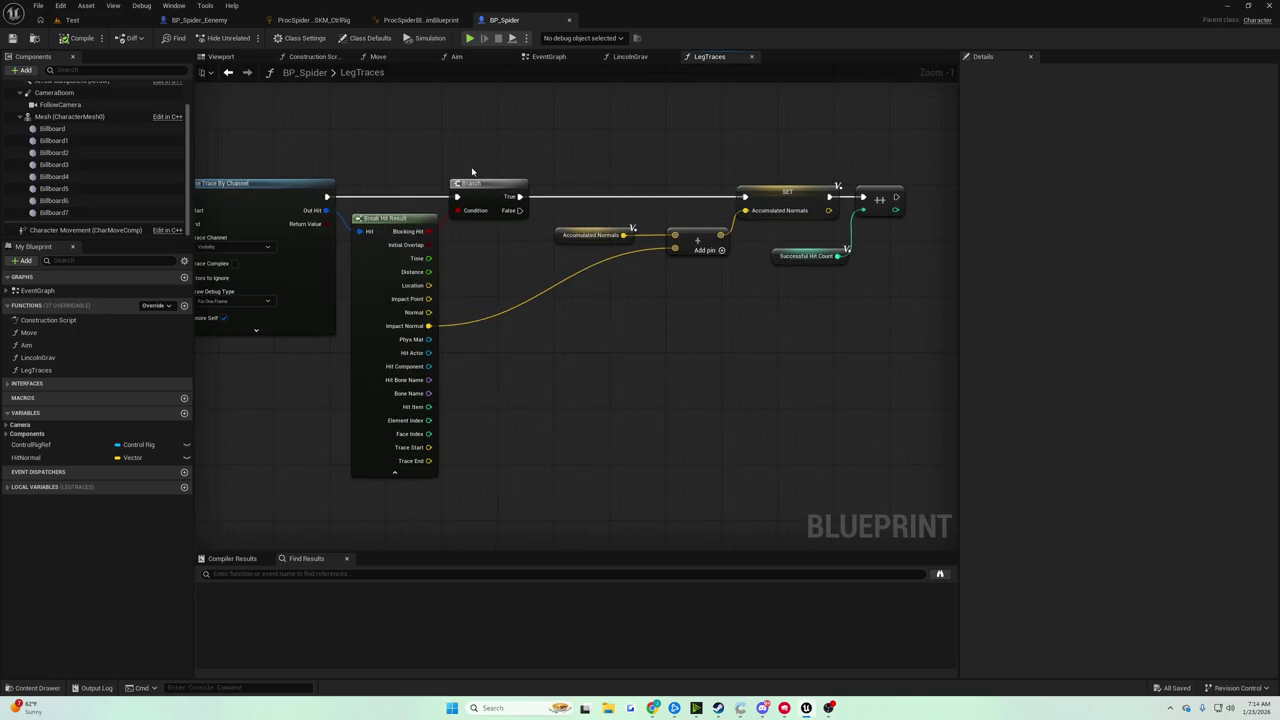
pyautogui.moveTo(452, 170); pyautogui.dragTo(759, 190)
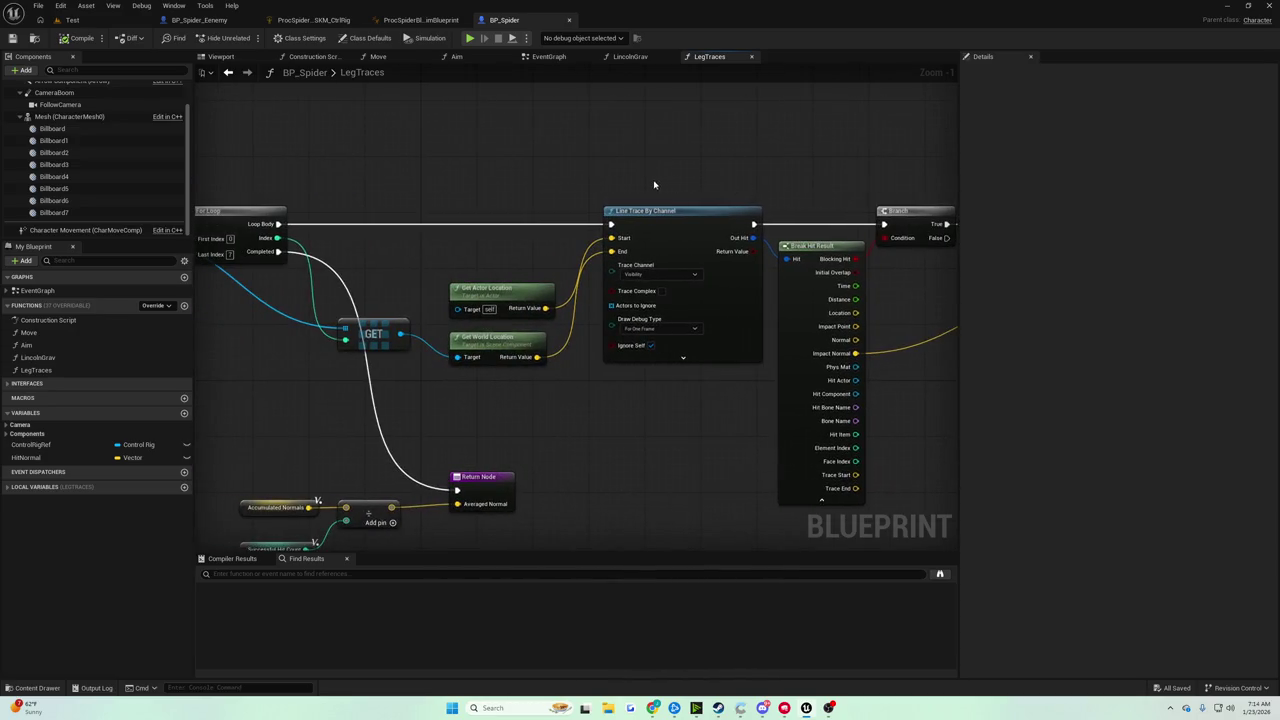
pyautogui.moveTo(637, 186); pyautogui.dragTo(684, 73)
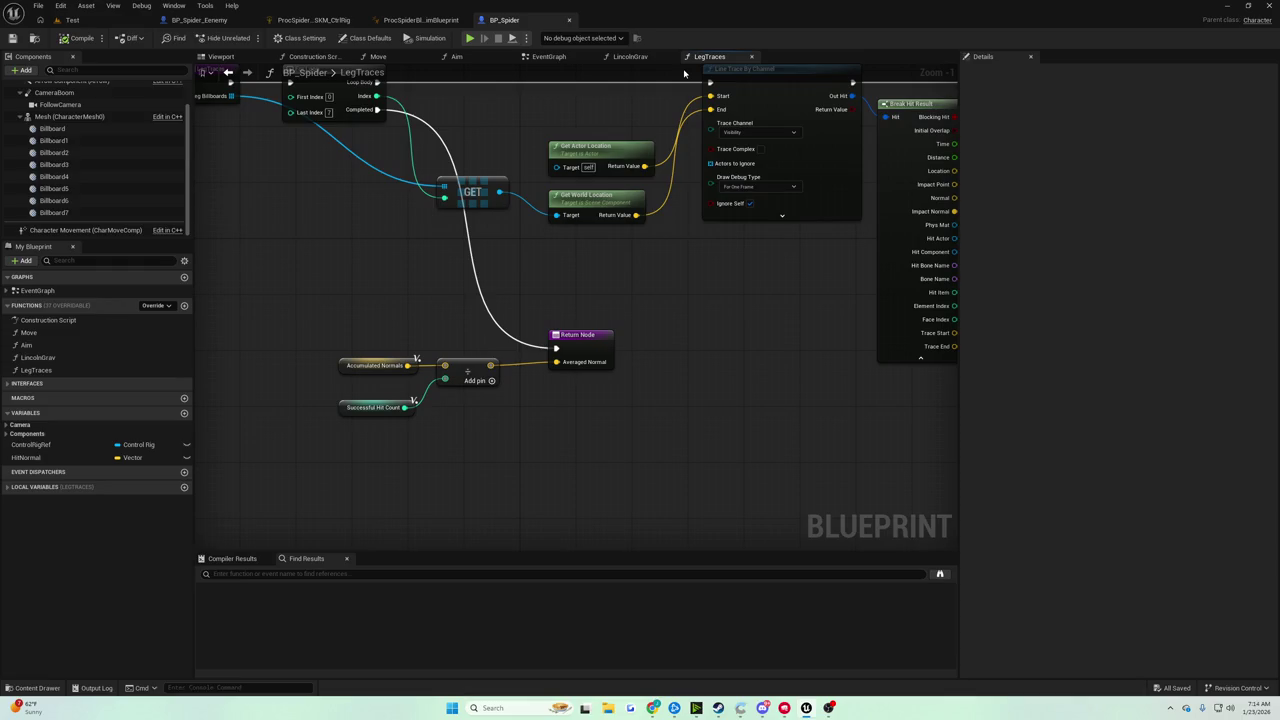
pyautogui.moveTo(686, 85)
pyautogui.mouseDown()
pyautogui.moveTo(519, 149)
pyautogui.moveTo(237, 159)
pyautogui.moveTo(2, 202)
pyautogui.moveTo(656, 73)
pyautogui.mouseUp()
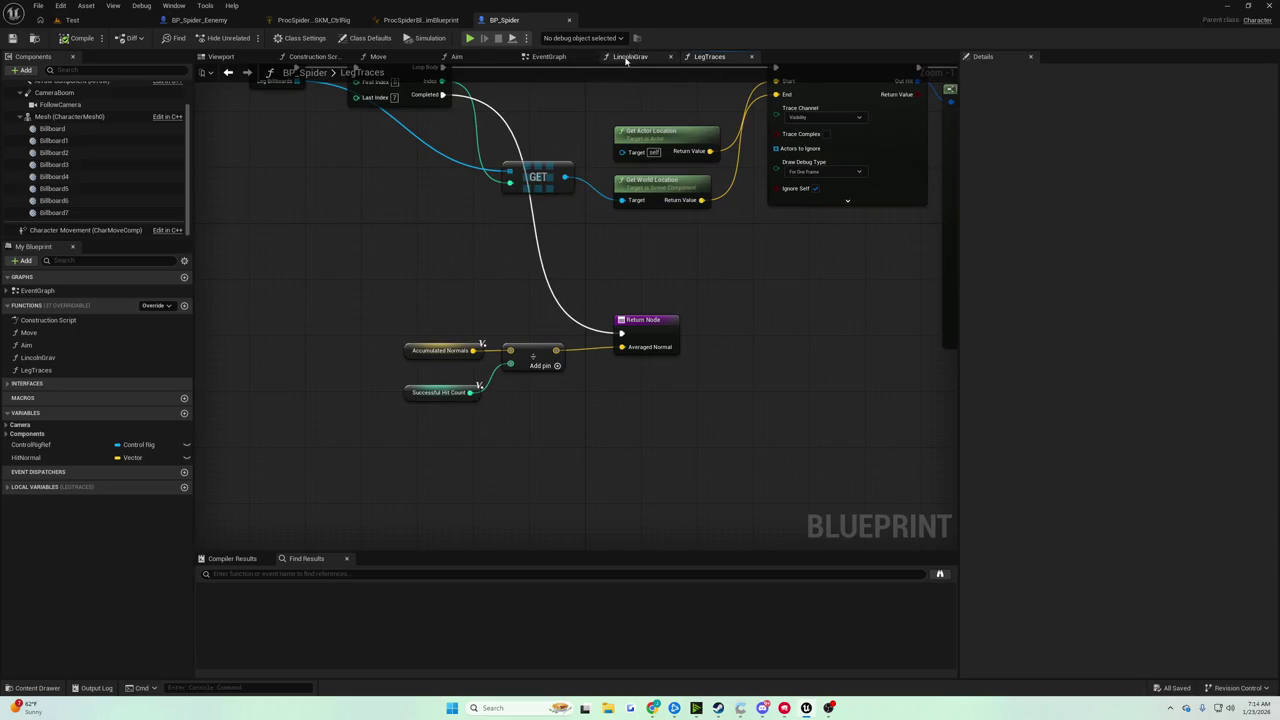
pyautogui.click(627, 58)
# Add a Draw Debug Line node after the SET node in LincolnGrav
pyautogui.moveTo(631, 97)
pyautogui.mouseDown()
pyautogui.moveTo(523, 134)
pyautogui.moveTo(588, 151)
pyautogui.moveTo(575, 150)
pyautogui.mouseUp()
pyautogui.moveTo(744, 305); pyautogui.dragTo(812, 300)
pyautogui.write('d')
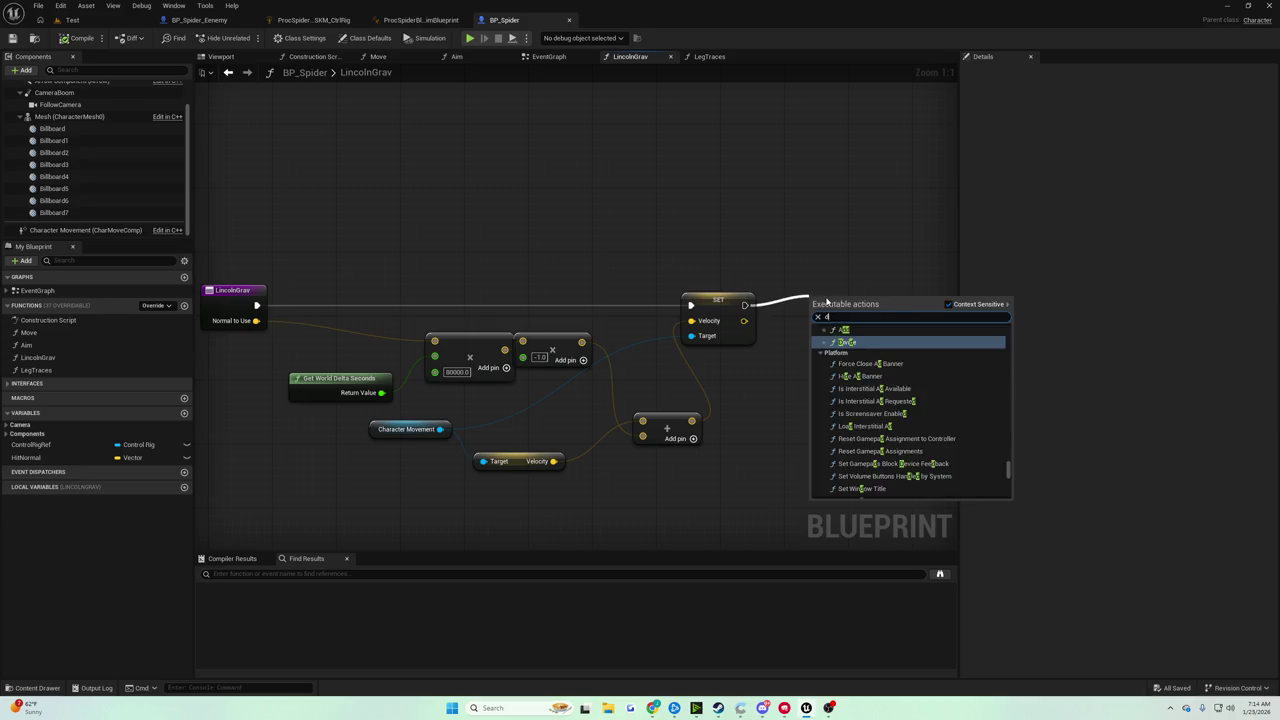
pyautogui.write('raw line')
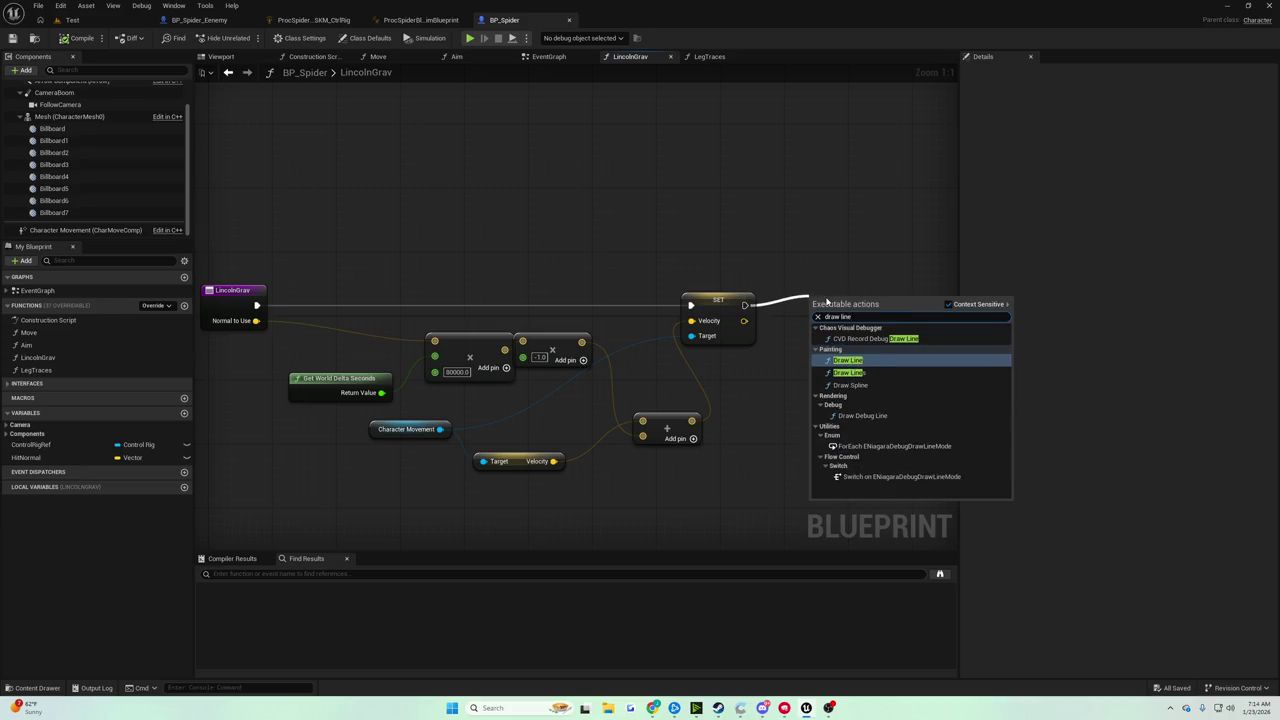
pyautogui.hotkey('ctrl', 'a')
pyautogui.write('debug line')
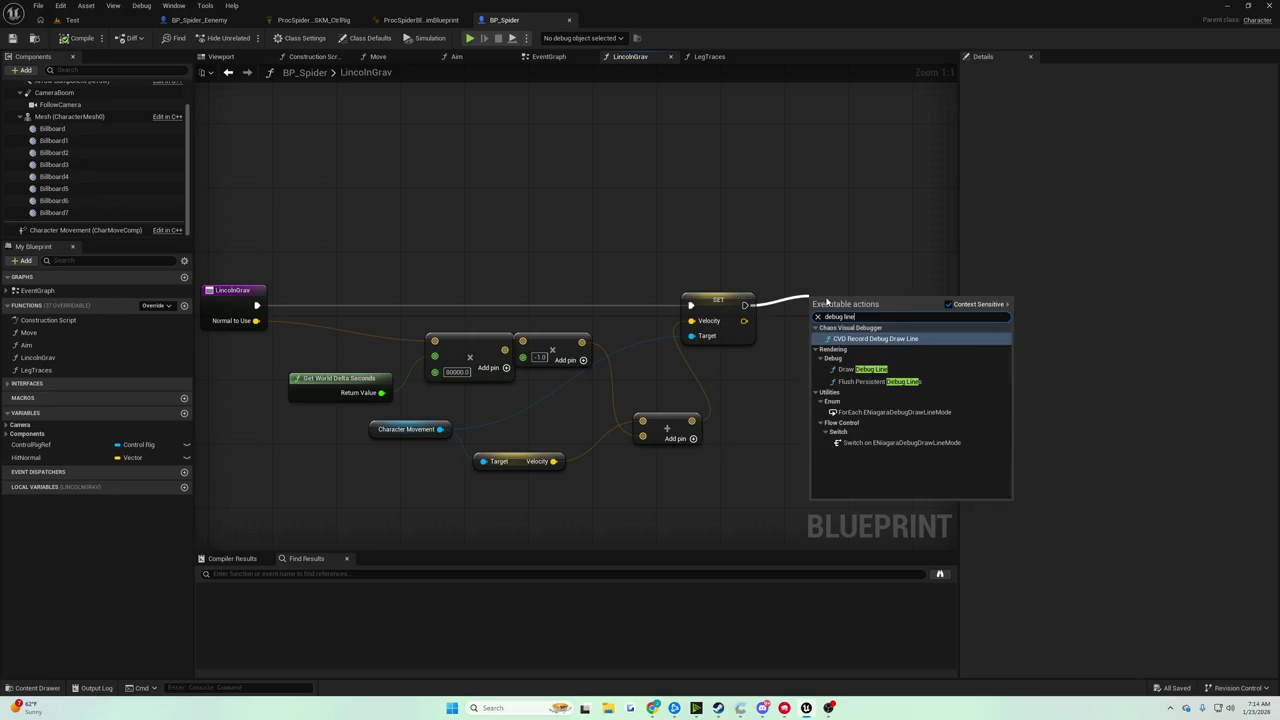
pyautogui.click(862, 369)
pyautogui.moveTo(832, 305); pyautogui.dragTo(904, 306)
# Connect Get Actor Location to Line Start and add a vector add node from it
pyautogui.rightClick(715, 240)
pyautogui.write('get actor location')
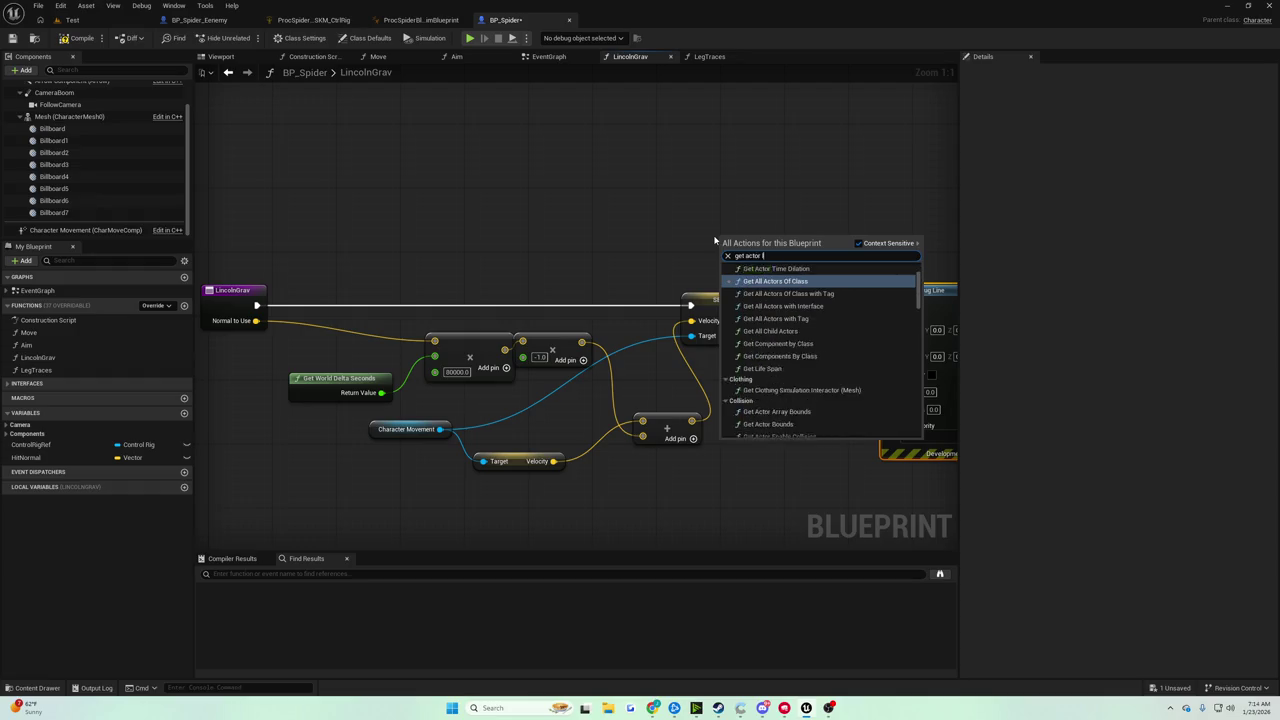
pyautogui.press('Return')
pyautogui.moveTo(676, 255); pyautogui.dragTo(747, 319)
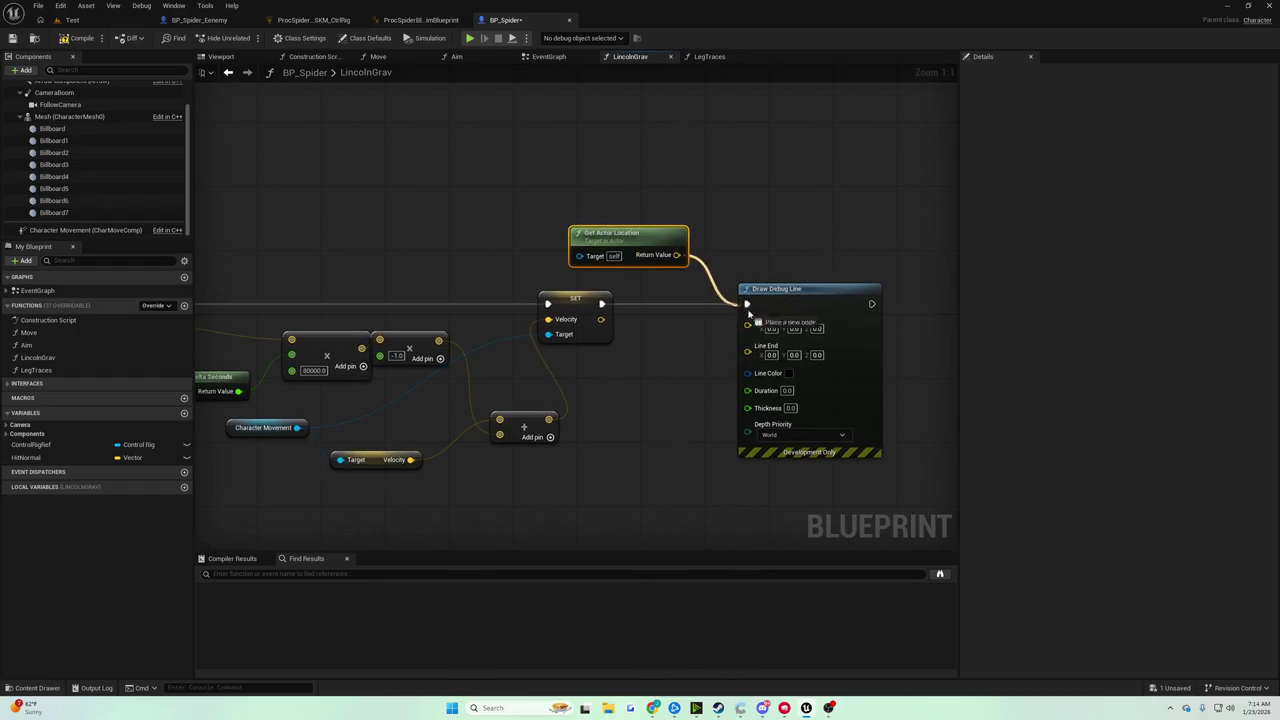
pyautogui.moveTo(676, 255); pyautogui.dragTo(715, 243)
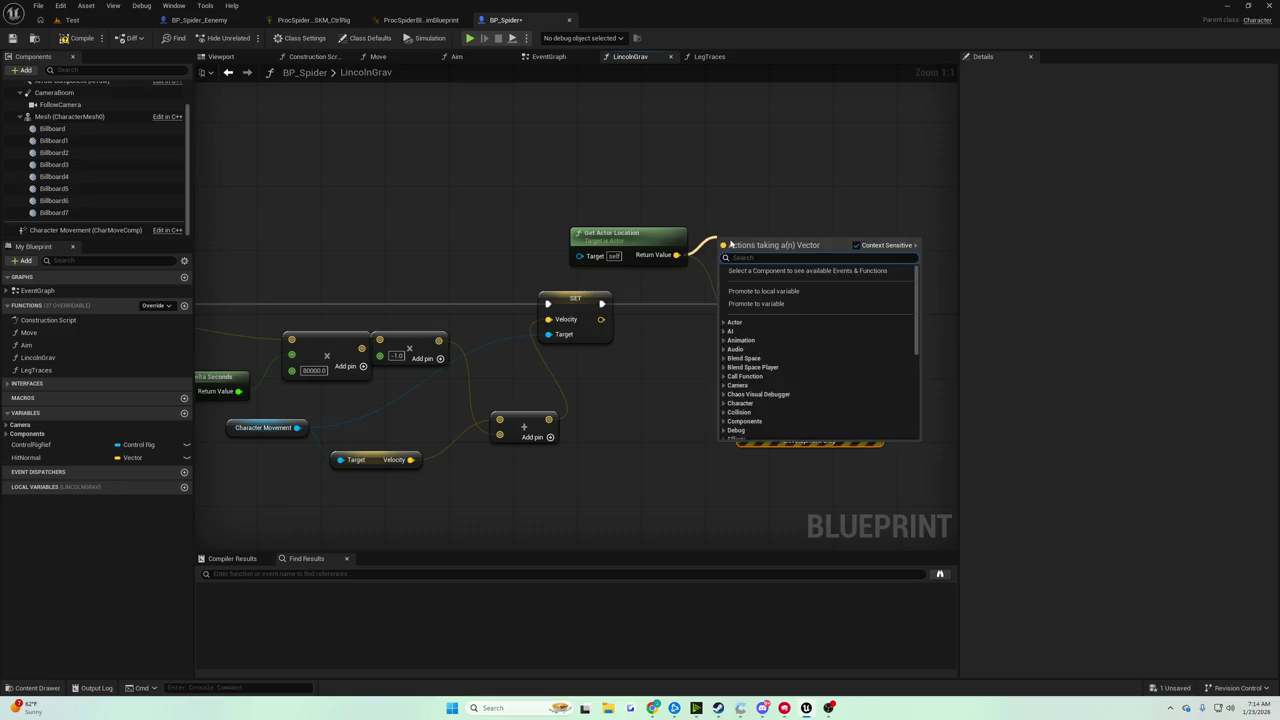
pyautogui.write('+')
pyautogui.press('Return')
pyautogui.moveTo(786, 290); pyautogui.dragTo(876, 290)
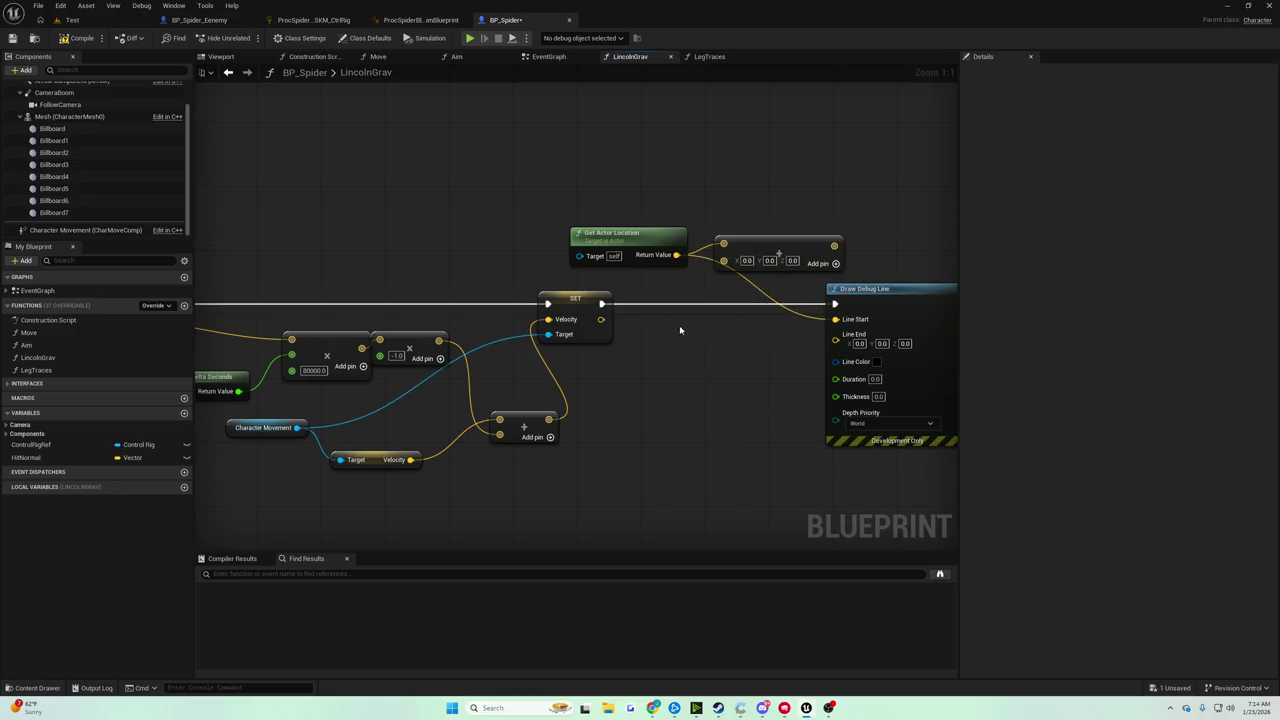
pyautogui.moveTo(680, 327)
pyautogui.mouseDown()
pyautogui.moveTo(762, 334)
pyautogui.moveTo(722, 327)
pyautogui.mouseUp()
# Normalize SET's velocity output and add a Multiply node for the normalized vector
pyautogui.moveTo(643, 321); pyautogui.dragTo(681, 351)
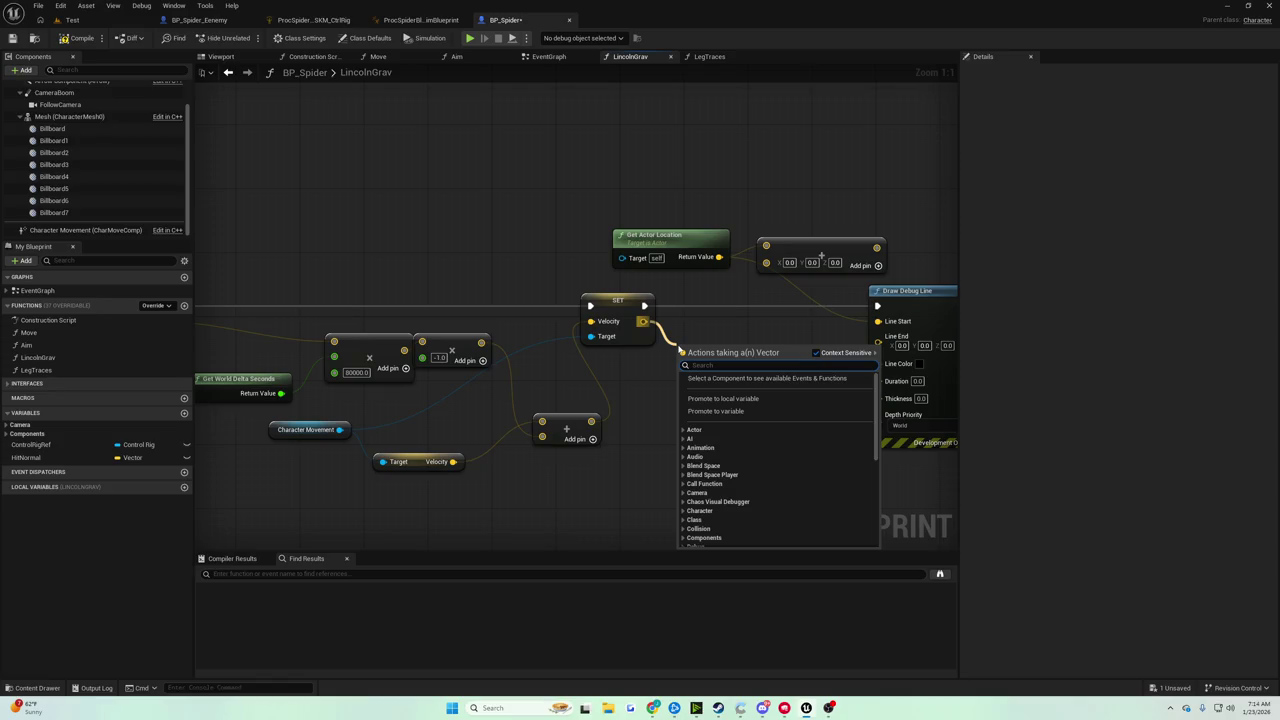
pyautogui.write('normalize')
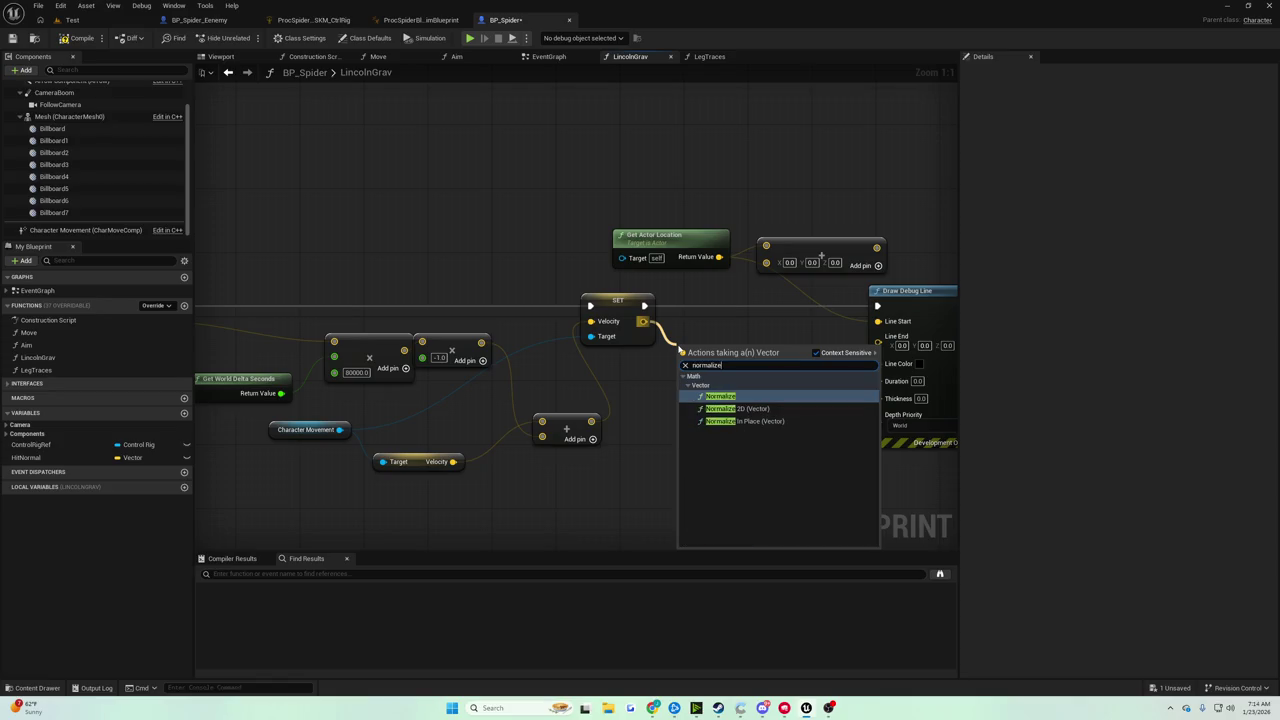
pyautogui.press('Return')
pyautogui.moveTo(706, 347); pyautogui.dragTo(507, 363)
pyautogui.moveTo(730, 306); pyautogui.dragTo(766, 306)
pyautogui.moveTo(603, 383); pyautogui.dragTo(626, 405)
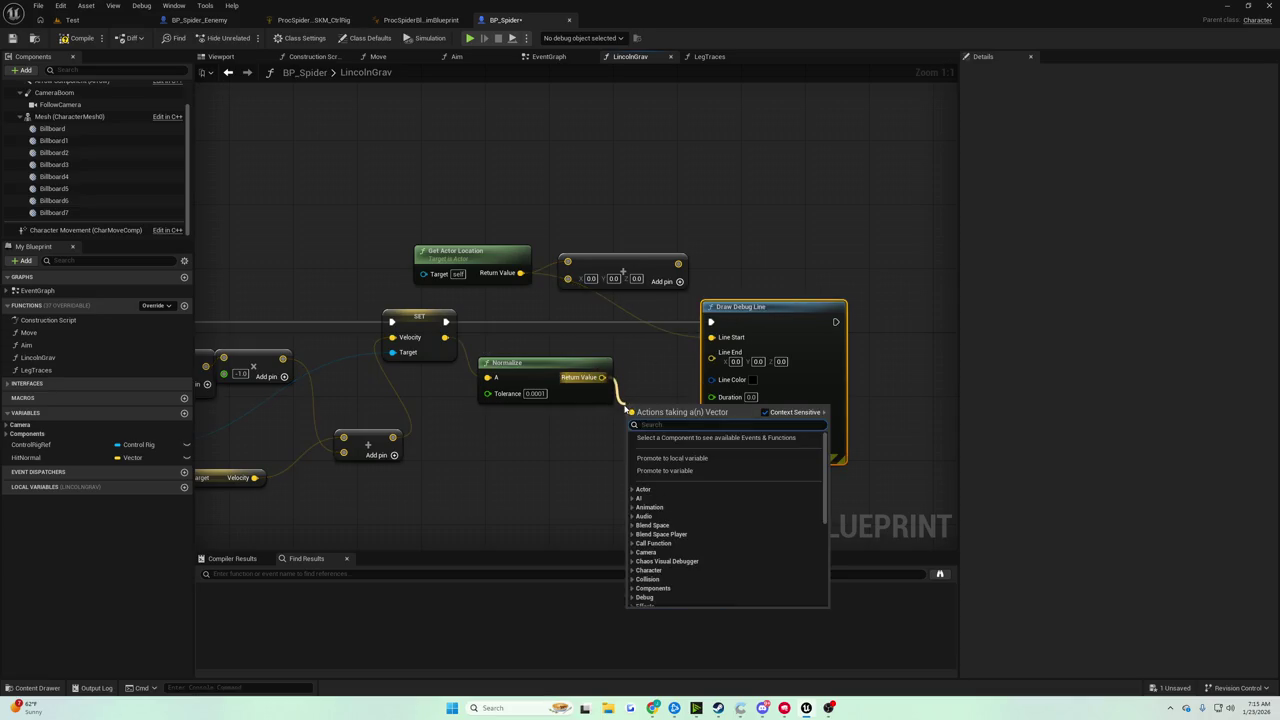
pyautogui.write('multiply')
pyautogui.press('Return')
pyautogui.moveTo(780, 314); pyautogui.dragTo(840, 306)
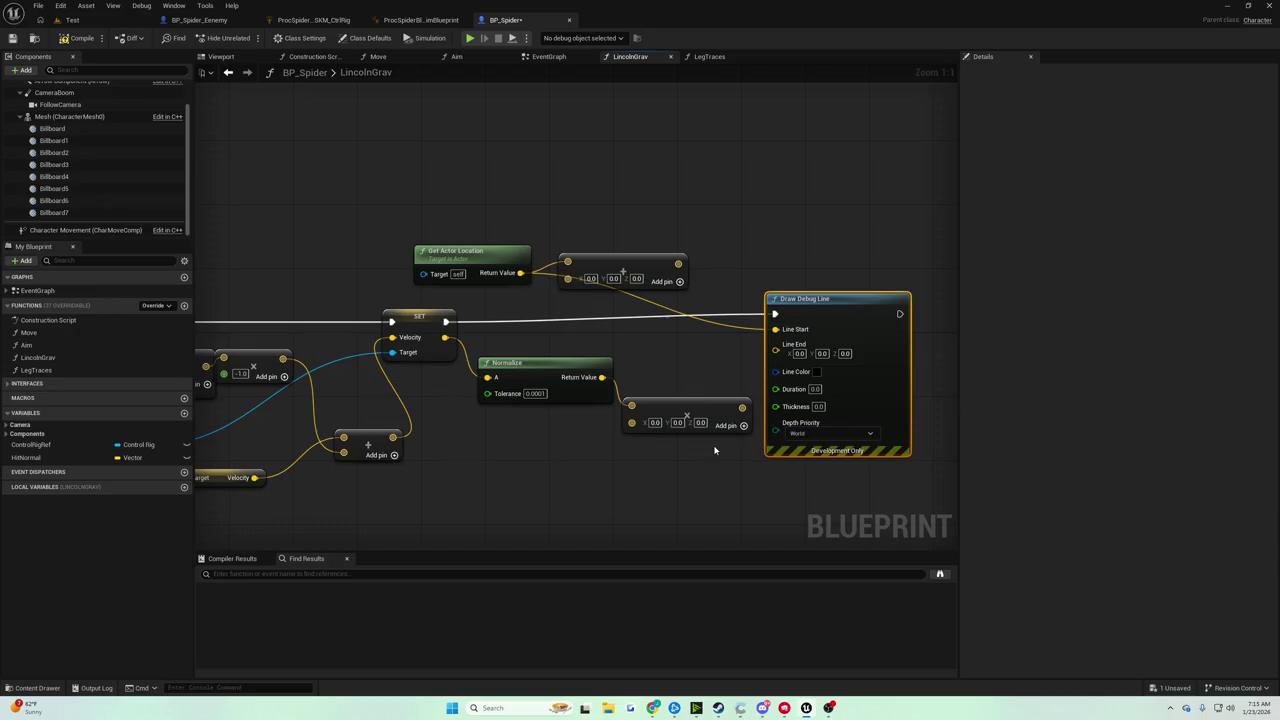
# Make the multiplier a float of 600 and feed the scaled normal into the Line End sum
pyautogui.rightClick(647, 428)
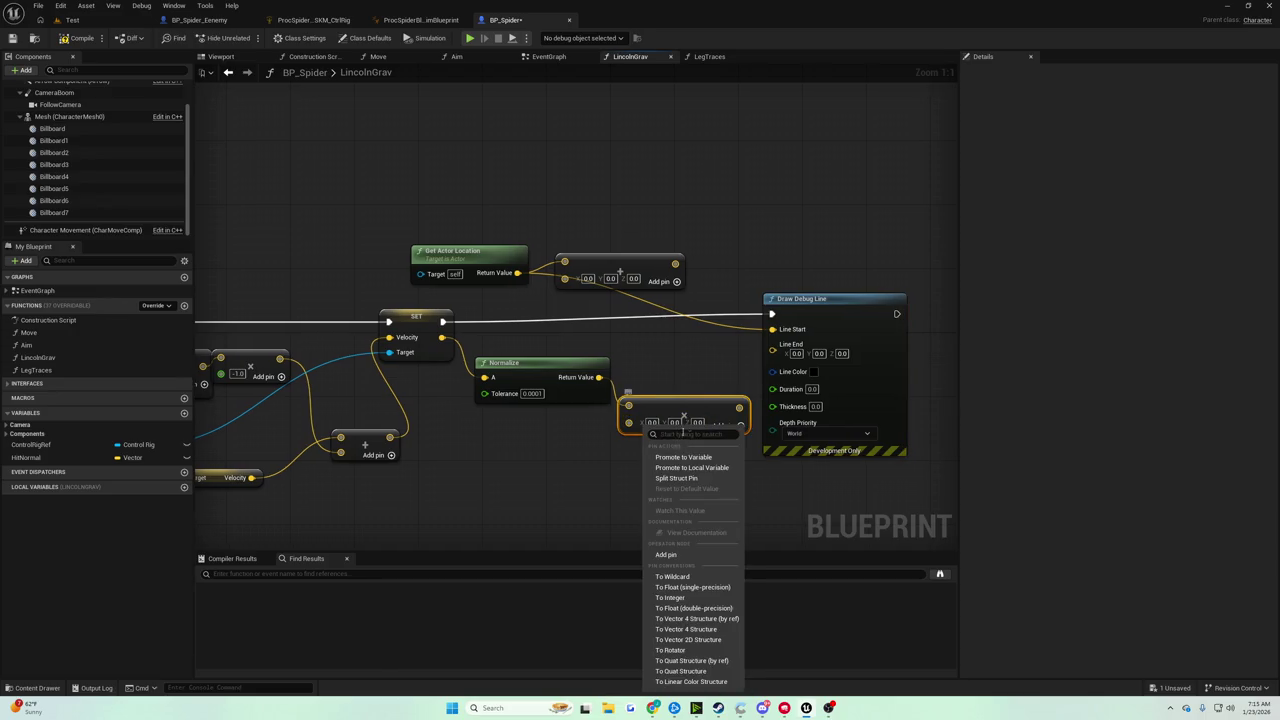
pyautogui.click(707, 590)
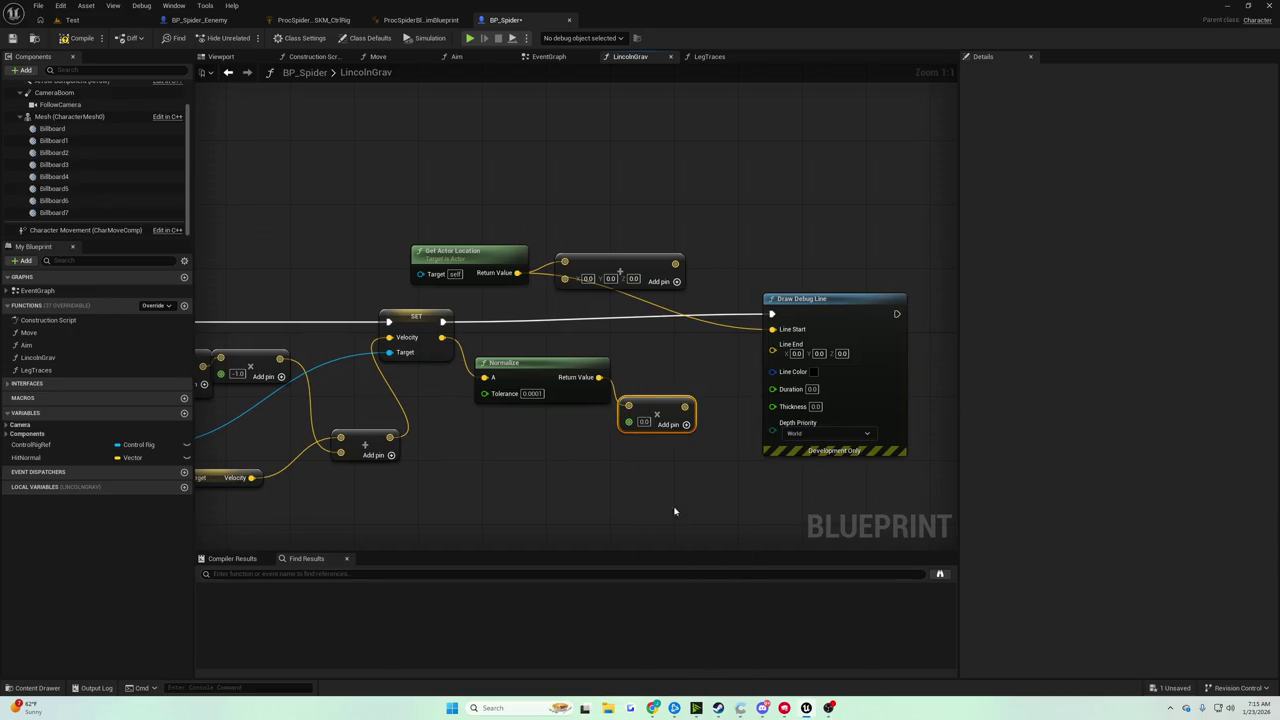
pyautogui.click(641, 421)
pyautogui.write('600')
pyautogui.press('Return')
pyautogui.moveTo(689, 413)
pyautogui.mouseDown()
pyautogui.moveTo(564, 277)
pyautogui.moveTo(779, 354)
pyautogui.mouseUp()
# Give the debug line purple colour, duration 1 and thickness 5, then compile the blueprint
pyautogui.click(812, 371)
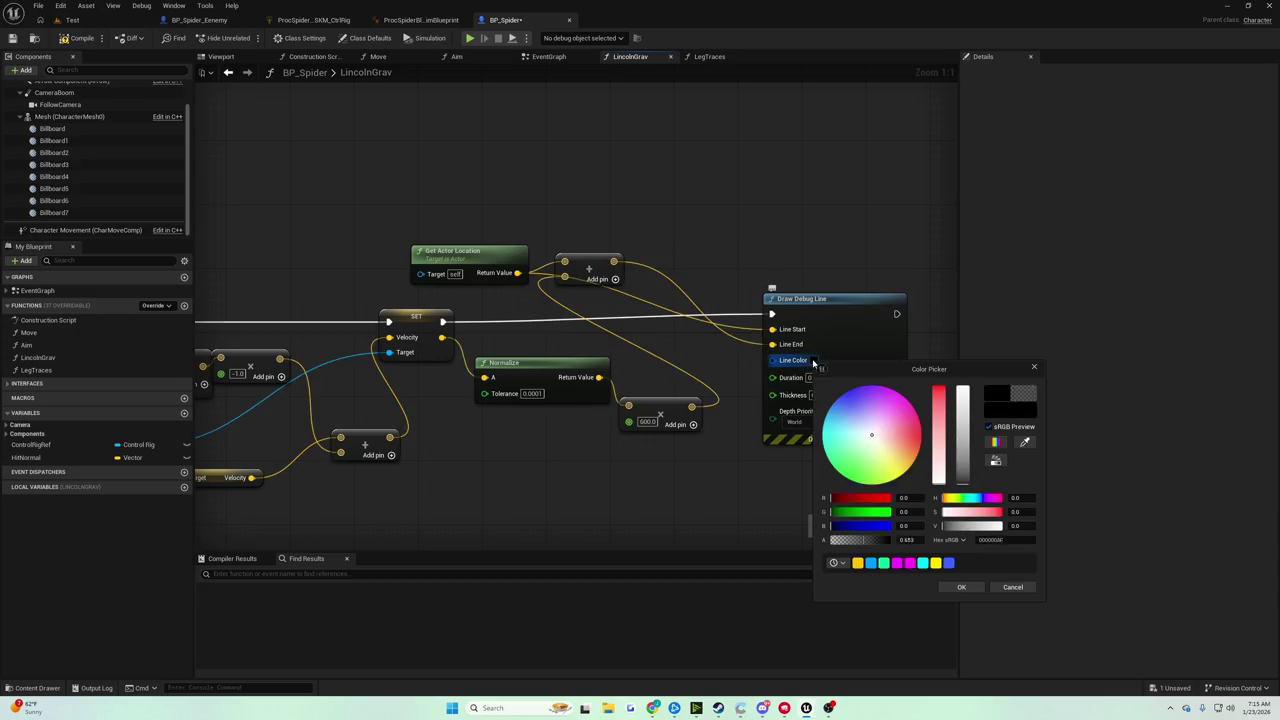
pyautogui.moveTo(878, 412)
pyautogui.mouseDown()
pyautogui.moveTo(887, 401)
pyautogui.moveTo(905, 455)
pyautogui.moveTo(888, 445)
pyautogui.moveTo(872, 386)
pyautogui.mouseUp()
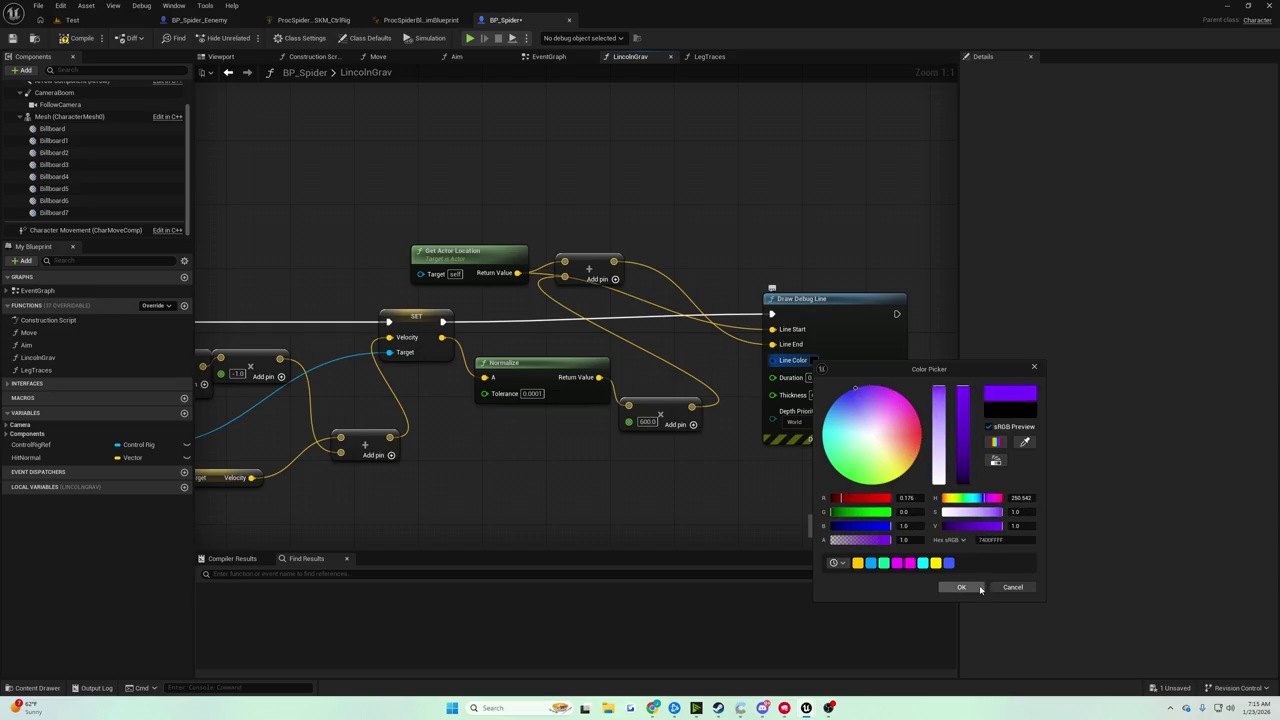
pyautogui.click(961, 587)
pyautogui.click(811, 378)
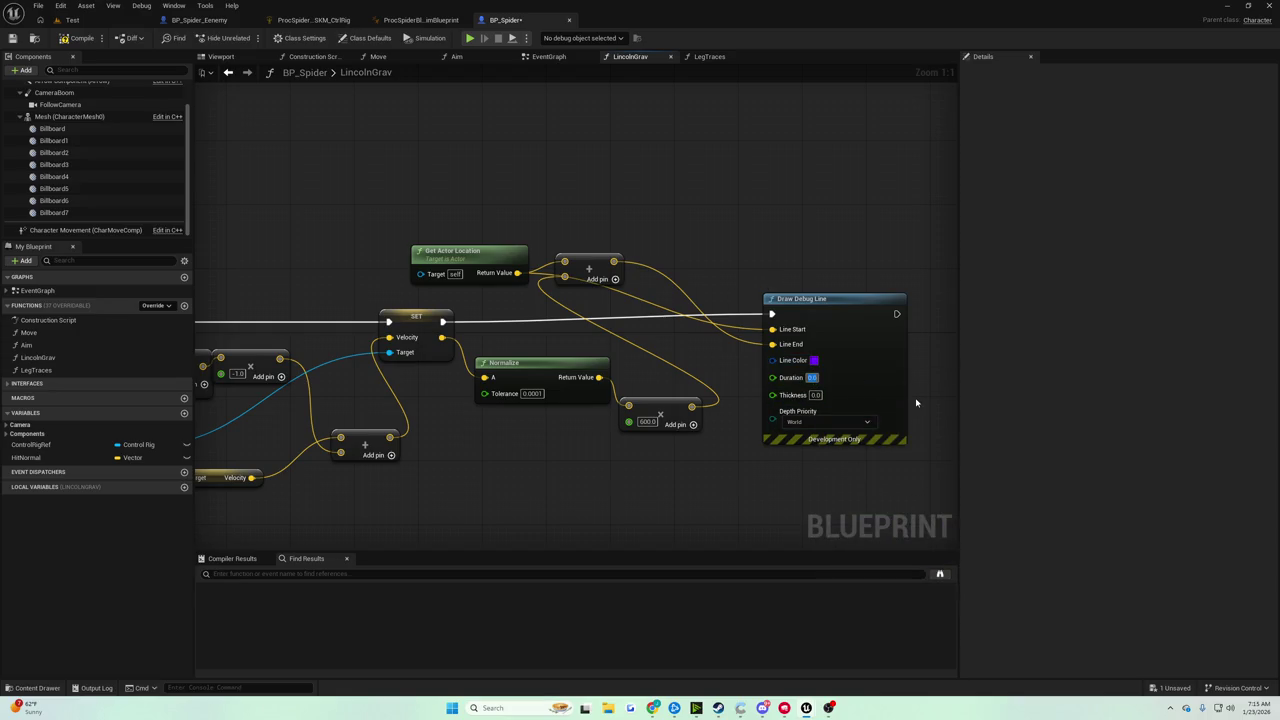
pyautogui.write('1')
pyautogui.press('Tab')
pyautogui.write('3')
pyautogui.press('Return')
pyautogui.click(72, 38)
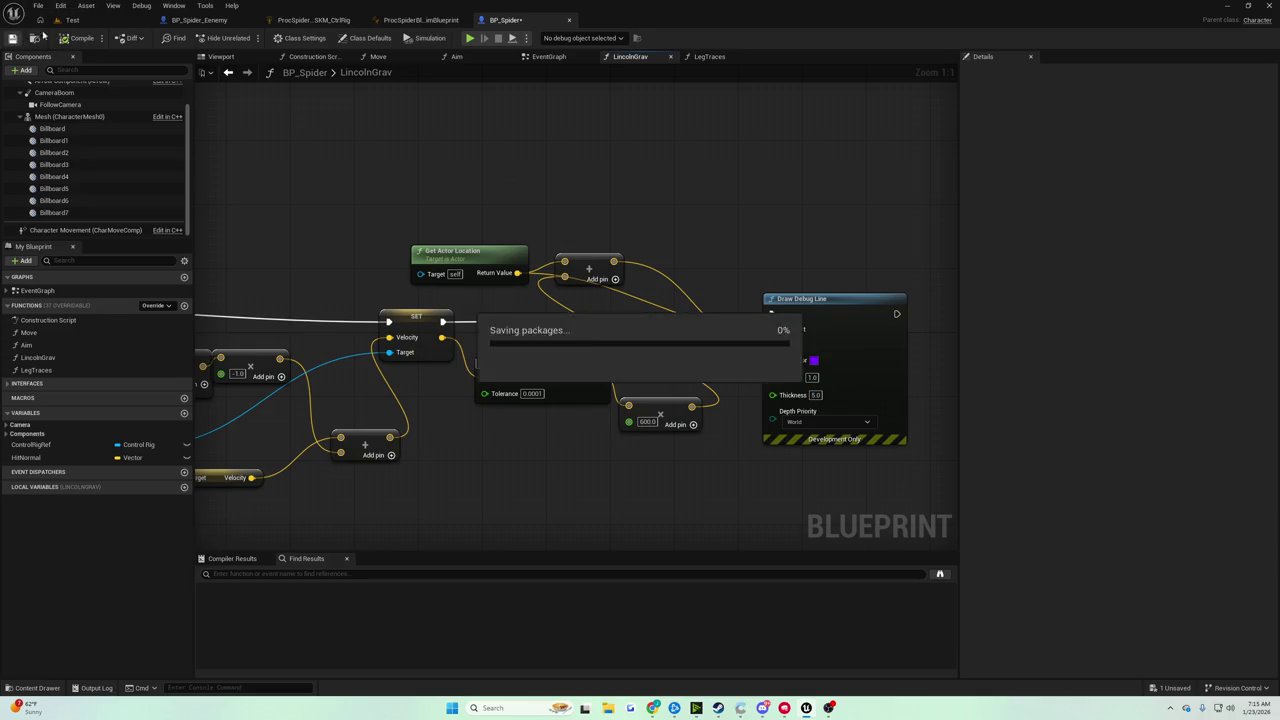
# Run several playtests in the Test level, moving the view into the green-floored room between runs
pyautogui.click(72, 20)
pyautogui.click(248, 38)
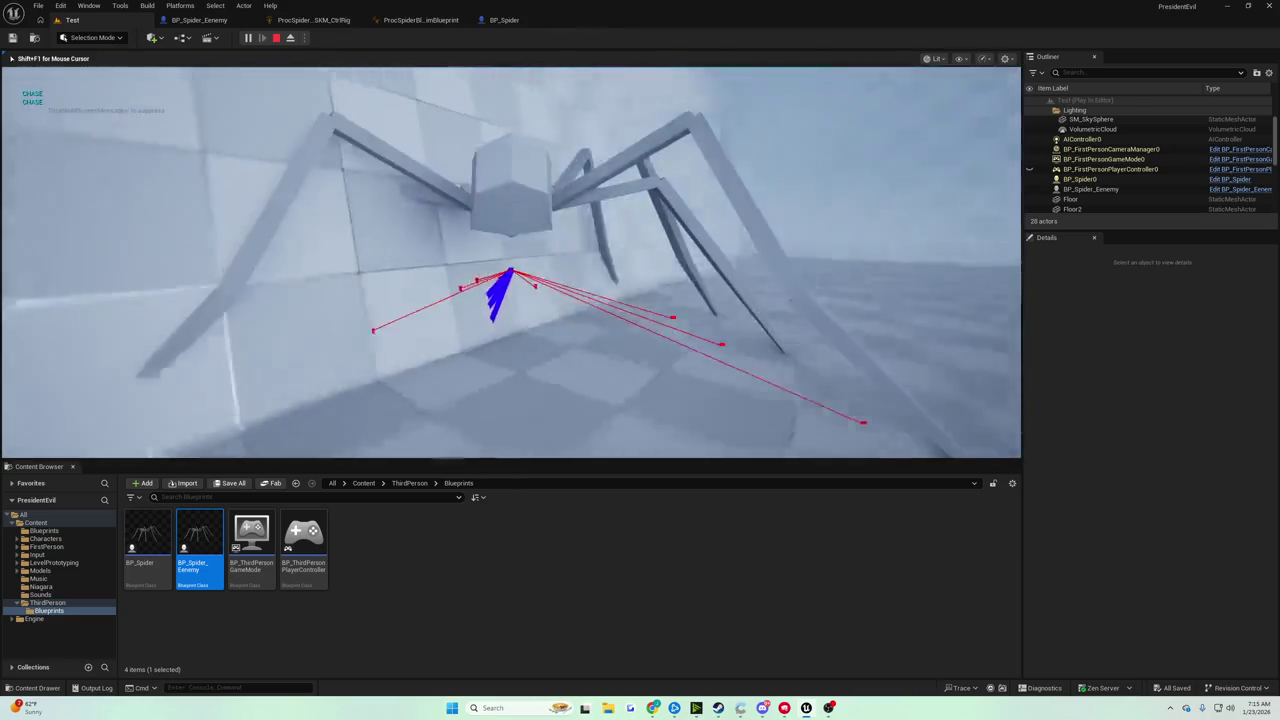
pyautogui.press('Escape')
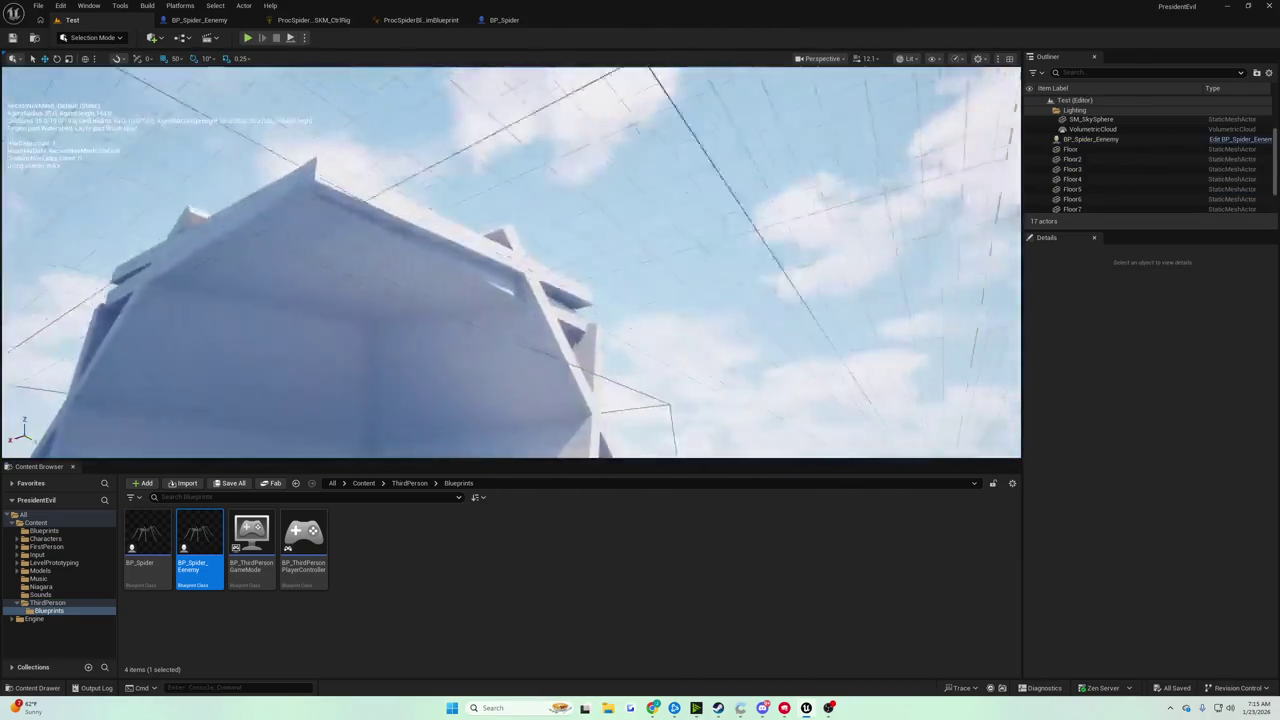
pyautogui.moveTo(510, 260); pyautogui.dragTo(208, 266)
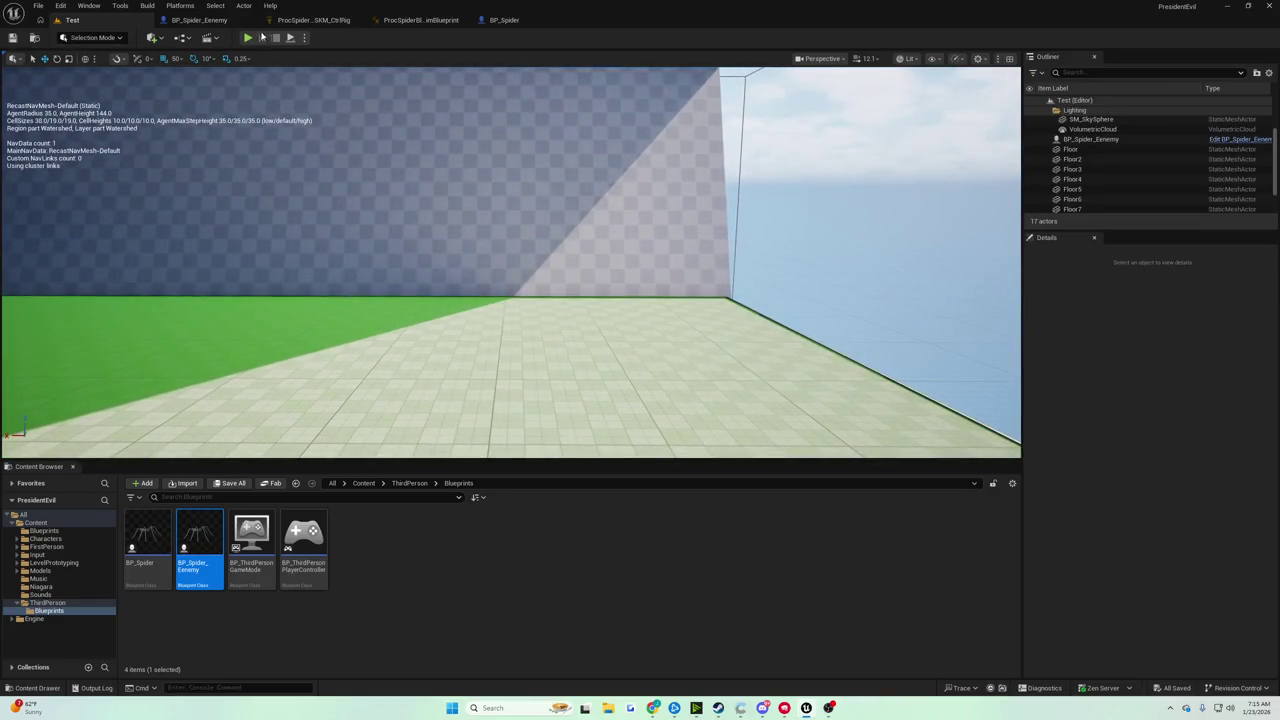
pyautogui.click(249, 37)
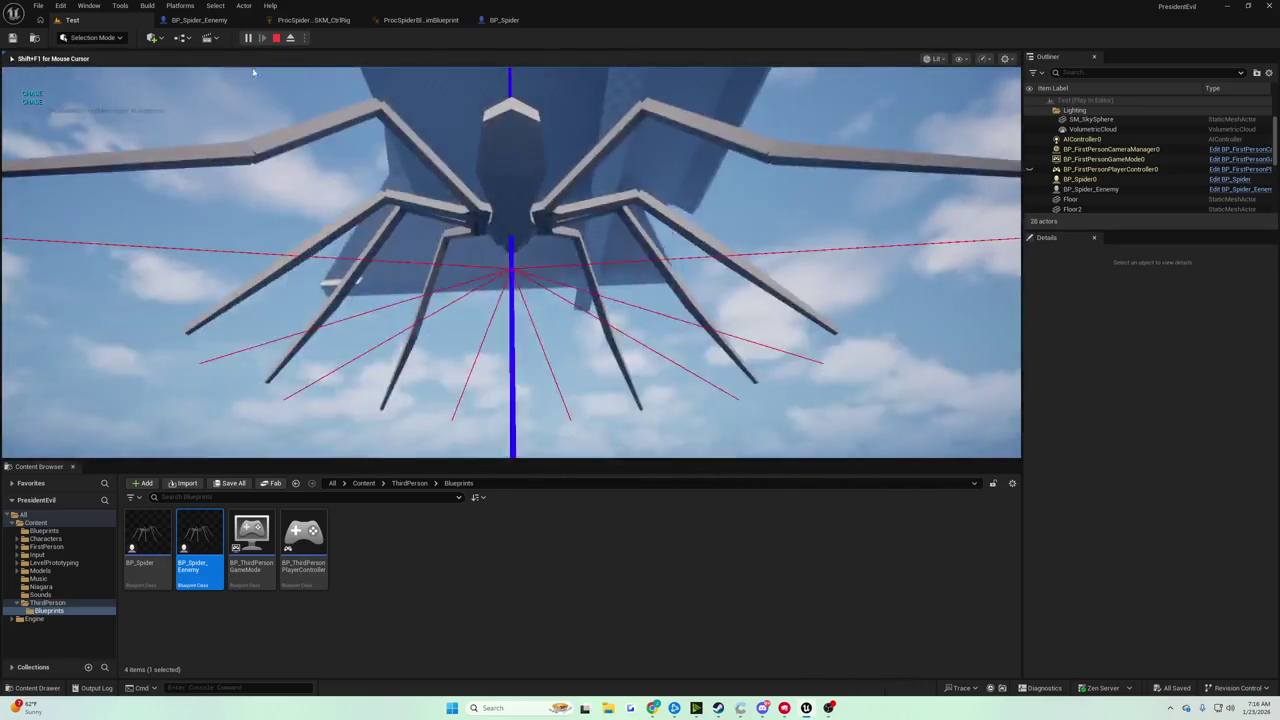
pyautogui.press('Escape')
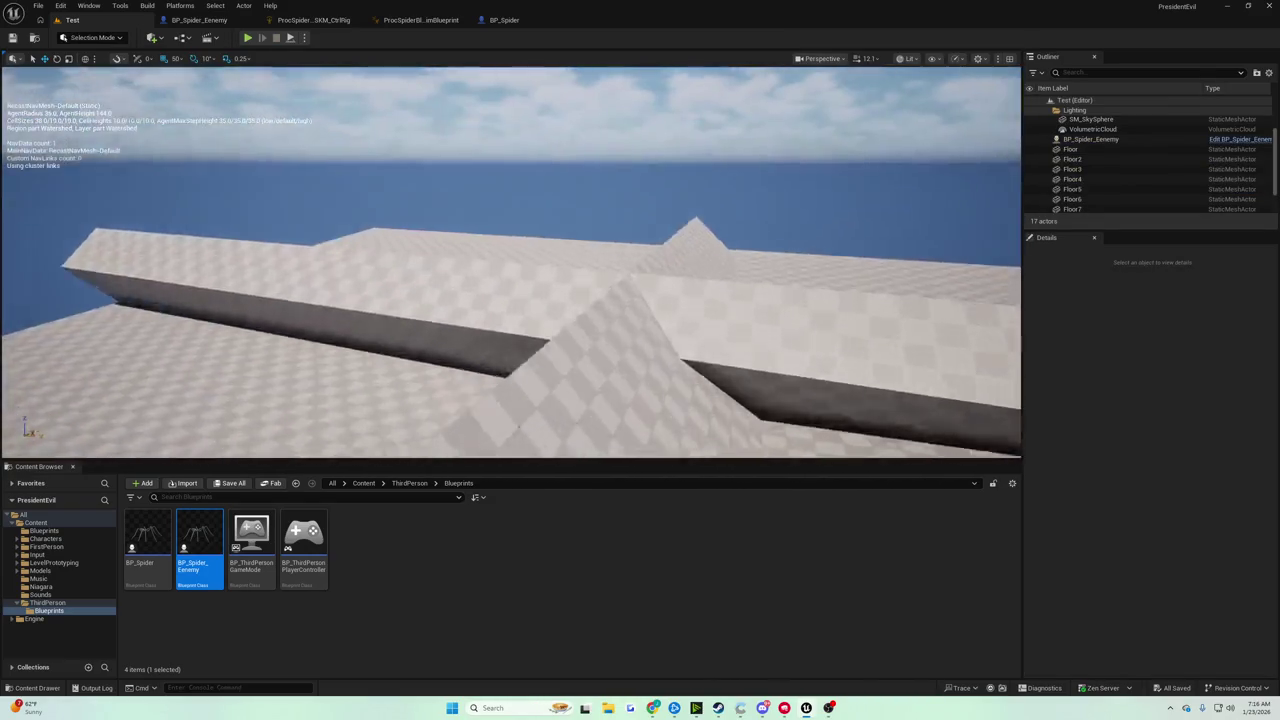
pyautogui.click(247, 37)
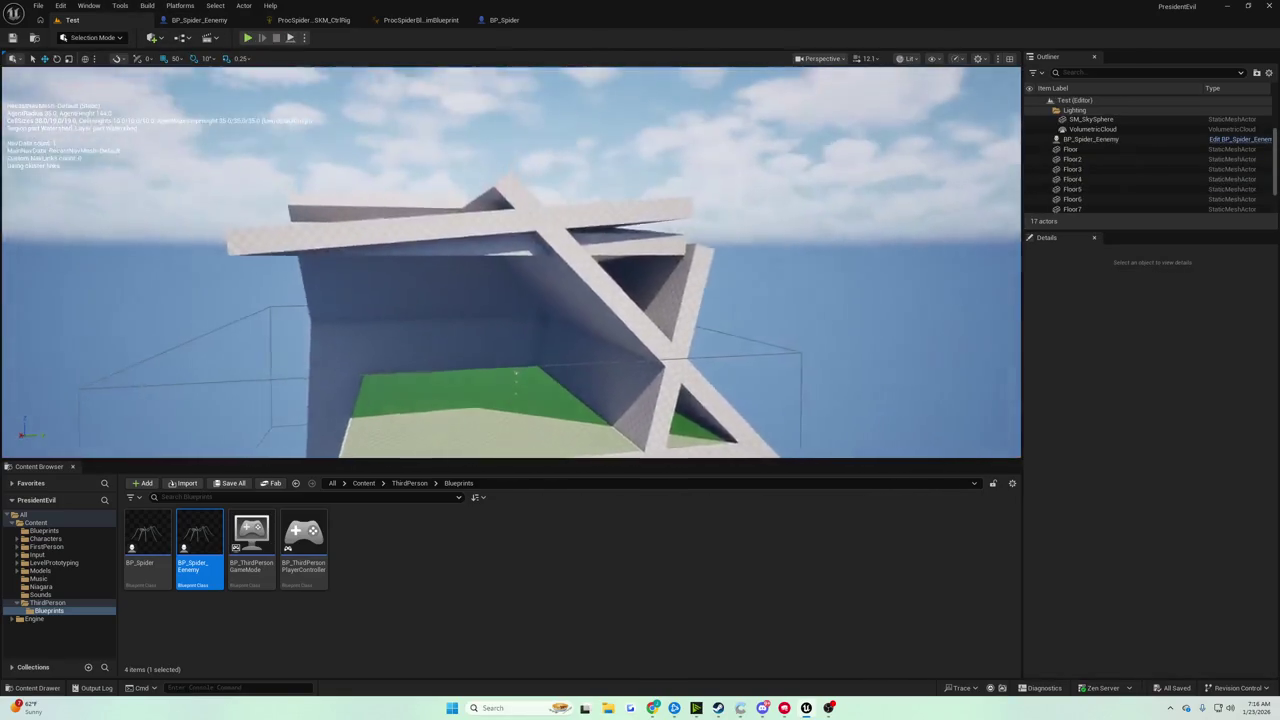
pyautogui.rightClick(365, 154)
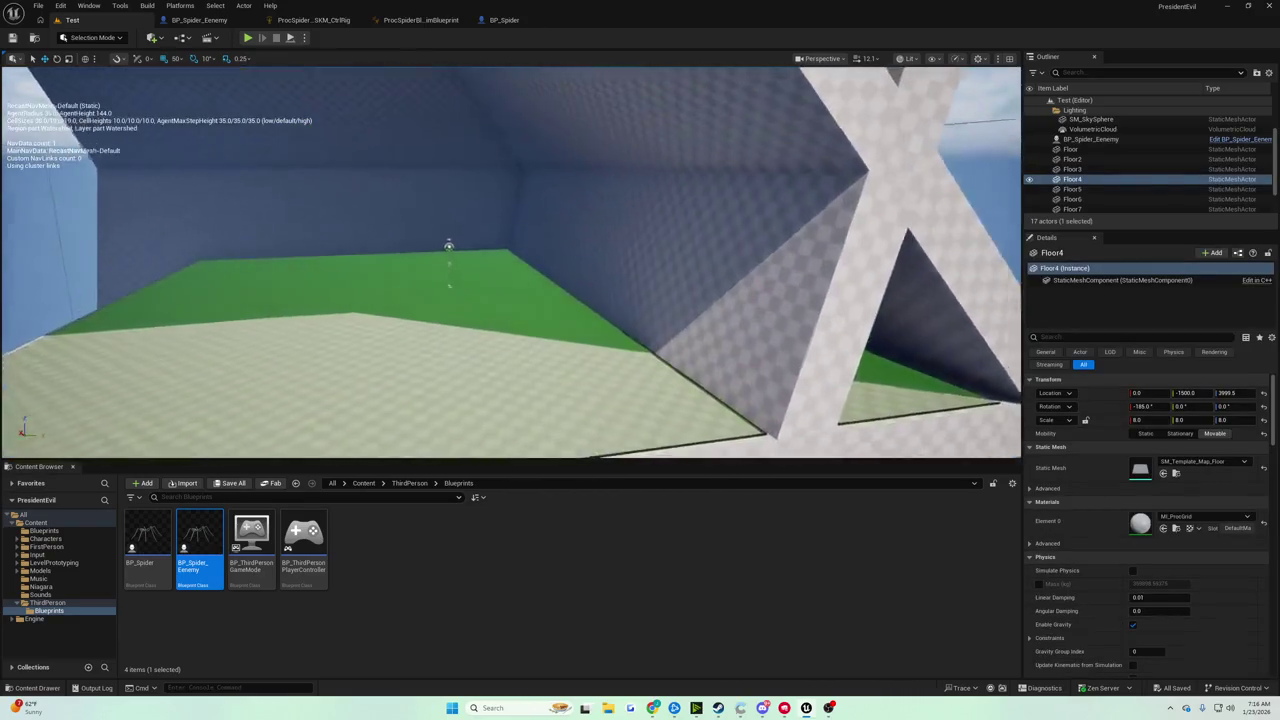
# Raise the PlayerStart high above the floor and playtest the spider from there
pyautogui.click(440, 233)
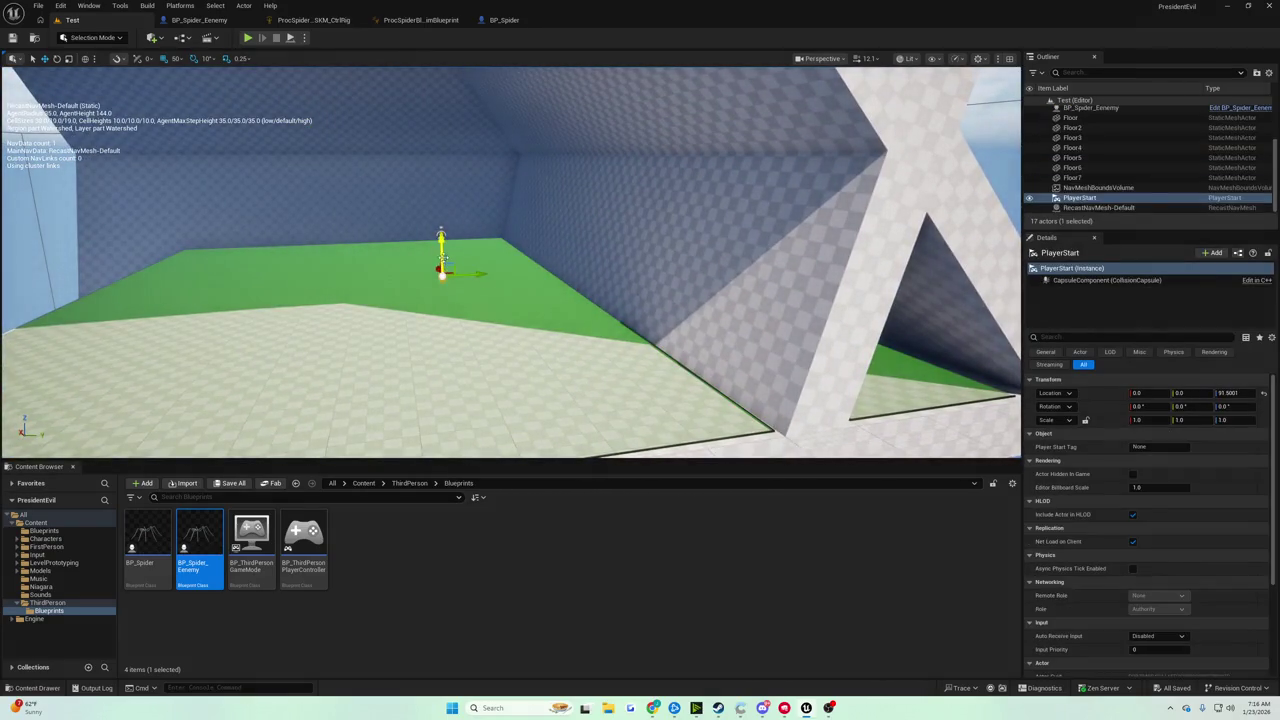
pyautogui.moveTo(441, 252); pyautogui.dragTo(436, 83)
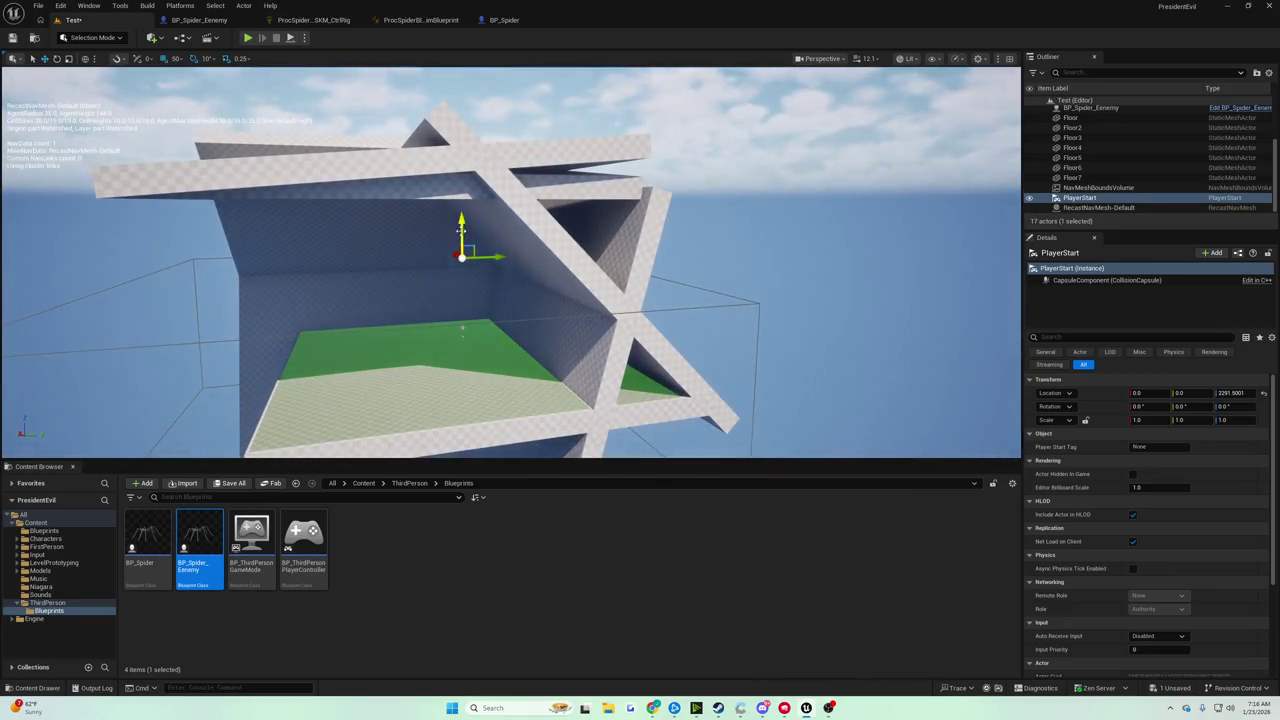
pyautogui.click(247, 38)
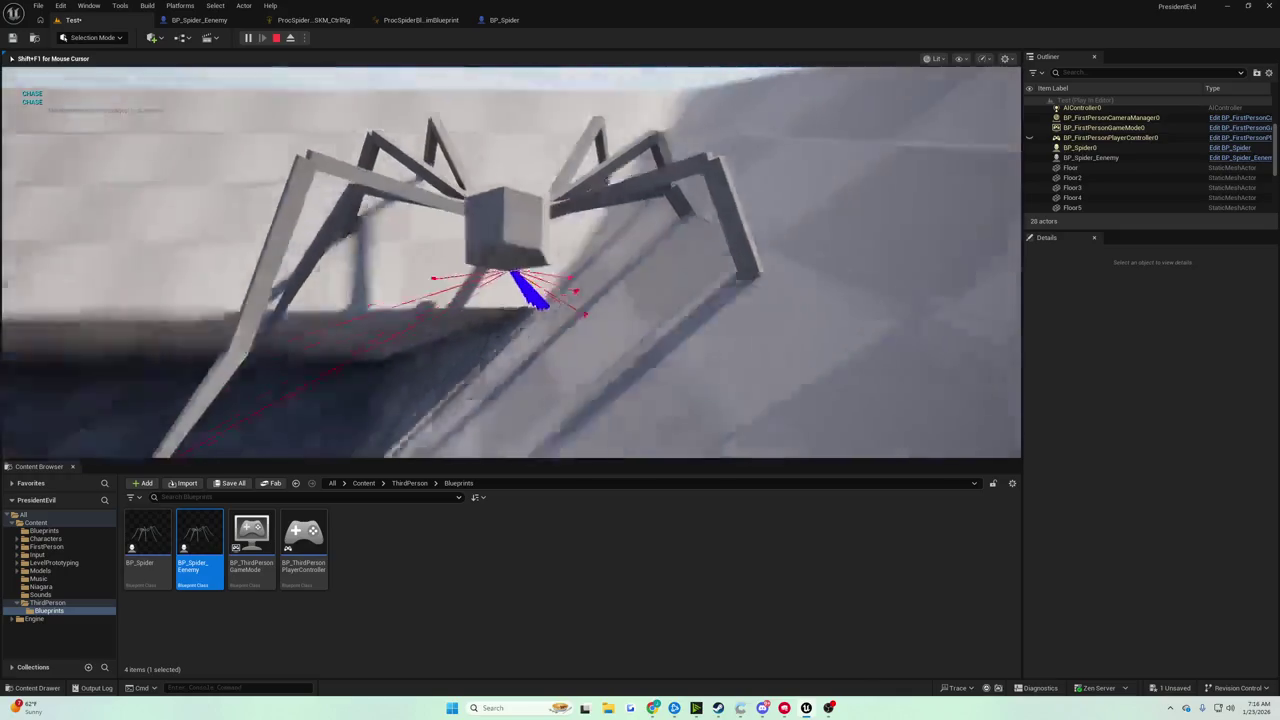
pyautogui.press('Escape')
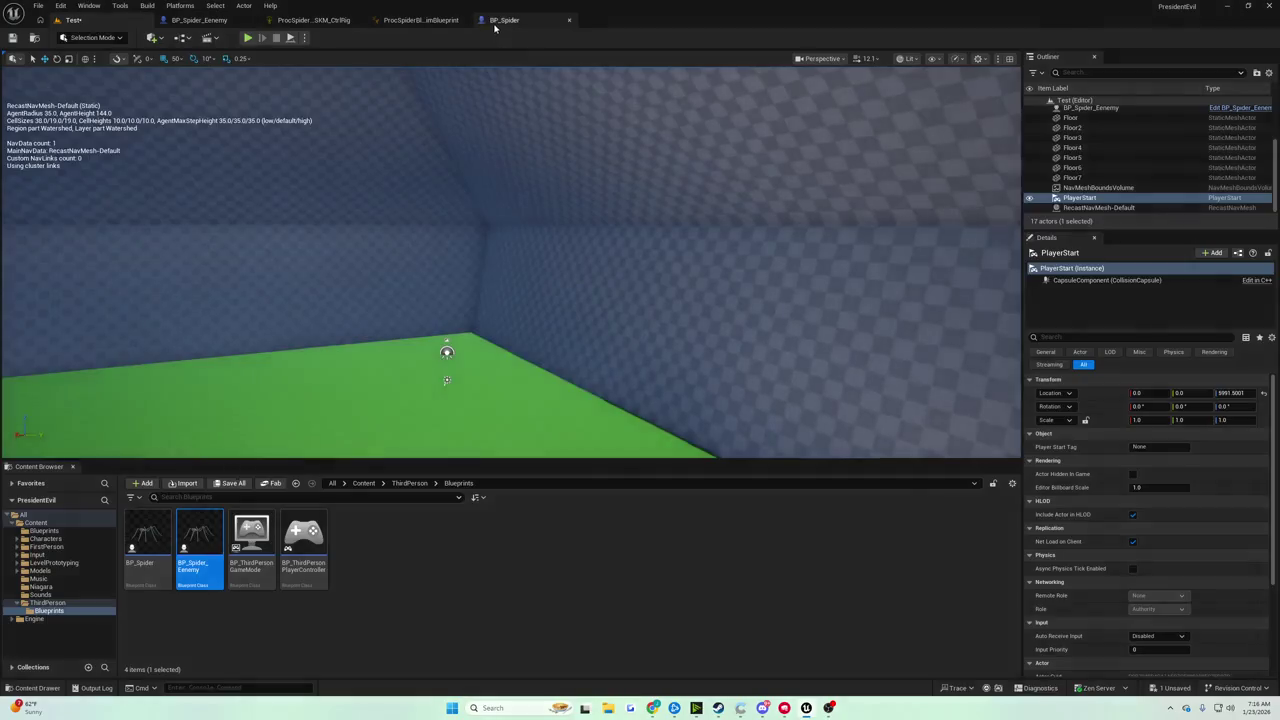
# Reposition the Draw Debug Line and Get Actor Location nodes in LincolnGrav and compile BP_Spider
pyautogui.click(500, 20)
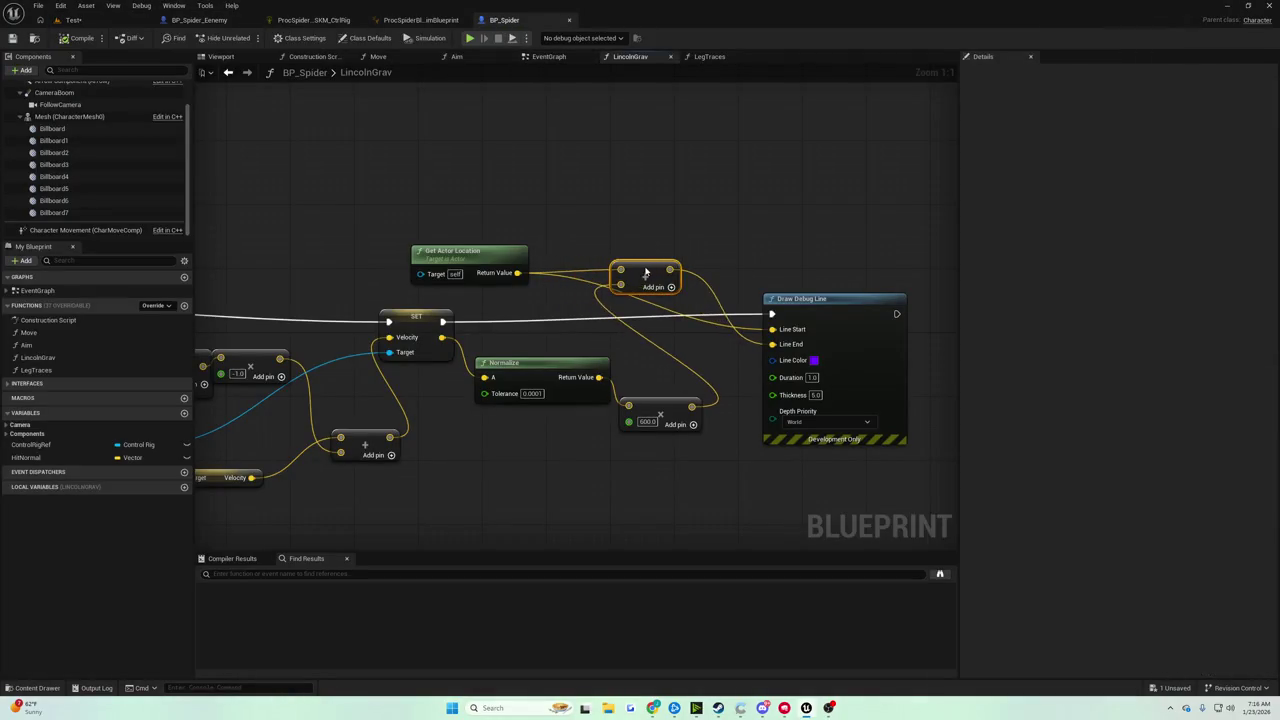
pyautogui.moveTo(866, 265)
pyautogui.mouseDown()
pyautogui.moveTo(869, 208)
pyautogui.moveTo(857, 265)
pyautogui.moveTo(858, 233)
pyautogui.mouseUp()
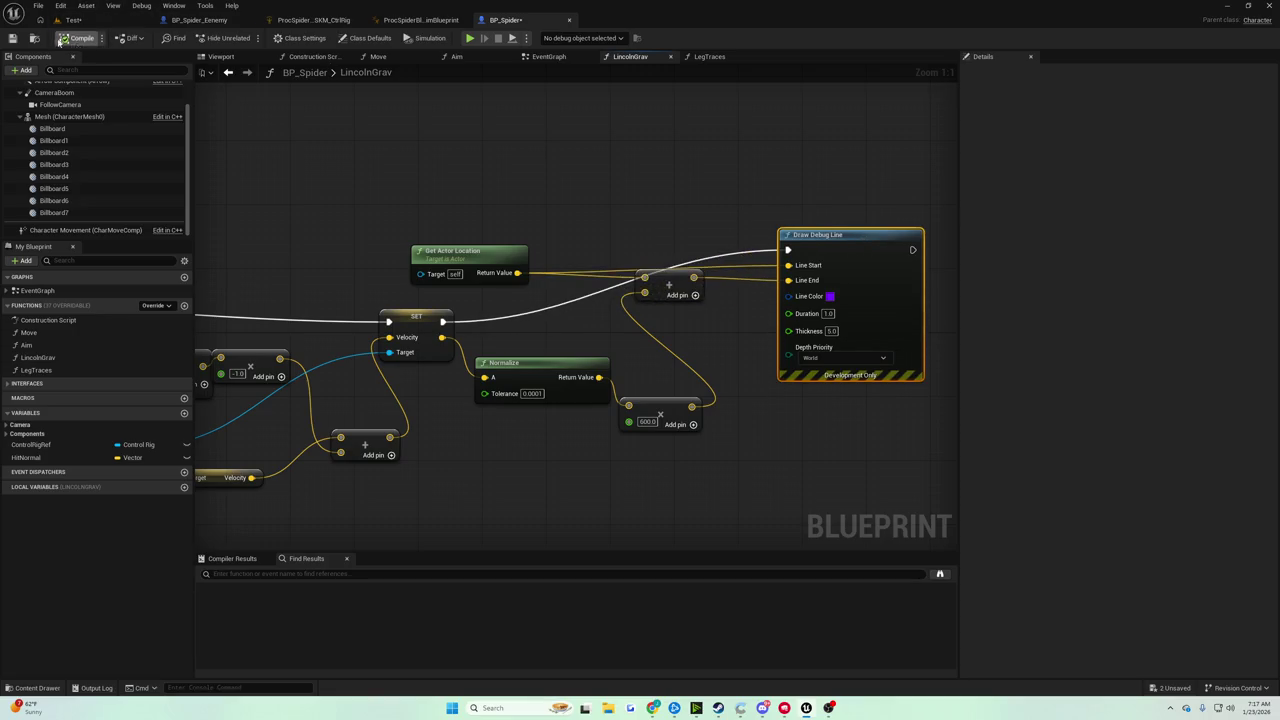
pyautogui.click(12, 38)
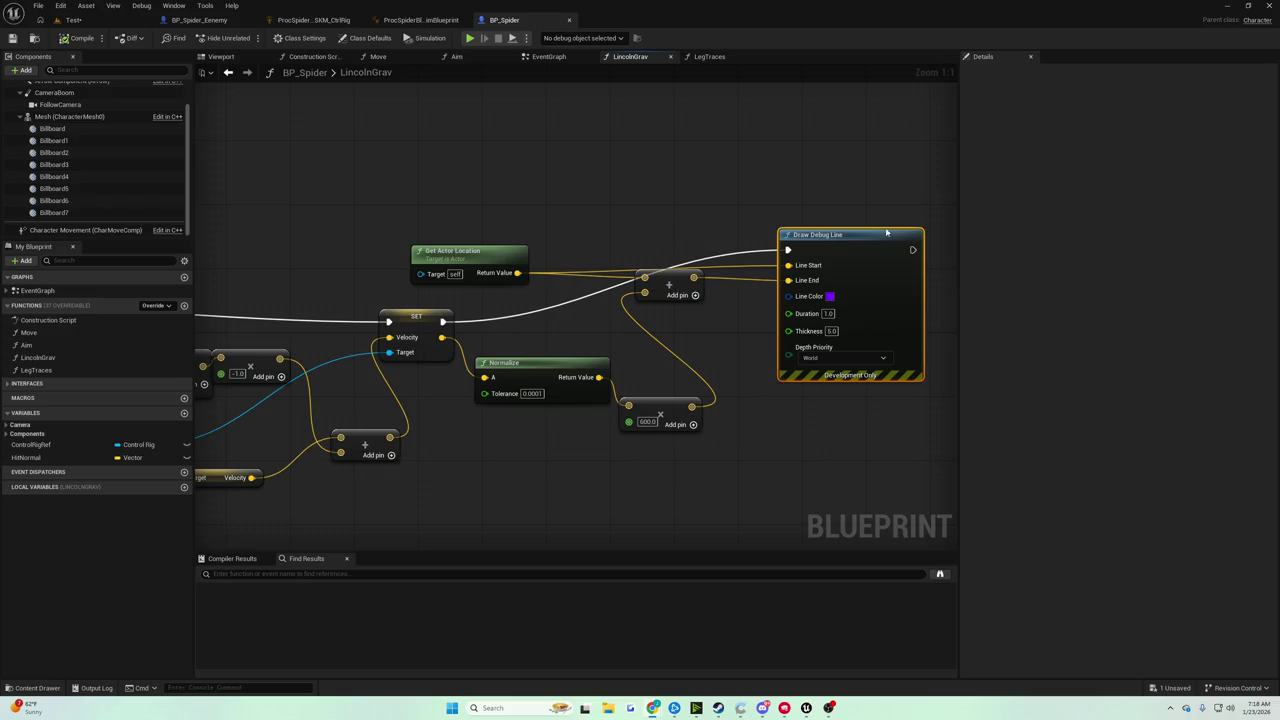
pyautogui.moveTo(886, 233); pyautogui.dragTo(886, 217)
pyautogui.moveTo(491, 254)
pyautogui.mouseDown()
pyautogui.moveTo(594, 190)
pyautogui.moveTo(538, 182)
pyautogui.mouseUp()
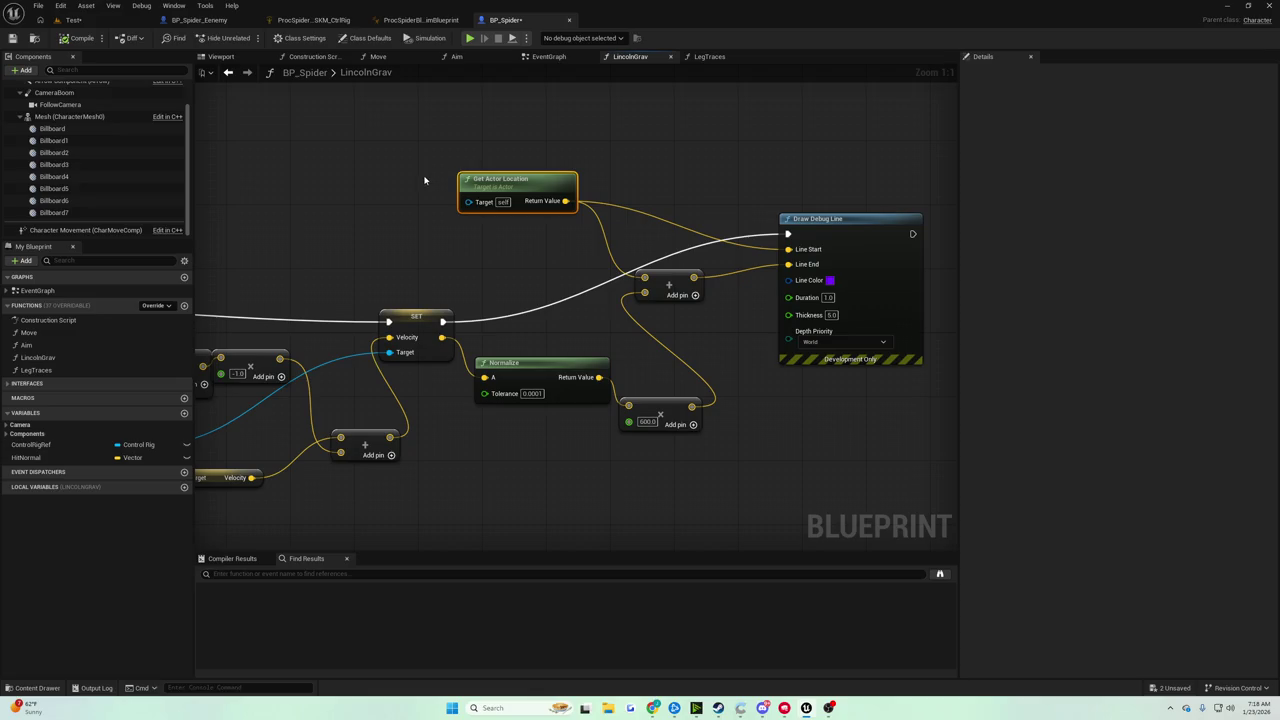
# Review LegTraces' Break Hit Result, normal-accumulation and Line Trace nodes, then view the spider in 3D
pyautogui.scroll(-2, 418, 184)
pyautogui.moveTo(506, 186); pyautogui.dragTo(846, 234)
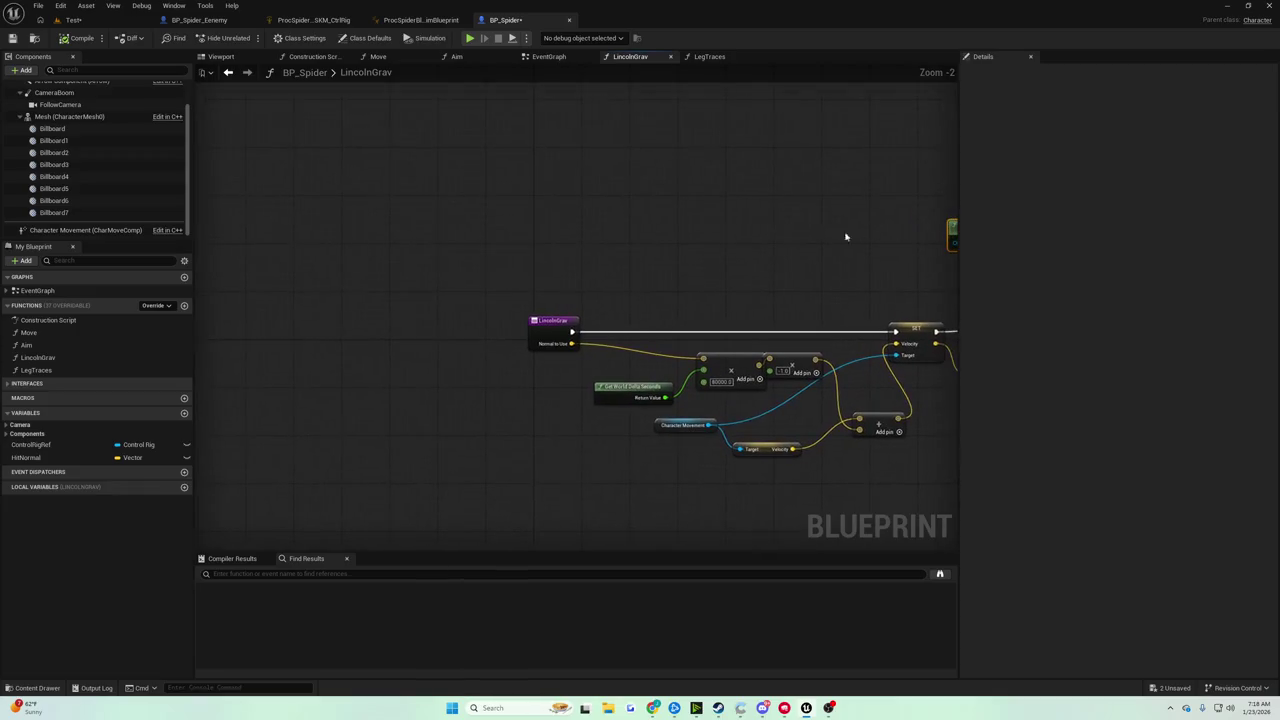
pyautogui.click(712, 56)
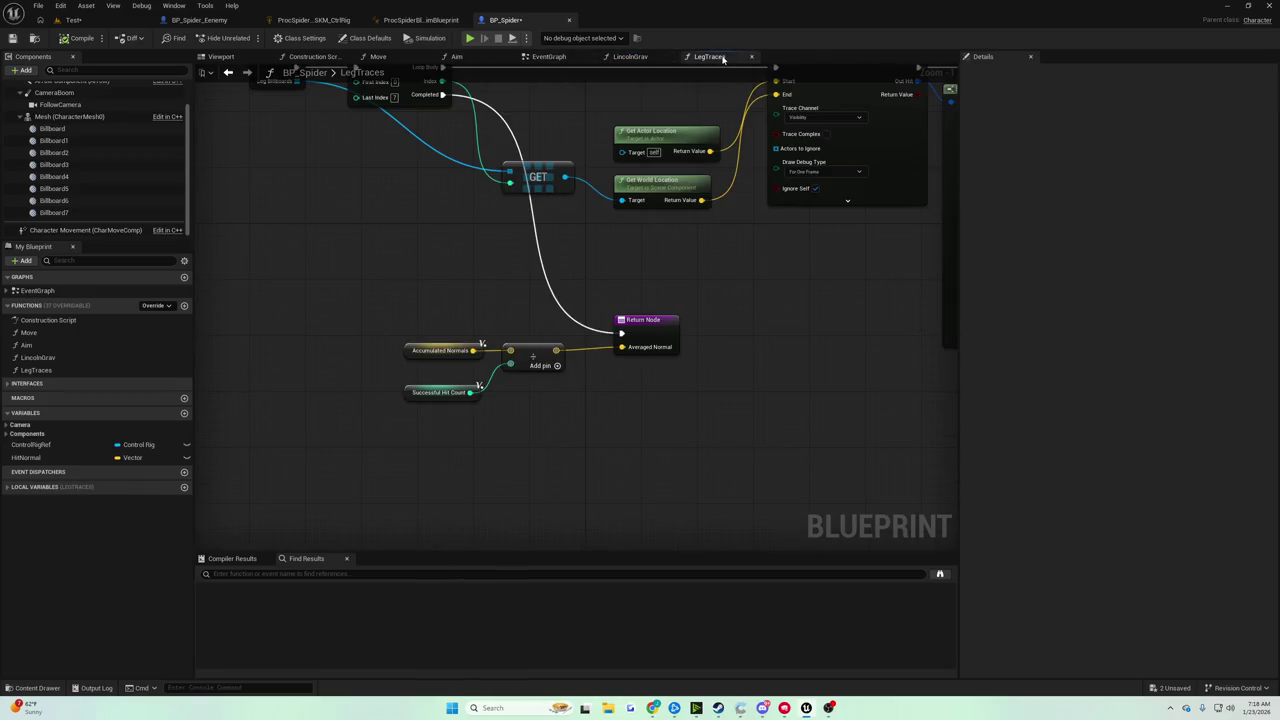
pyautogui.moveTo(634, 232)
pyautogui.mouseDown()
pyautogui.moveTo(612, 287)
pyautogui.moveTo(406, 300)
pyautogui.moveTo(740, 329)
pyautogui.moveTo(359, 318)
pyautogui.mouseUp()
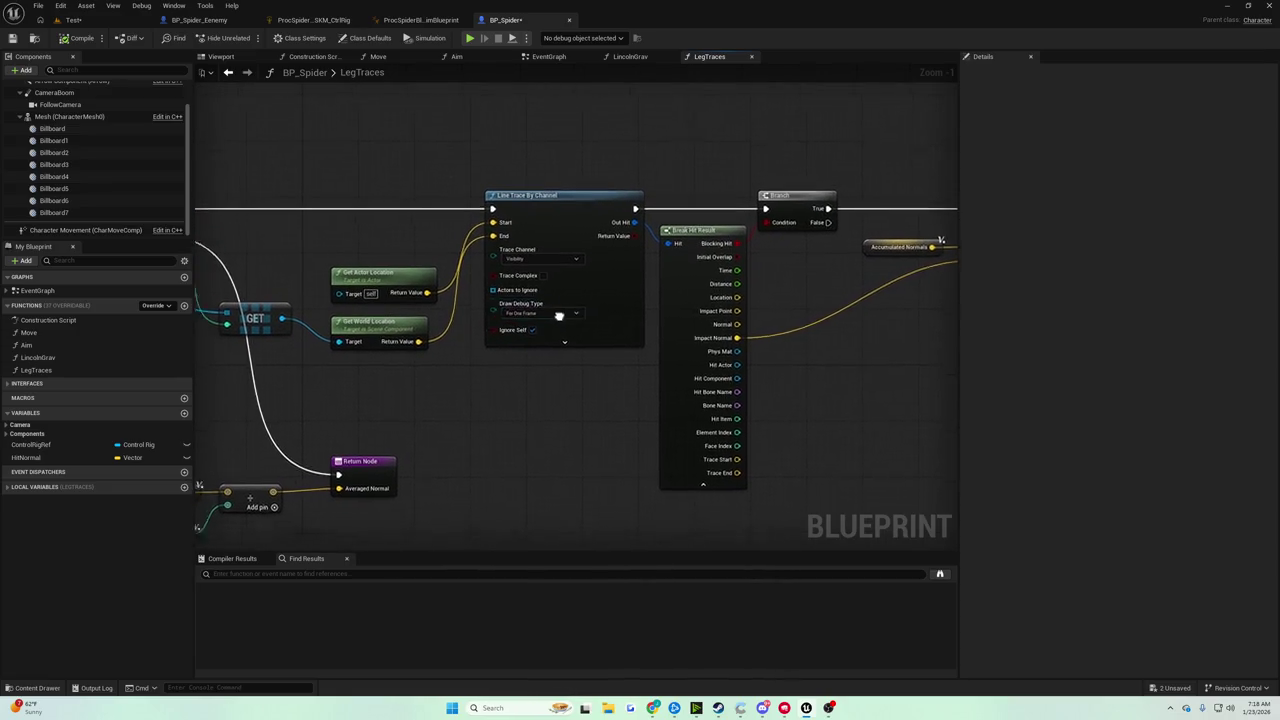
pyautogui.moveTo(559, 316)
pyautogui.mouseDown()
pyautogui.moveTo(811, 283)
pyautogui.moveTo(298, 317)
pyautogui.mouseUp()
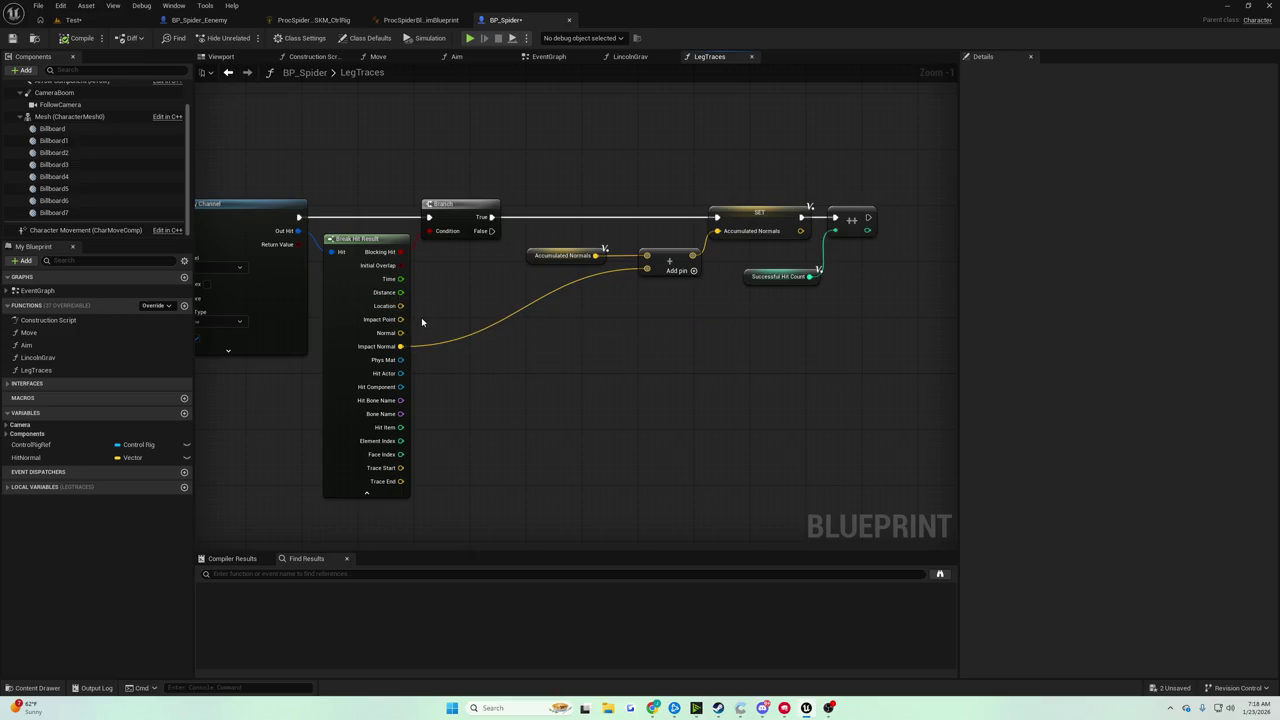
pyautogui.moveTo(417, 320); pyautogui.dragTo(581, 309)
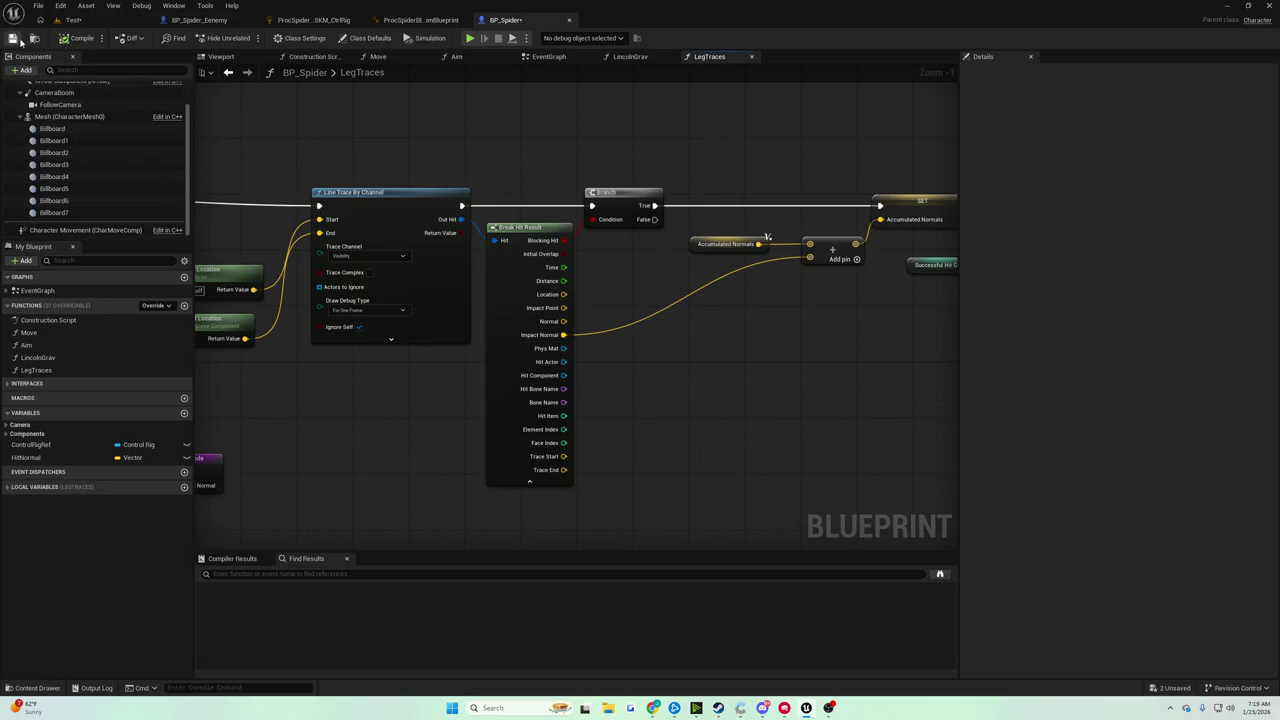
pyautogui.click(221, 56)
pyautogui.moveTo(575, 300)
pyautogui.mouseDown()
pyautogui.moveTo(455, 302)
pyautogui.moveTo(455, 248)
pyautogui.moveTo(576, 358)
pyautogui.moveTo(466, 350)
pyautogui.moveTo(550, 316)
pyautogui.moveTo(466, 262)
pyautogui.mouseUp()
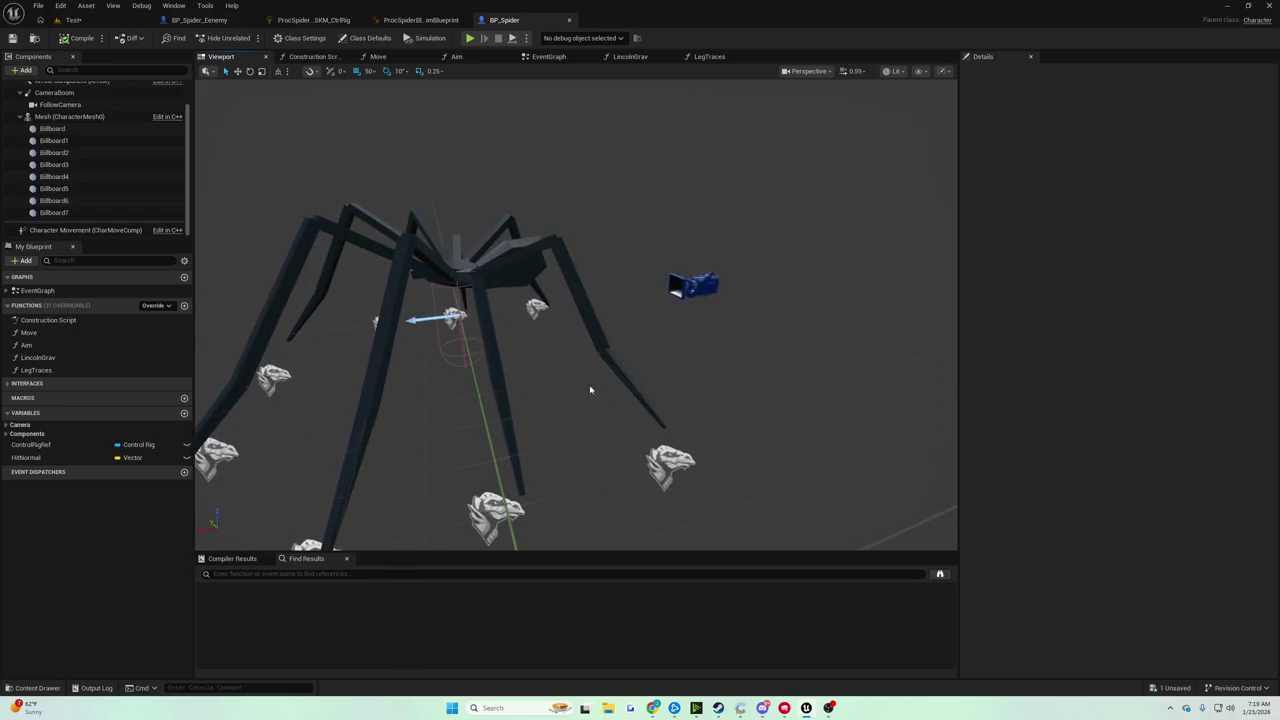
# Orbit back above the spider preview, then switch to the Test level and fly across it
pyautogui.moveTo(521, 505)
pyautogui.mouseDown()
pyautogui.moveTo(520, 486)
pyautogui.moveTo(581, 461)
pyautogui.moveTo(423, 394)
pyautogui.moveTo(452, 377)
pyautogui.moveTo(506, 402)
pyautogui.moveTo(485, 300)
pyautogui.moveTo(494, 375)
pyautogui.moveTo(313, 259)
pyautogui.mouseUp()
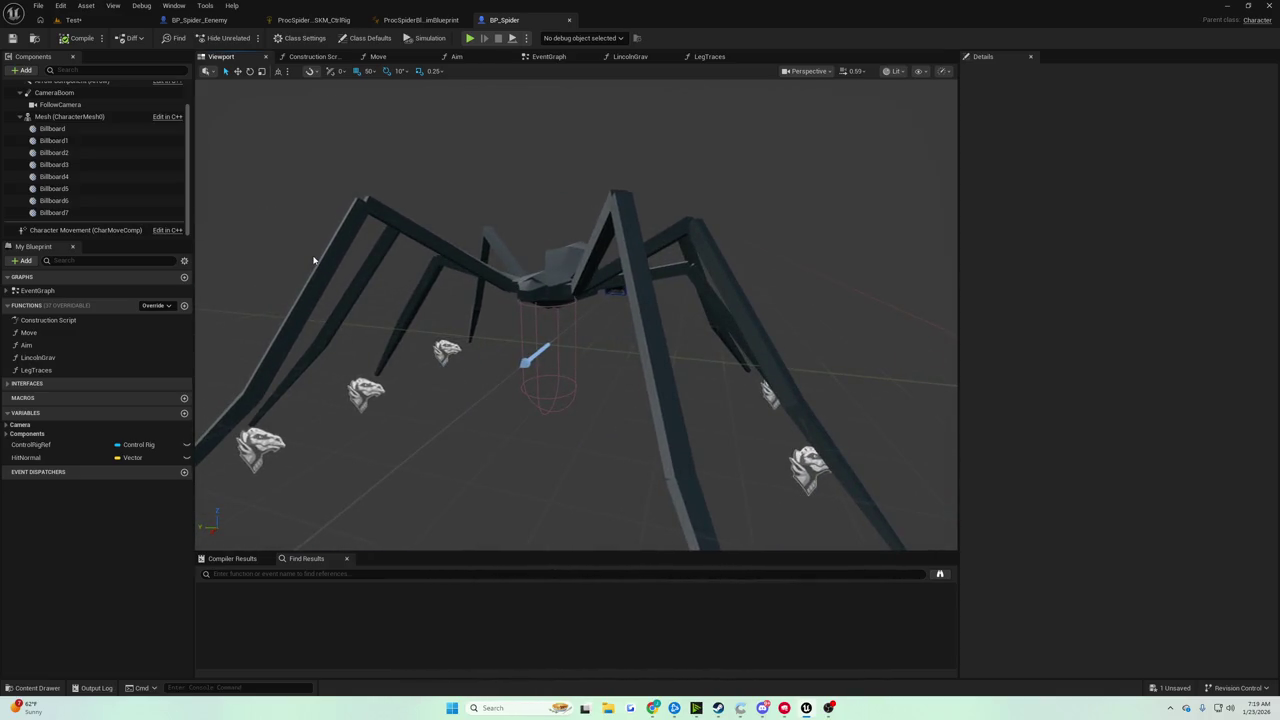
pyautogui.click(73, 20)
pyautogui.moveTo(510, 260)
pyautogui.mouseDown()
pyautogui.moveTo(530, 225)
pyautogui.moveTo(500, 215)
pyautogui.moveTo(540, 200)
pyautogui.moveTo(520, 230)
pyautogui.moveTo(540, 220)
pyautogui.moveTo(510, 235)
pyautogui.moveTo(530, 240)
pyautogui.moveTo(520, 245)
pyautogui.moveTo(285, 230)
pyautogui.mouseUp()
pyautogui.moveTo(352, 340)
pyautogui.mouseDown()
pyautogui.moveTo(845, 313)
pyautogui.moveTo(429, 286)
pyautogui.moveTo(496, 272)
pyautogui.mouseUp()
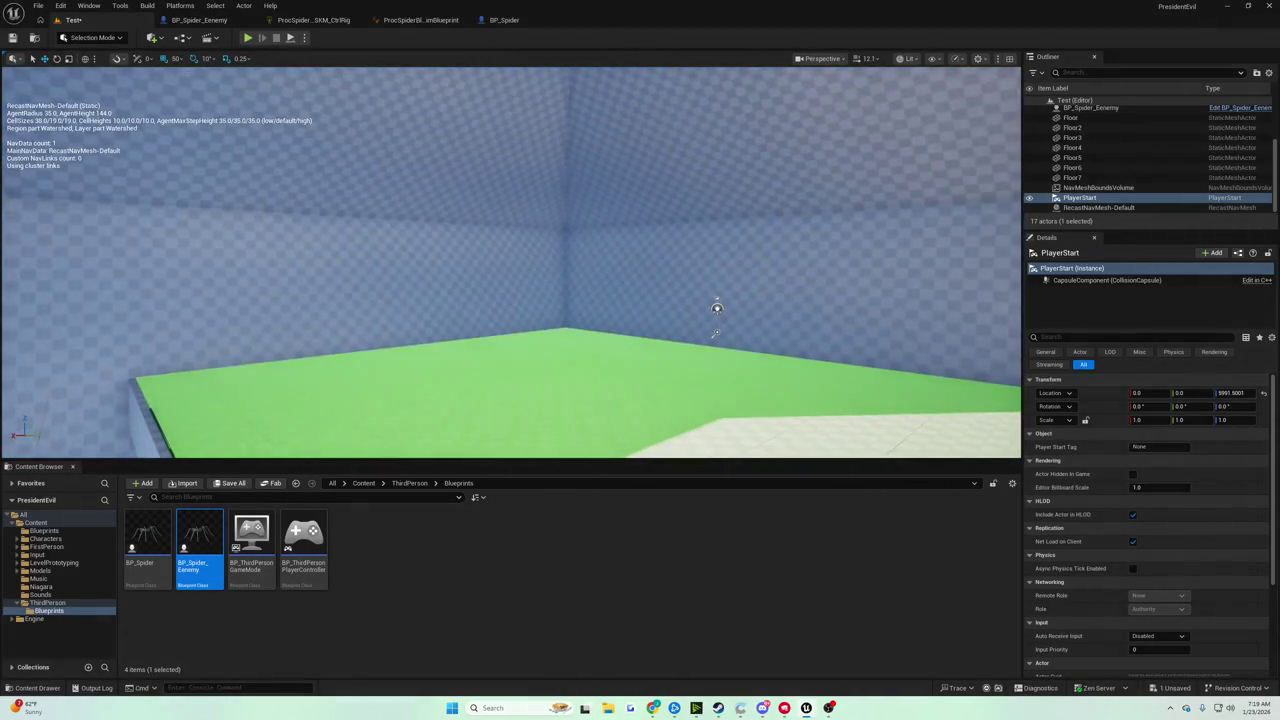
# Fly through the green-floored room toward the white girder, then return to BP_Spider
pyautogui.moveTo(885, 302)
pyautogui.mouseDown()
pyautogui.moveTo(900, 297)
pyautogui.moveTo(349, 243)
pyautogui.moveTo(265, 291)
pyautogui.moveTo(163, 286)
pyautogui.moveTo(815, 338)
pyautogui.moveTo(720, 266)
pyautogui.moveTo(354, 263)
pyautogui.moveTo(314, 280)
pyautogui.moveTo(365, 318)
pyautogui.moveTo(603, 323)
pyautogui.mouseUp()
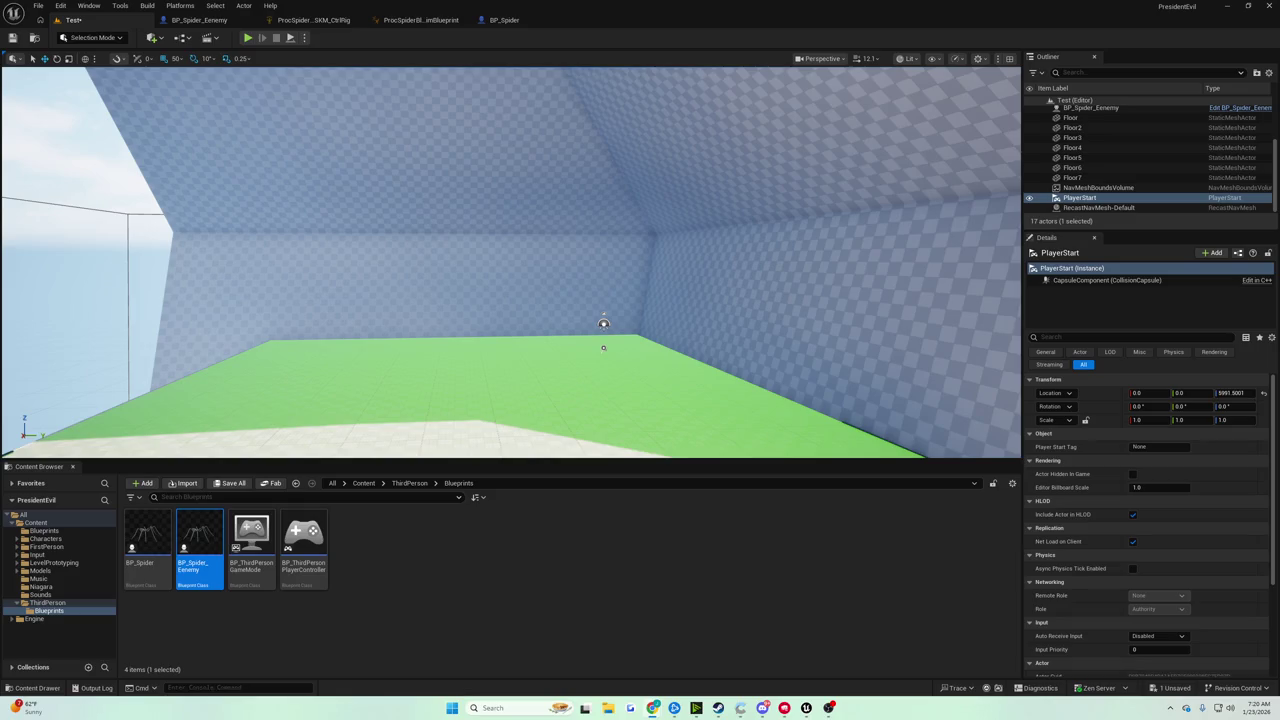
pyautogui.moveTo(123, 297); pyautogui.dragTo(123, 297)
pyautogui.click(503, 20)
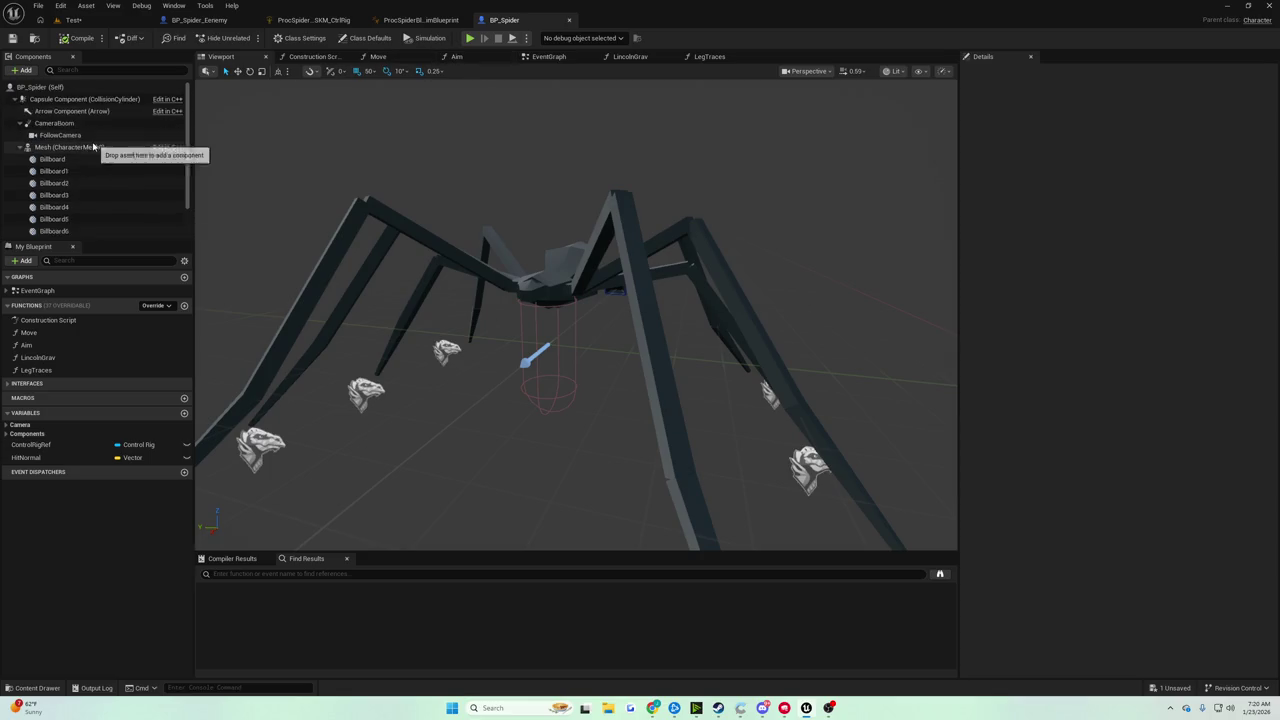
# Set the Mesh component's Anim Class to the ProcSpiderBlockout anim blueprint, compile, and start Play
pyautogui.click(64, 231)
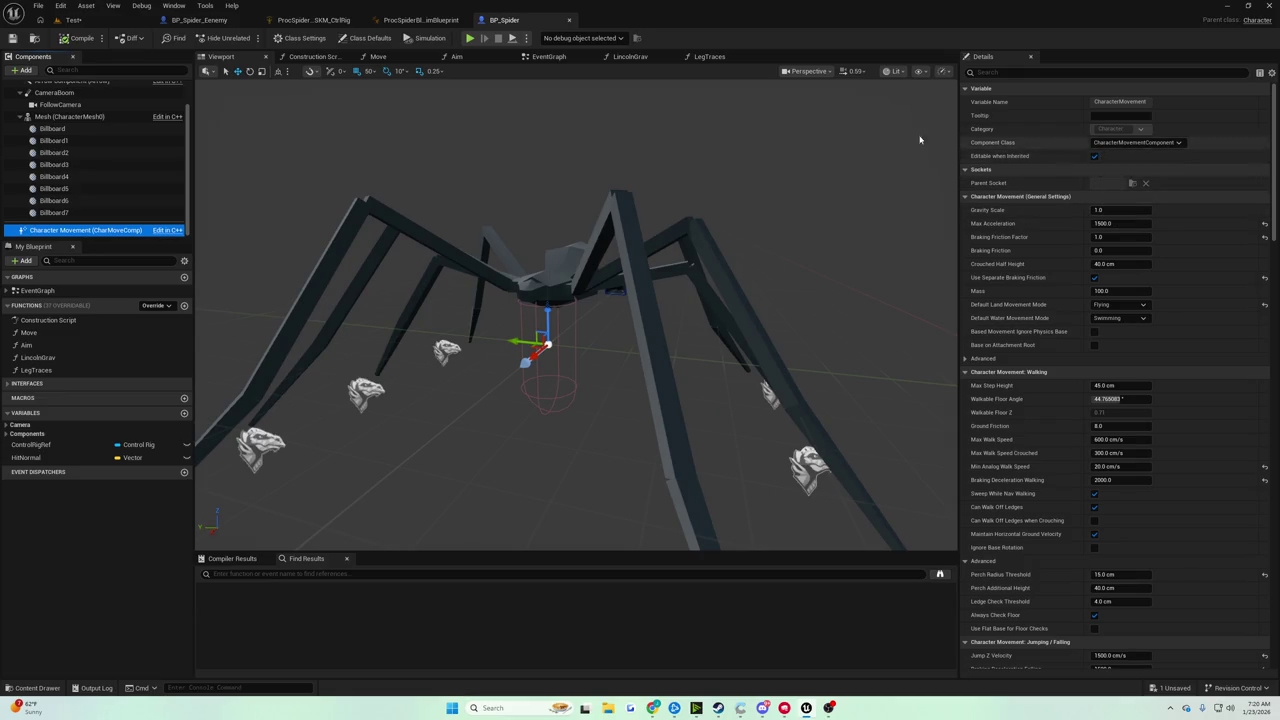
pyautogui.scroll(2, 113, 186)
pyautogui.click(68, 148)
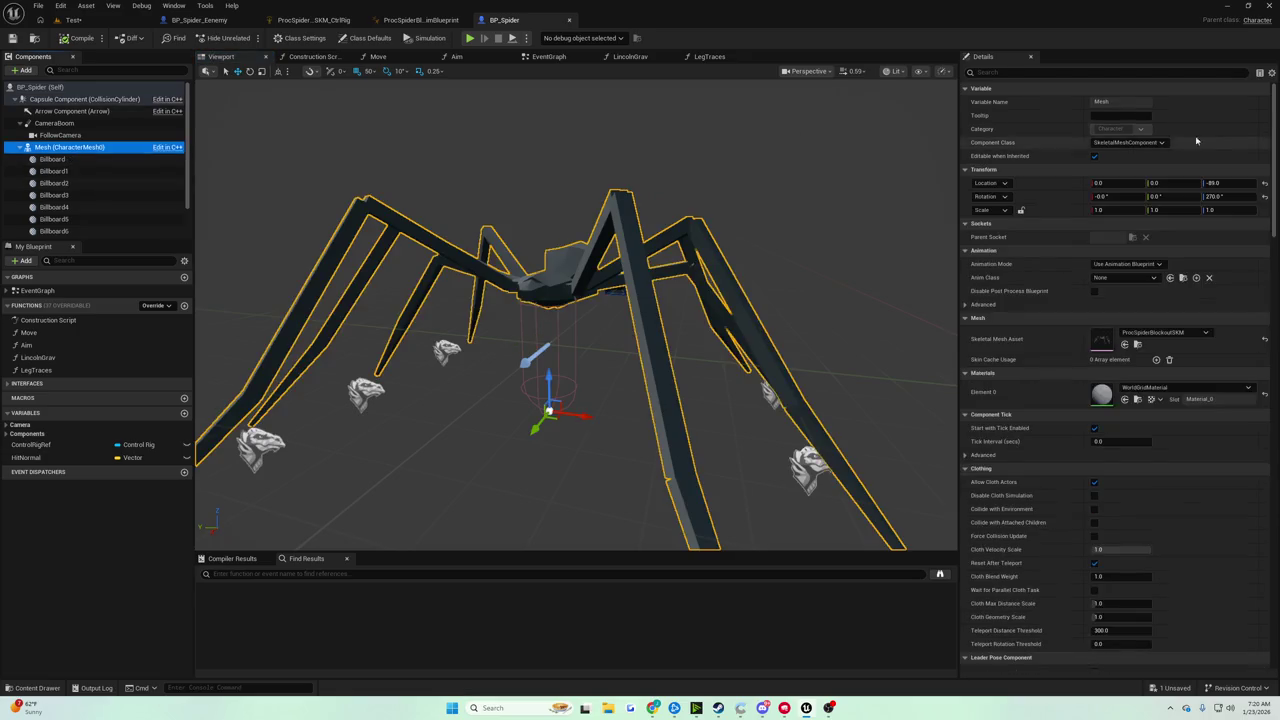
pyautogui.click(1138, 280)
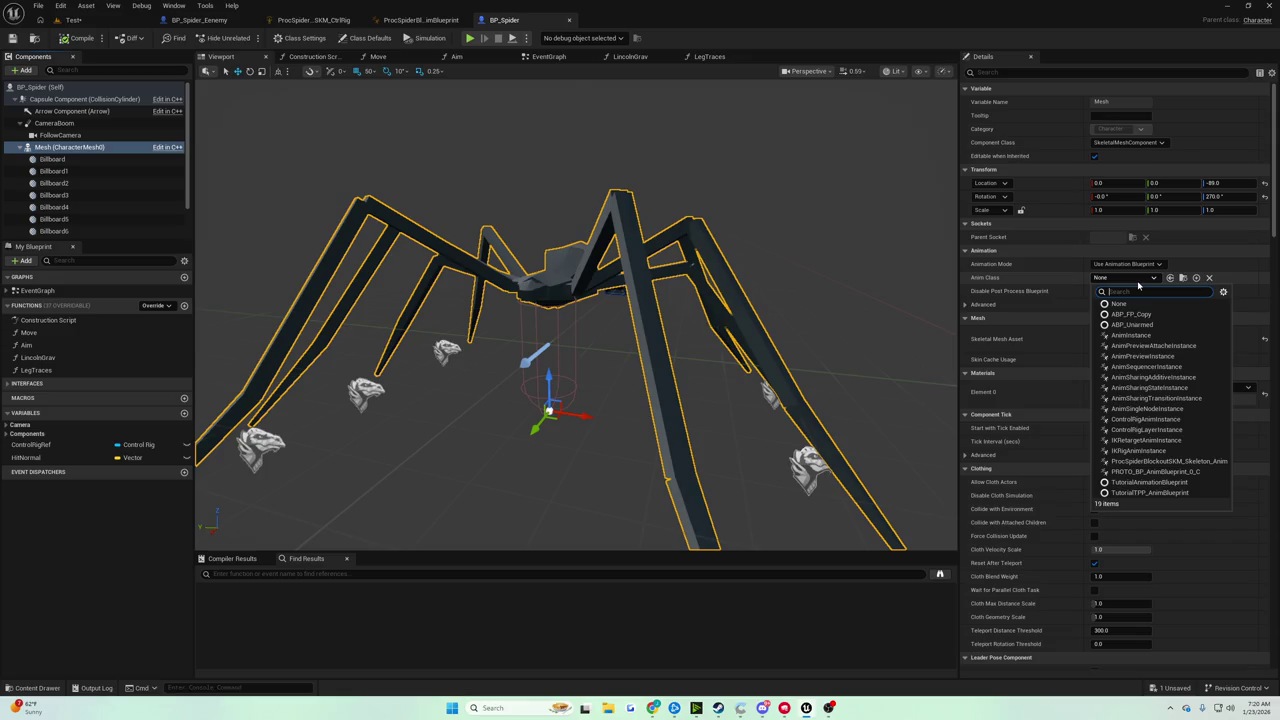
pyautogui.write('spider')
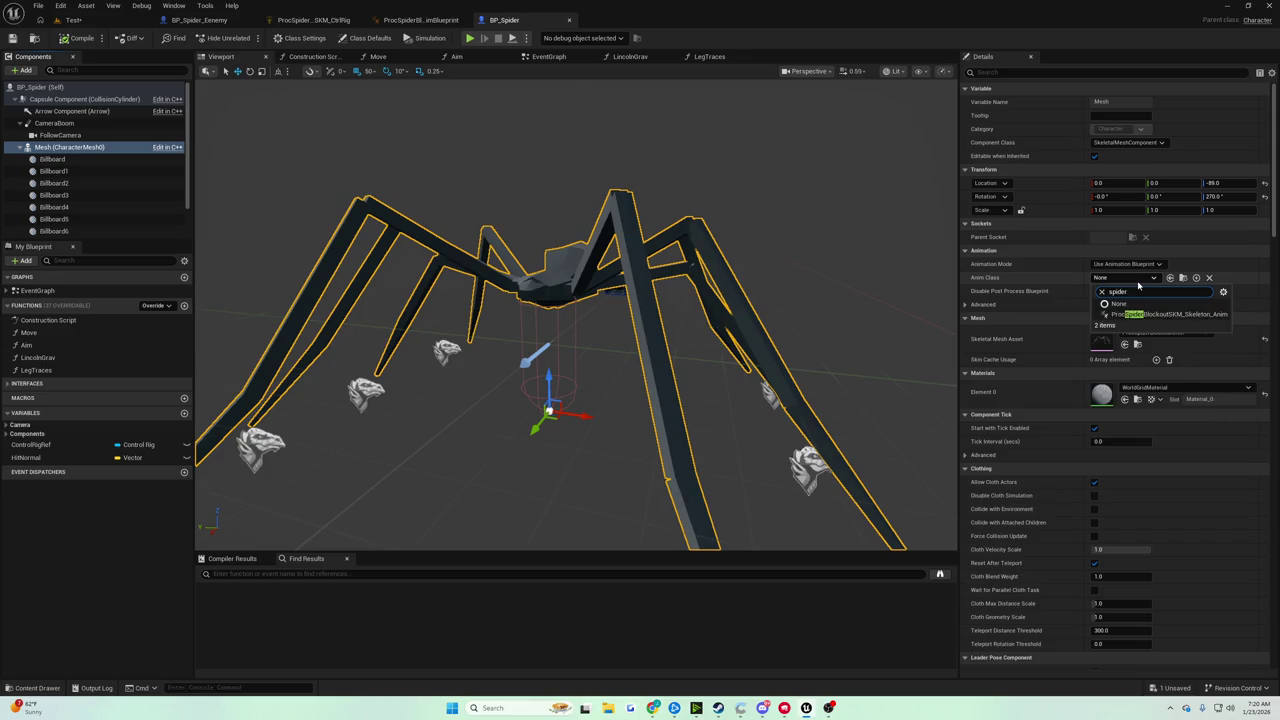
pyautogui.click(1136, 316)
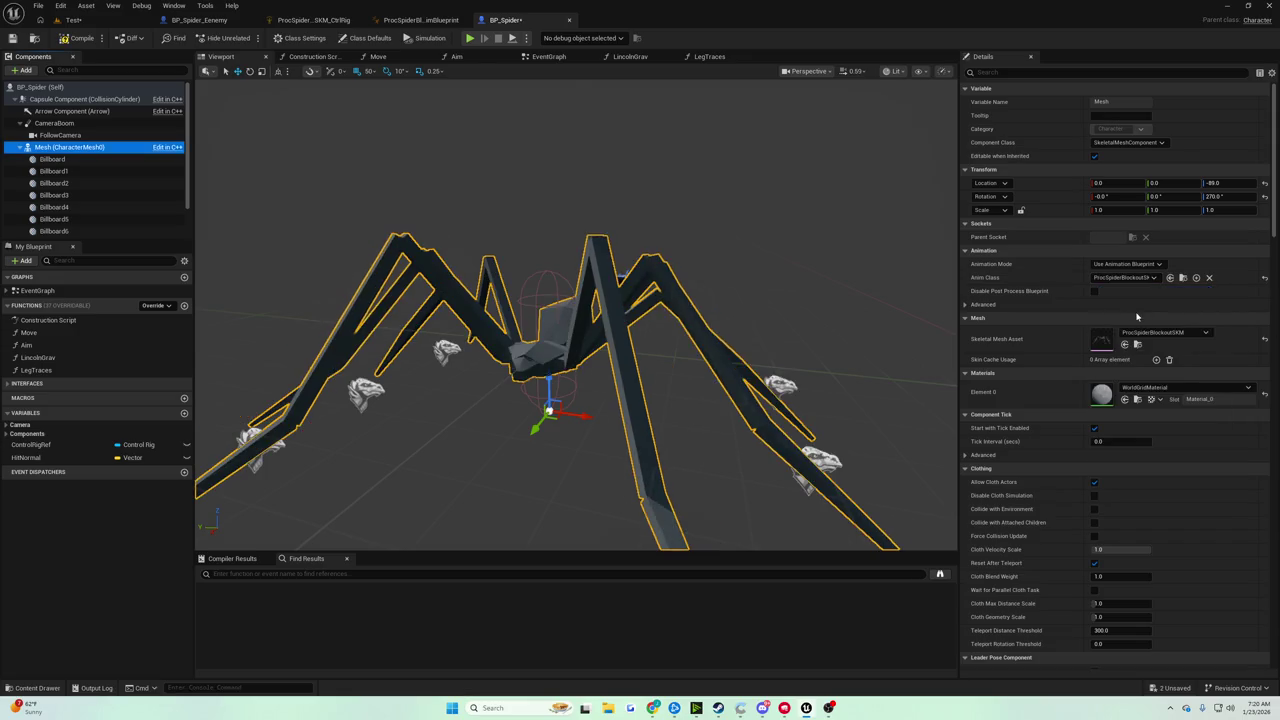
pyautogui.click(78, 38)
pyautogui.hotkey('alt', 'p')
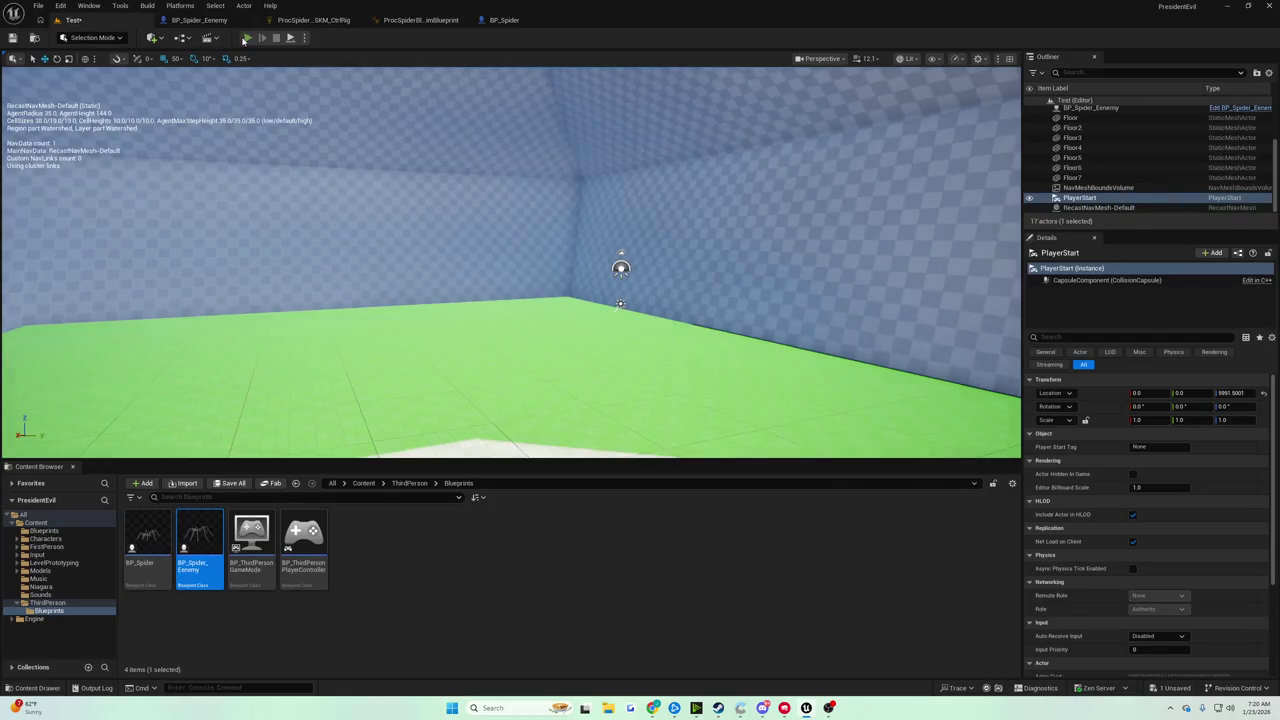
# Stop the play test and drop the PlayerStart onto the green-floored room's floor
pyautogui.press('Escape')
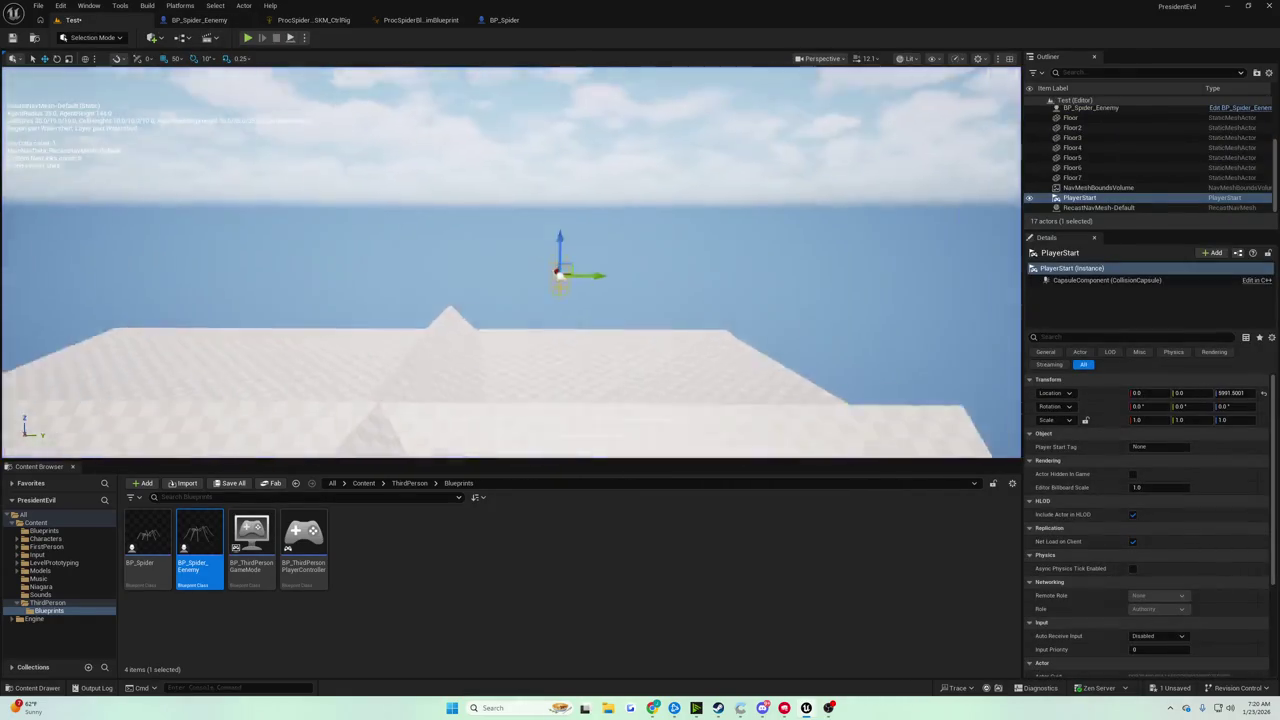
pyautogui.press('End')
pyautogui.press('f')
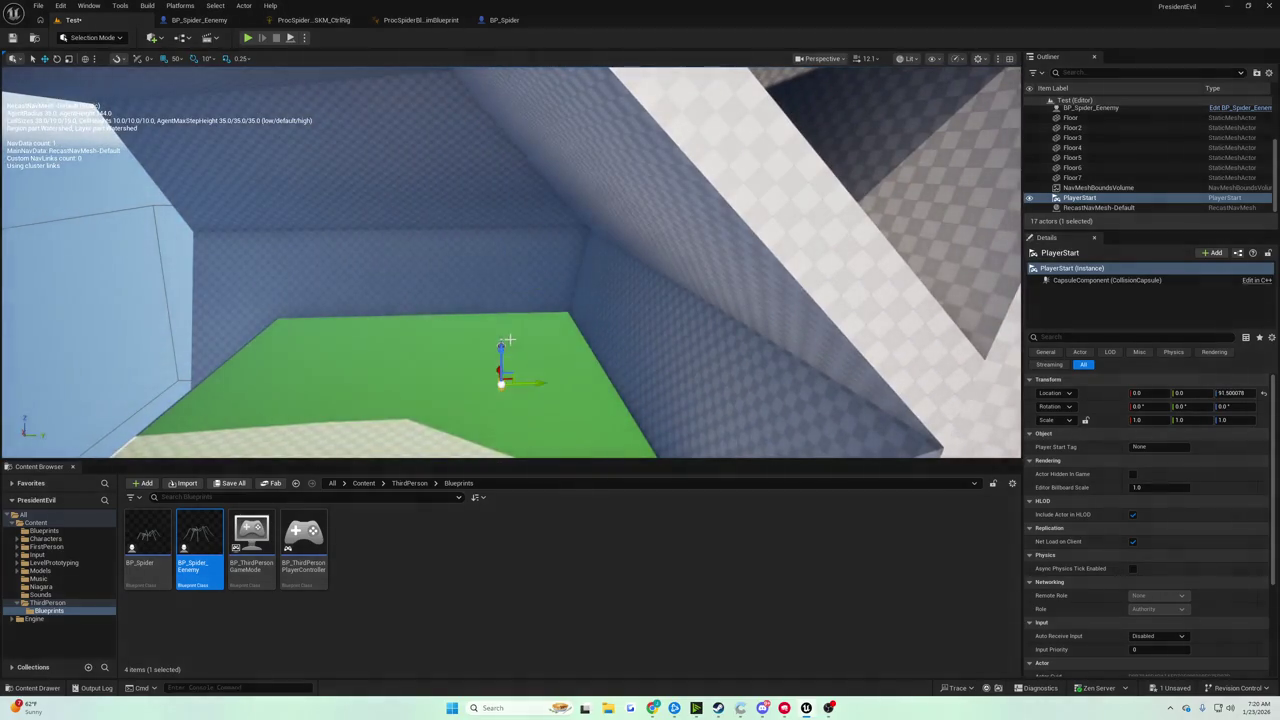
# Play-test the spider near the wall, ejecting with F8 to inspect, then back to BP_Spider
pyautogui.click(248, 39)
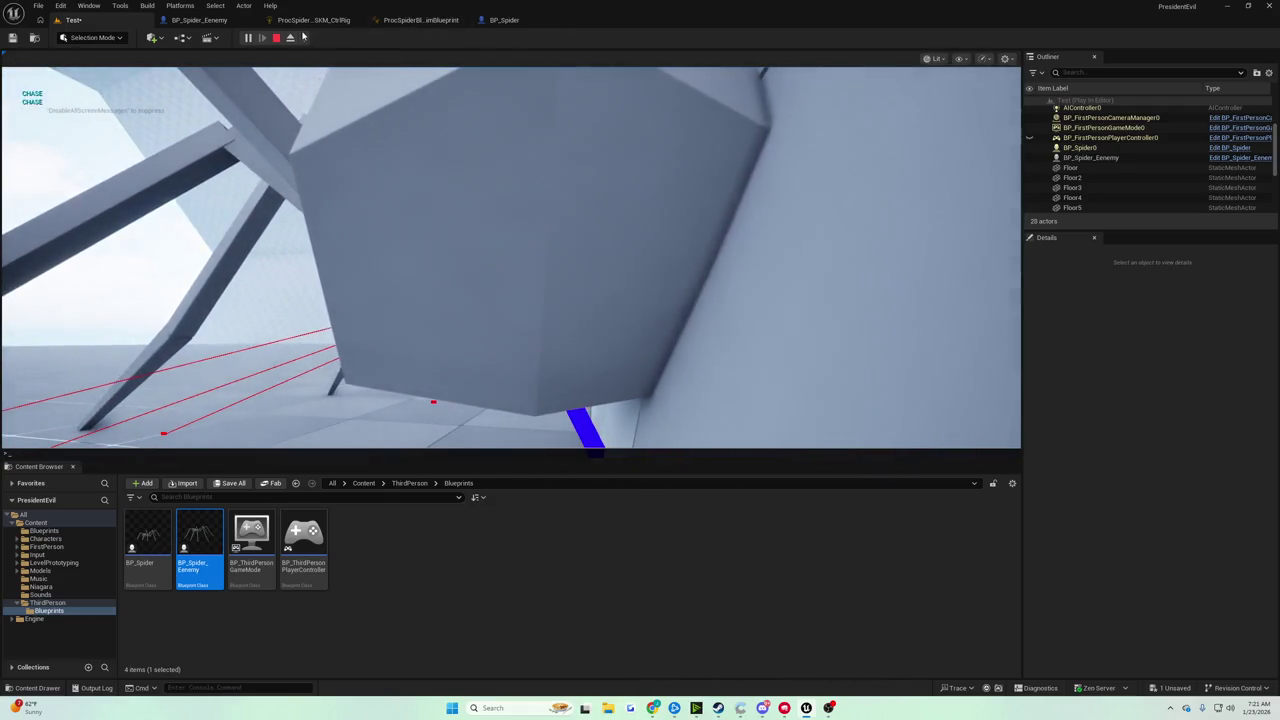
pyautogui.press('F8')
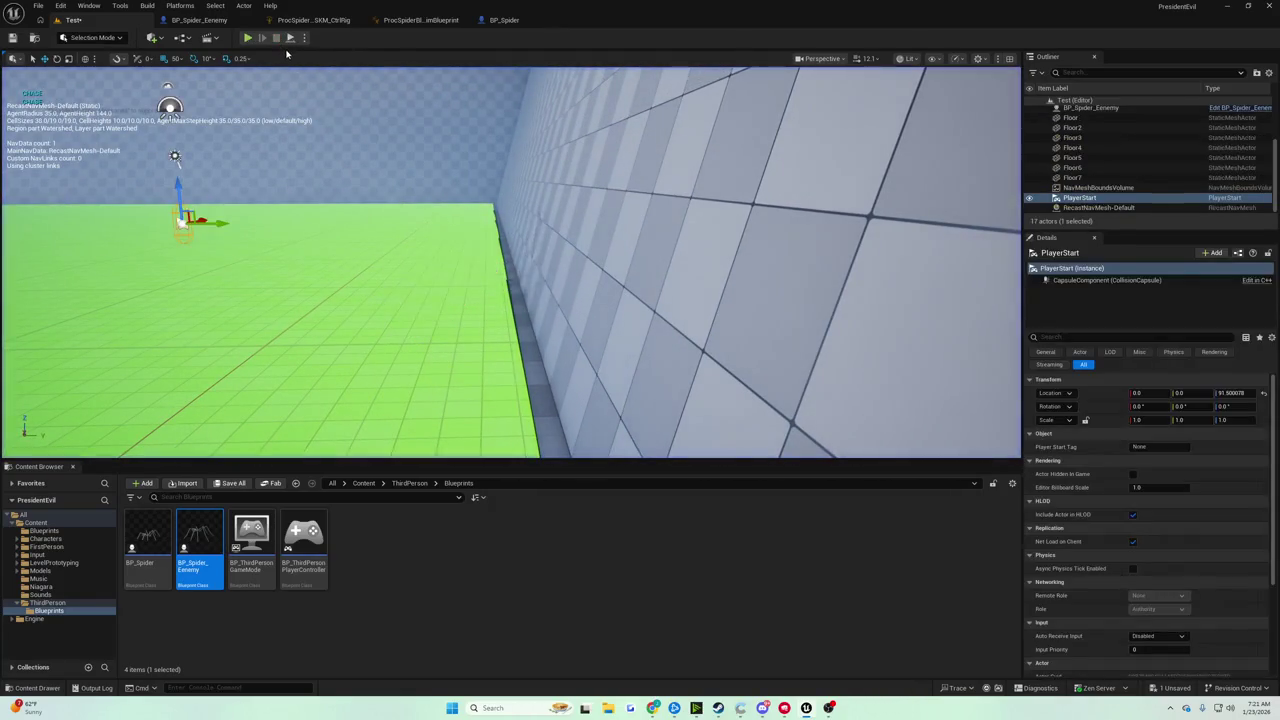
pyautogui.click(289, 38)
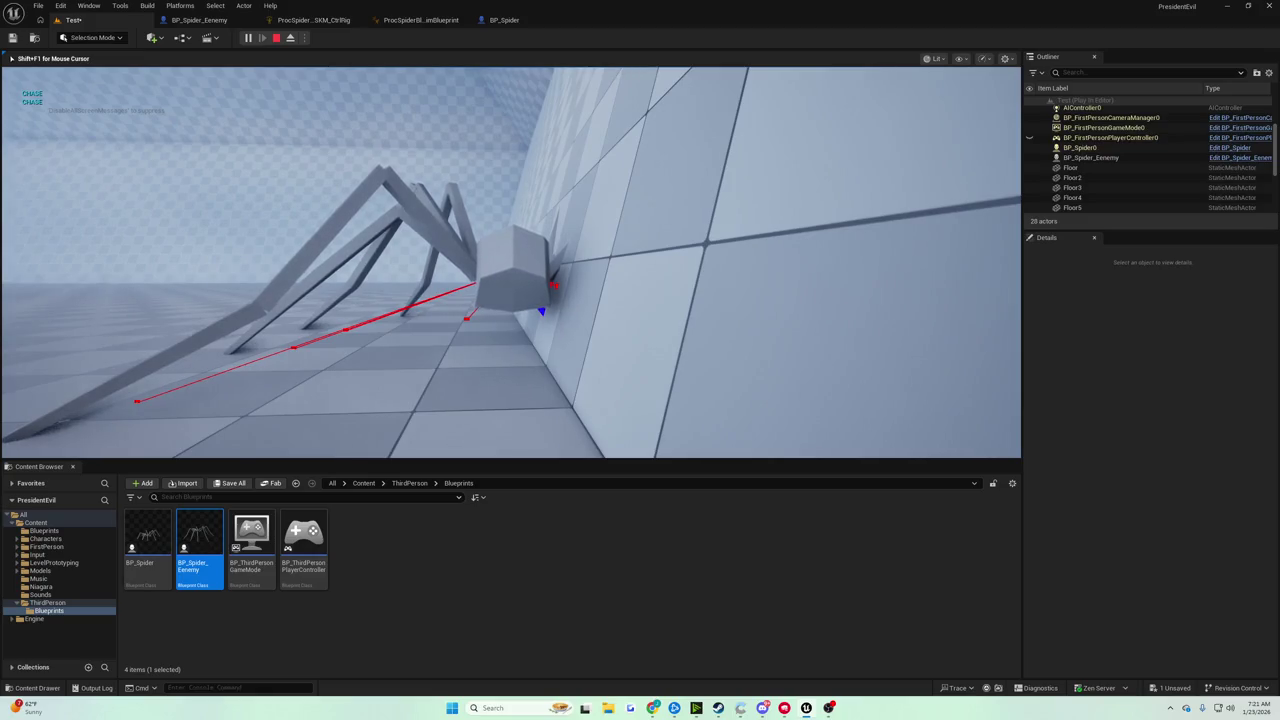
pyautogui.press('Escape')
pyautogui.click(504, 20)
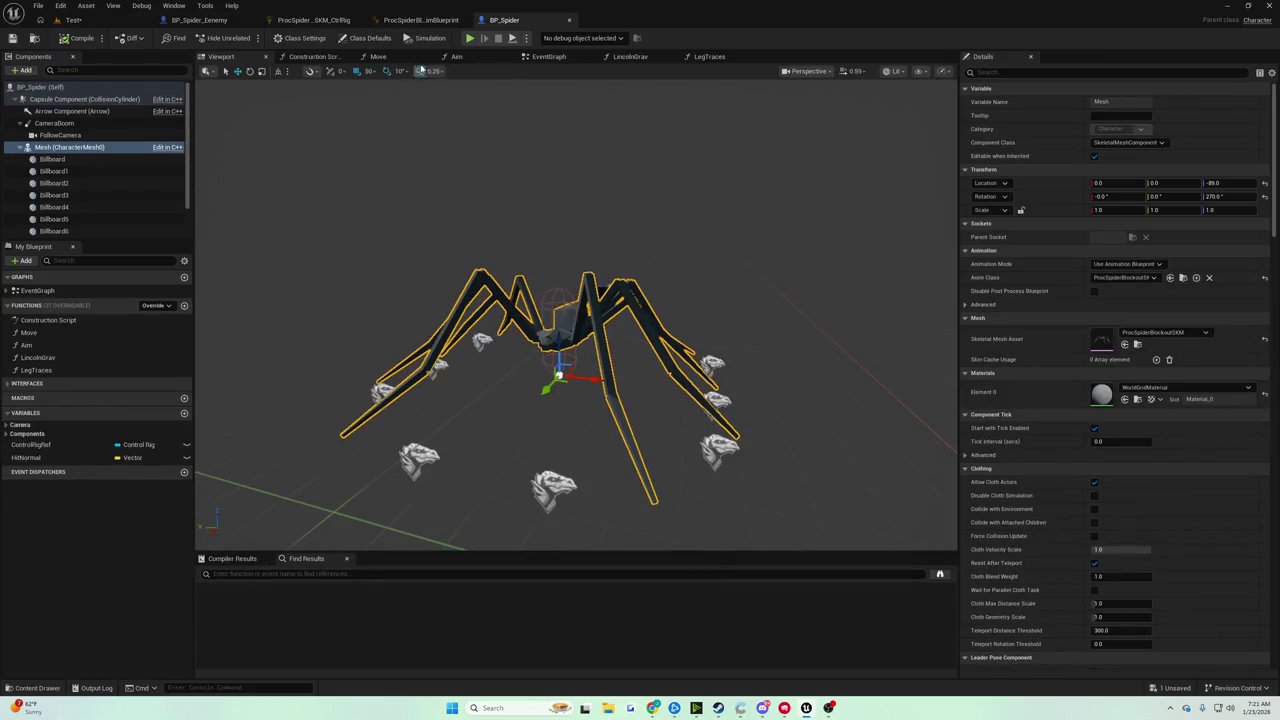
# Open the LincolnGrav function graph and inspect its Draw Debug Line section
pyautogui.click(548, 56)
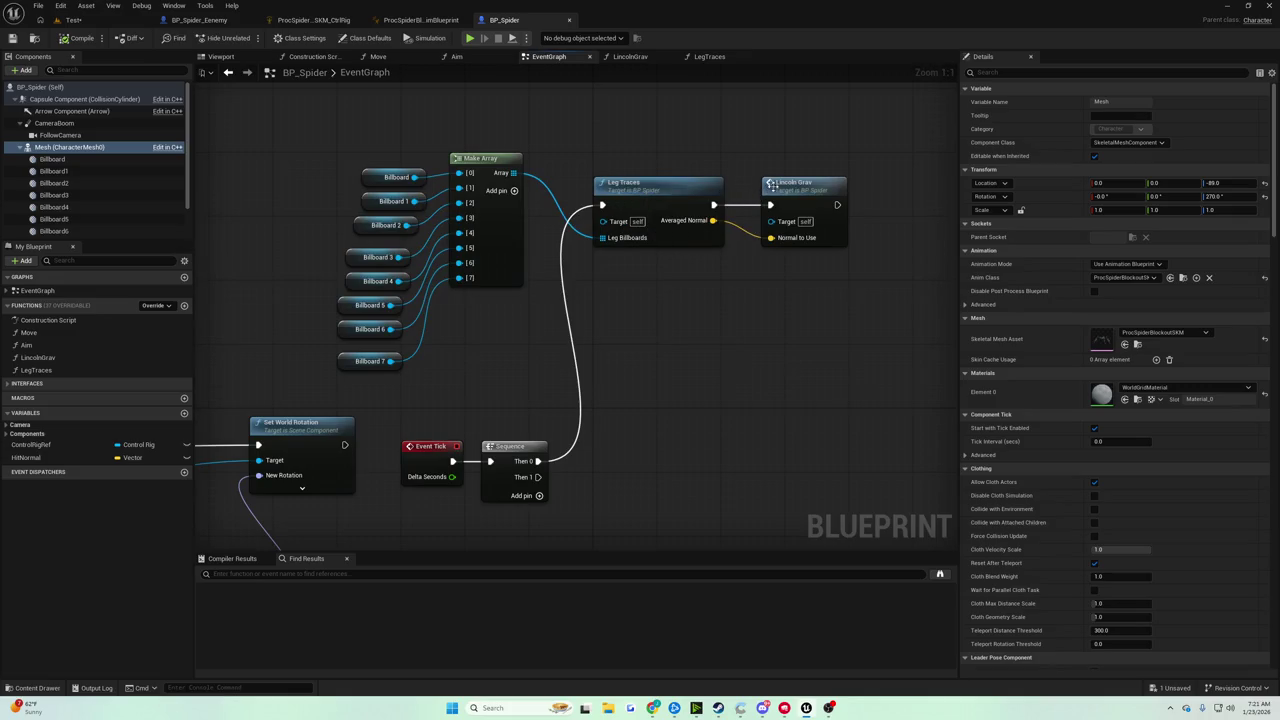
pyautogui.scroll(-3, 641, 198)
pyautogui.scroll(-2, 641, 198)
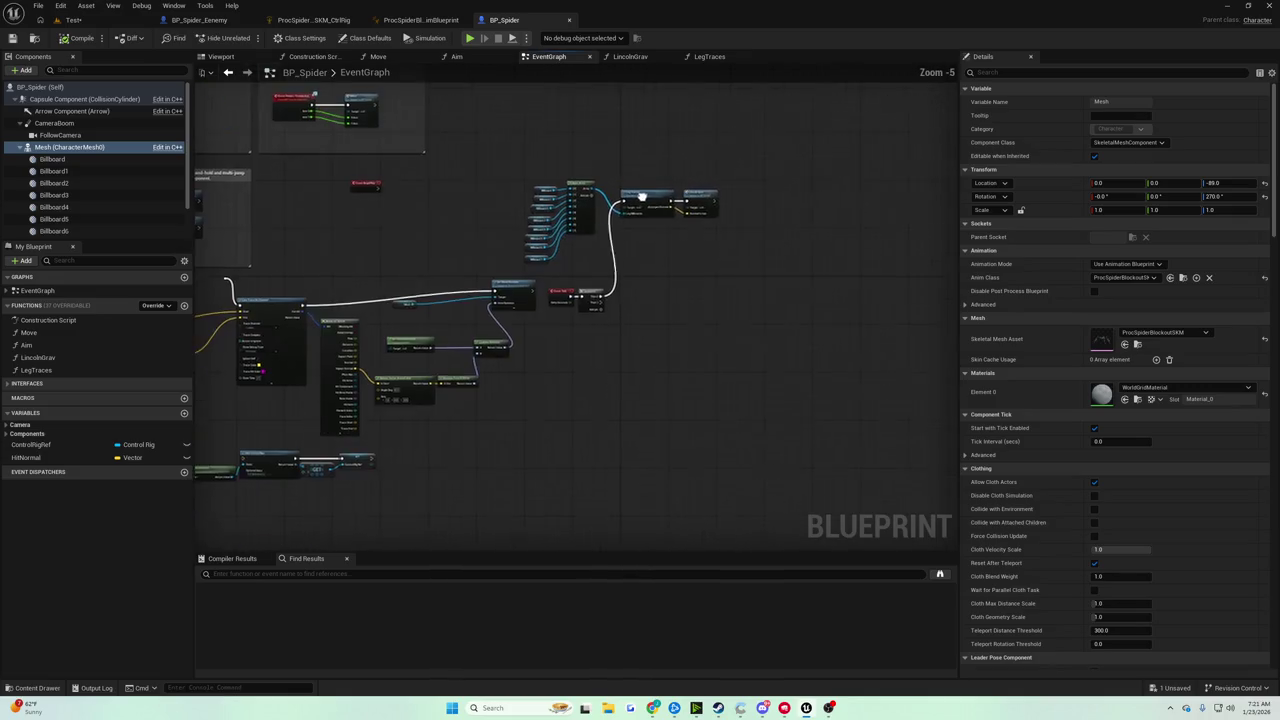
pyautogui.scroll(4, 550, 240)
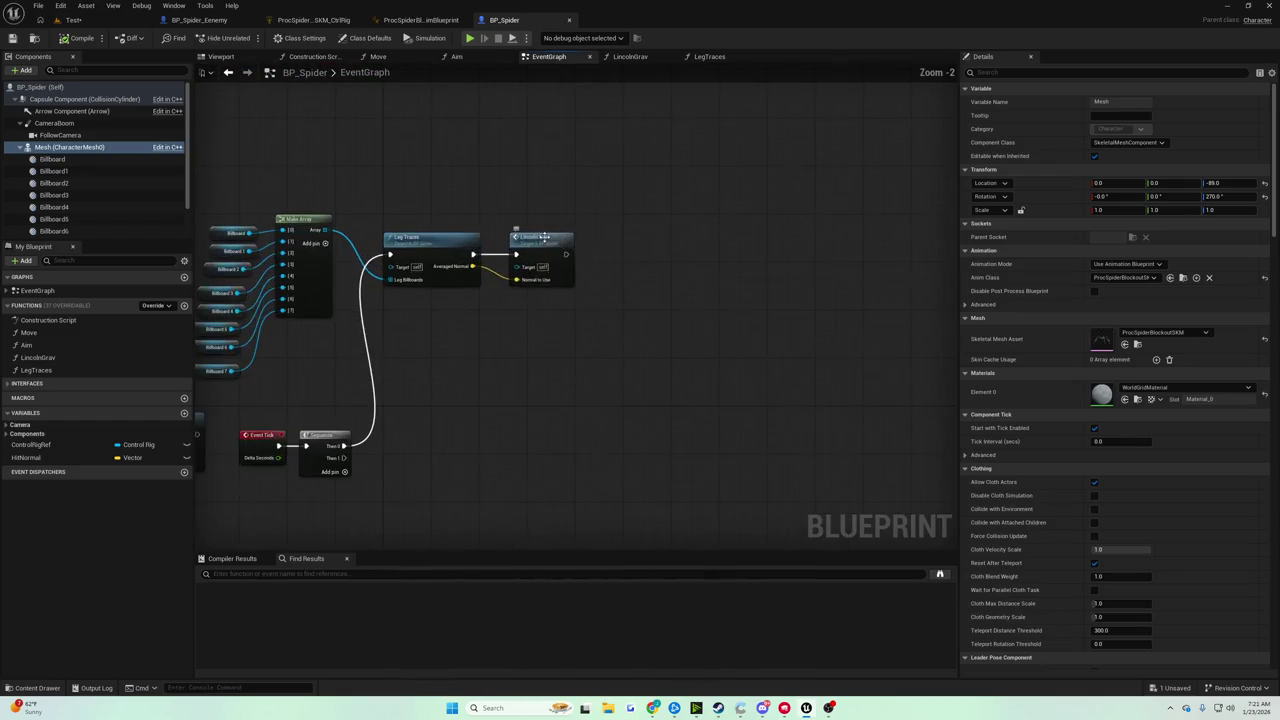
pyautogui.doubleClick(555, 247)
pyautogui.moveTo(555, 247)
pyautogui.mouseDown()
pyautogui.moveTo(329, 246)
pyautogui.moveTo(481, 245)
pyautogui.mouseUp()
# Back in the EventGraph, frame the Leg Traces and Lincoln Grav nodes
pyautogui.click(543, 57)
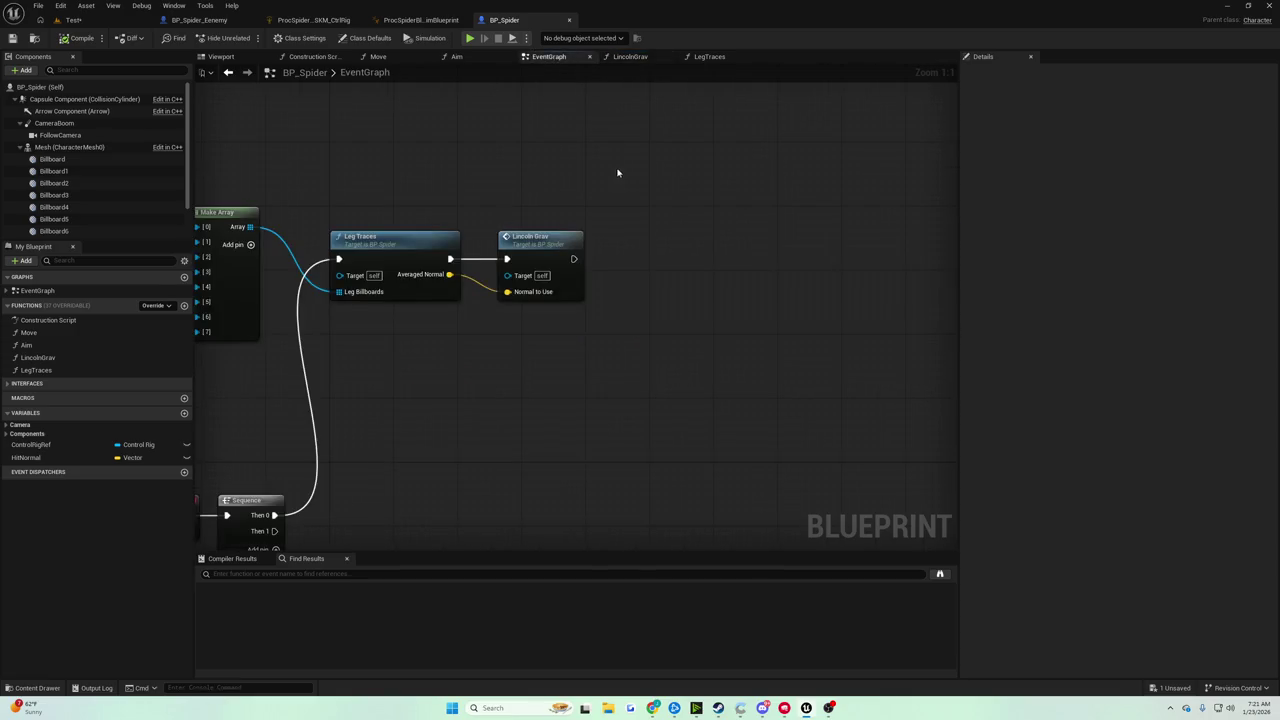
pyautogui.scroll(-2, 620, 189)
pyautogui.moveTo(817, 161)
pyautogui.mouseDown()
pyautogui.moveTo(957, 151)
pyautogui.moveTo(957, 122)
pyautogui.moveTo(520, 226)
pyautogui.mouseUp()
pyautogui.scroll(2, 541, 251)
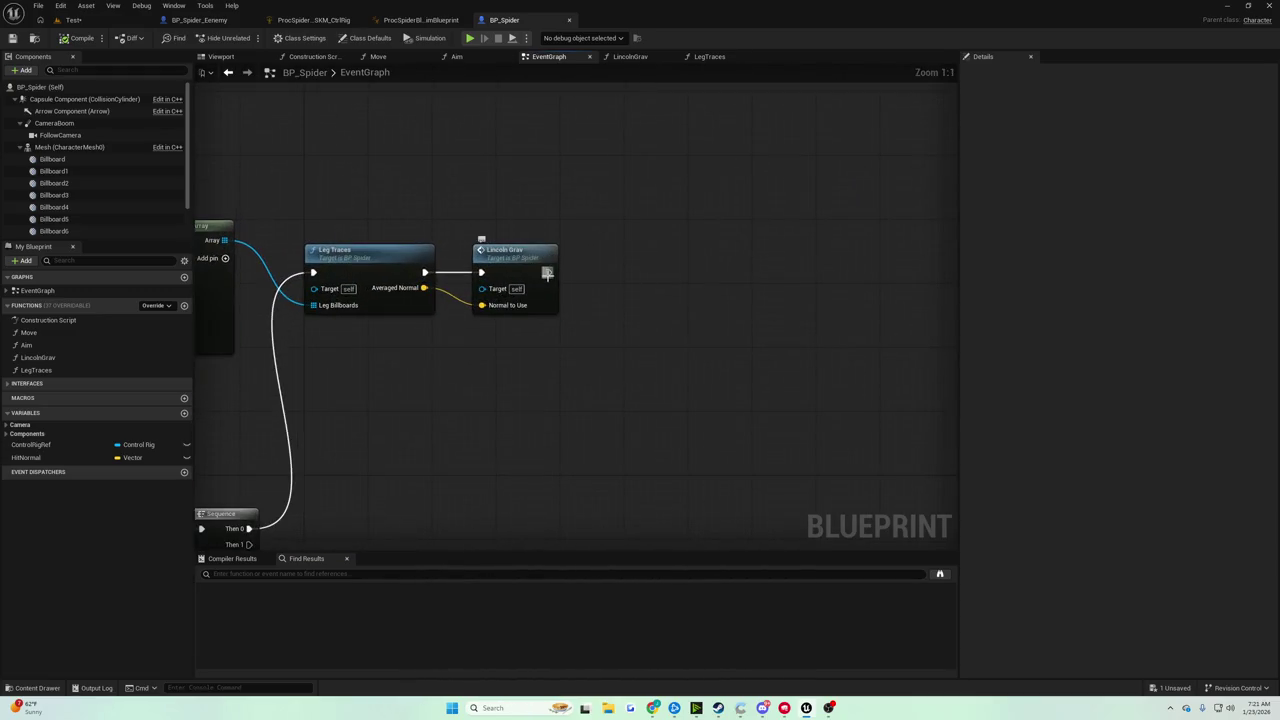
# Pull a wire from Lincoln Grav's exec output, cancel without adding a node, and recenter the graph
pyautogui.moveTo(547, 272); pyautogui.dragTo(600, 277)
pyautogui.click(605, 234)
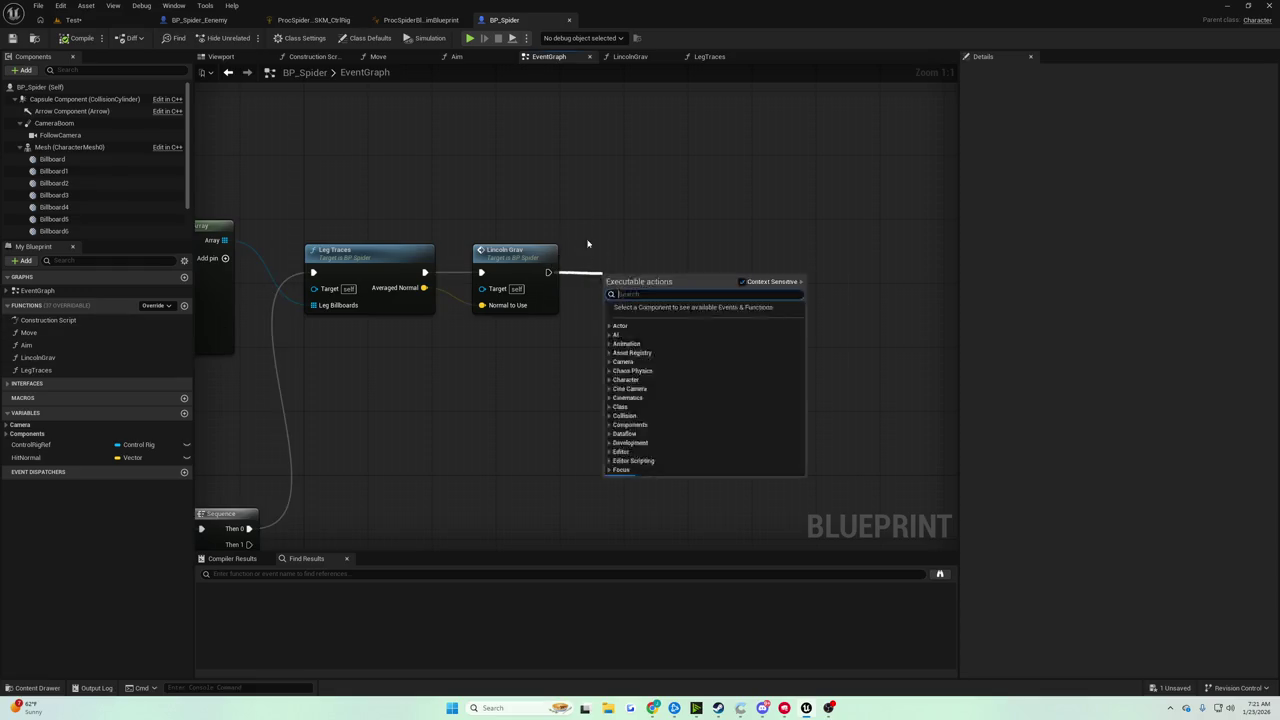
pyautogui.click(586, 246)
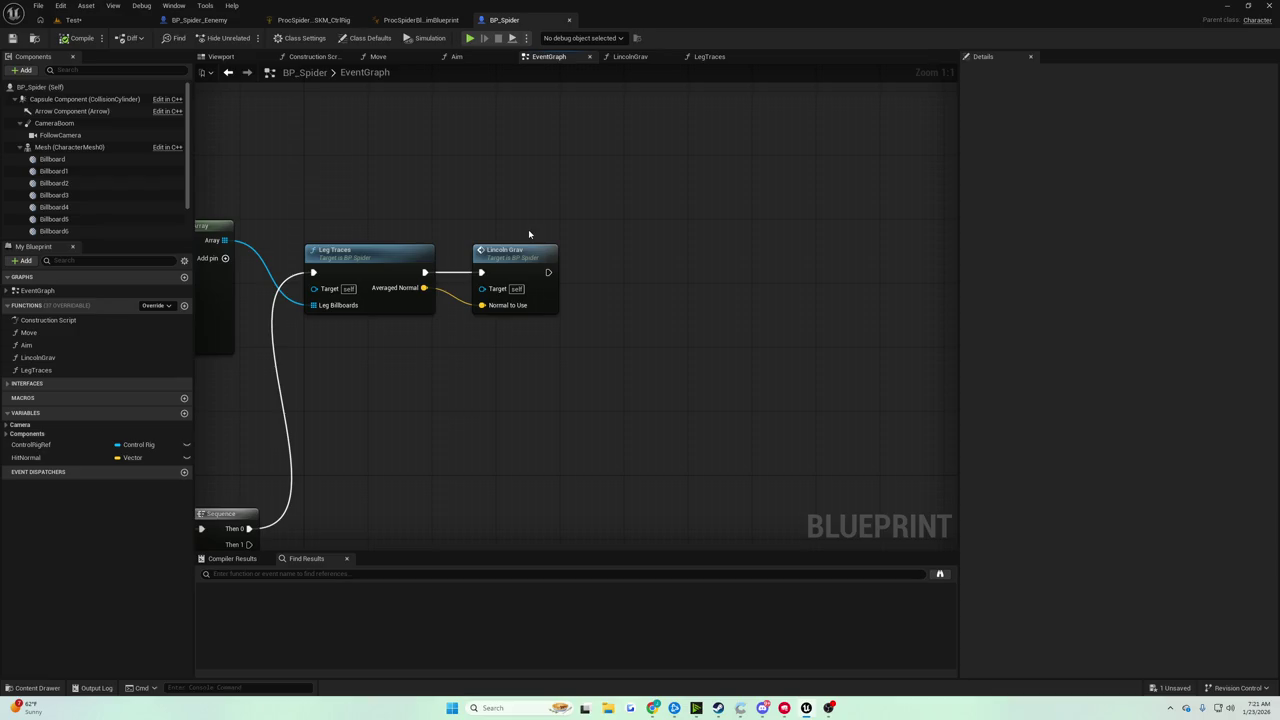
pyautogui.moveTo(528, 236)
pyautogui.mouseDown()
pyautogui.moveTo(643, 257)
pyautogui.moveTo(675, 233)
pyautogui.moveTo(679, 200)
pyautogui.moveTo(555, 194)
pyautogui.moveTo(563, 206)
pyautogui.mouseUp()
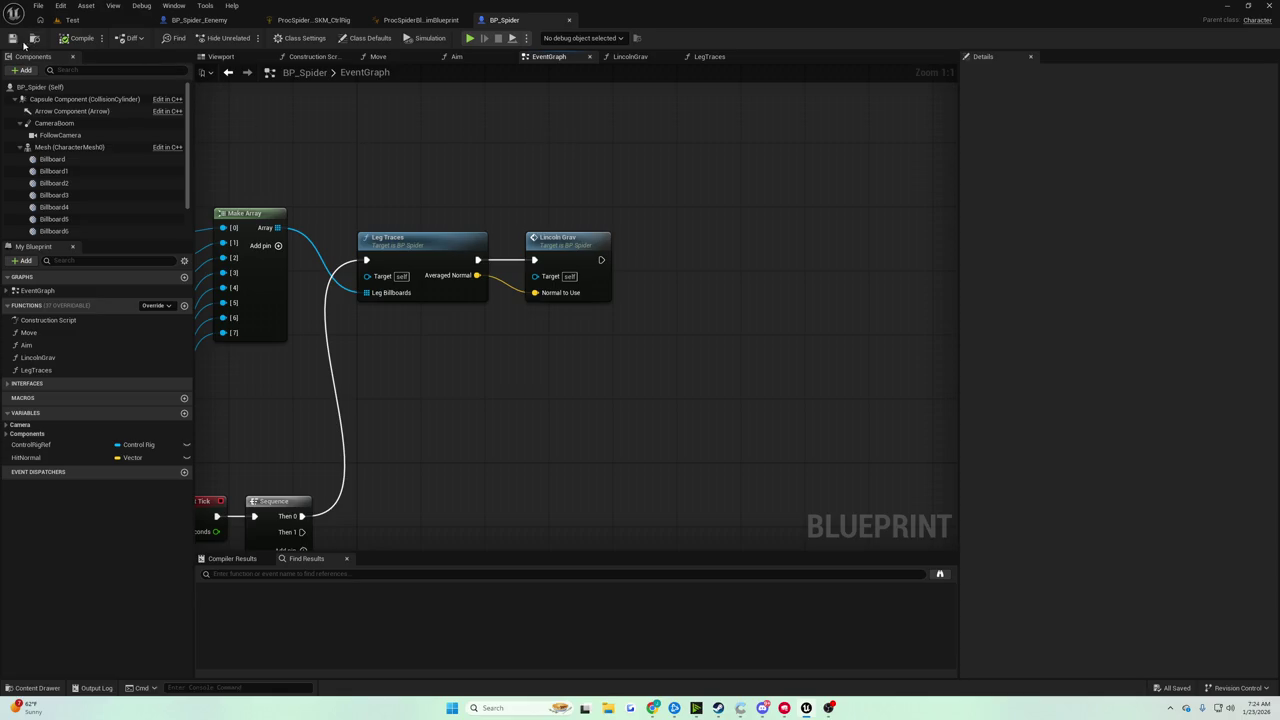
# In the Test level, face the green-floored room and play-test the spider's wall crawl
pyautogui.click(72, 20)
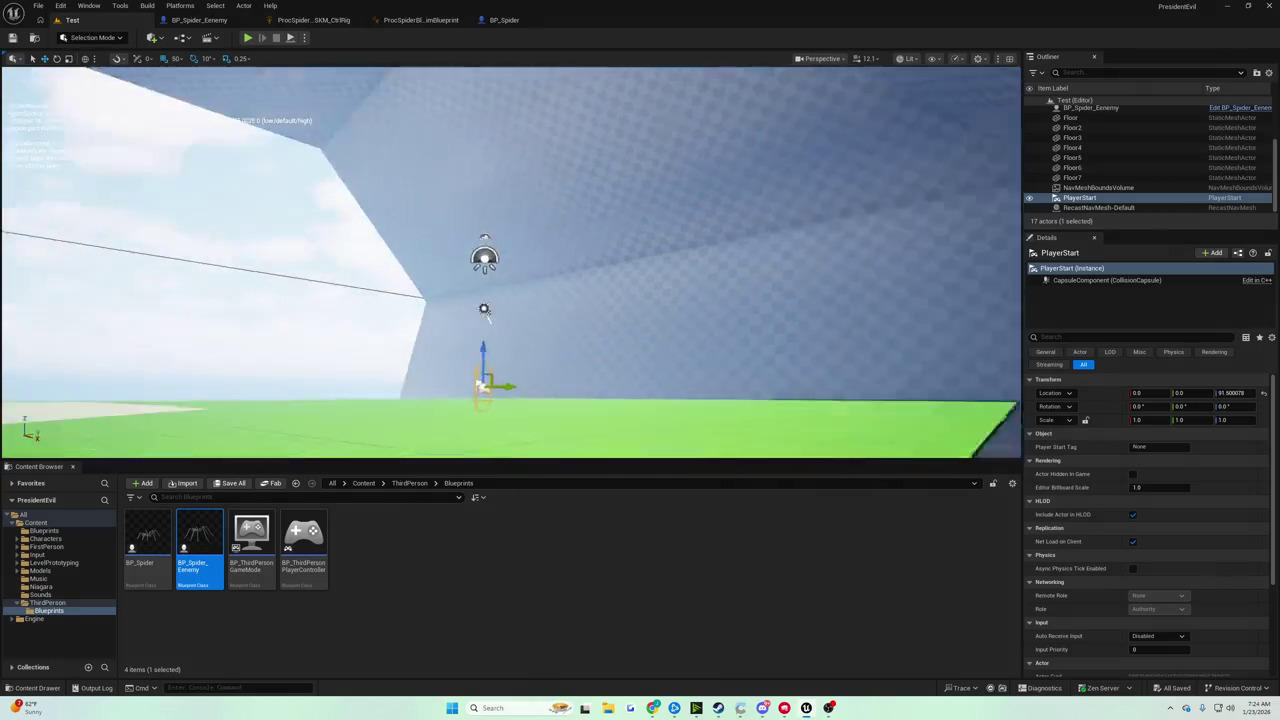
pyautogui.moveTo(484, 310); pyautogui.dragTo(484, 310)
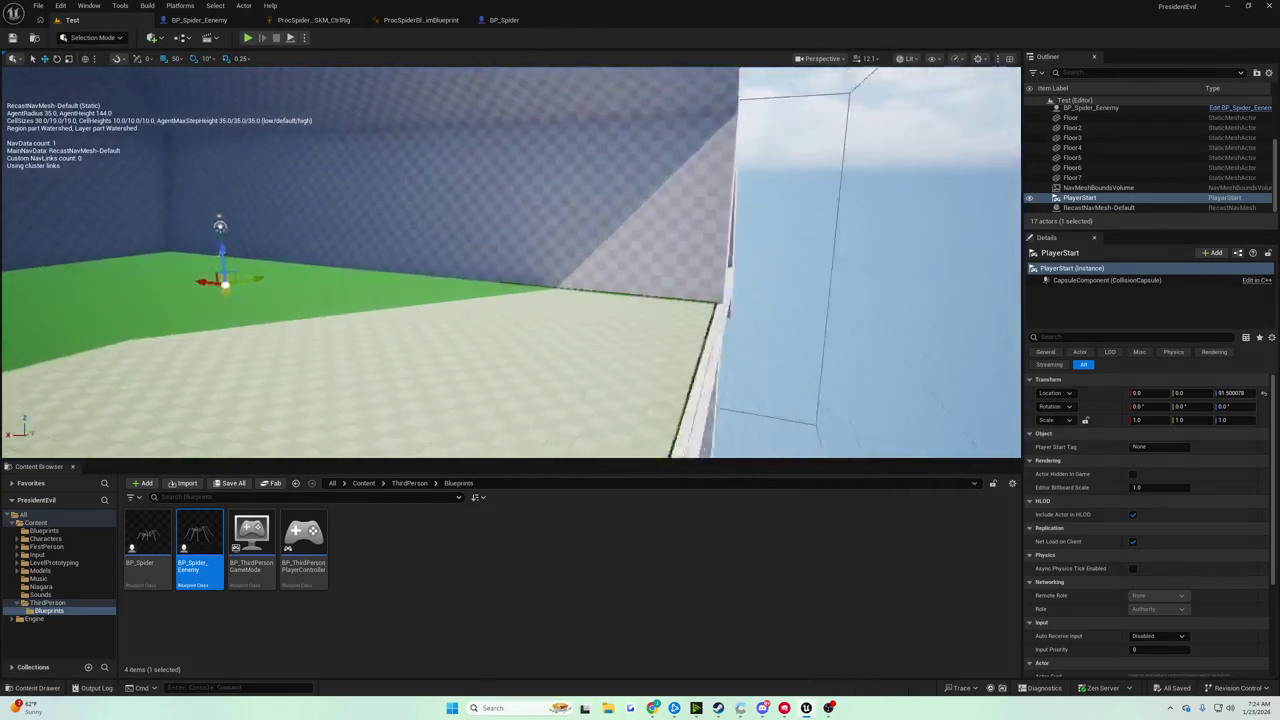
pyautogui.moveTo(357, 217); pyautogui.dragTo(357, 217)
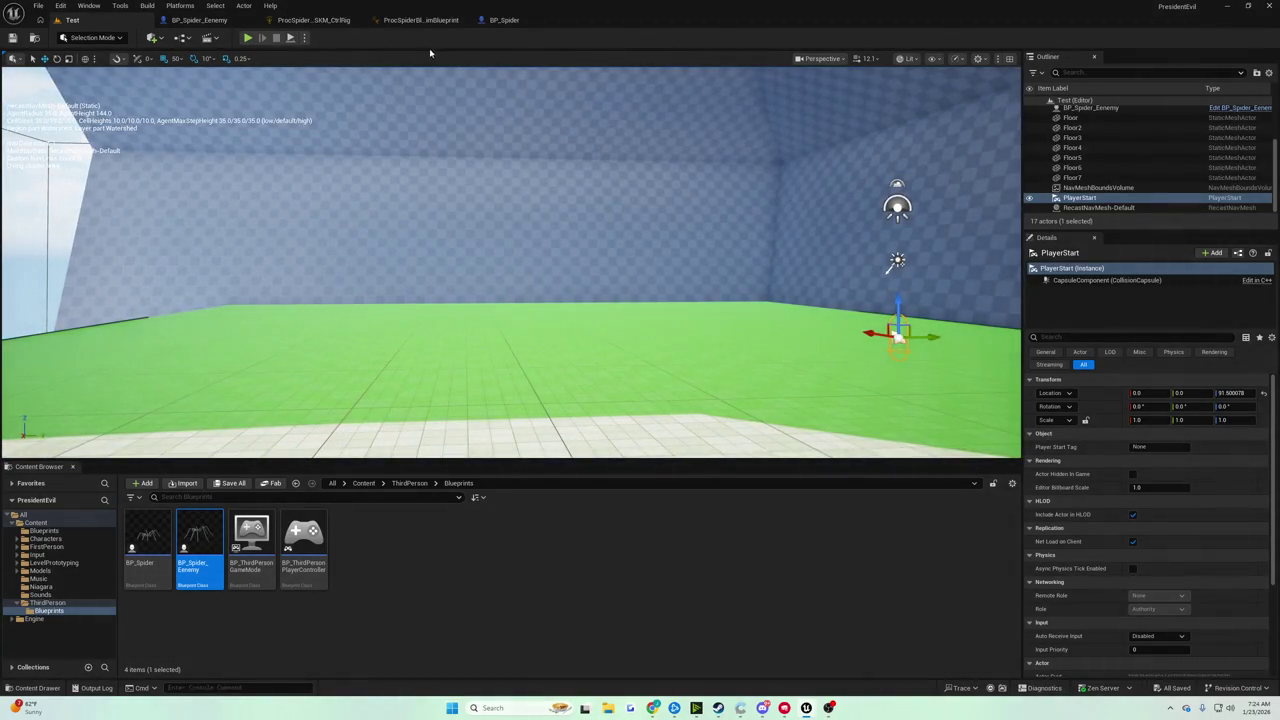
pyautogui.click(256, 41)
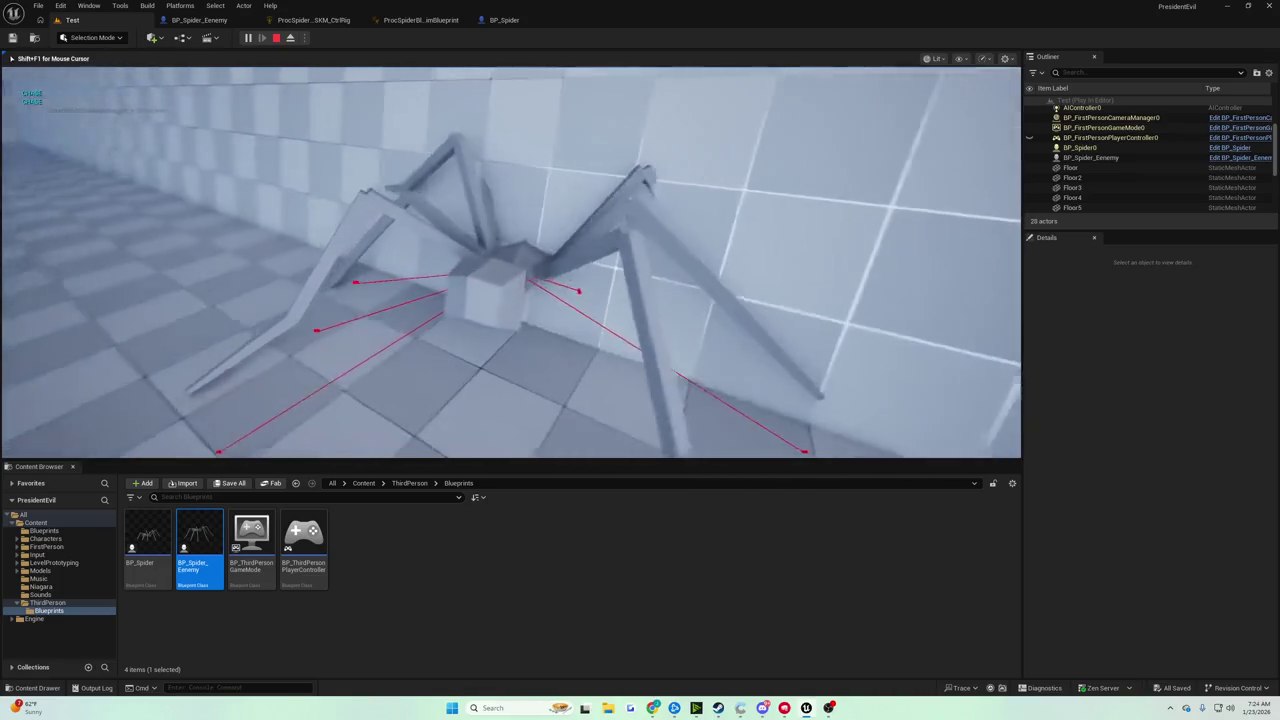
pyautogui.press('Escape')
# Add Set Actor Rotation after Lincoln Grav, driven by the Averaged Normal
pyautogui.click(494, 19)
pyautogui.write('set actor rotati')
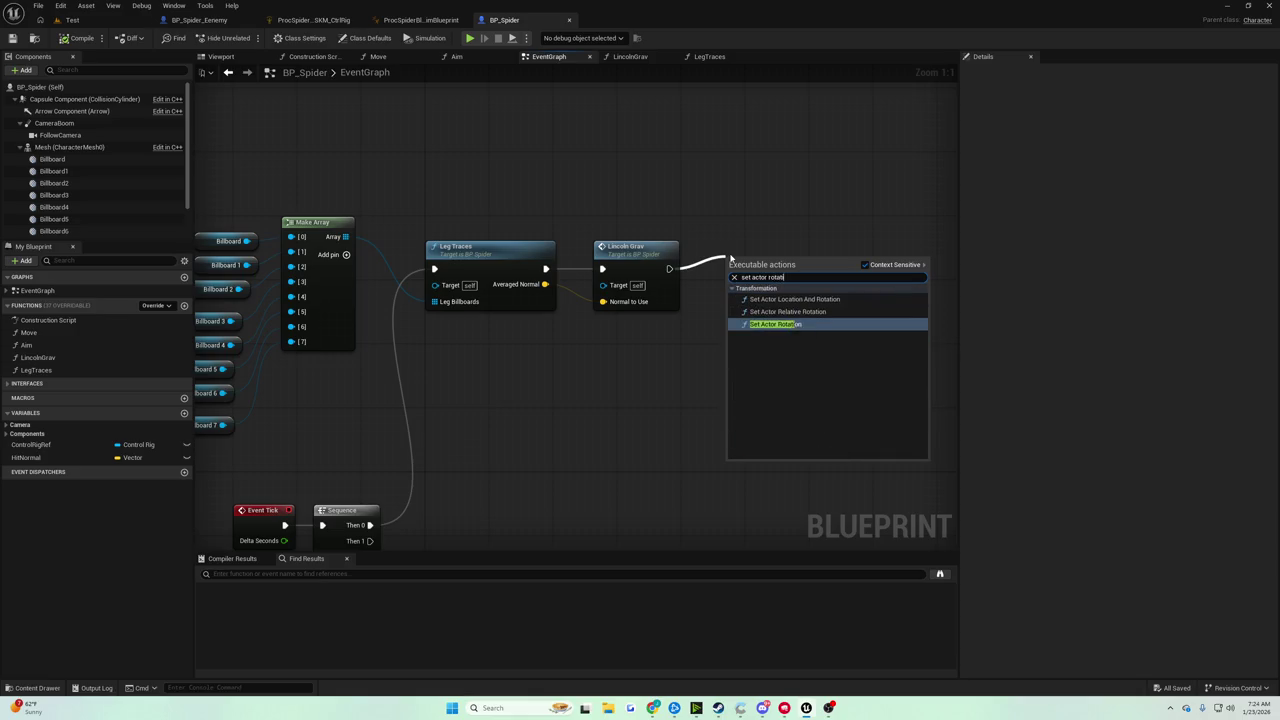
pyautogui.press('Return')
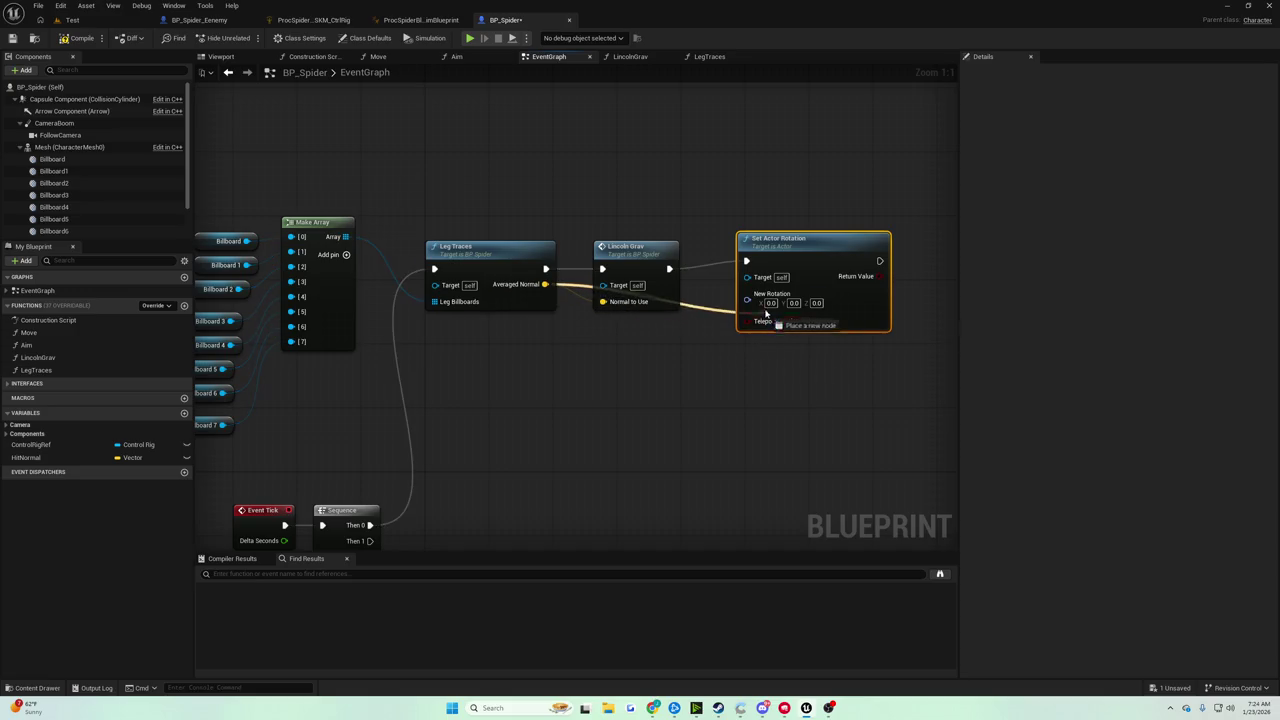
pyautogui.moveTo(760, 309); pyautogui.dragTo(758, 305)
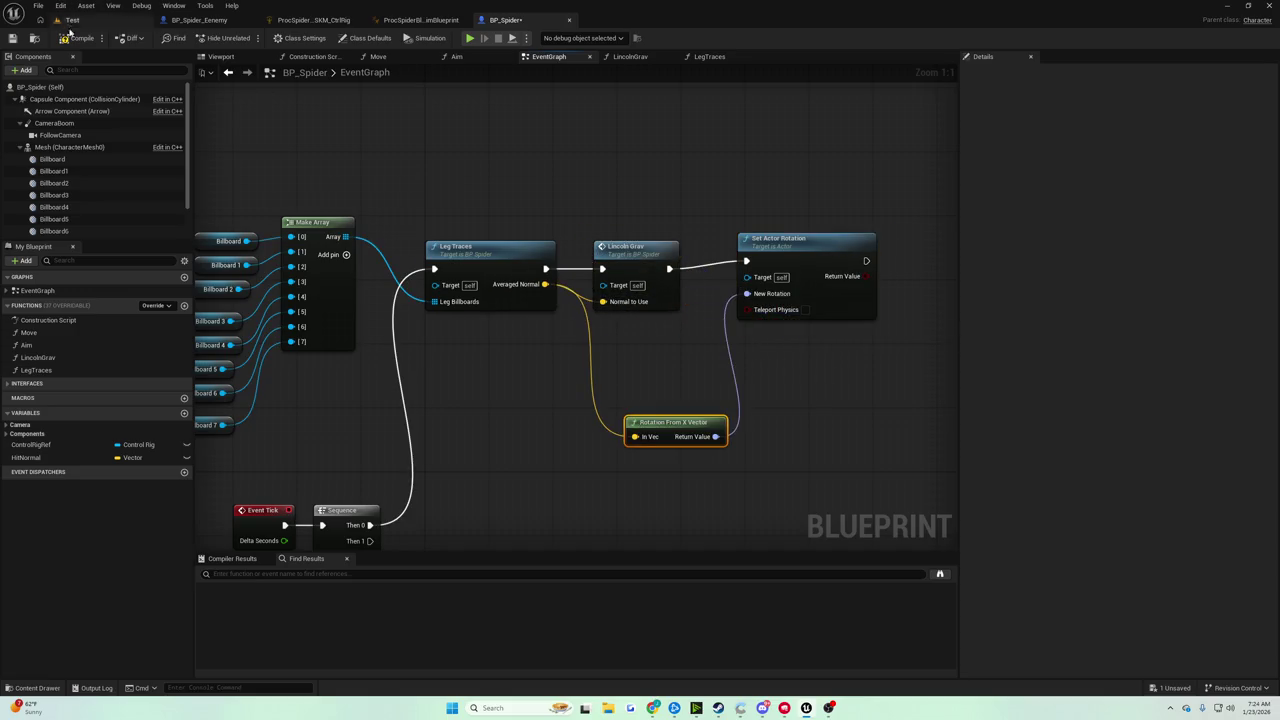
# Play-test the actor rotation in the Test level, then go back to BP_Spider
pyautogui.click(72, 20)
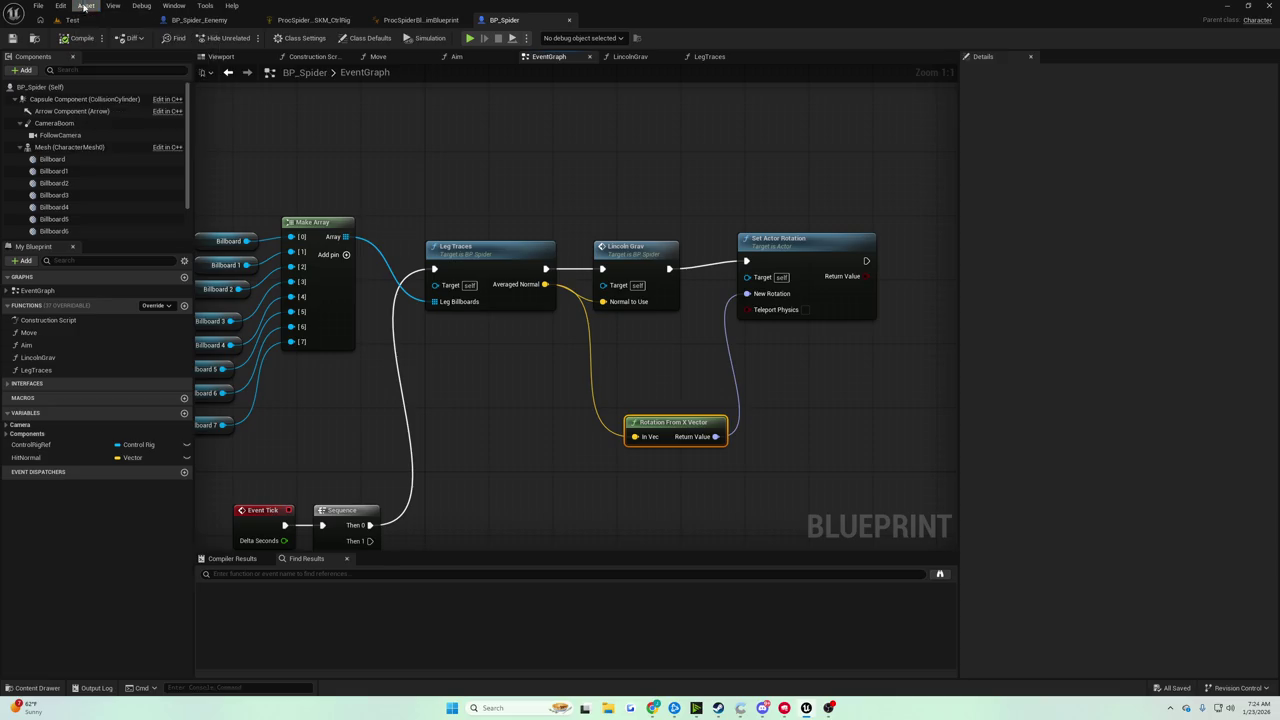
pyautogui.click(247, 38)
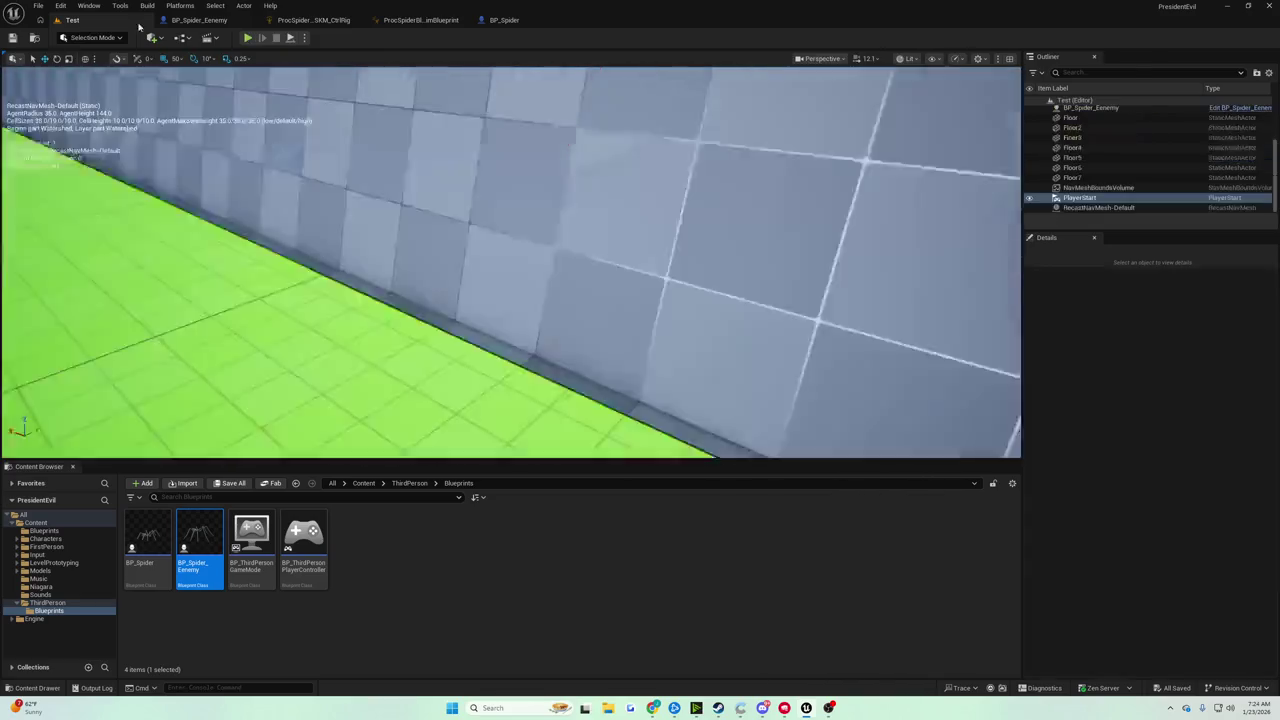
pyautogui.press('Escape')
pyautogui.click(505, 20)
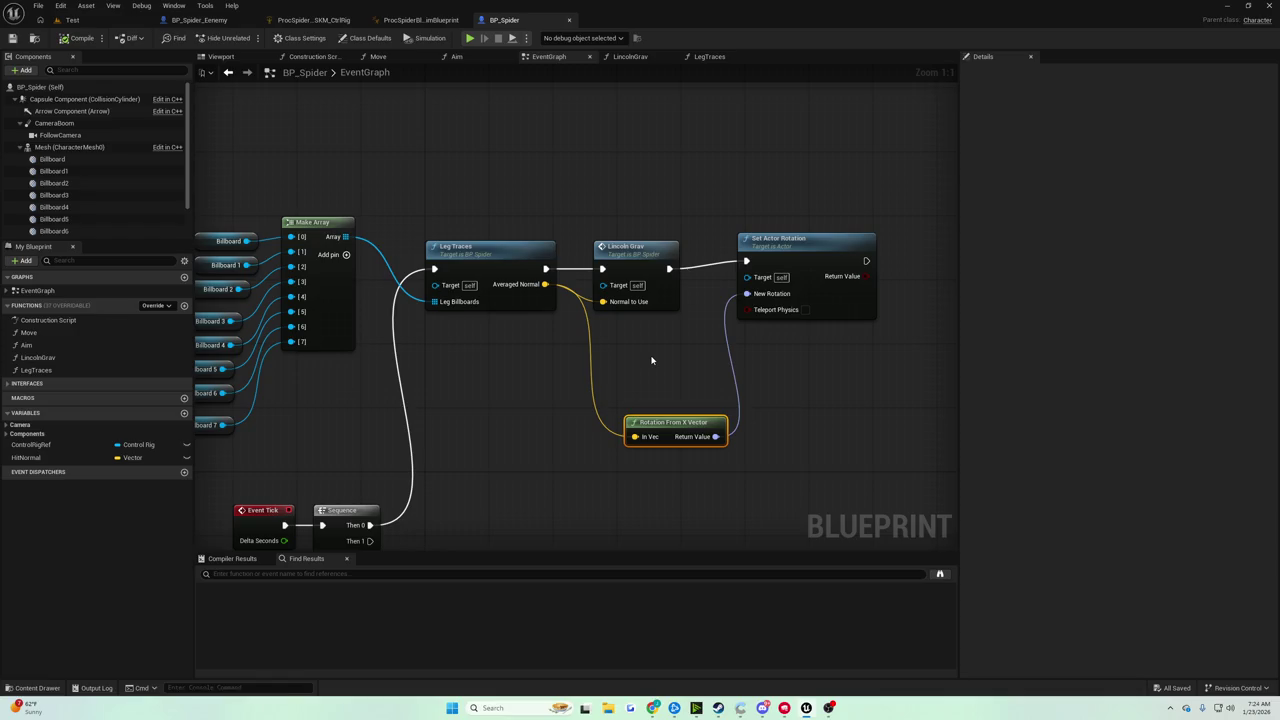
# Replace Set Actor Rotation with a Set World Rotation node targeting the Mesh
pyautogui.click(785, 239)
pyautogui.press('Delete')
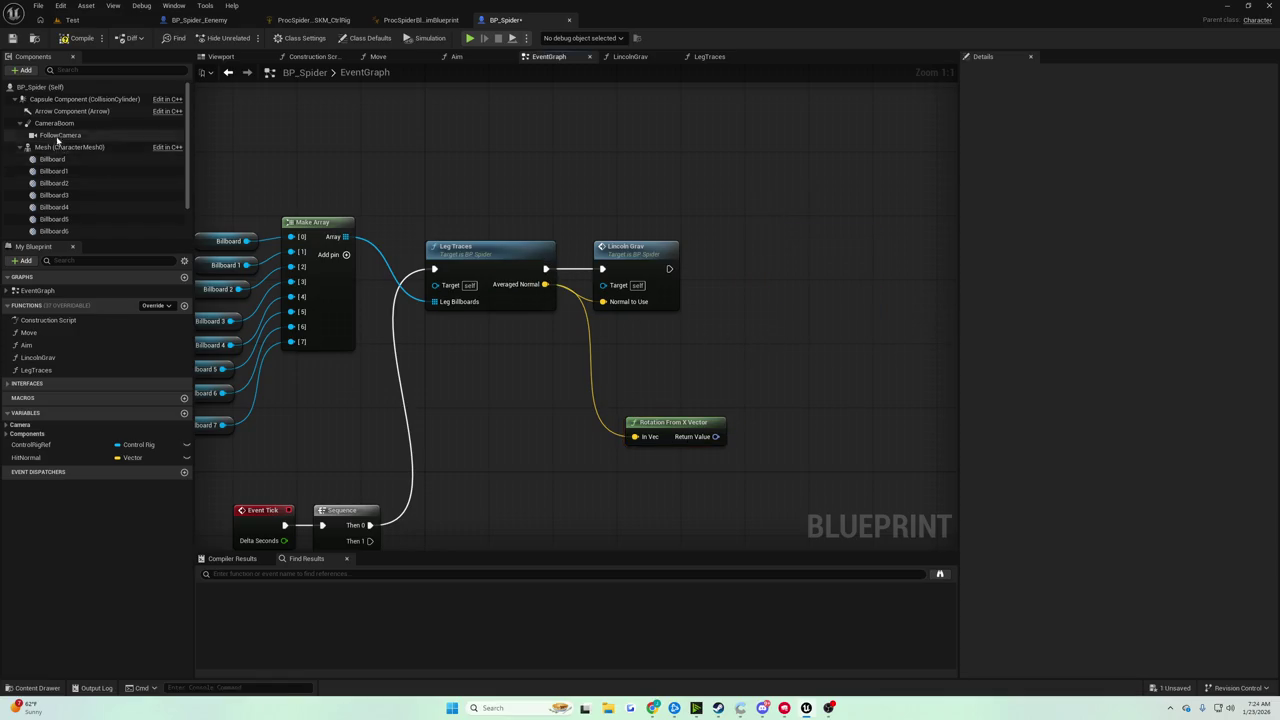
pyautogui.moveTo(62, 147)
pyautogui.mouseDown()
pyautogui.moveTo(214, 146)
pyautogui.moveTo(600, 332)
pyautogui.moveTo(729, 300)
pyautogui.moveTo(749, 277)
pyautogui.mouseUp()
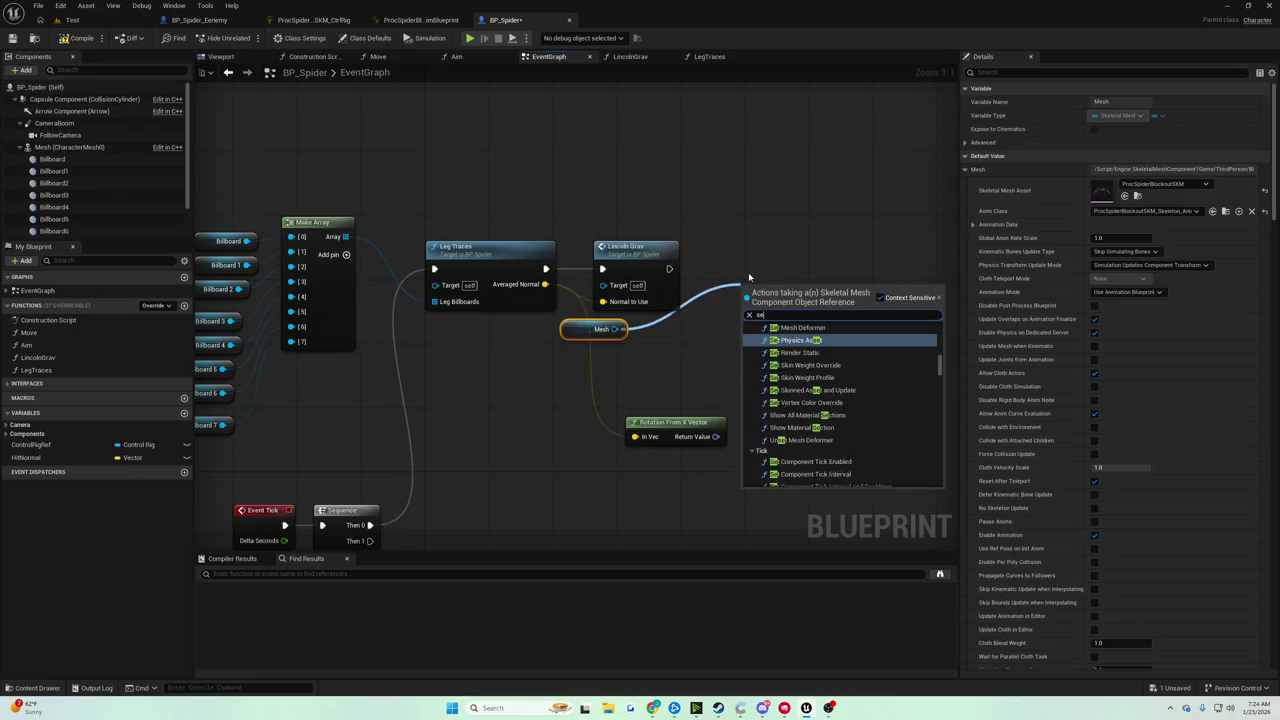
pyautogui.write('set world loca')
pyautogui.press('BackSpace')
pyautogui.press('Down')
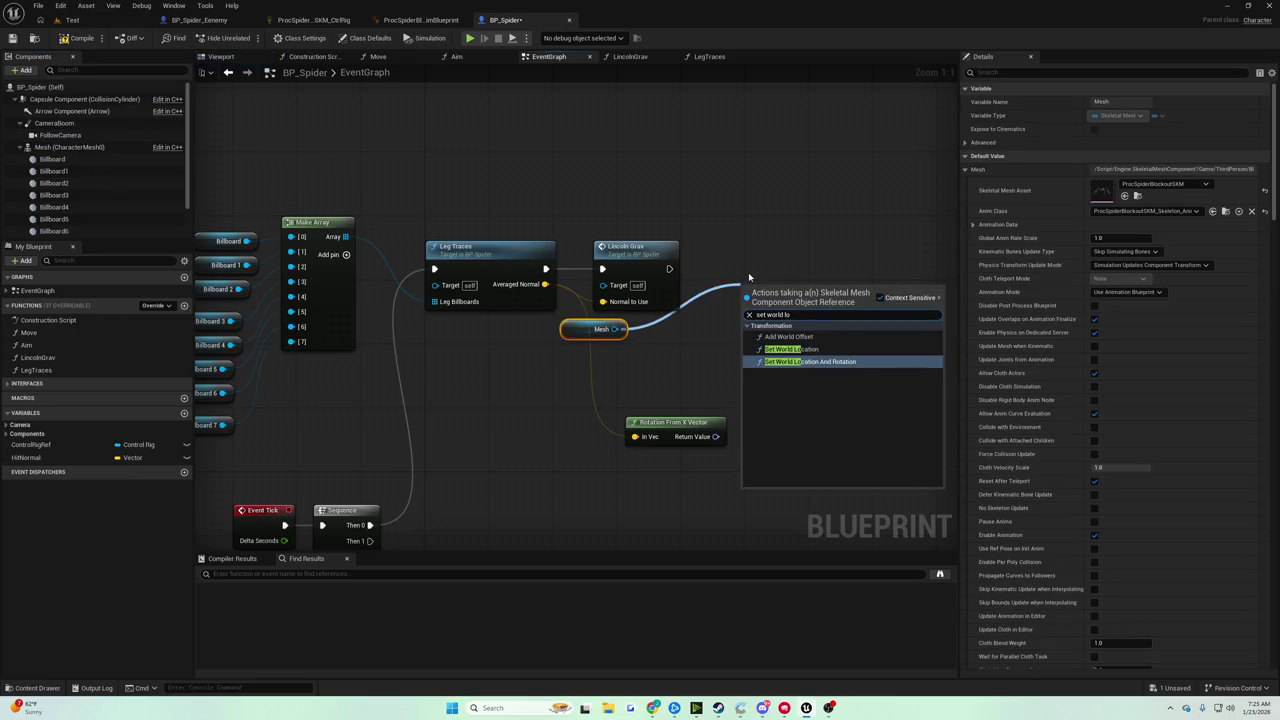
pyautogui.press('BackSpace')
pyautogui.press('BackSpace')
pyautogui.write('rota')
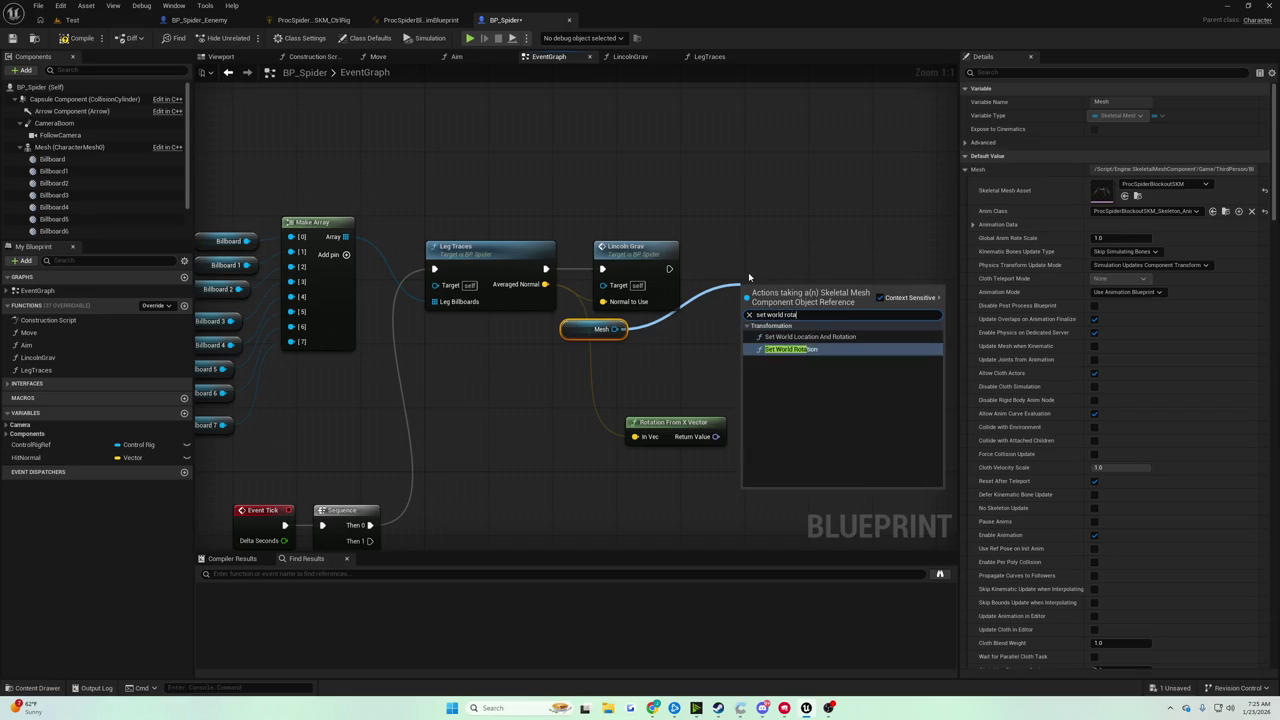
pyautogui.press('Return')
# Wire Lincoln Grav's execution and Rotation From X Vector into Set World Rotation
pyautogui.moveTo(752, 286)
pyautogui.mouseDown()
pyautogui.moveTo(752, 262)
pyautogui.moveTo(755, 287)
pyautogui.mouseUp()
pyautogui.click(656, 268)
pyautogui.click(718, 424)
pyautogui.moveTo(716, 436); pyautogui.dragTo(747, 315)
# Play-test the mesh rotation in the Test level
pyautogui.click(75, 20)
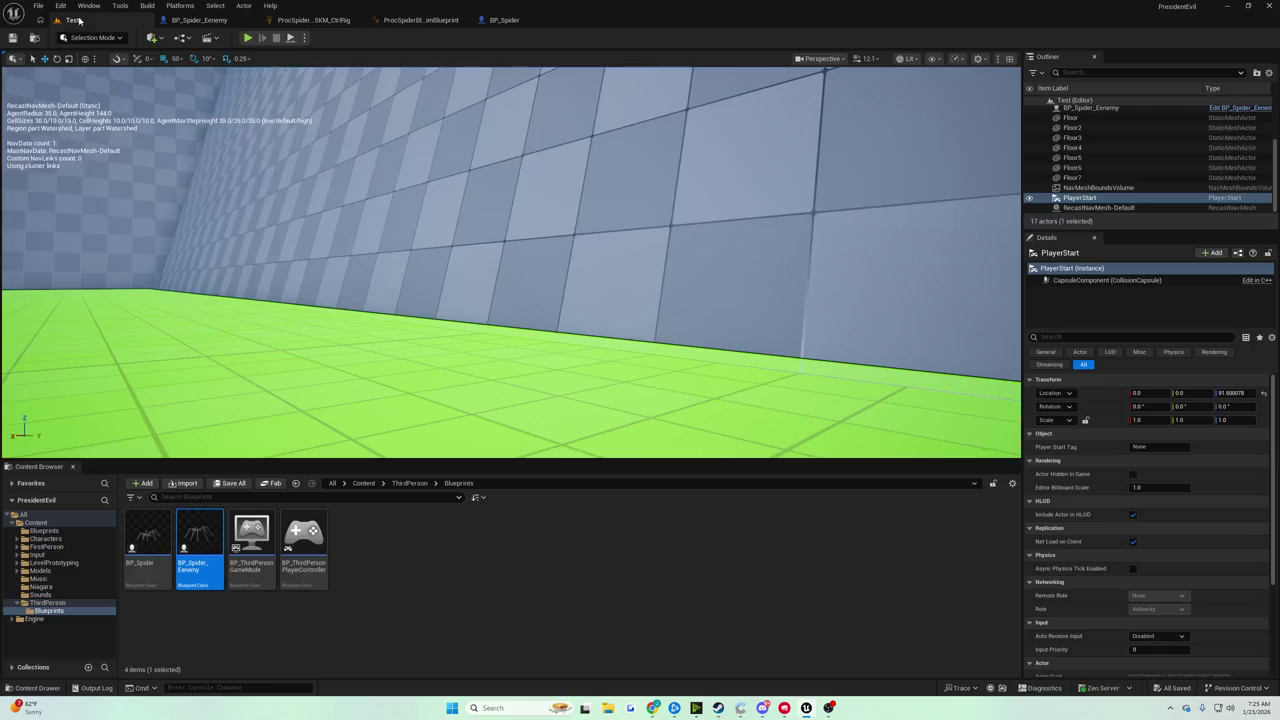
pyautogui.click(250, 38)
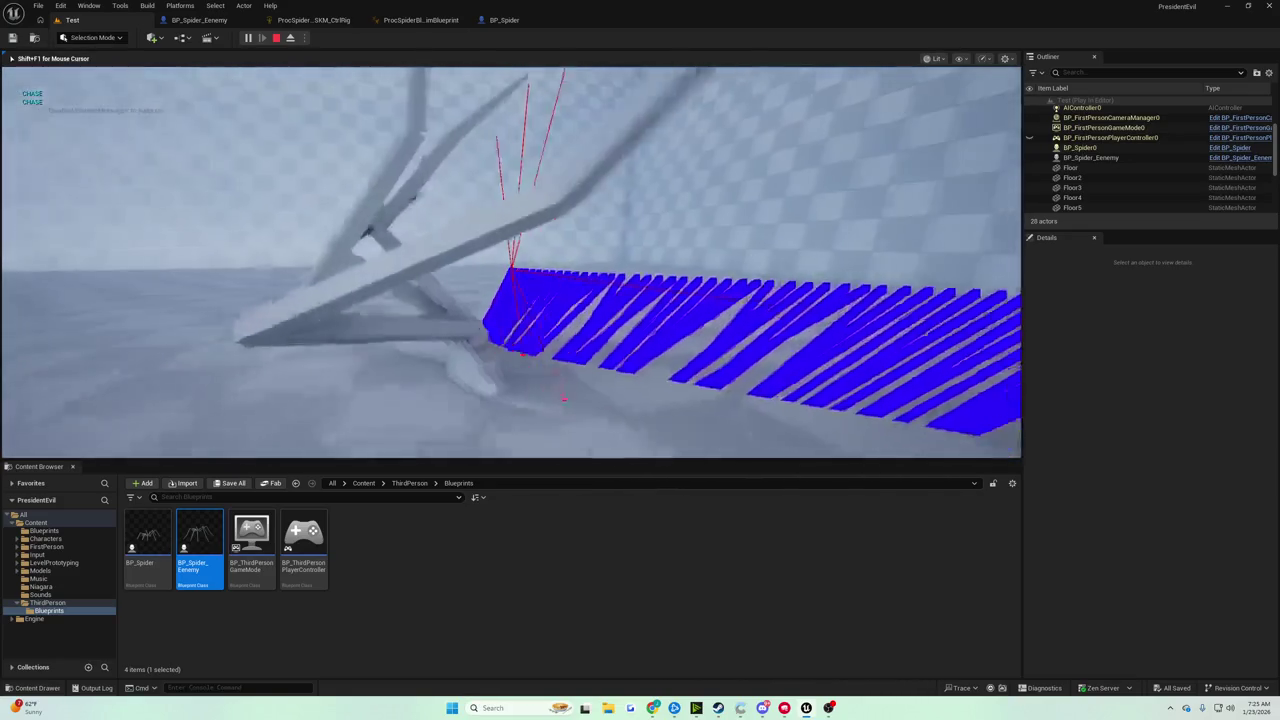
pyautogui.press('Escape')
# Add Rotate Vector Around Axis (90°, X=1) fed by the Averaged Normal and wire its output onward
pyautogui.click(500, 20)
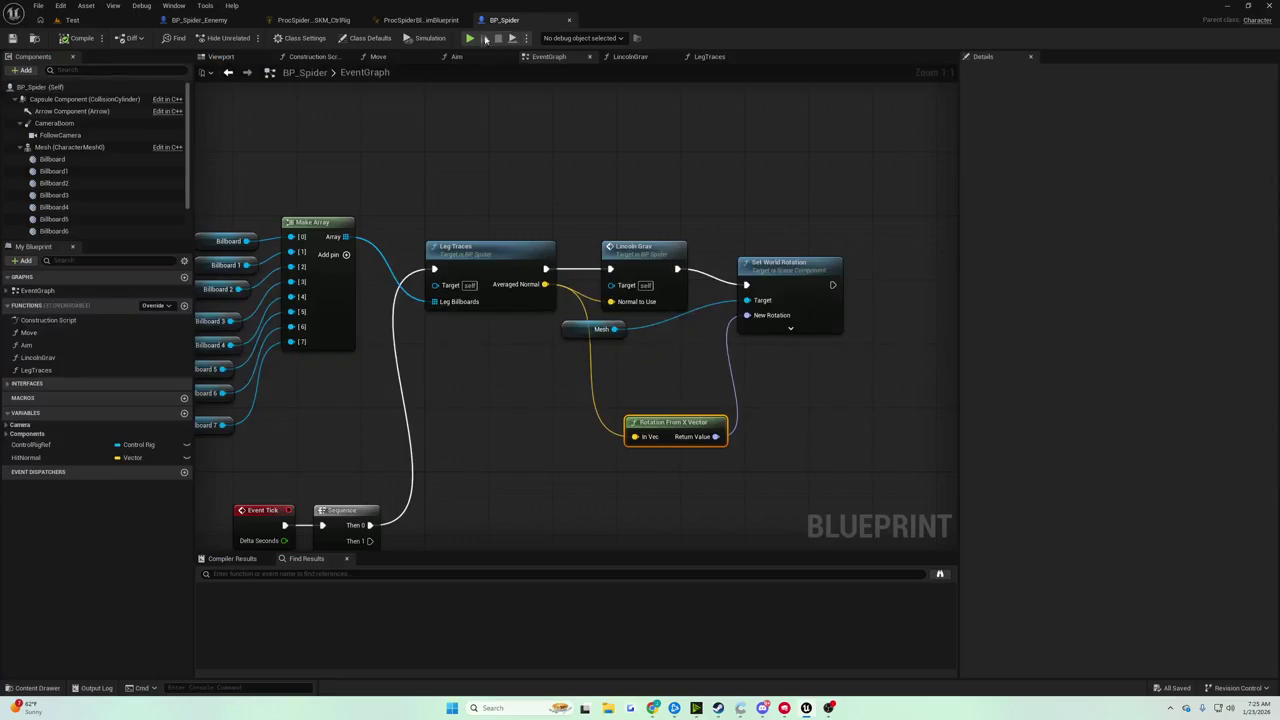
pyautogui.moveTo(716, 436); pyautogui.dragTo(770, 435)
pyautogui.write('rotate')
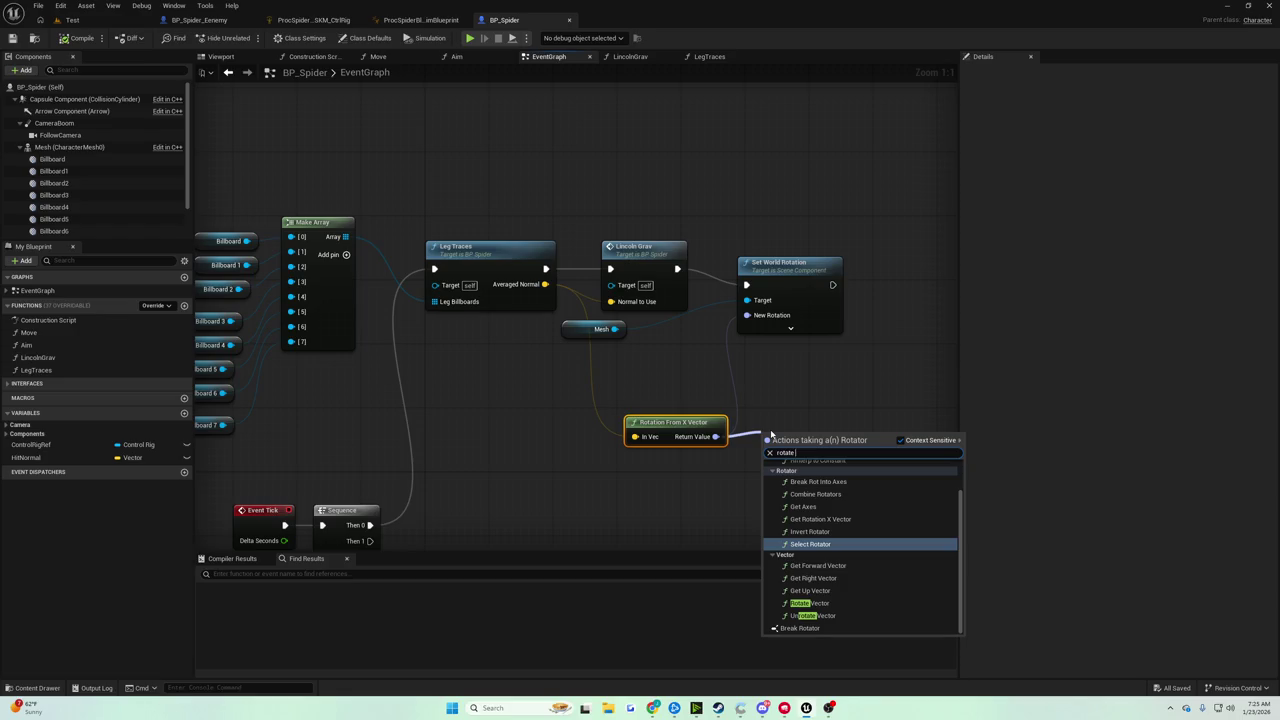
pyautogui.write(' vector arou')
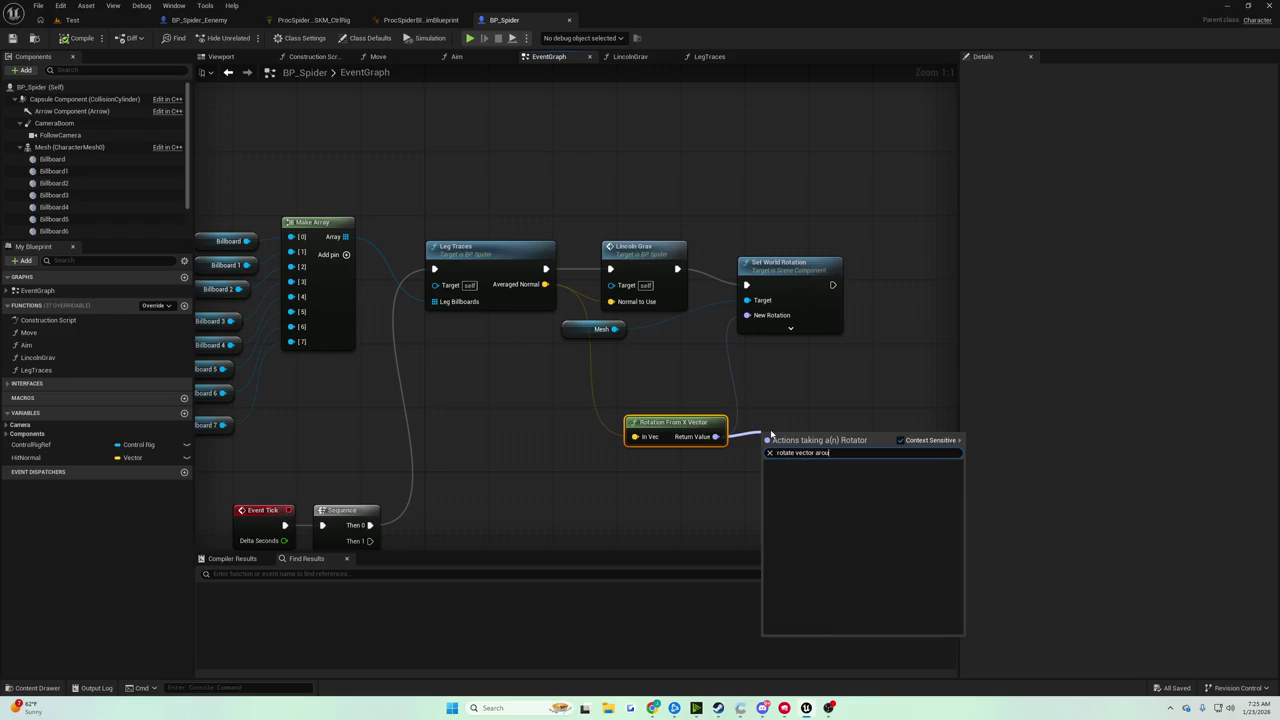
pyautogui.click(636, 367)
pyautogui.moveTo(544, 285); pyautogui.dragTo(645, 394)
pyautogui.write('ge')
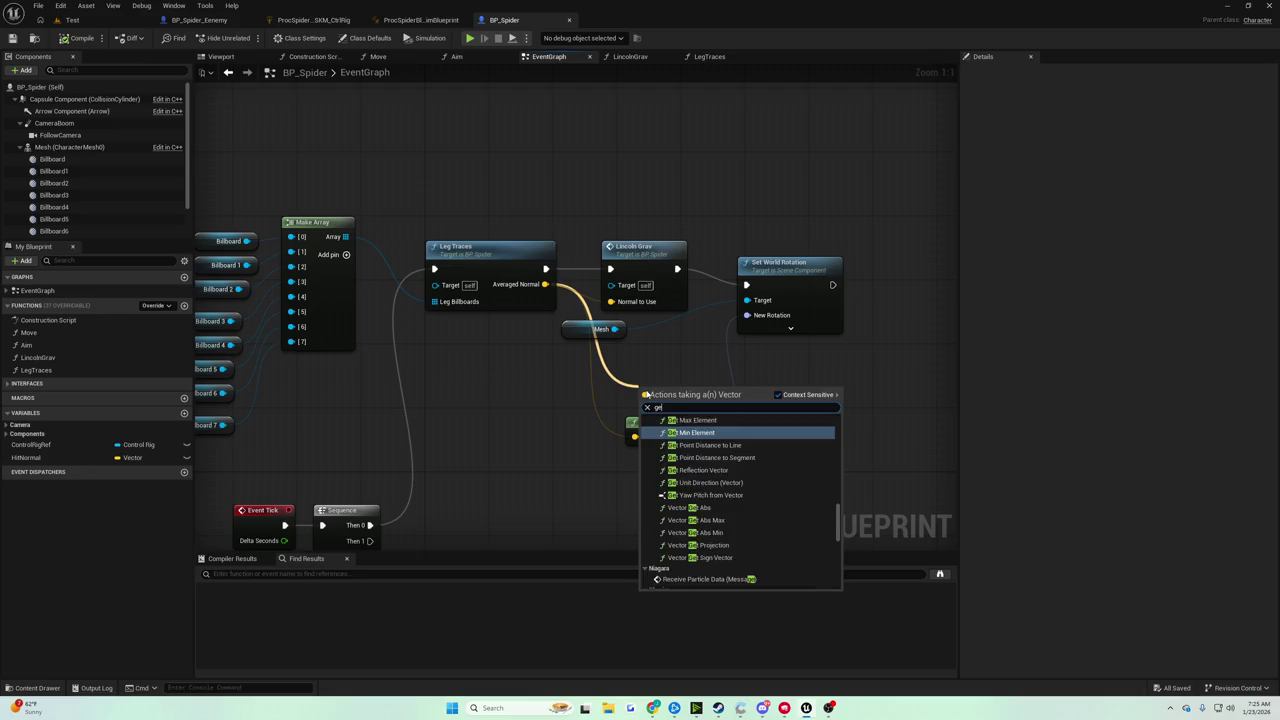
pyautogui.write('rotate vector aro')
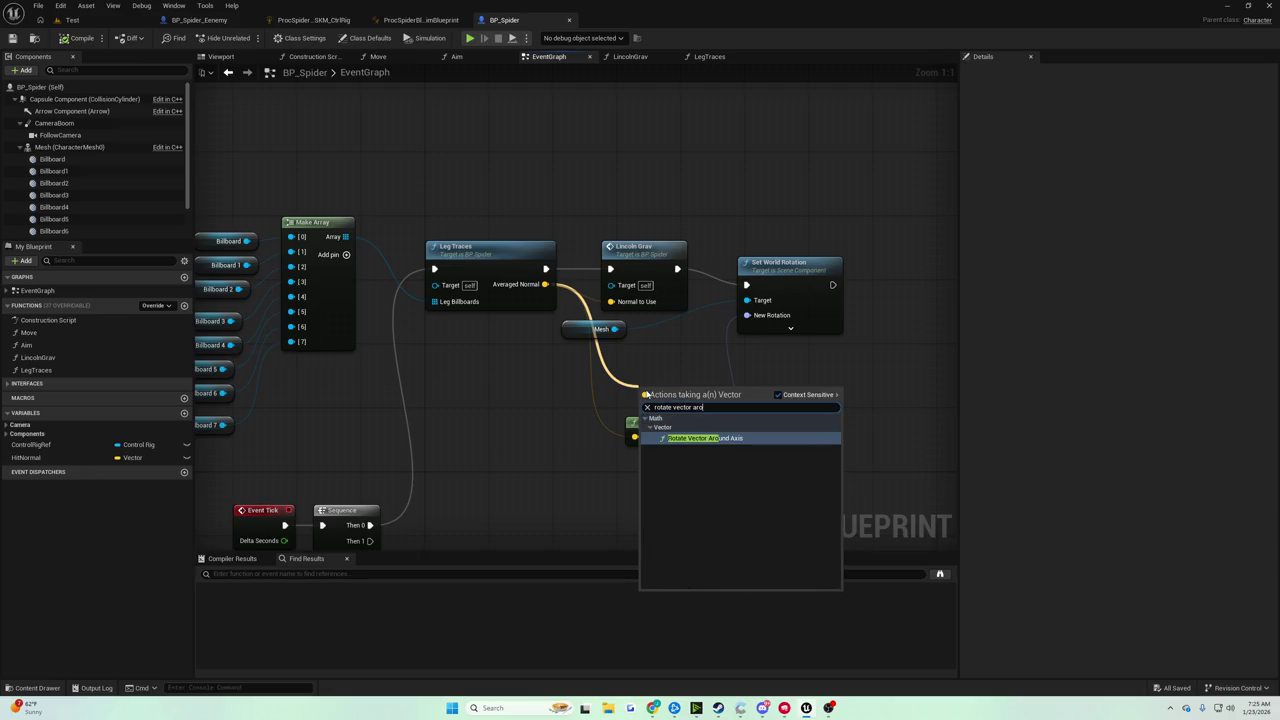
pyautogui.press('Return')
pyautogui.moveTo(684, 397)
pyautogui.mouseDown()
pyautogui.moveTo(824, 380)
pyautogui.moveTo(795, 377)
pyautogui.mouseUp()
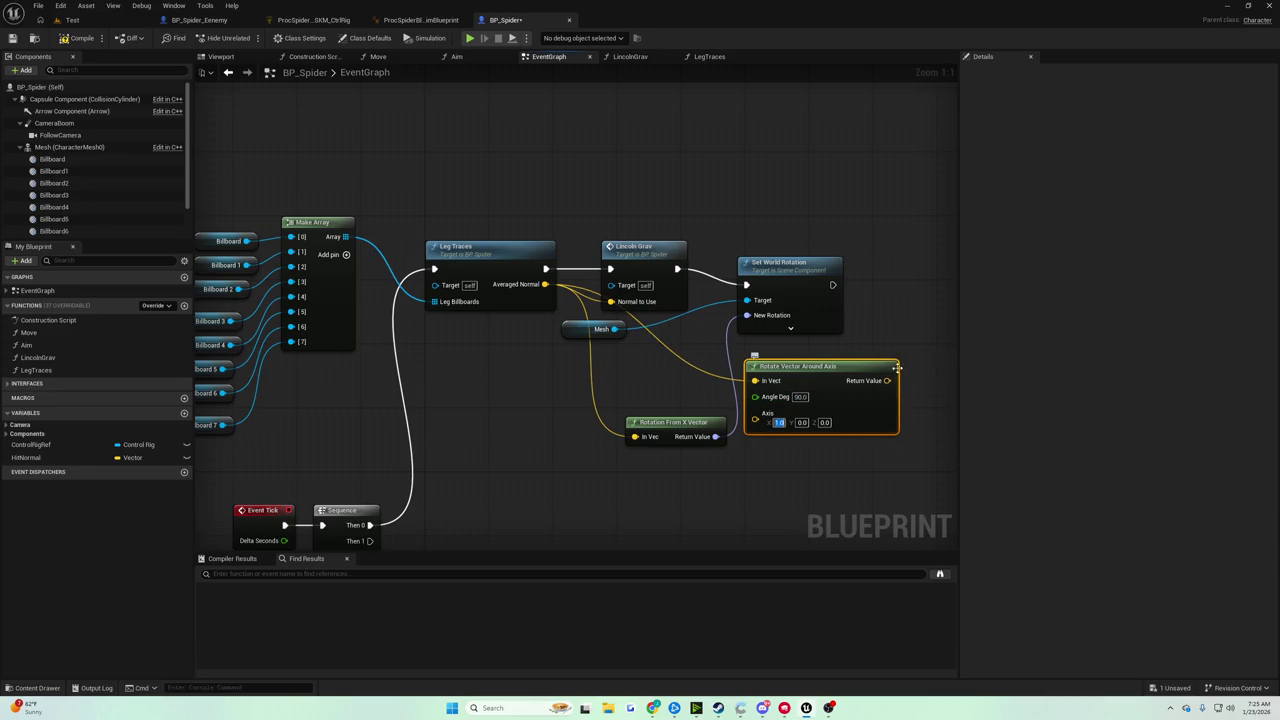
pyautogui.moveTo(825, 369); pyautogui.dragTo(748, 315)
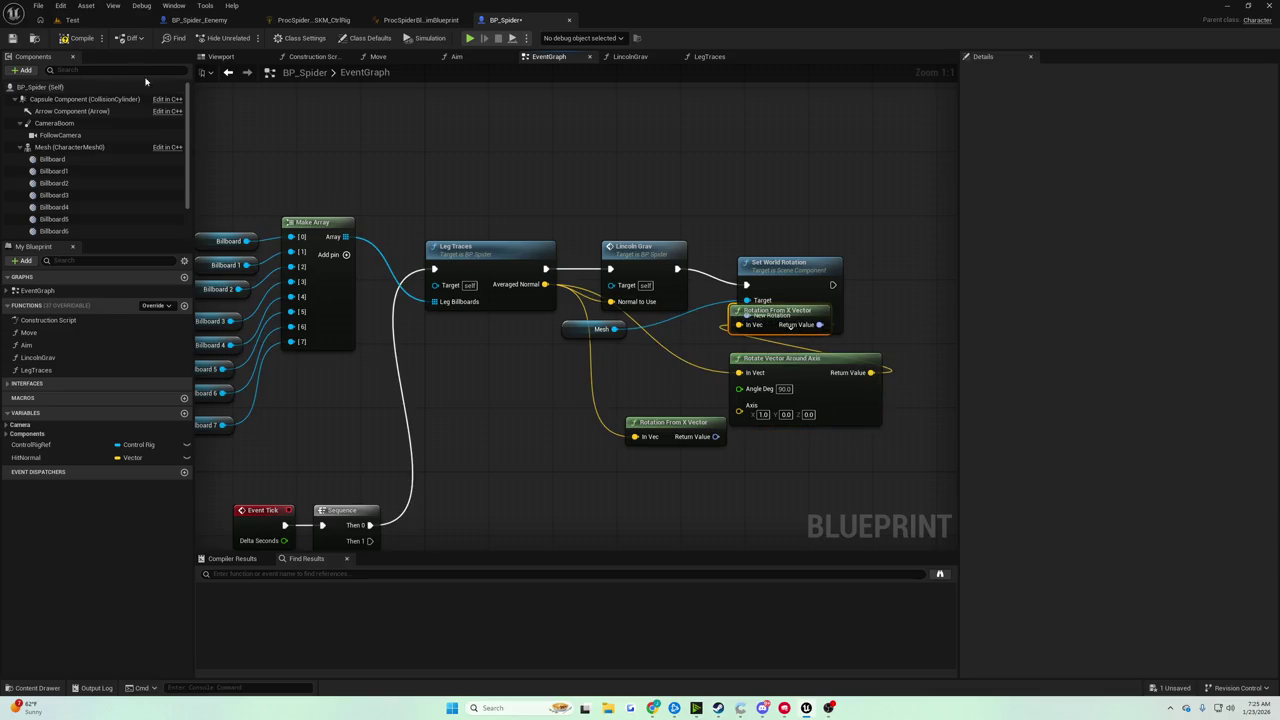
# Run two play tests of the spider in the Test level
pyautogui.click(70, 20)
pyautogui.click(245, 38)
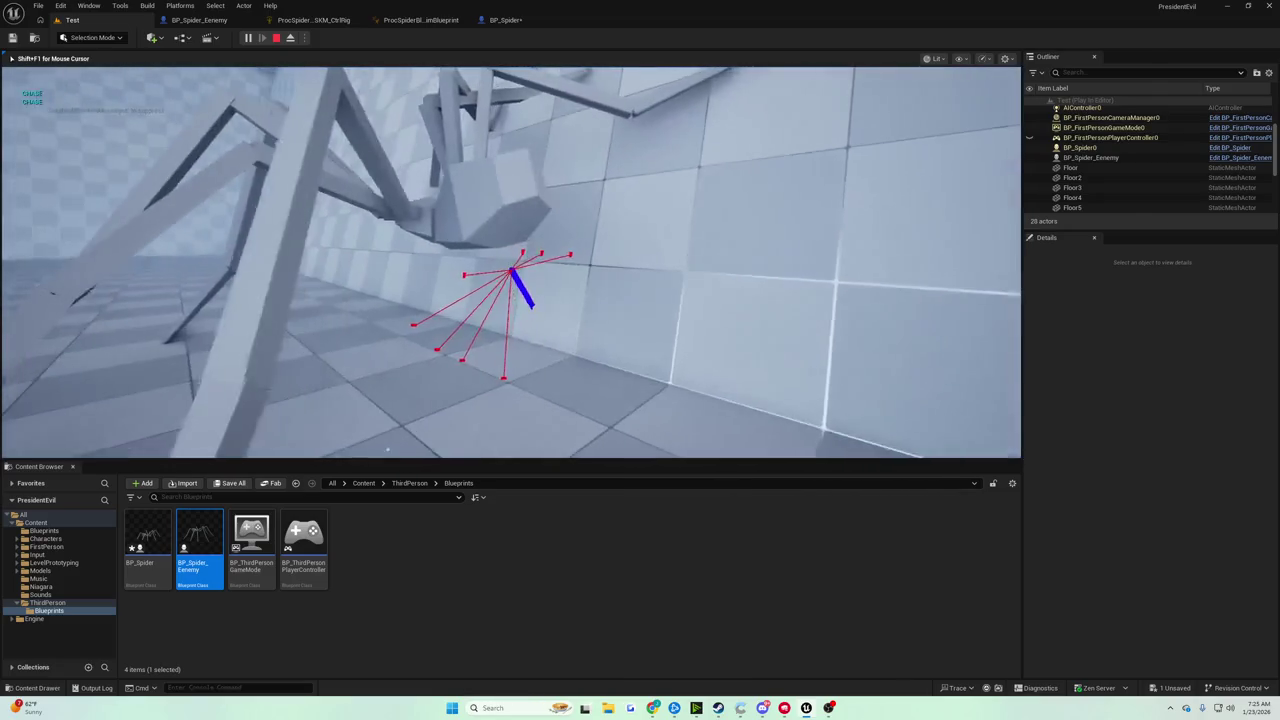
pyautogui.press('Escape')
pyautogui.click(247, 37)
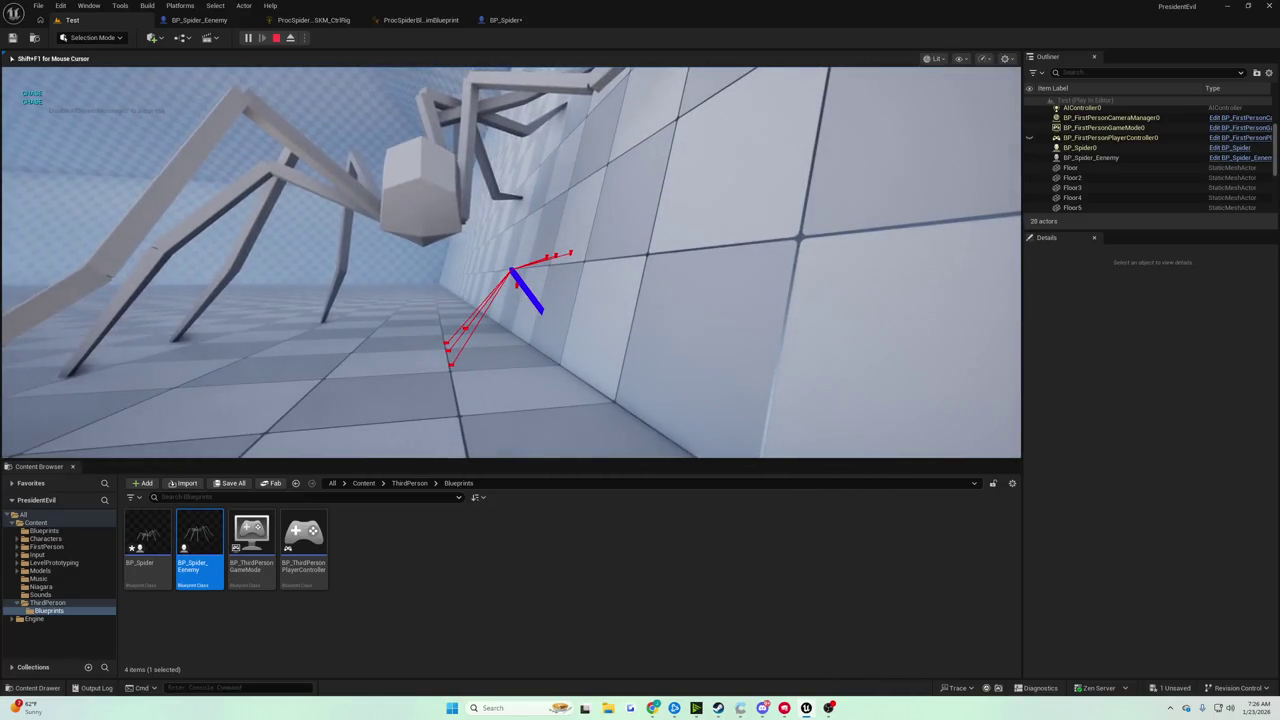
pyautogui.press('Escape')
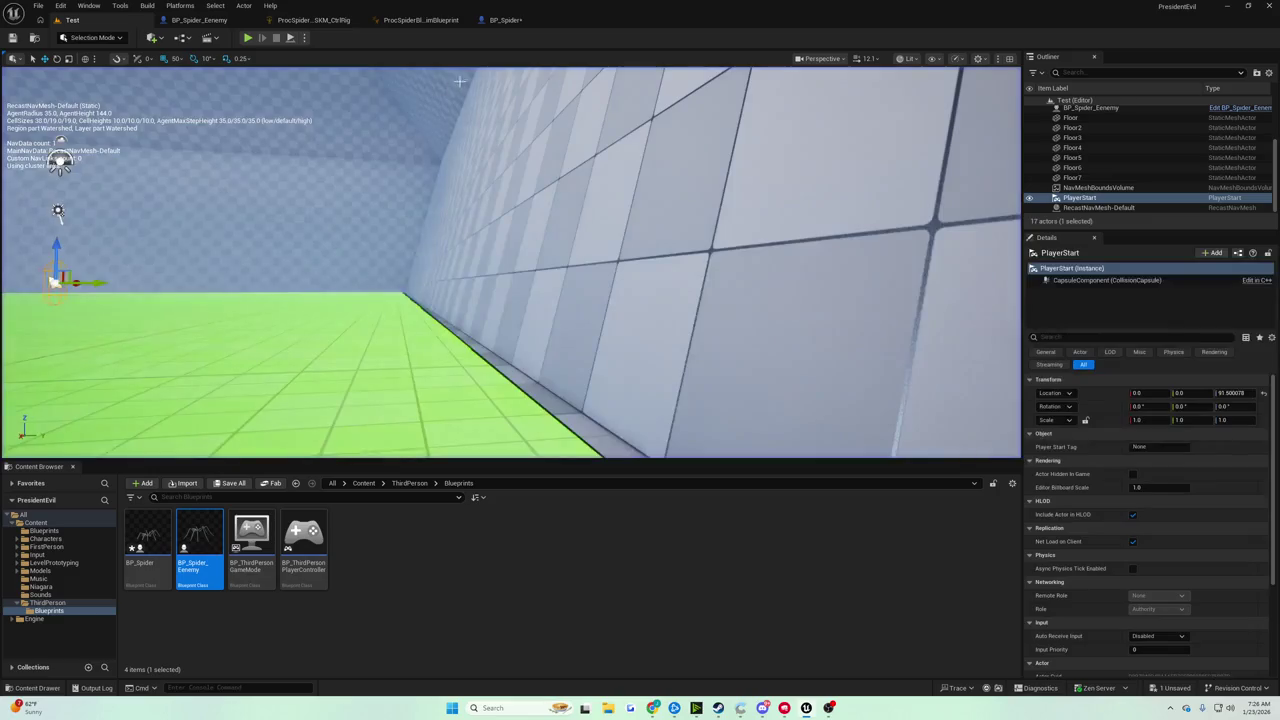
# Route Rotate Vector Around Axis through Rotation From X Vector into New Rotation
pyautogui.click(519, 24)
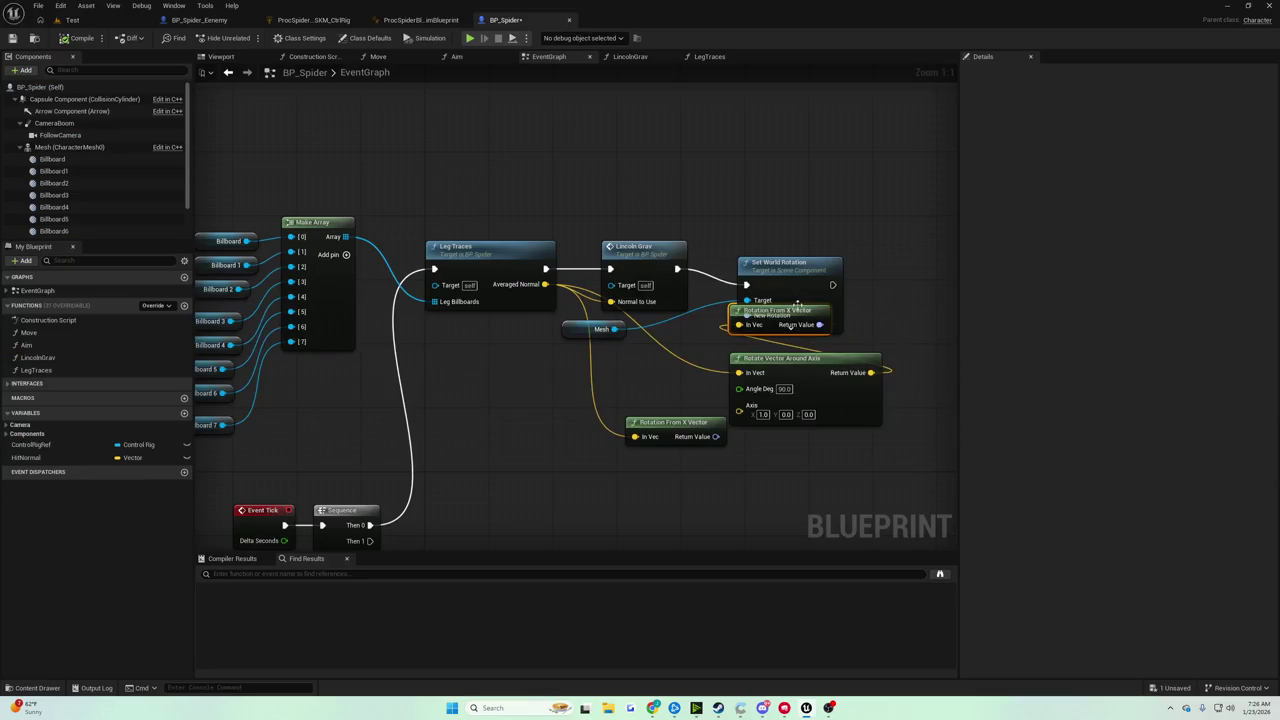
pyautogui.moveTo(789, 323)
pyautogui.mouseDown()
pyautogui.moveTo(934, 390)
pyautogui.moveTo(625, 333)
pyautogui.moveTo(683, 258)
pyautogui.mouseUp()
pyautogui.click(710, 225)
pyautogui.moveTo(613, 326); pyautogui.dragTo(645, 326)
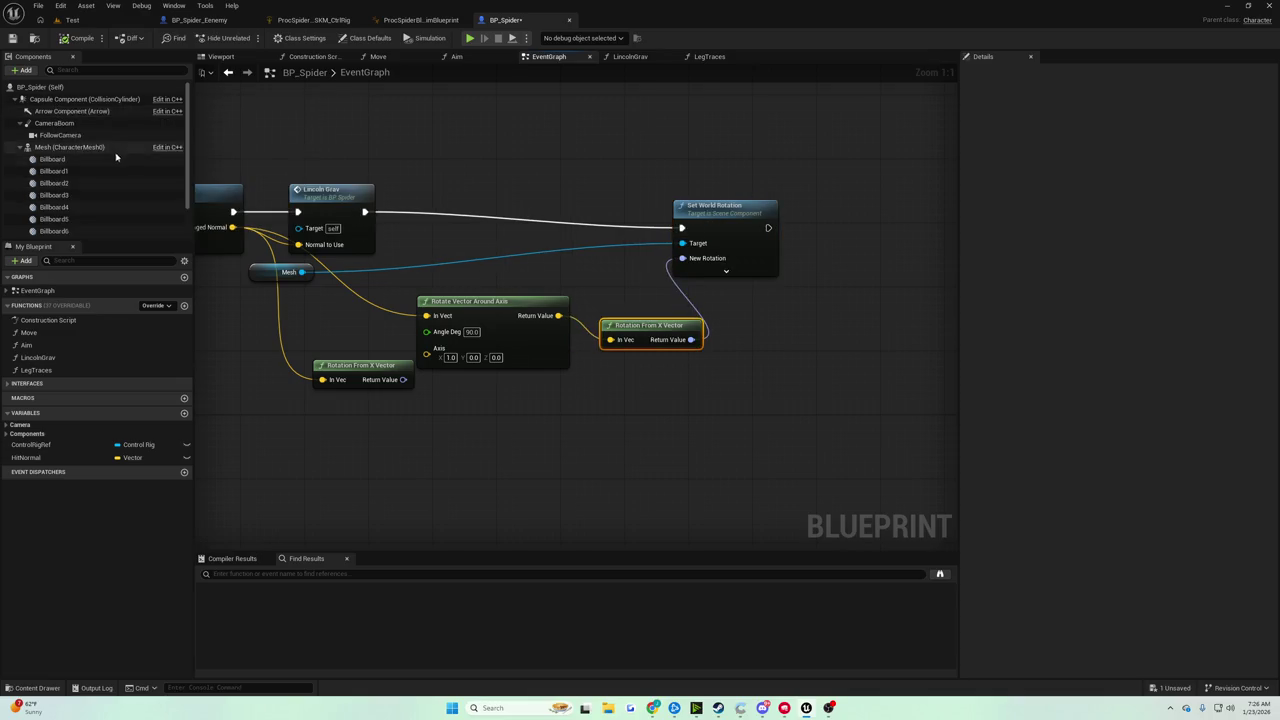
# Set the Mesh's Anim Class to None and play-test the spider
pyautogui.click(76, 148)
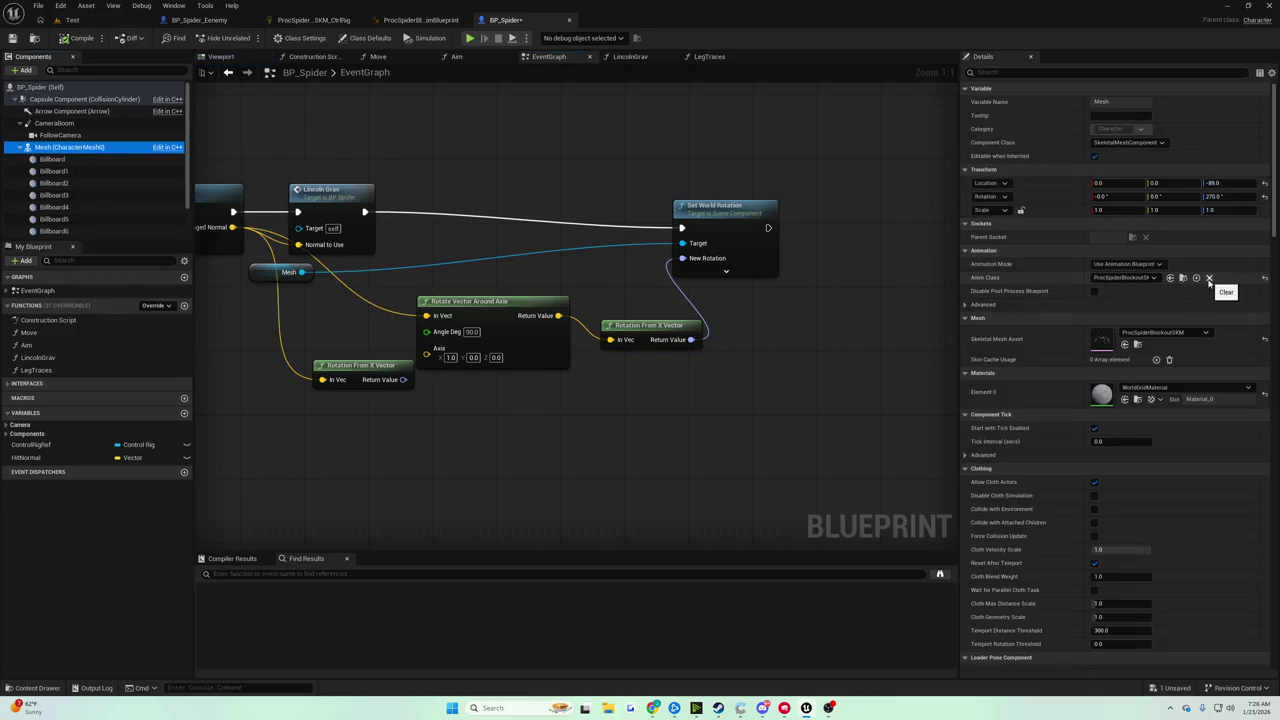
pyautogui.click(1208, 278)
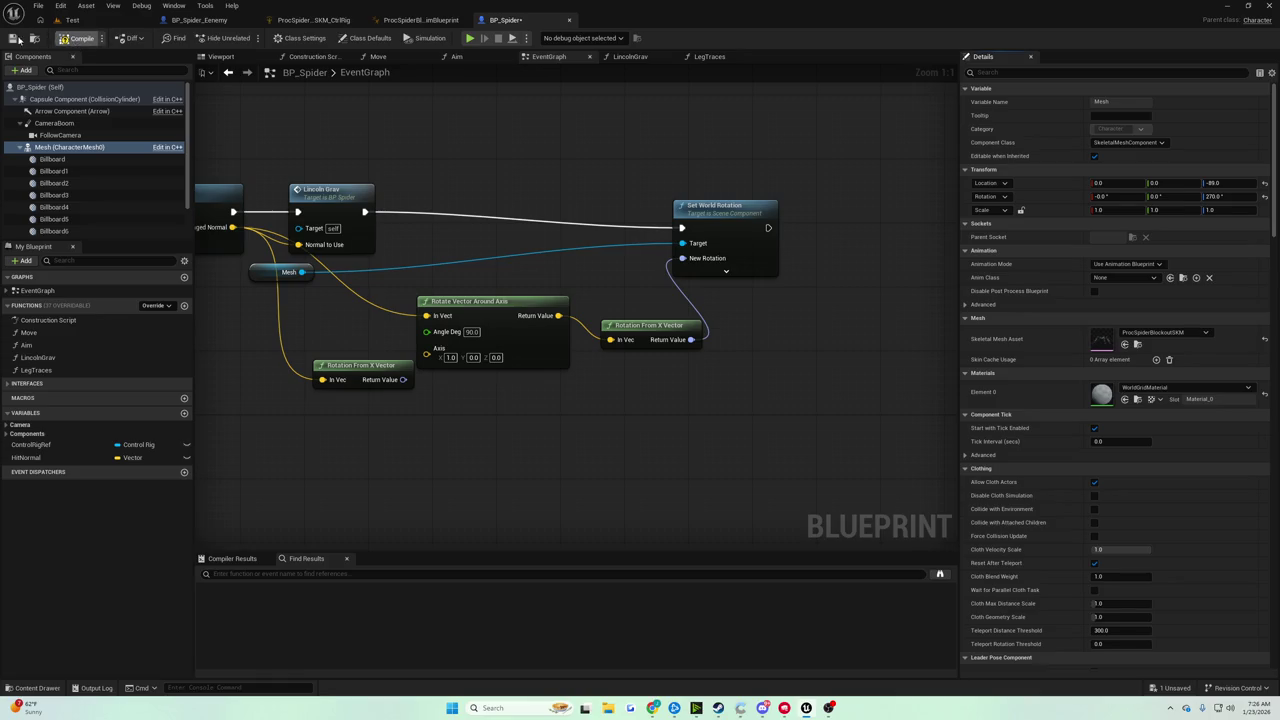
pyautogui.click(68, 20)
pyautogui.click(248, 38)
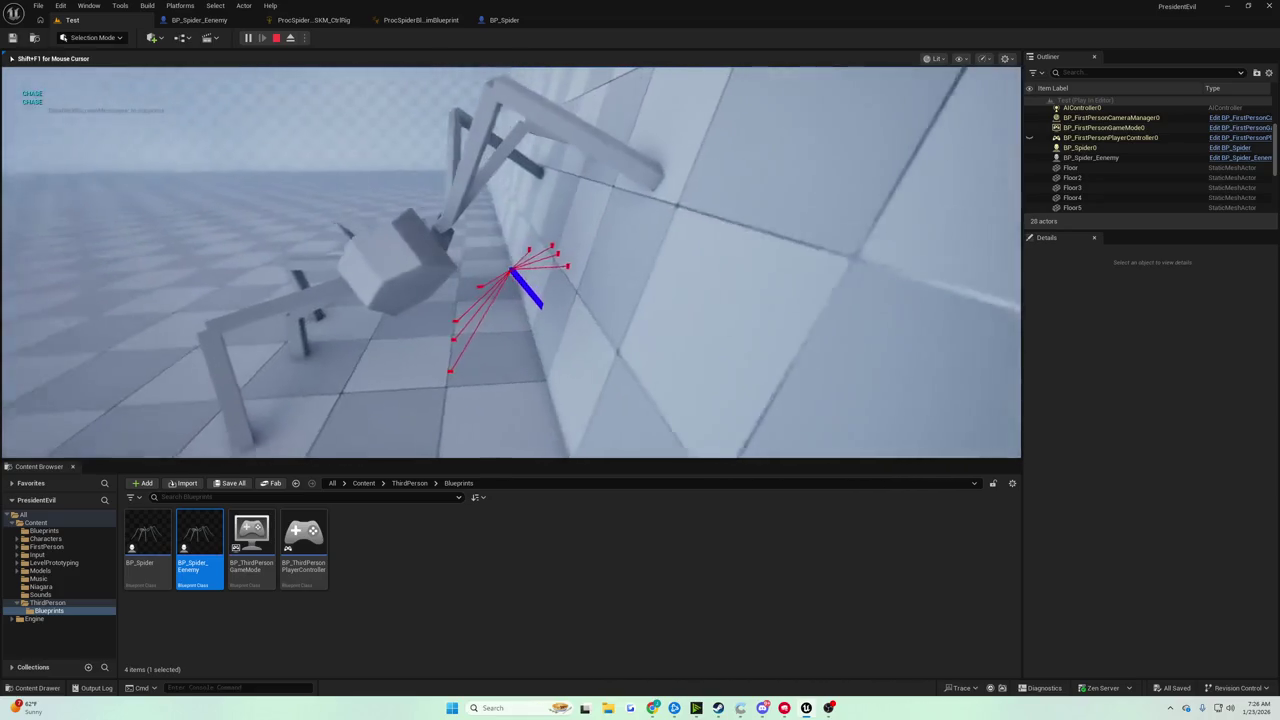
pyautogui.press('Escape')
pyautogui.click(505, 20)
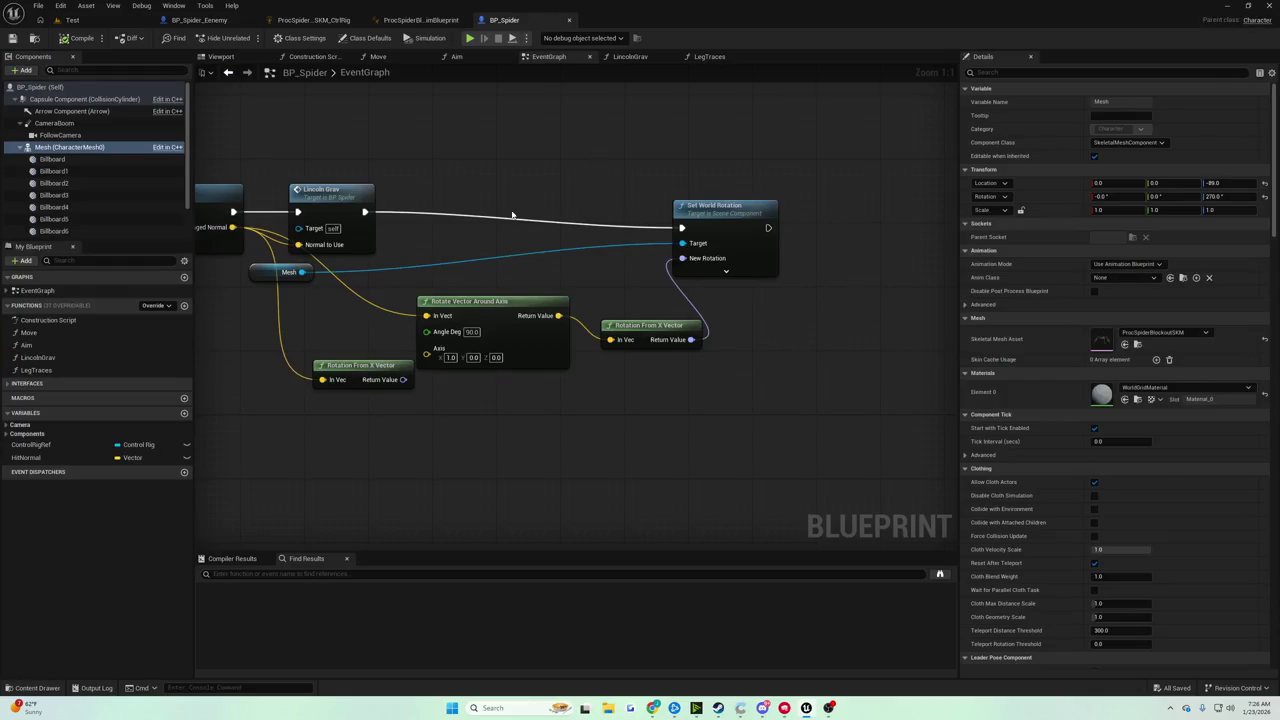
# Add Set Actor Rotation after Lincoln Grav, fed from Rotation From X Vector
pyautogui.click(792, 218)
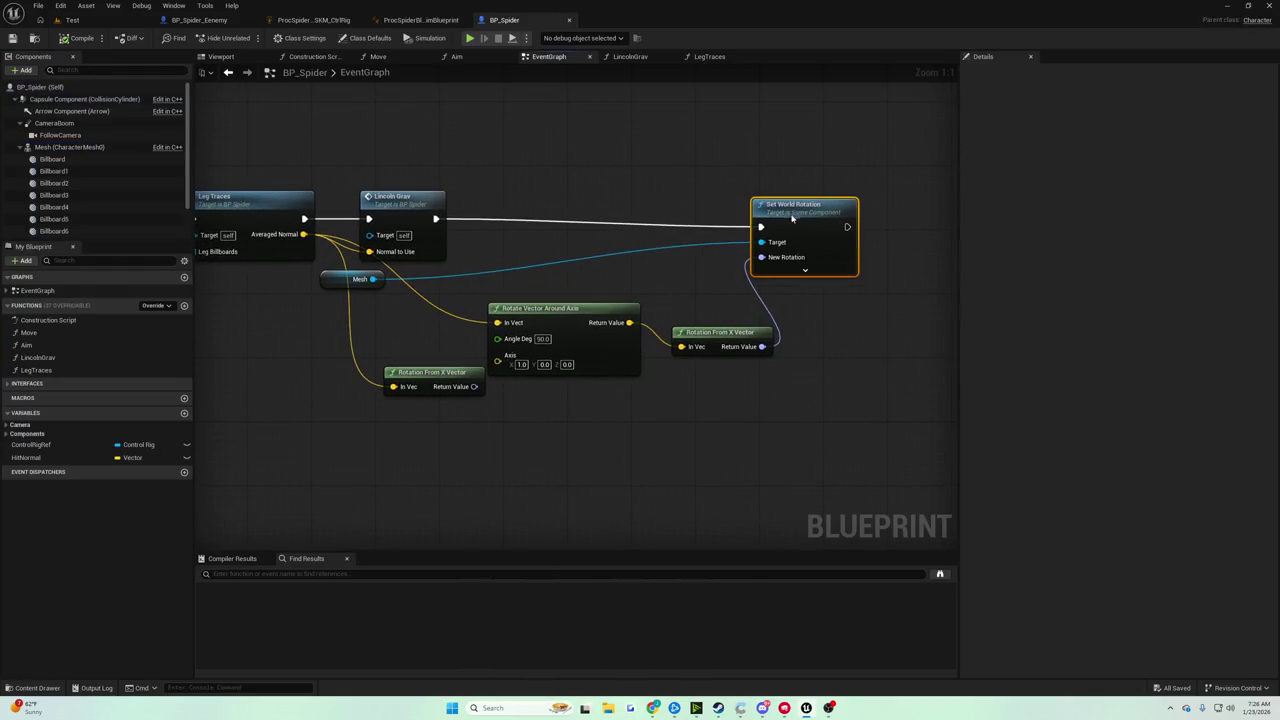
pyautogui.moveTo(436, 222); pyautogui.dragTo(542, 200)
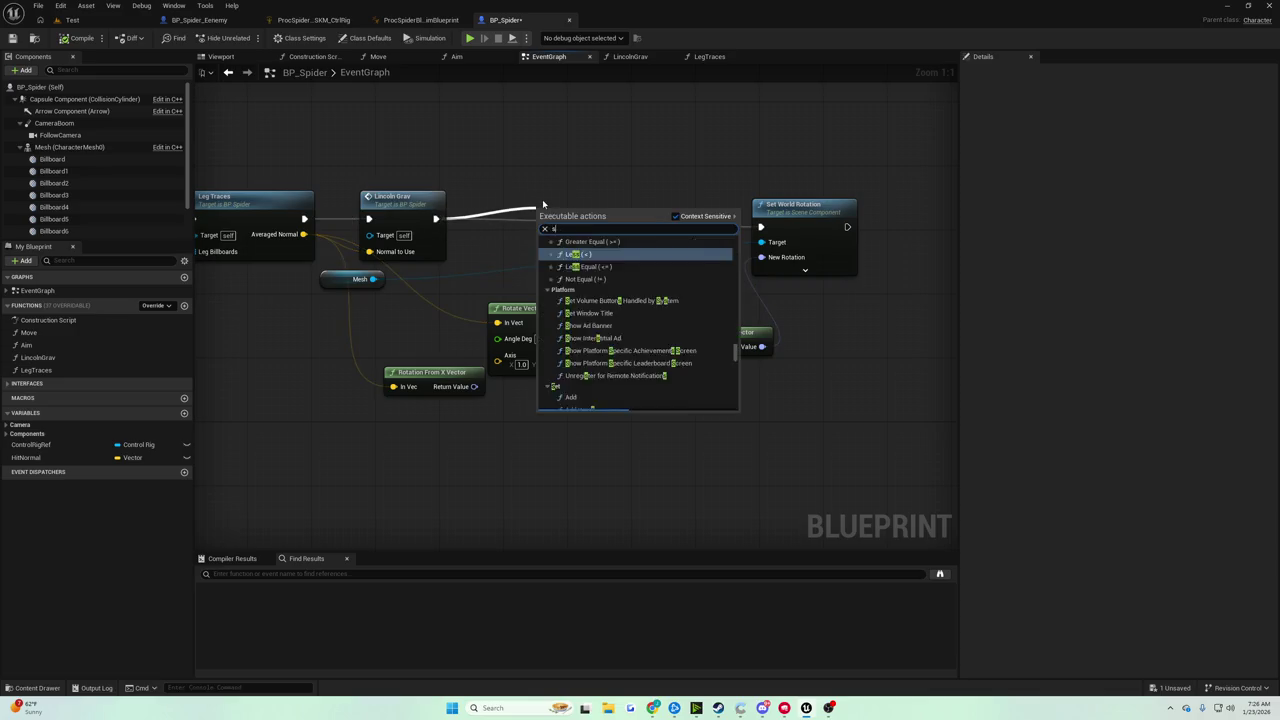
pyautogui.write('set actor rotatio')
pyautogui.press('Return')
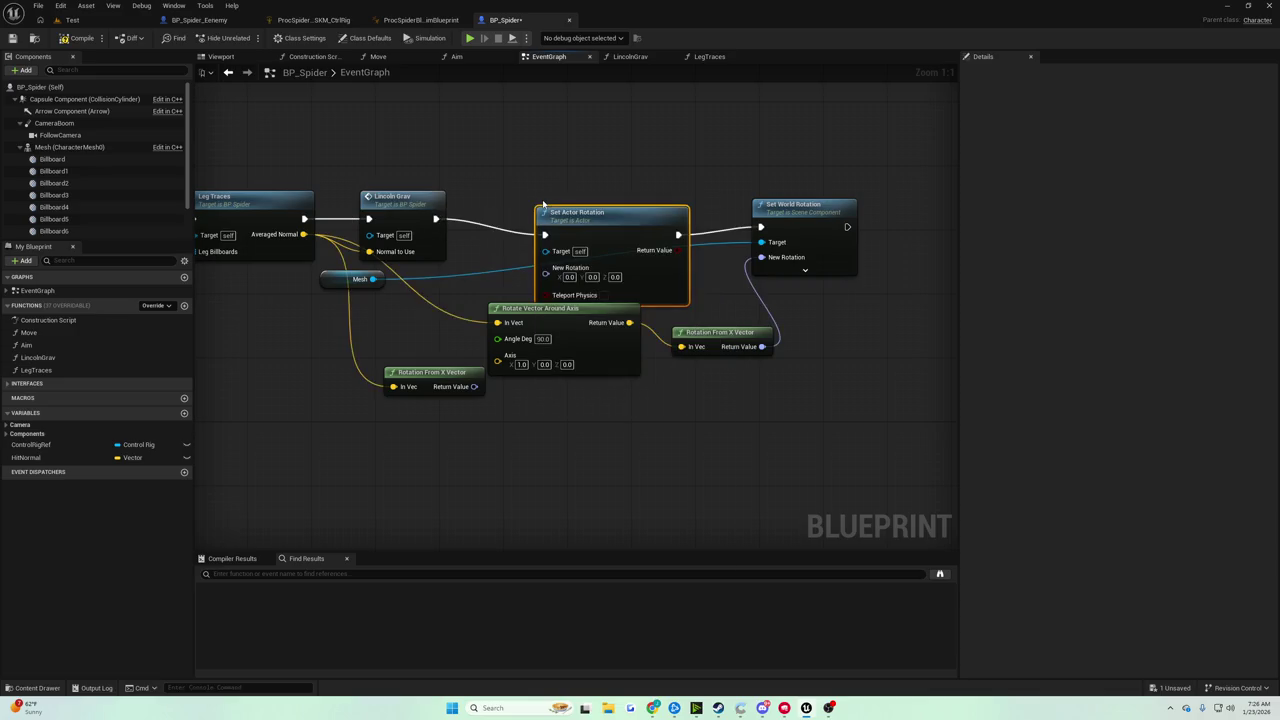
pyautogui.moveTo(638, 248); pyautogui.dragTo(662, 227)
pyautogui.moveTo(762, 347); pyautogui.dragTo(577, 248)
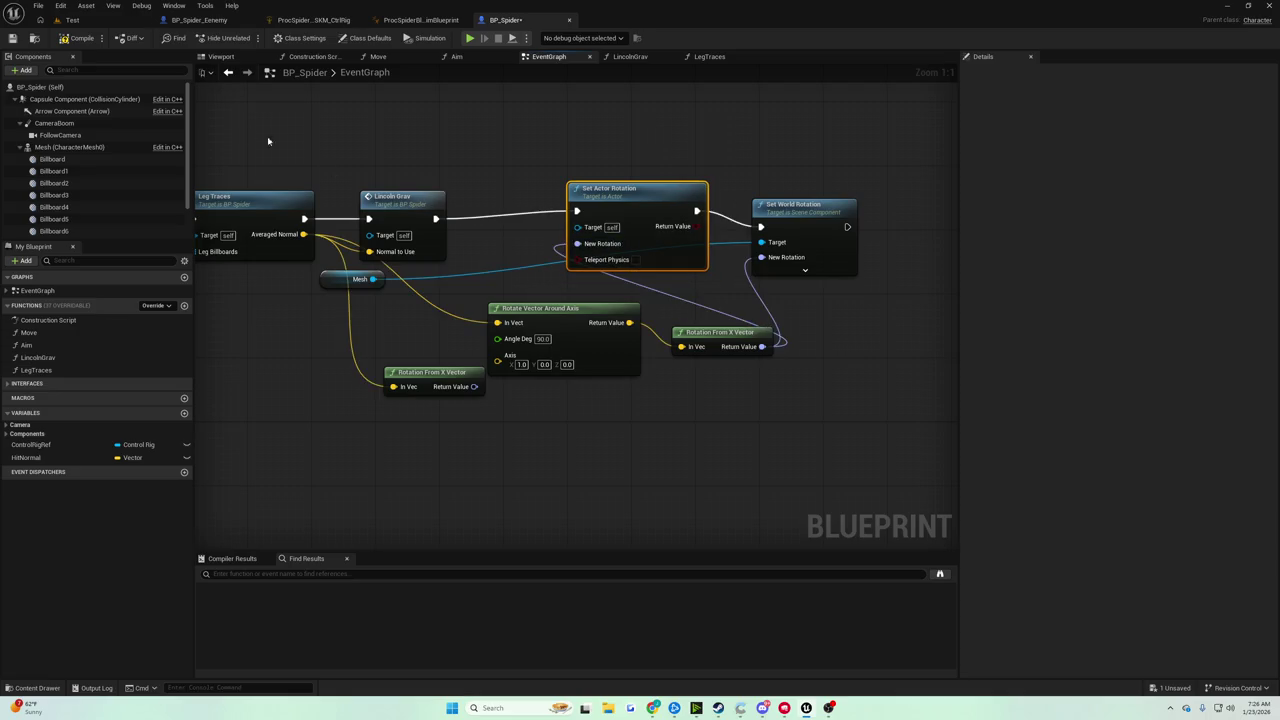
# Run several play tests of the spider climbing, refocusing on the player start between runs
pyautogui.click(85, 21)
pyautogui.click(250, 38)
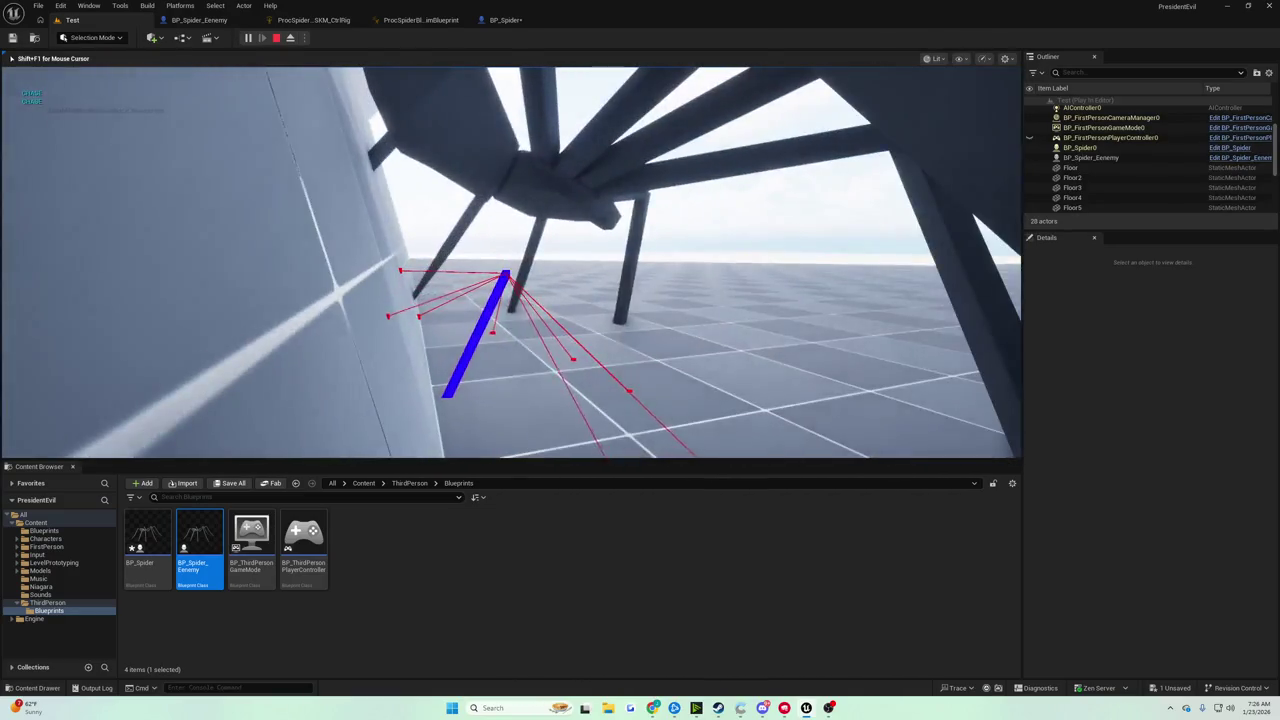
pyautogui.press('Escape')
pyautogui.click(500, 20)
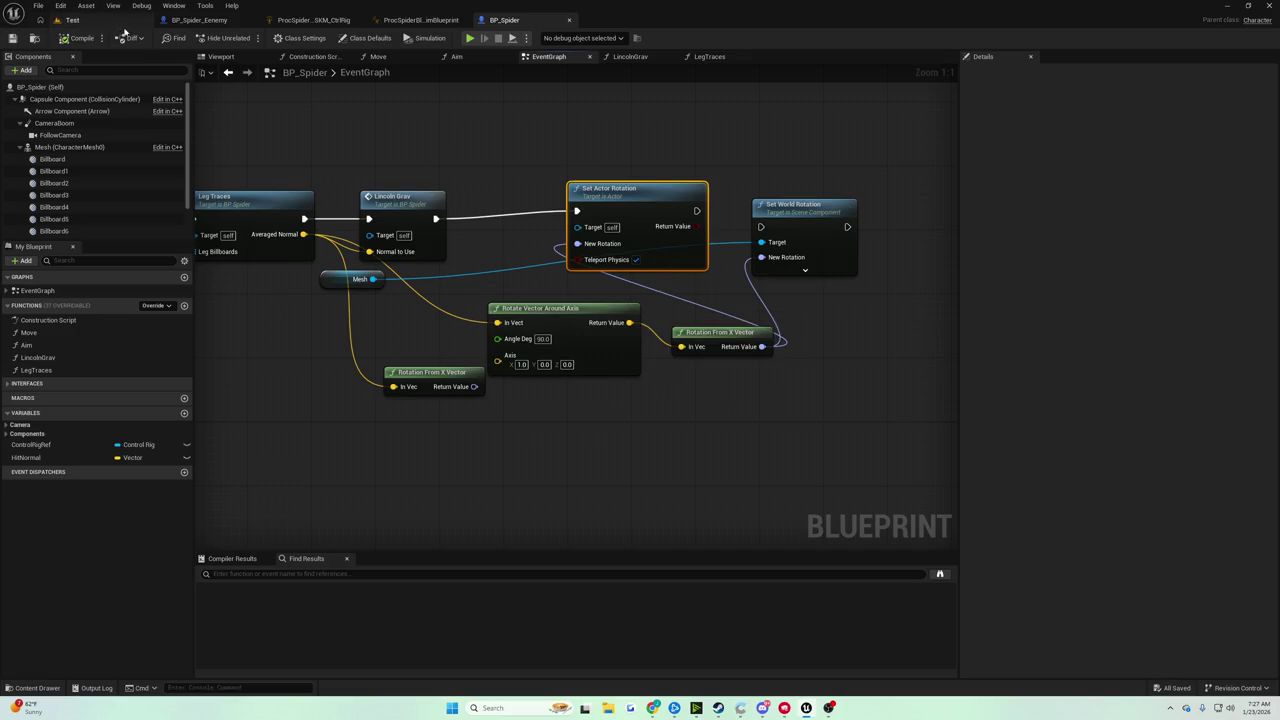
pyautogui.click(74, 20)
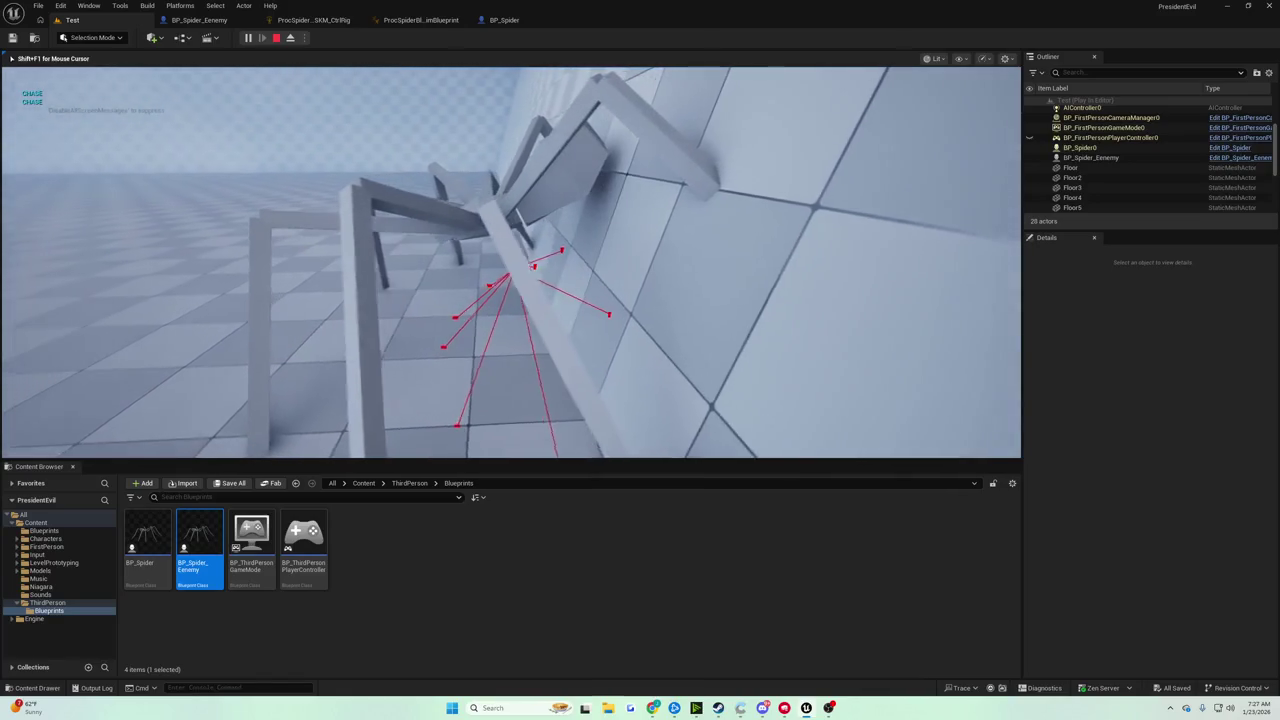
pyautogui.press('Escape')
pyautogui.press('f')
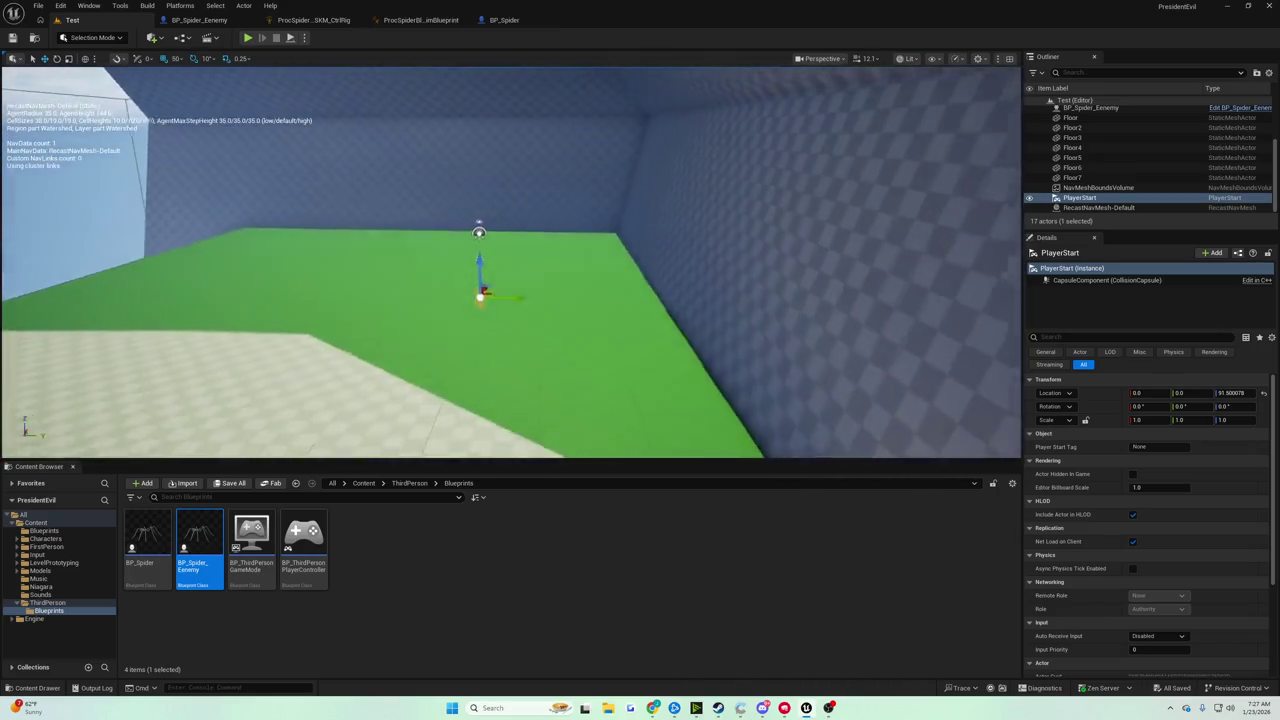
pyautogui.hotkey('alt', 'p')
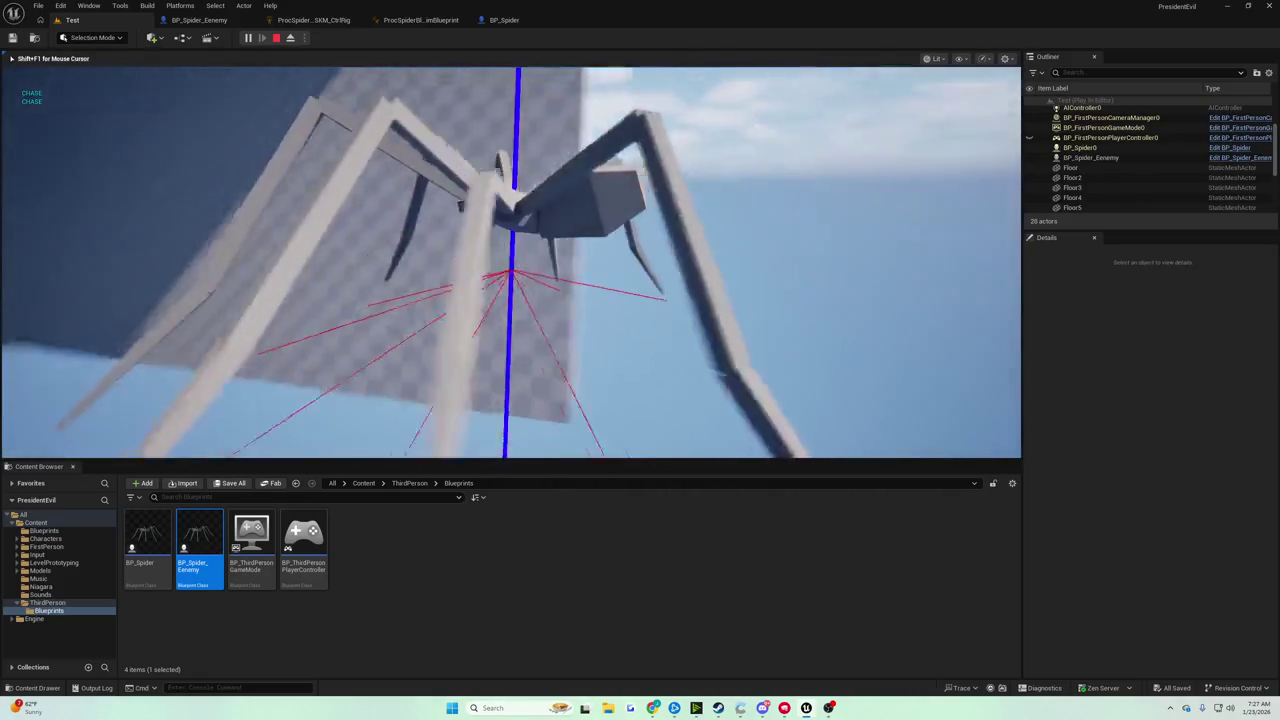
pyautogui.press('Escape')
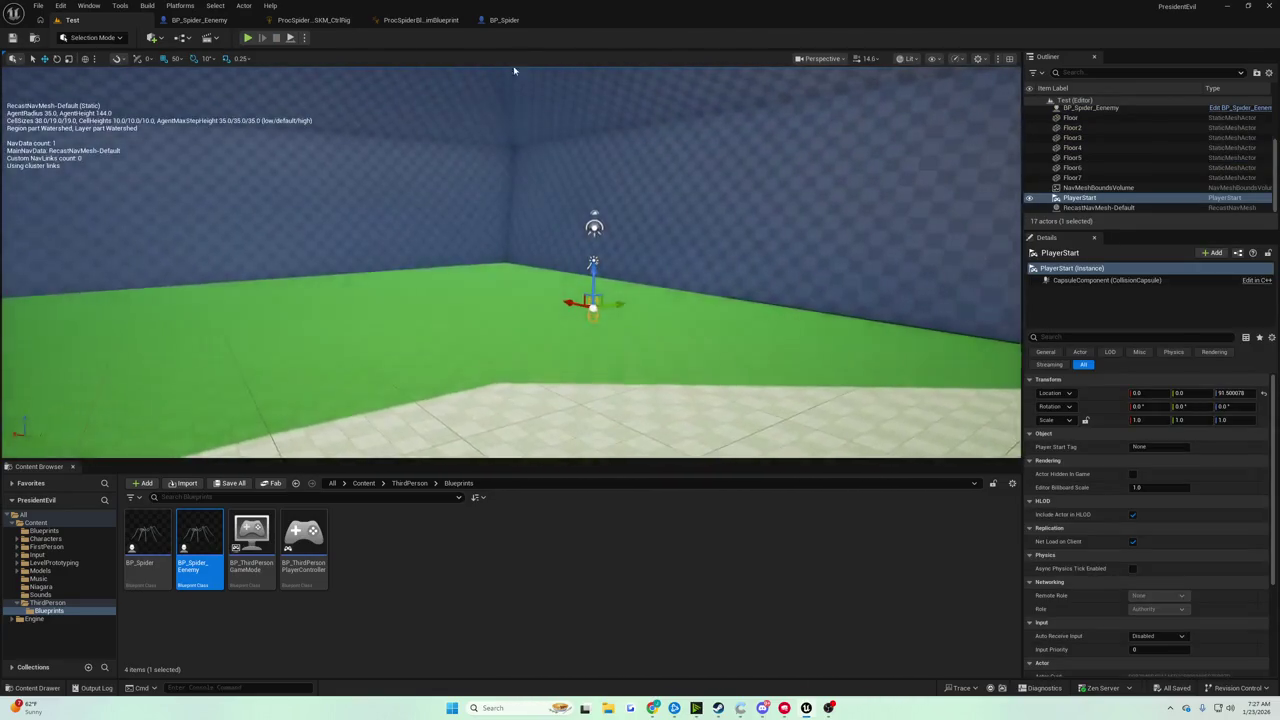
pyautogui.click(504, 20)
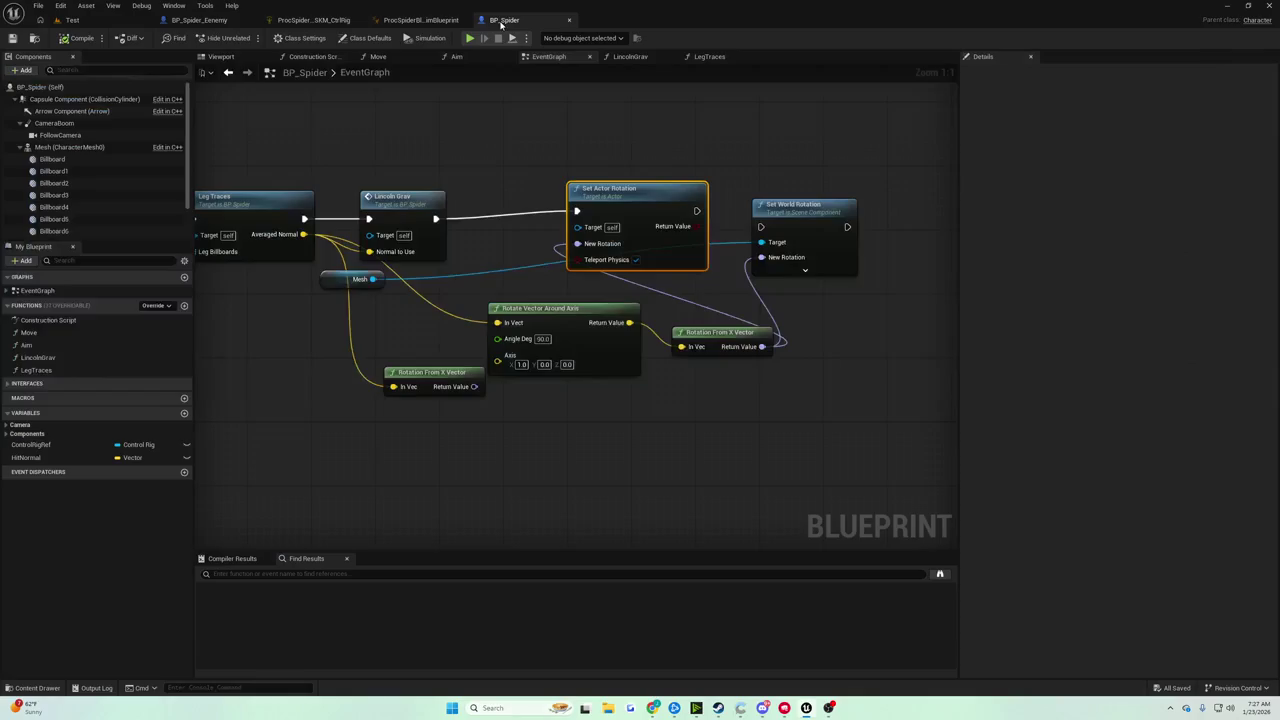